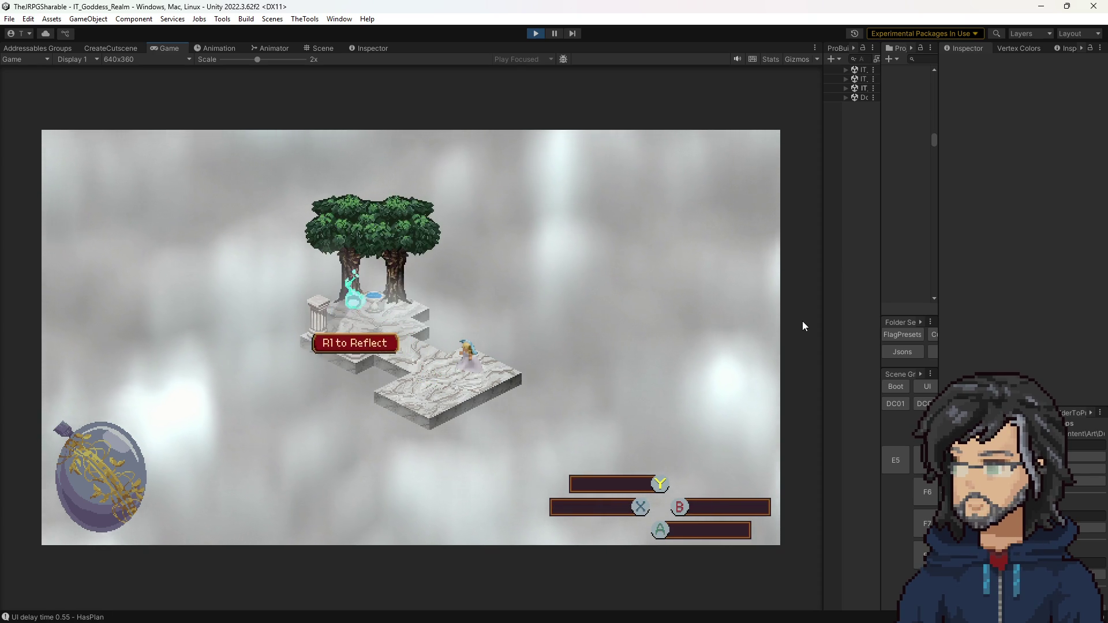
Peek at the Mace Bash tree, then open the Sword Slash skill tree
{"action": "key", "text": "Right"}
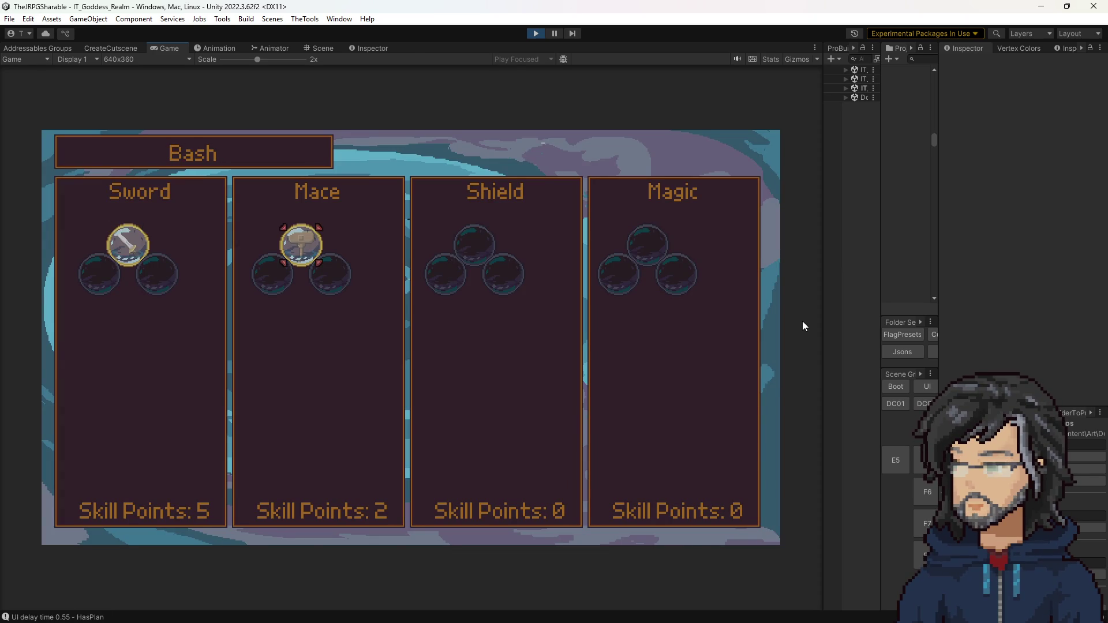
{"action": "key", "text": "Return"}
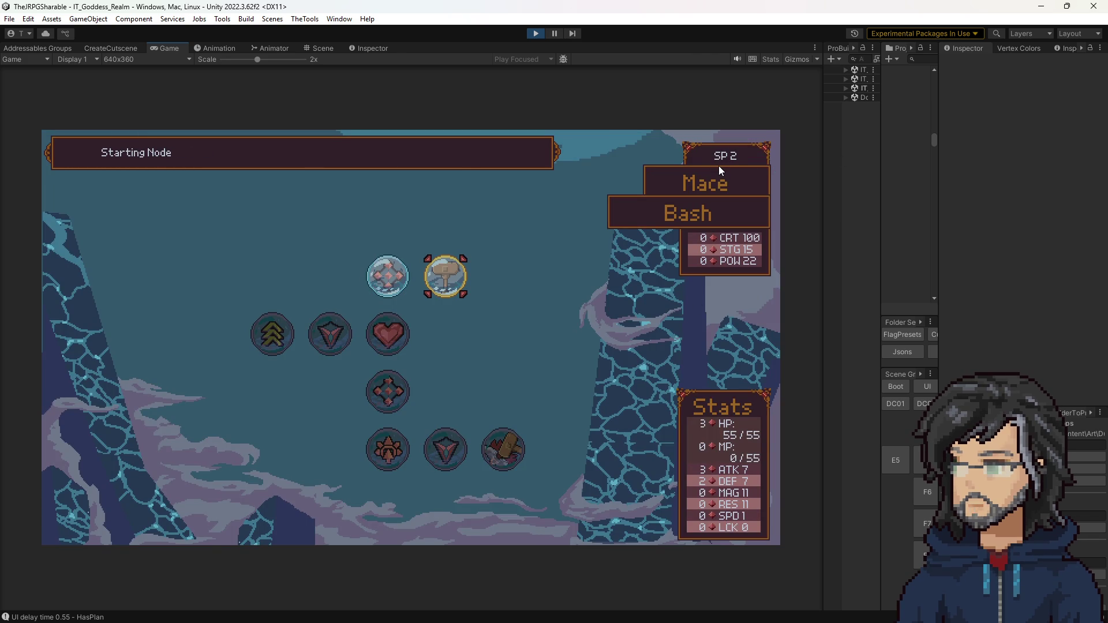
{"action": "key", "text": "Escape"}
{"action": "key", "text": "Left"}
{"action": "key", "text": "Return"}
Buy the Sword Increase Strength by 1 and Health nodes
{"action": "key", "text": "Right"}
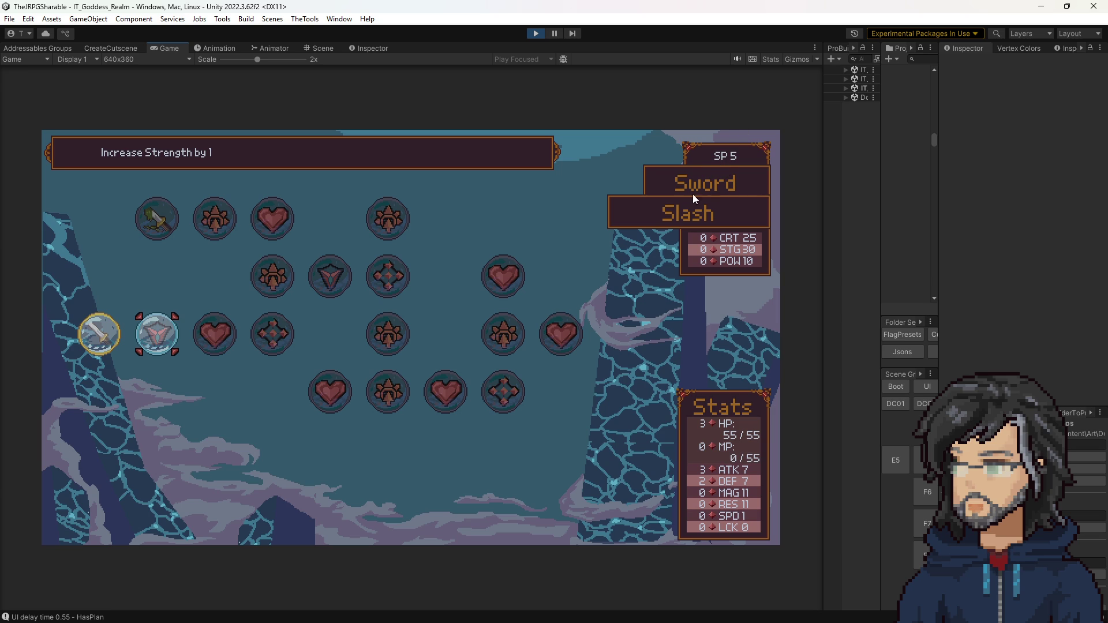
{"action": "key", "text": "Return"}
{"action": "key", "text": "Right"}
{"action": "key", "text": "Left"}
{"action": "key", "text": "Return"}
{"action": "key", "text": "Right"}
{"action": "key", "text": "Return"}
{"action": "key", "text": "Right"}
{"action": "key", "text": "Left"}
Buy the Sword Defense node, leaving 2 SP
{"action": "key", "text": "Return"}
{"action": "key", "text": "Right"}
{"action": "key", "text": "Return"}
{"action": "key", "text": "Right"}
{"action": "key", "text": "Left"}
{"action": "key", "text": "Return"}
Review the bought Sword nodes and Stagger Power node, then switch to the Mace Bash tree
{"action": "key", "text": "Left"}
{"action": "key", "text": "Left"}
{"action": "key", "text": "Right"}
{"action": "key", "text": "Right"}
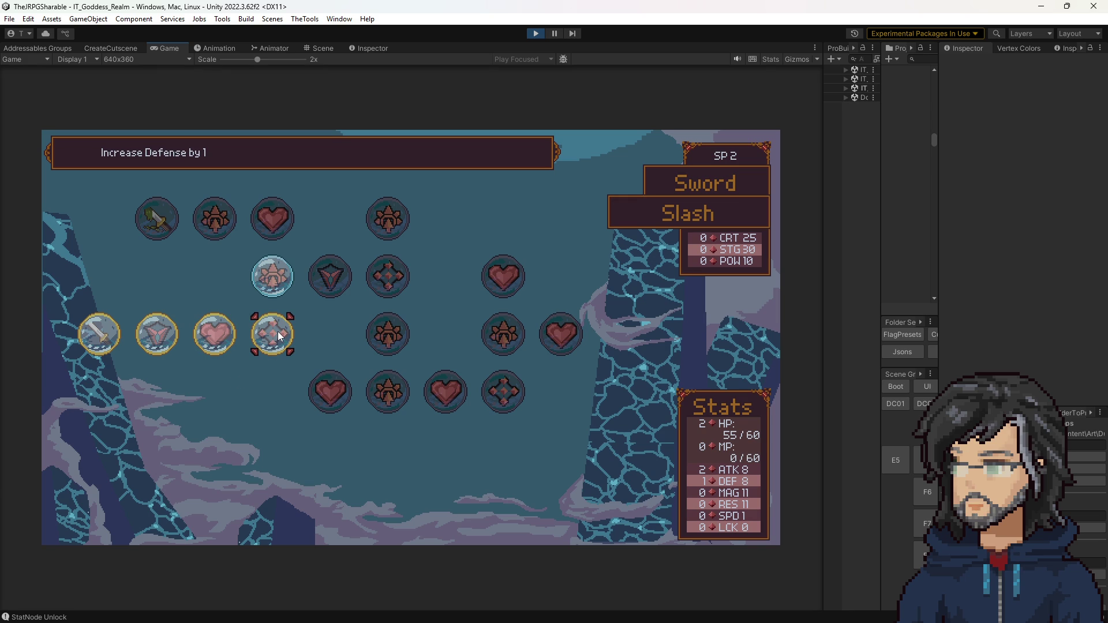
{"action": "key", "text": "Left"}
{"action": "key", "text": "Left"}
{"action": "key", "text": "Right"}
{"action": "key", "text": "Right"}
{"action": "key", "text": "Up"}
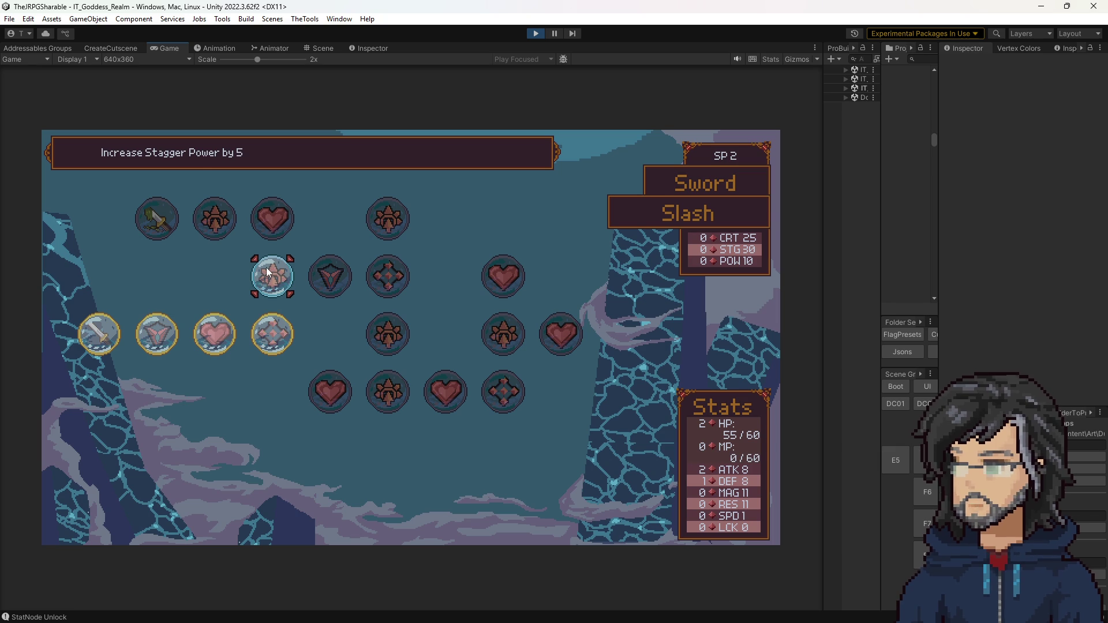
{"action": "key", "text": "Escape"}
{"action": "key", "text": "Right"}
{"action": "key", "text": "Return"}
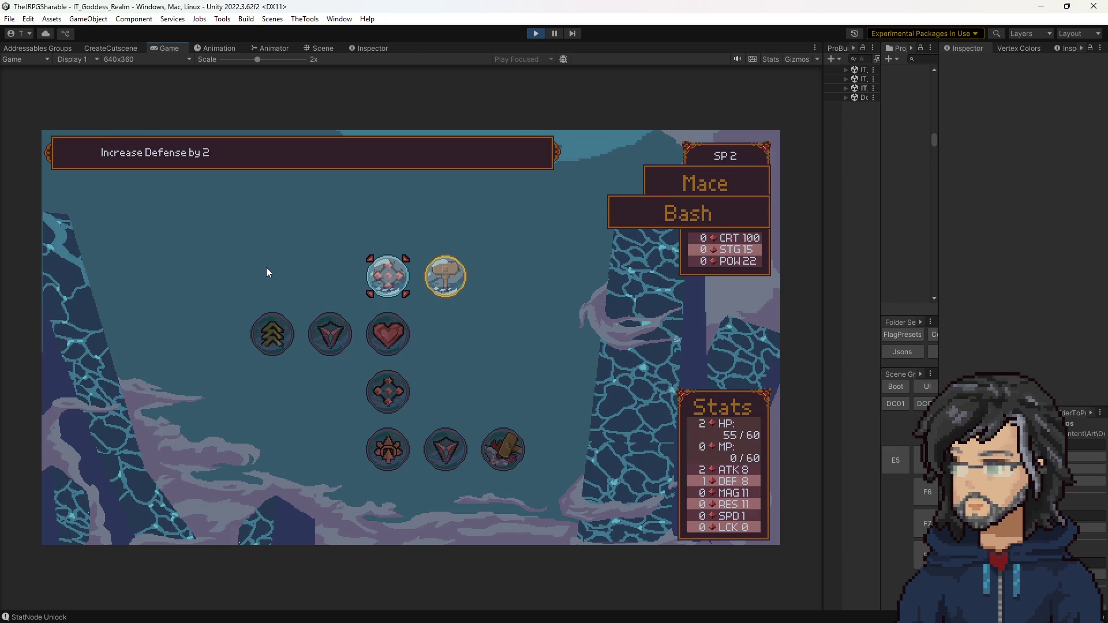
Buy the Mace Increase Defense by 2 node, then check the Sword Defense and Health nodes
{"action": "key", "text": "Return"}
{"action": "key", "text": "Return"}
{"action": "key", "text": "Down"}
{"action": "key", "text": "Return"}
{"action": "key", "text": "Return"}
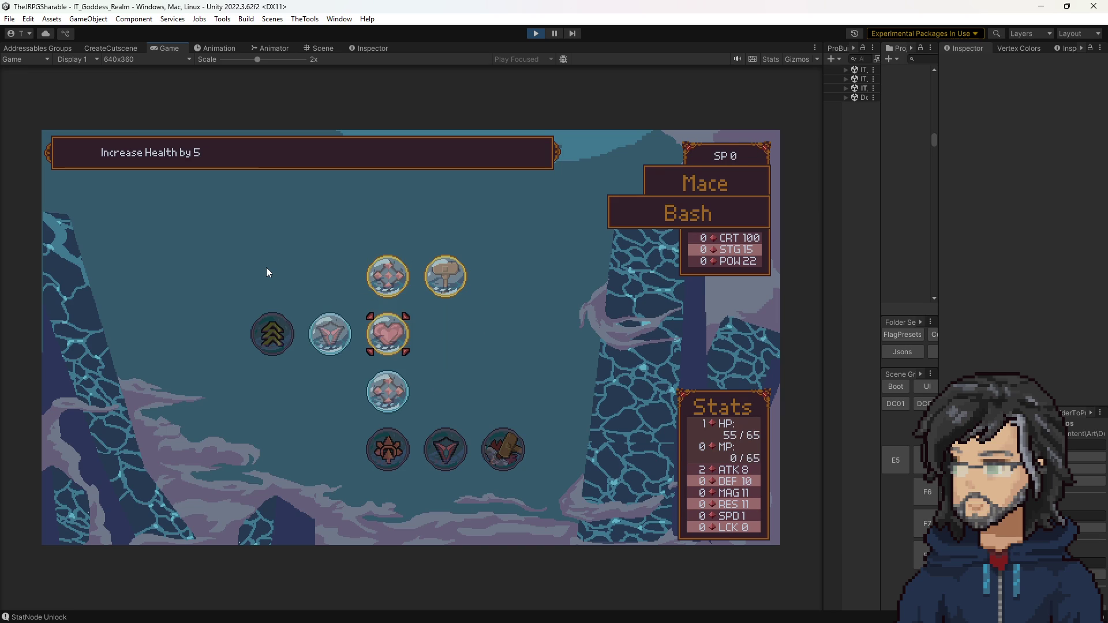
{"action": "key", "text": "Escape"}
{"action": "key", "text": "Left"}
{"action": "key", "text": "Return"}
{"action": "key", "text": "Right"}
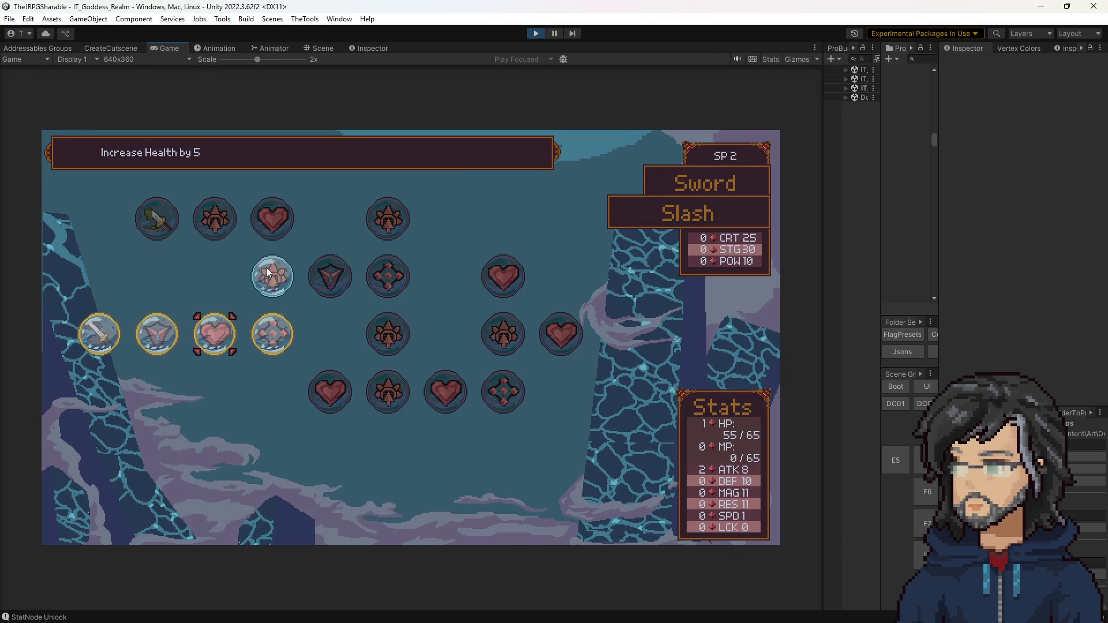
{"action": "key", "text": "Left"}
{"action": "key", "text": "Right"}
Return to the Mace tree and move to its Increase Health by 5 node
{"action": "key", "text": "Escape"}
{"action": "key", "text": "Right"}
{"action": "key", "text": "Return"}
{"action": "key", "text": "Left"}
{"action": "key", "text": "Down"}
{"action": "key", "text": "Up"}
{"action": "key", "text": "Down"}
{"action": "key", "text": "Down"}
{"action": "key", "text": "Up"}
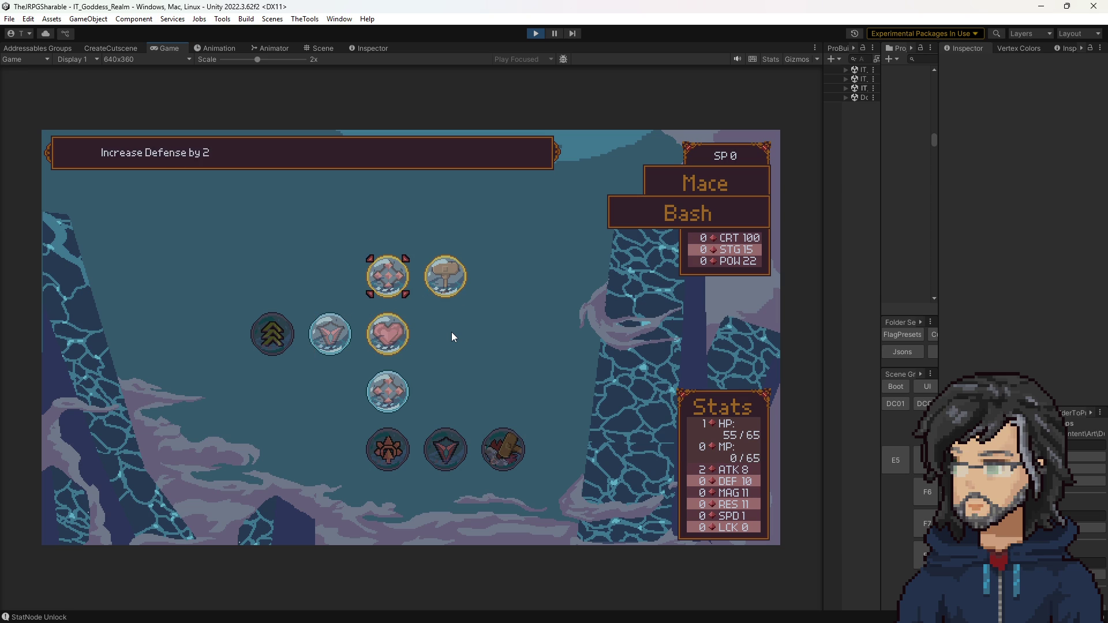
Browse the Mace Increase Defense by 2, heart and Increase Power by 15 nodes
{"action": "key", "text": "Left"}
{"action": "key", "text": "Right"}
{"action": "key", "text": "Up"}
{"action": "key", "text": "Down"}
{"action": "key", "text": "Up"}
{"action": "key", "text": "Left"}
{"action": "key", "text": "Right"}
{"action": "key", "text": "Down"}
{"action": "key", "text": "Down"}
Flip between the Mace and Sword trees, view Stagger Power, and close the skill menu
{"action": "key", "text": "Escape"}
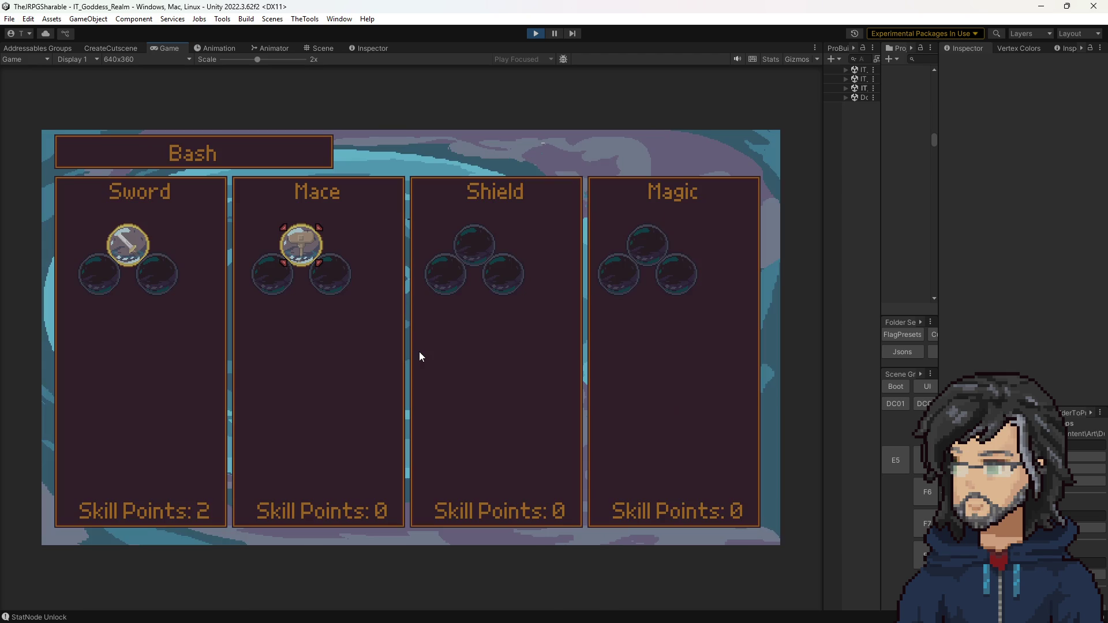
{"action": "key", "text": "Left"}
{"action": "key", "text": "Right"}
{"action": "key", "text": "Return"}
{"action": "key", "text": "Escape"}
{"action": "key", "text": "Left"}
{"action": "key", "text": "Return"}
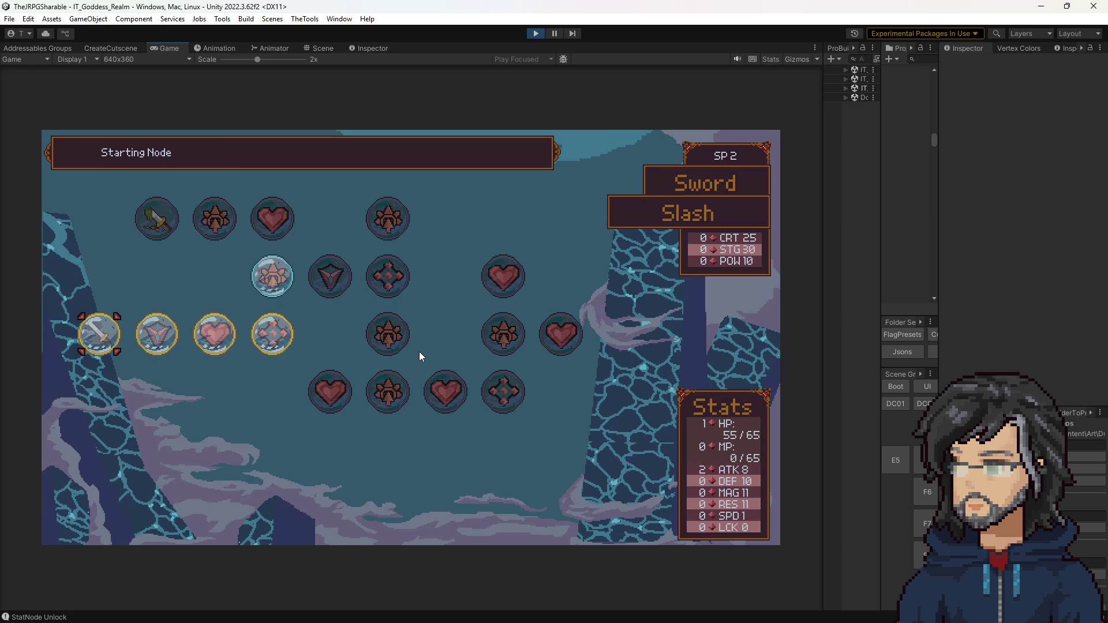
{"action": "key", "text": "Right"}
{"action": "key", "text": "Right"}
{"action": "key", "text": "Up"}
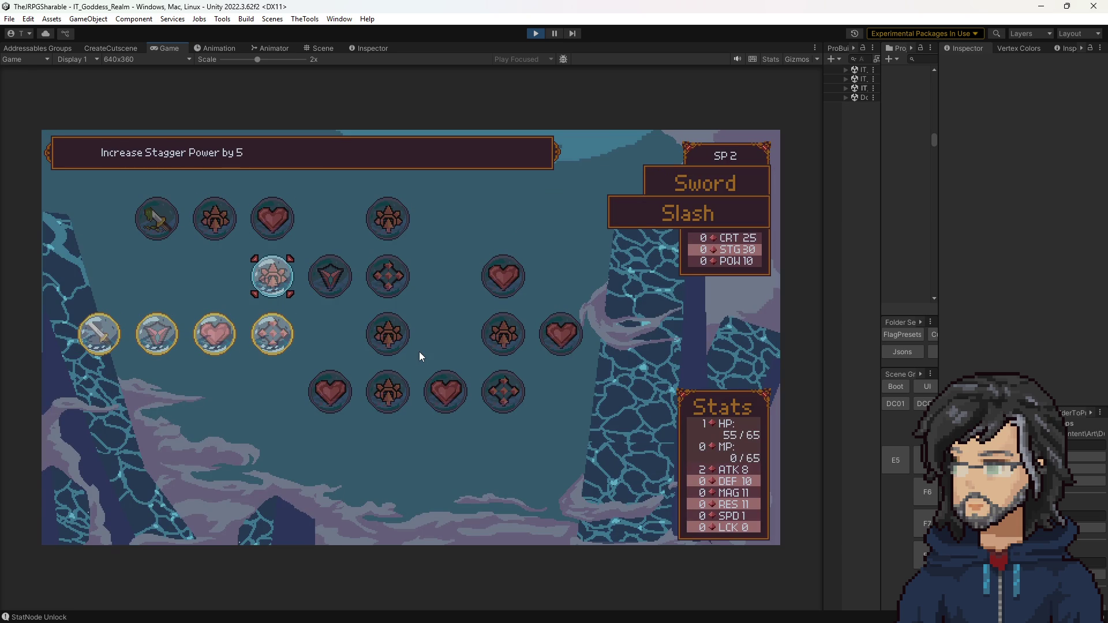
{"action": "key", "text": "Escape"}
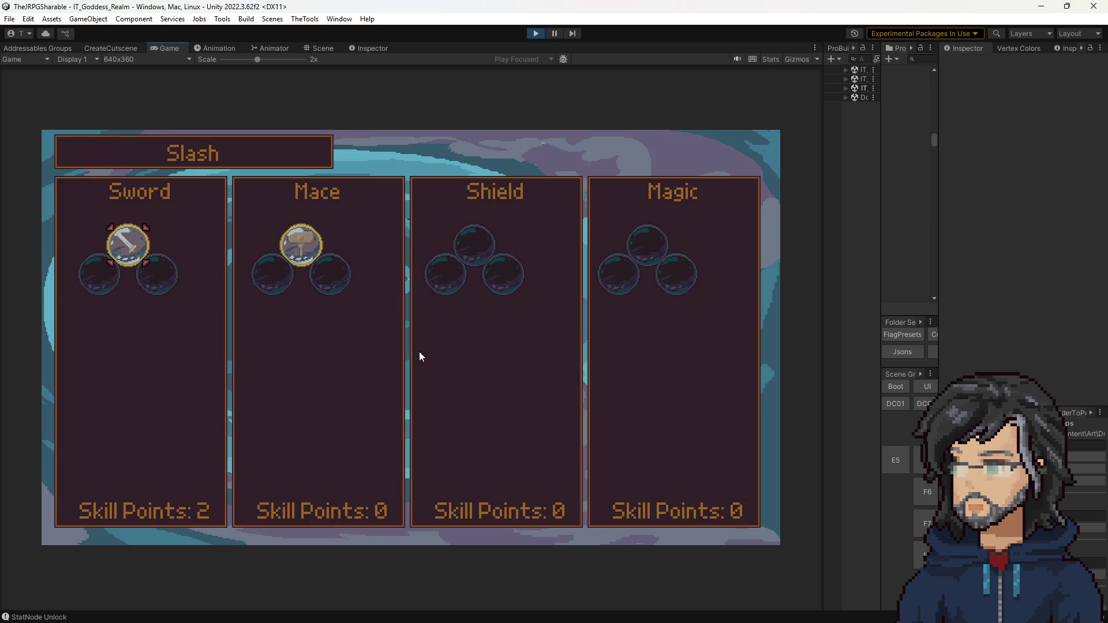
{"action": "key", "text": "Escape"}
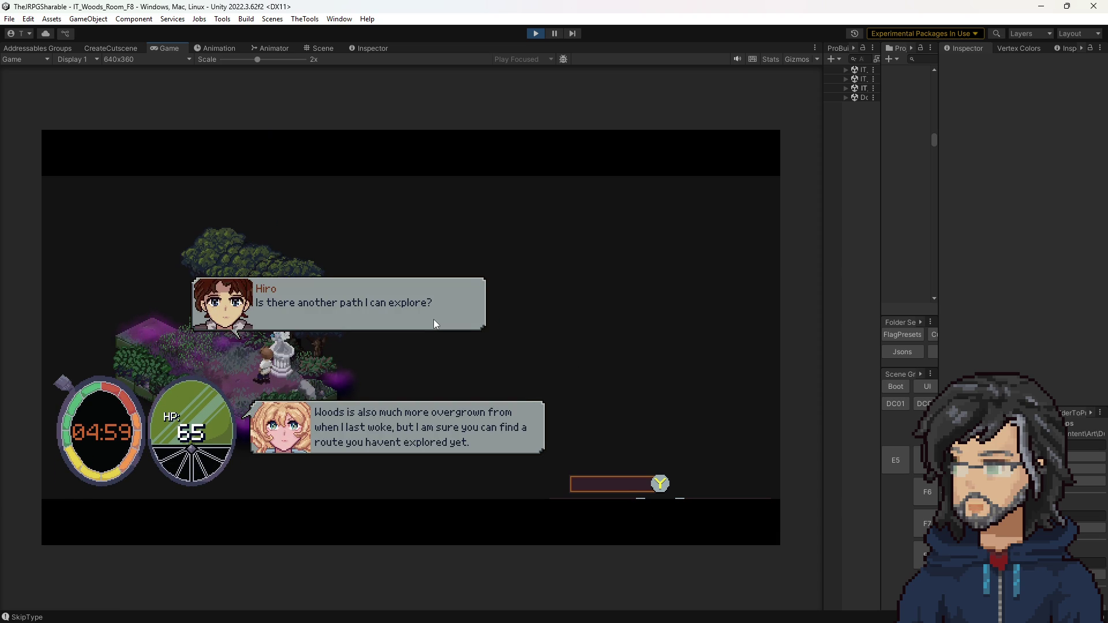
Dismiss the Goddess dialogue and walk the character across the woods toward the waterfall
{"action": "key", "text": "a"}
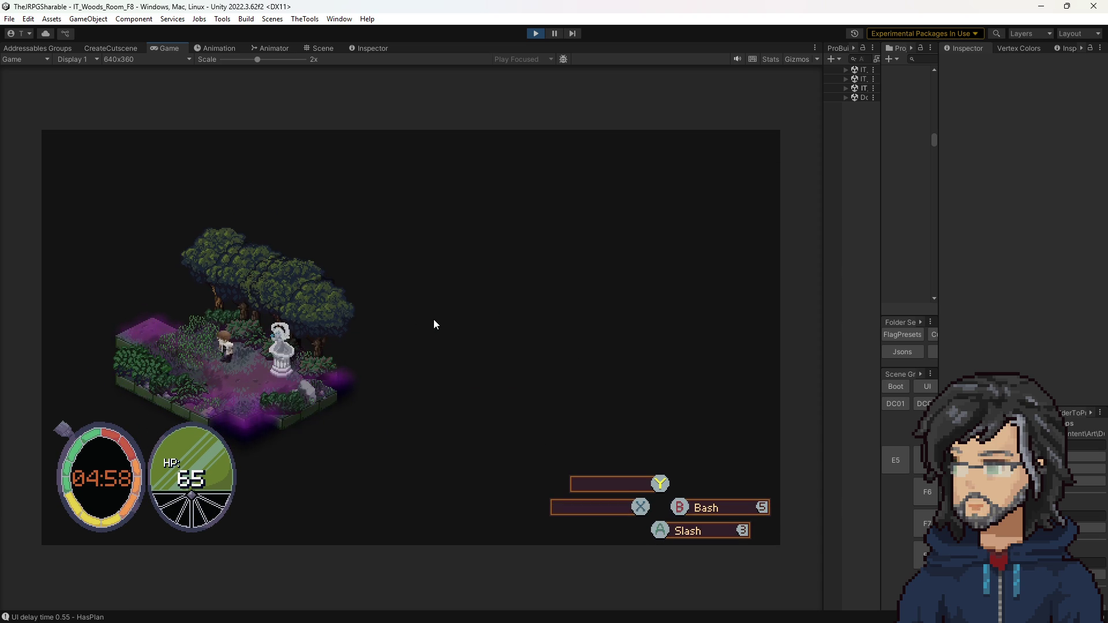
{"action": "key", "text": "a"}
{"action": "key", "text": "a"}
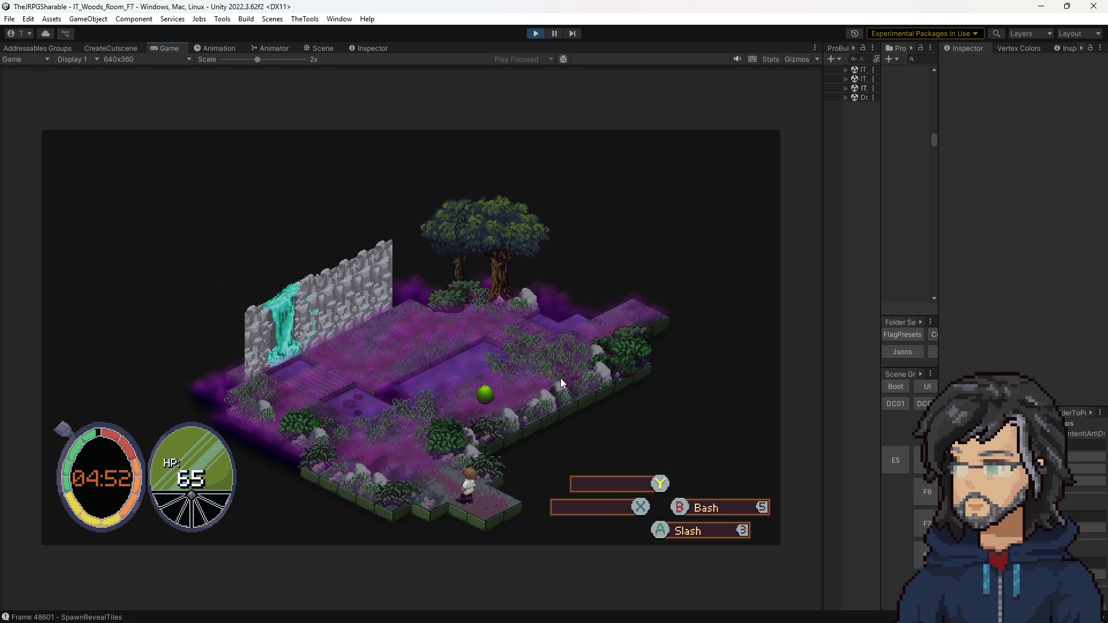
{"action": "key", "text": "a"}
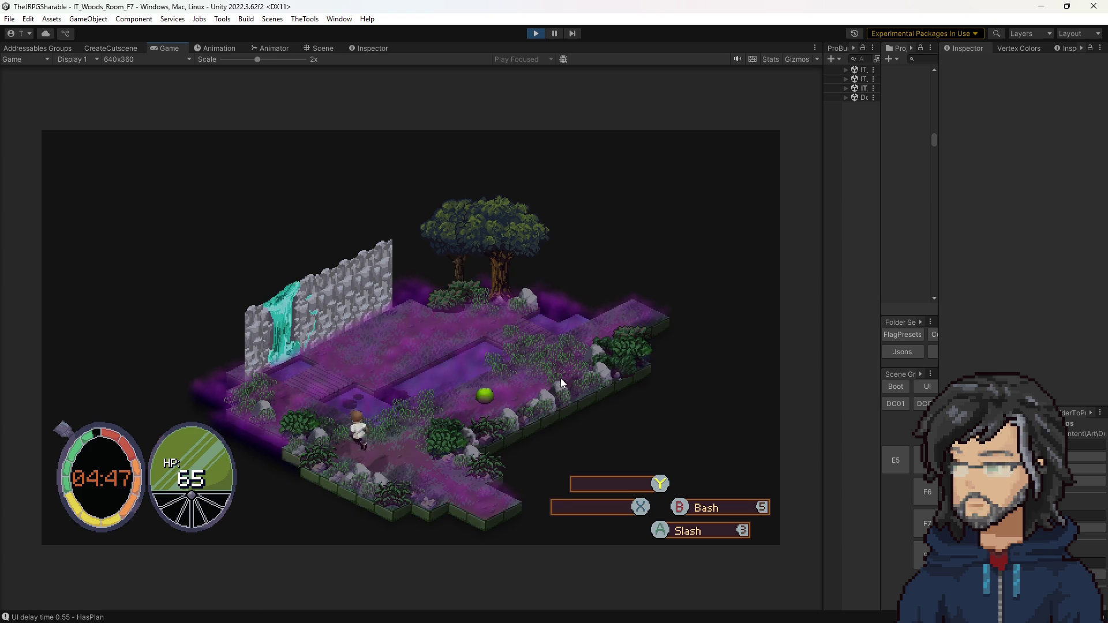
{"action": "key", "text": "w"}
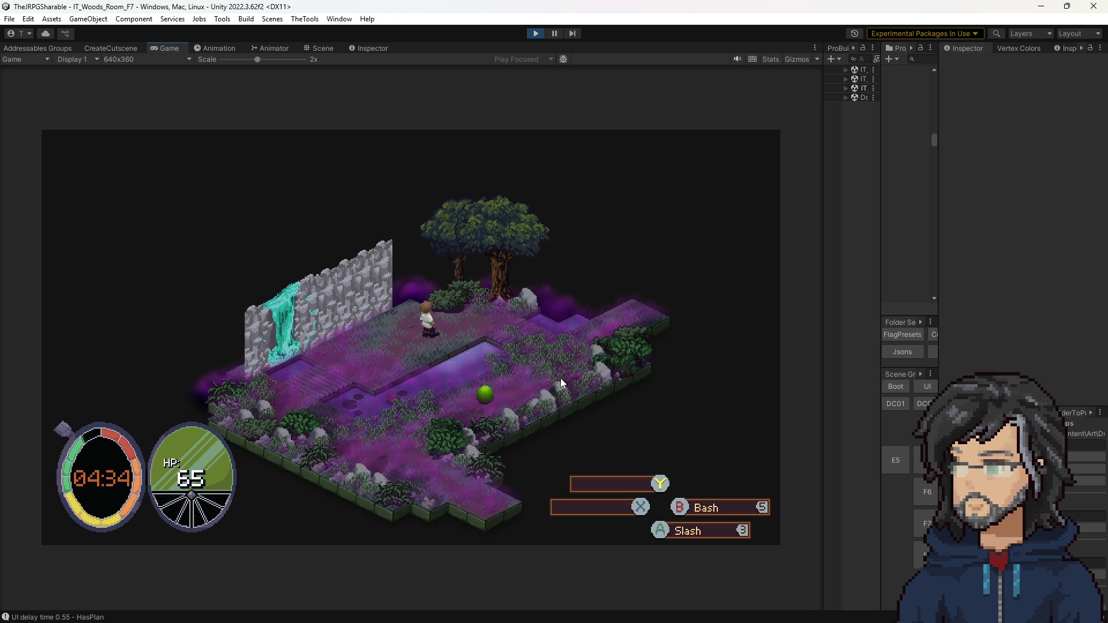
Create a new save slot for IT_Woods_Room_F7, then walk off the ledge into G7
{"action": "key", "text": "Escape"}
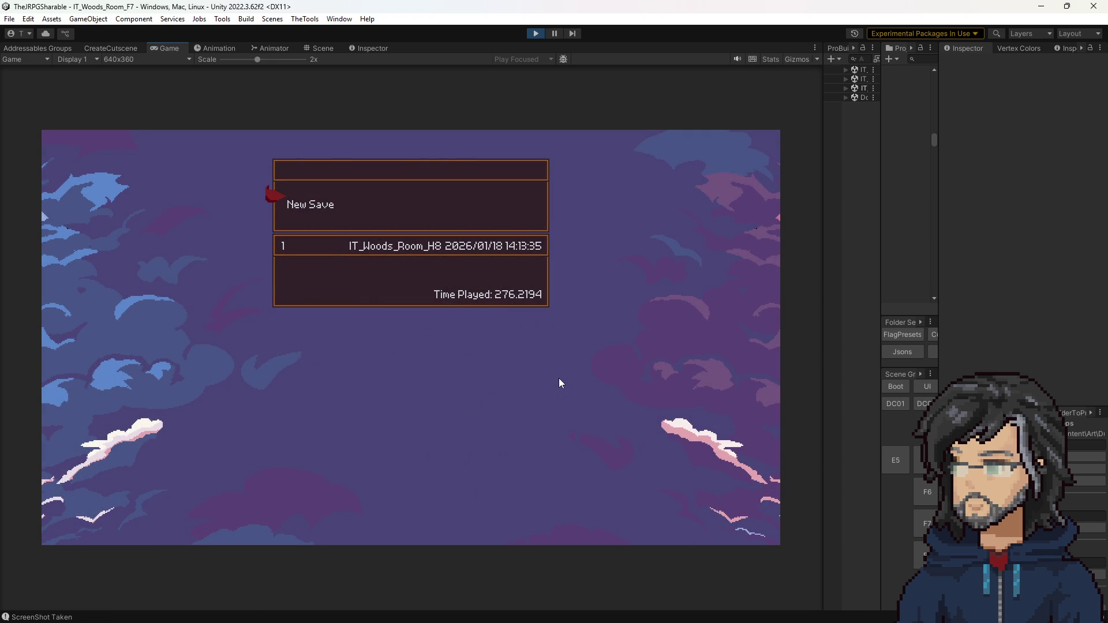
{"action": "key", "text": "Return"}
{"action": "key", "text": "d"}
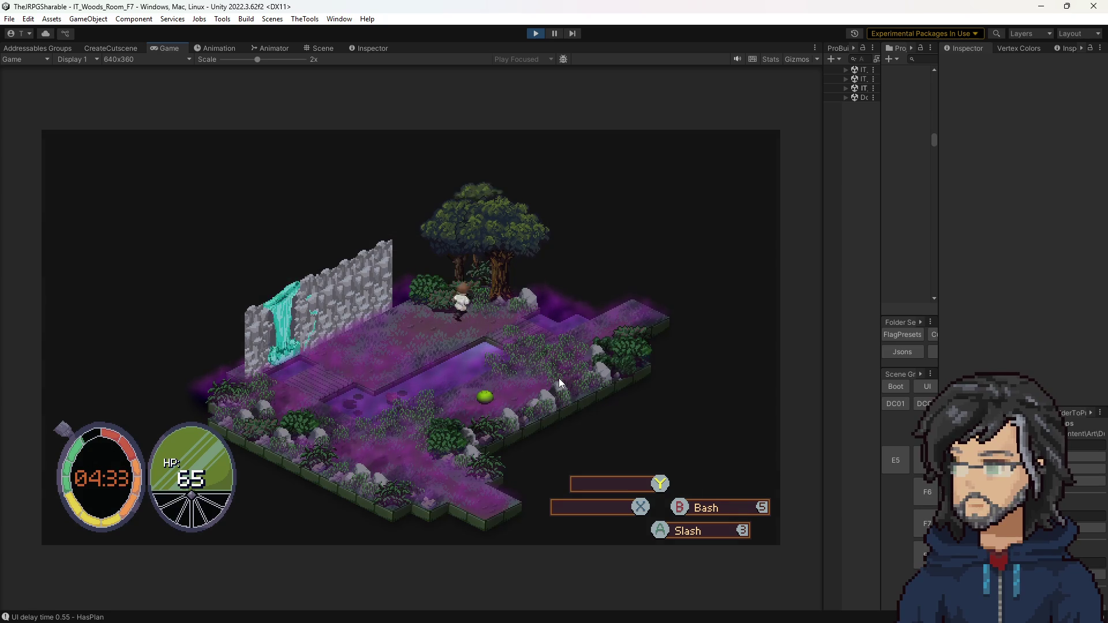
{"action": "key", "text": "d"}
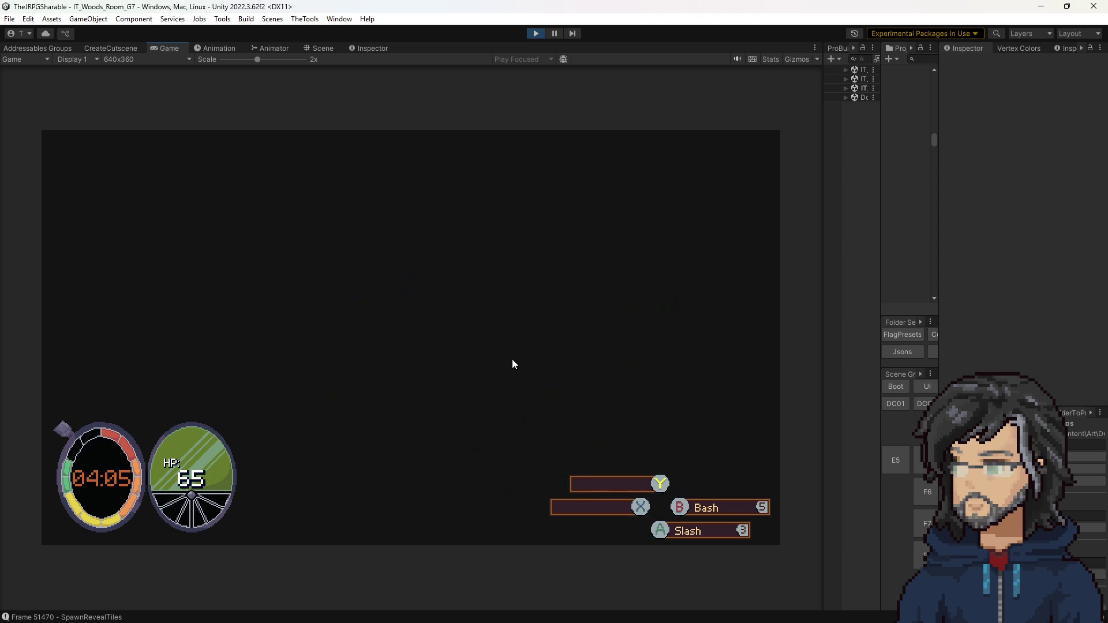
Search the project for 'lash' and open the Slash prefab for editing
{"action": "left_click_drag", "start_coordinate": [881, 191], "coordinate": [739, 191]}
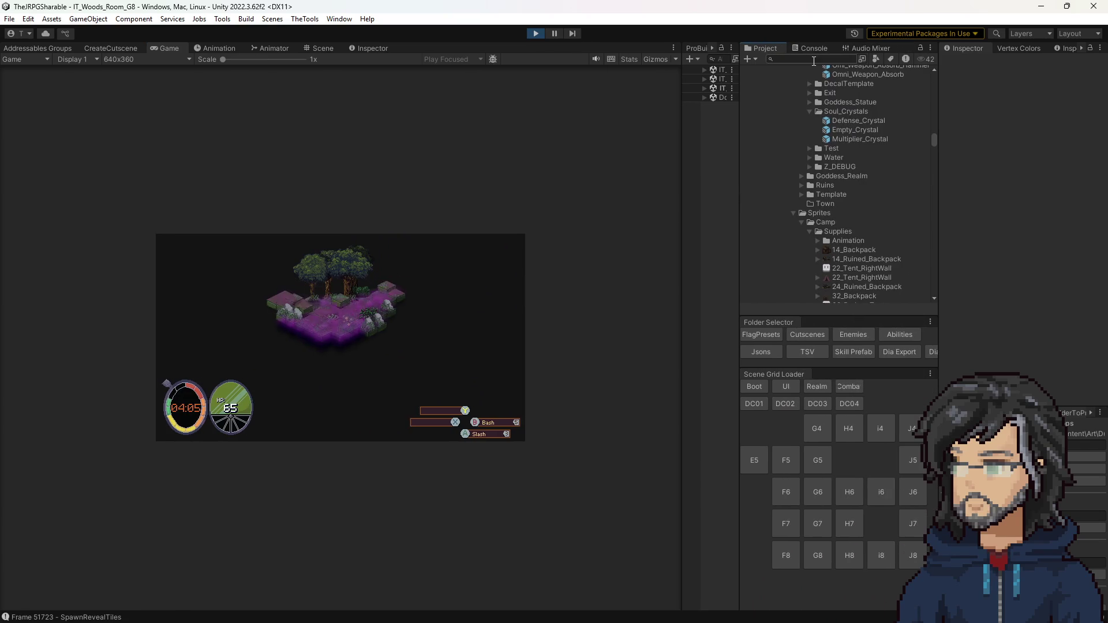
{"action": "type", "text": "slash"}
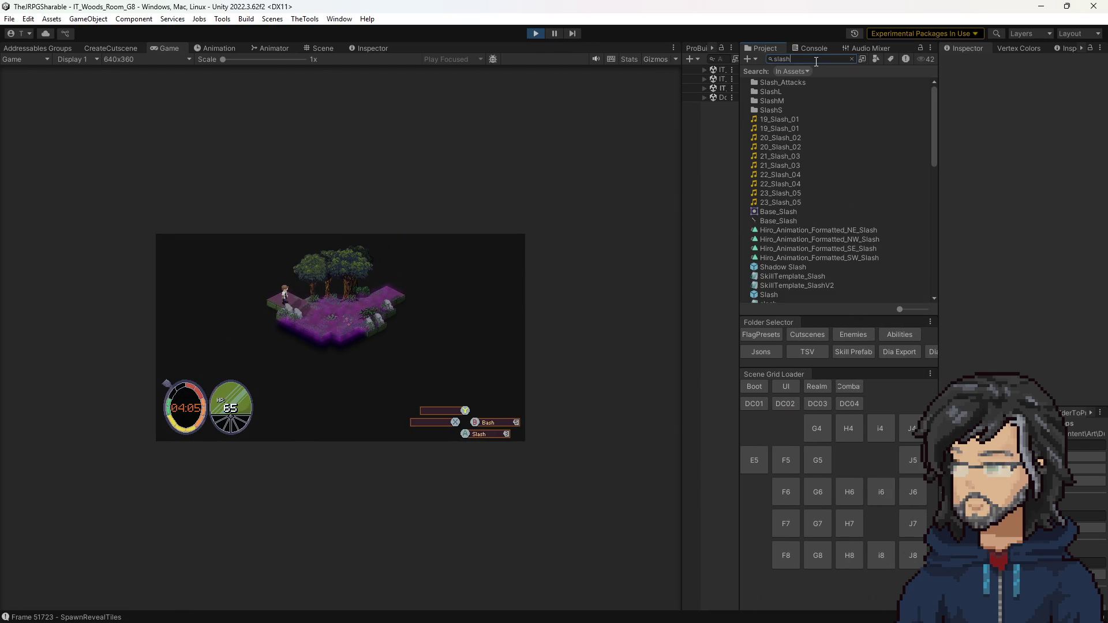
{"action": "scroll", "coordinate": [768, 196], "scroll_direction": "down", "scroll_amount": 5}
{"action": "double_click", "coordinate": [770, 157]}
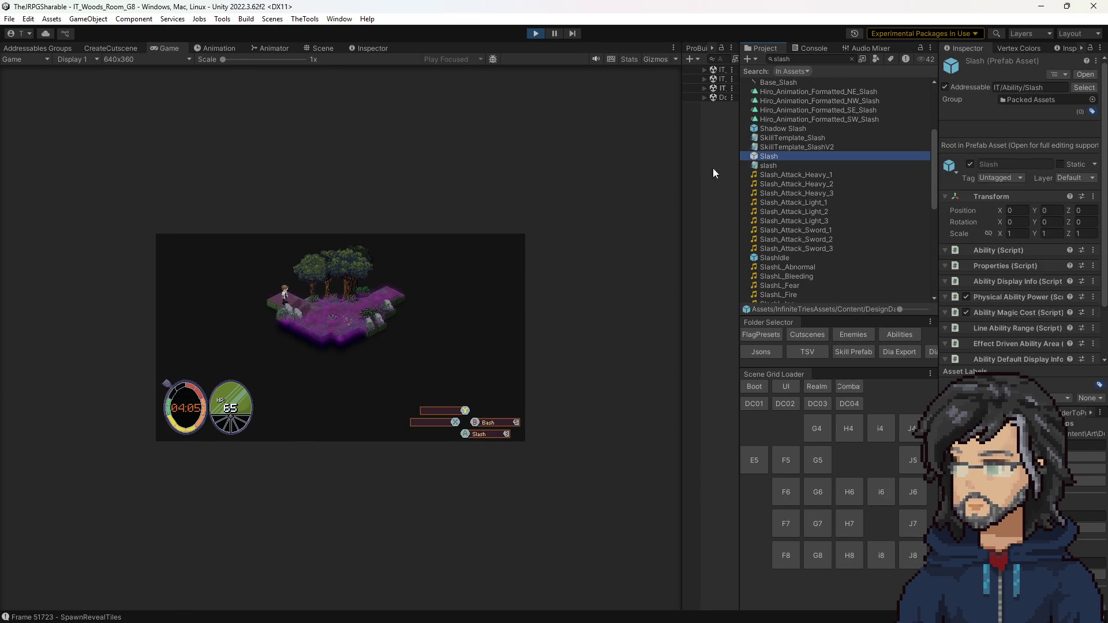
{"action": "left_click_drag", "start_coordinate": [676, 166], "coordinate": [595, 173]}
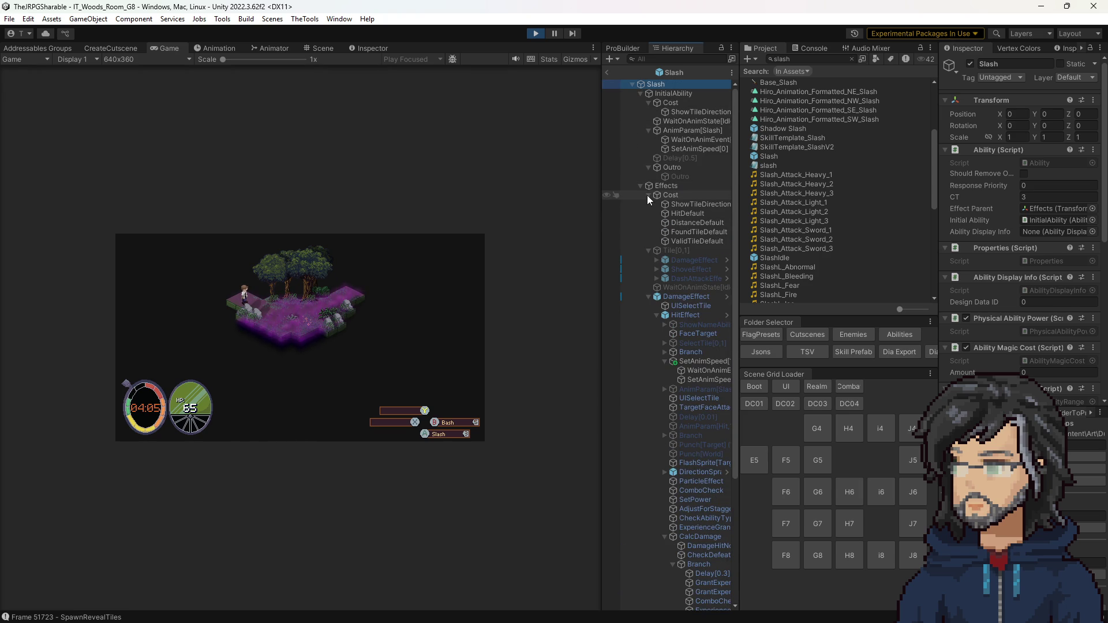
Collapse the Cost and Tile[0,1] groups and inspect the FlashSprite, TargetFaceAttacker and DirectionSprite steps
{"action": "left_click", "coordinate": [648, 195]}
{"action": "left_click", "coordinate": [649, 204]}
{"action": "scroll", "coordinate": [678, 237], "scroll_direction": "down", "scroll_amount": 2}
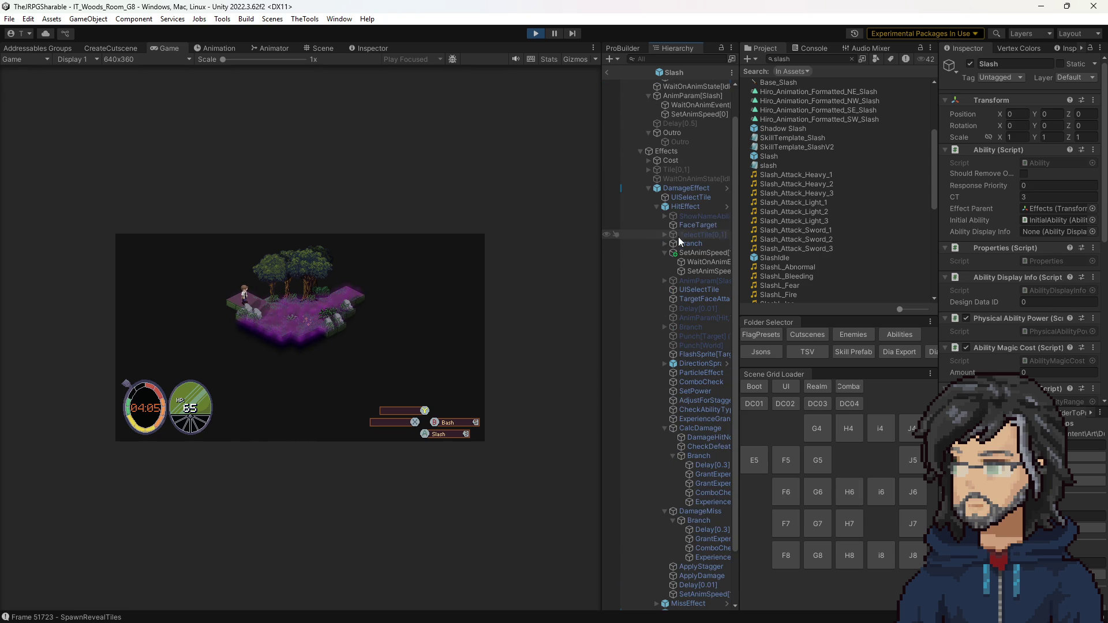
{"action": "scroll", "coordinate": [687, 247], "scroll_direction": "down", "scroll_amount": 3}
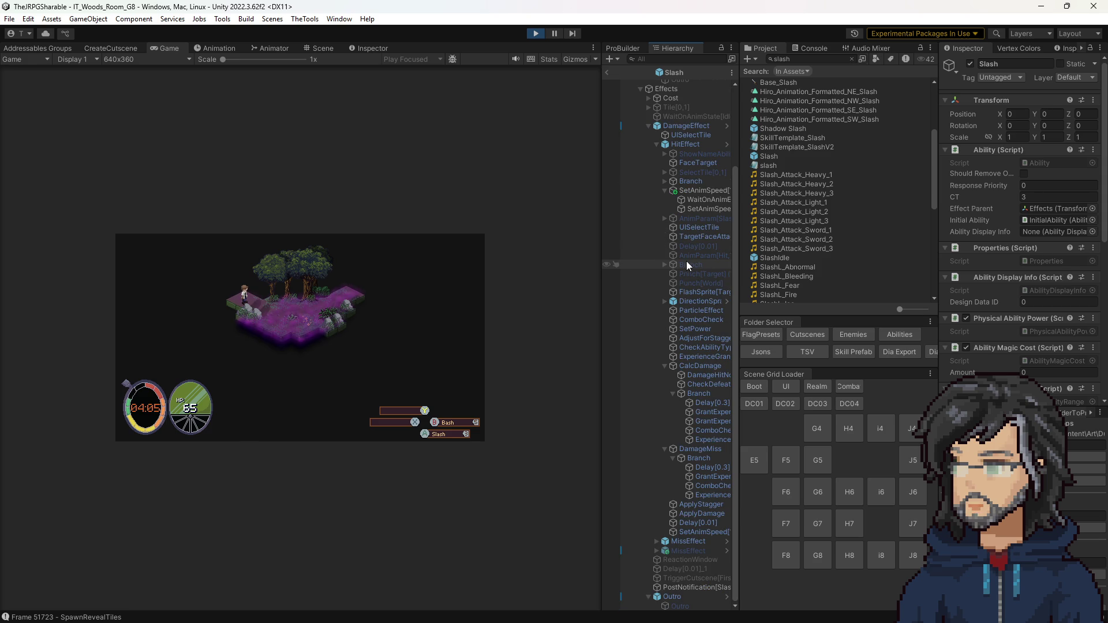
{"action": "left_click", "coordinate": [700, 290]}
{"action": "left_click", "coordinate": [698, 233]}
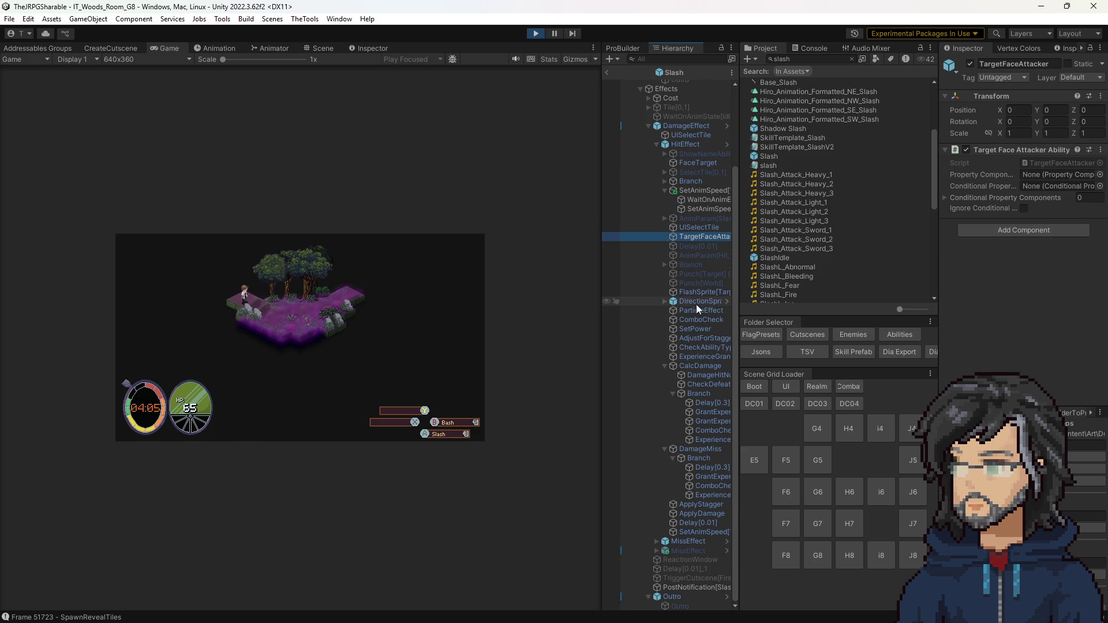
{"action": "left_click", "coordinate": [665, 300]}
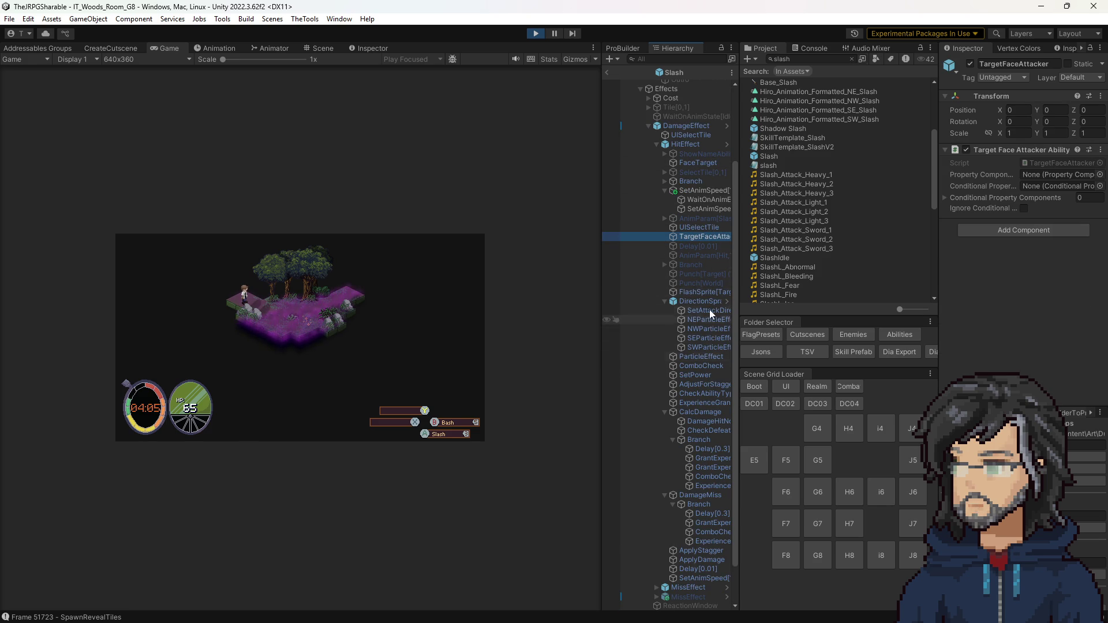
{"action": "scroll", "coordinate": [693, 373], "scroll_direction": "down", "scroll_amount": 2}
Inspect the CalcDamage and ComboCheck steps, exit the prefab and widen the game view
{"action": "left_click", "coordinate": [694, 367]}
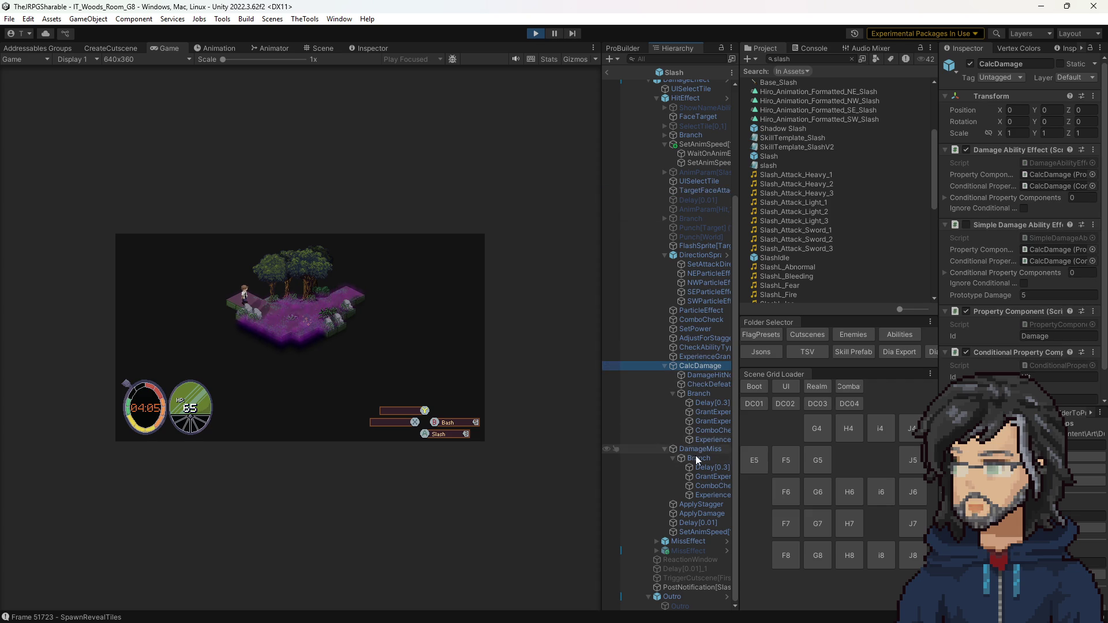
{"action": "left_click", "coordinate": [704, 422]}
{"action": "left_click", "coordinate": [704, 430]}
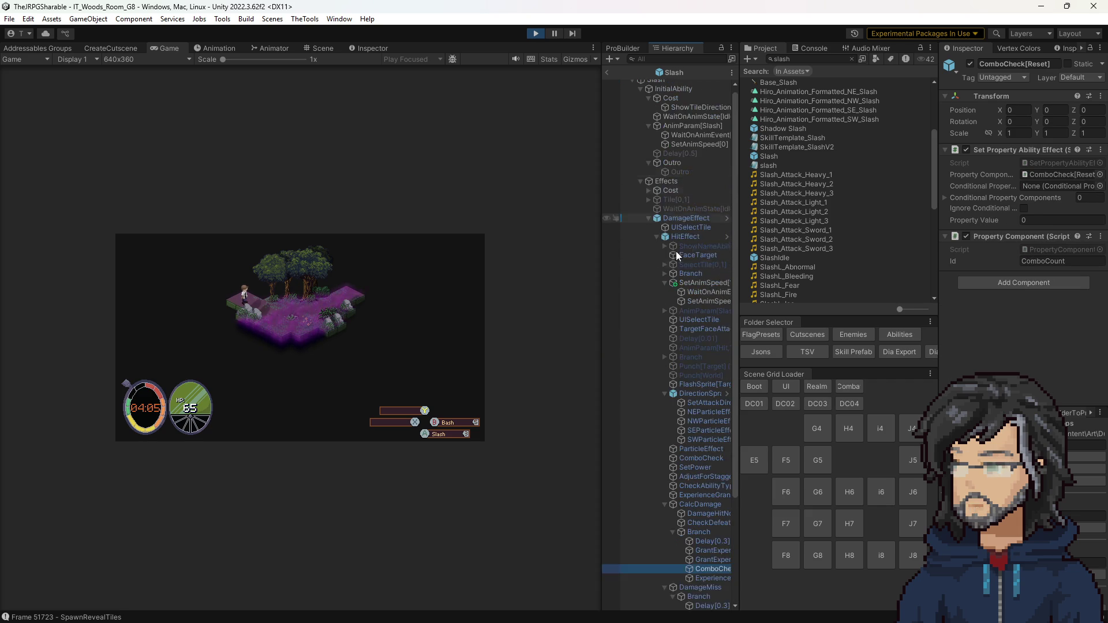
{"action": "scroll", "coordinate": [704, 241], "scroll_direction": "up", "scroll_amount": 5}
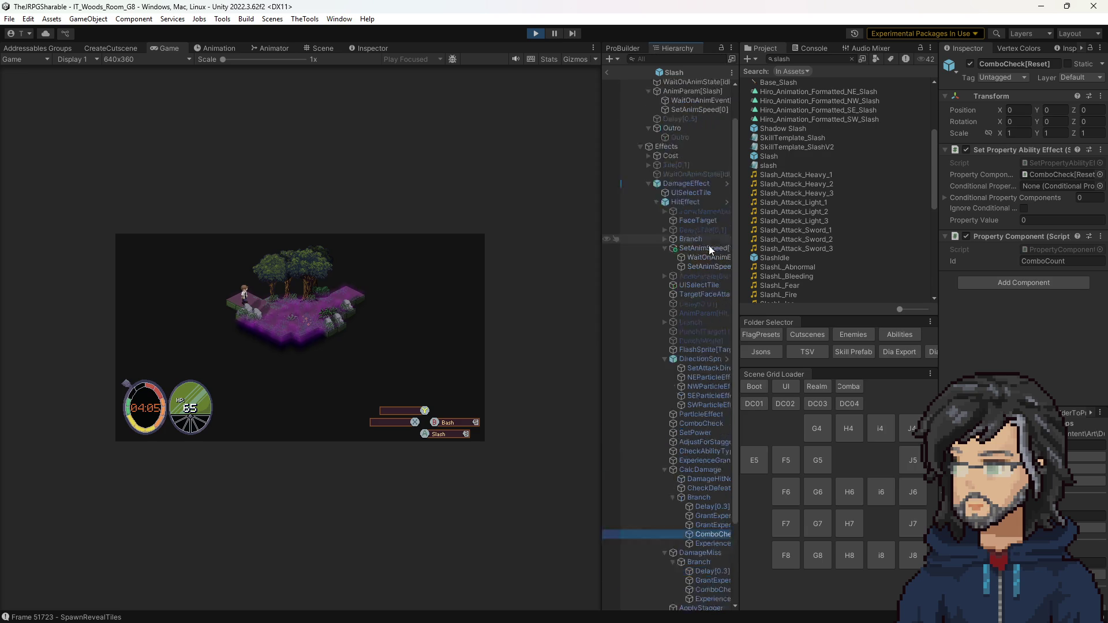
{"action": "left_click", "coordinate": [607, 73]}
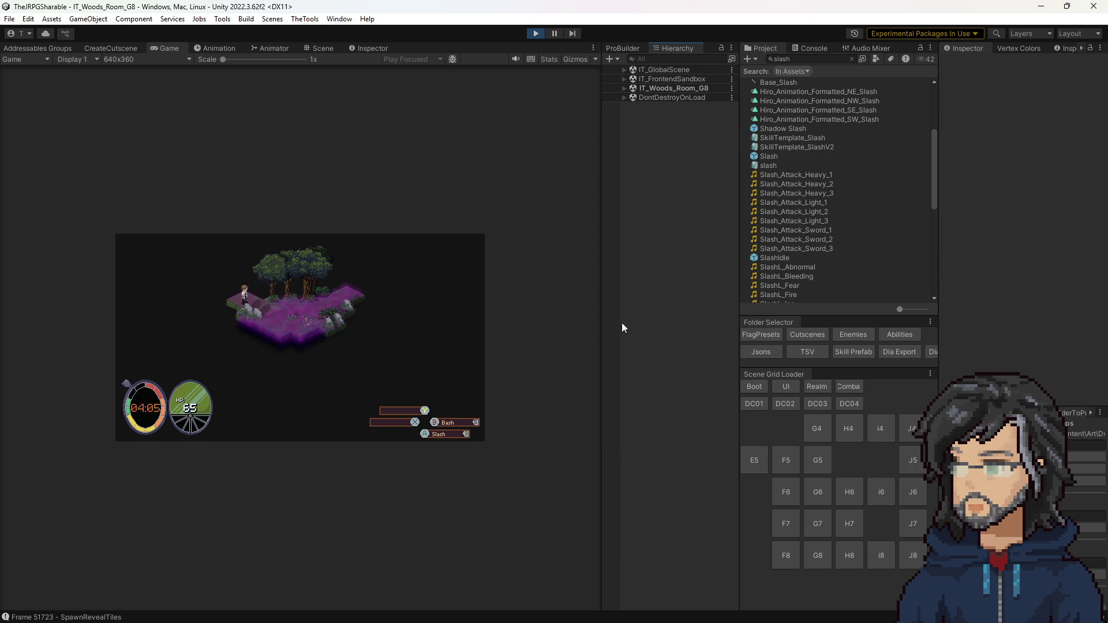
{"action": "left_click_drag", "start_coordinate": [605, 181], "coordinate": [788, 203]}
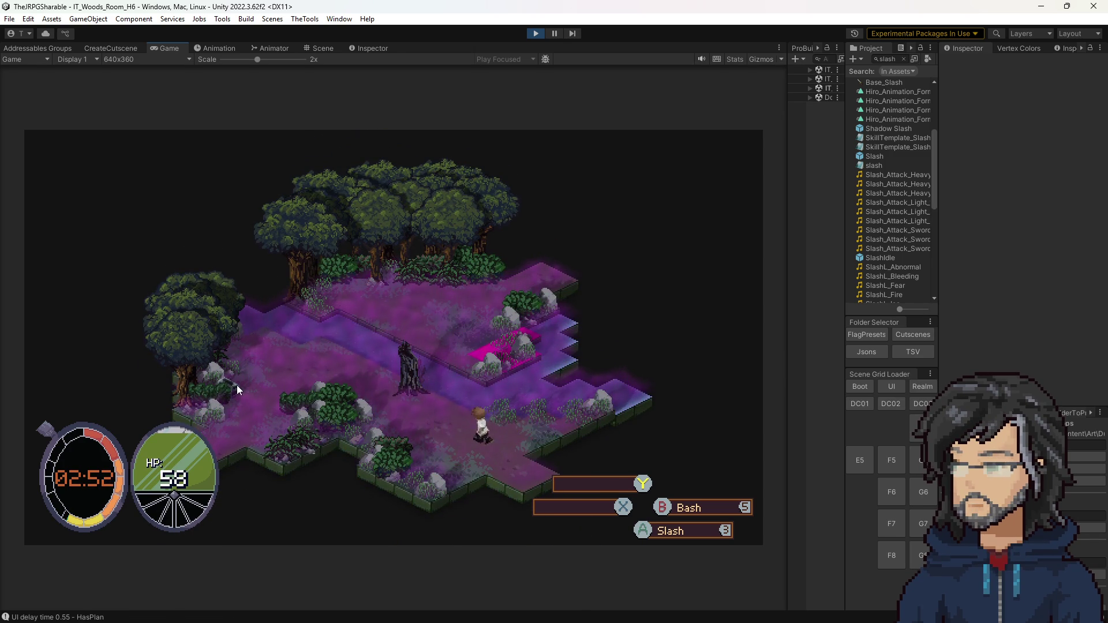
Check stats, open the chest for two Def Crystals, pause again, then stop play mode
{"action": "key", "text": "Escape"}
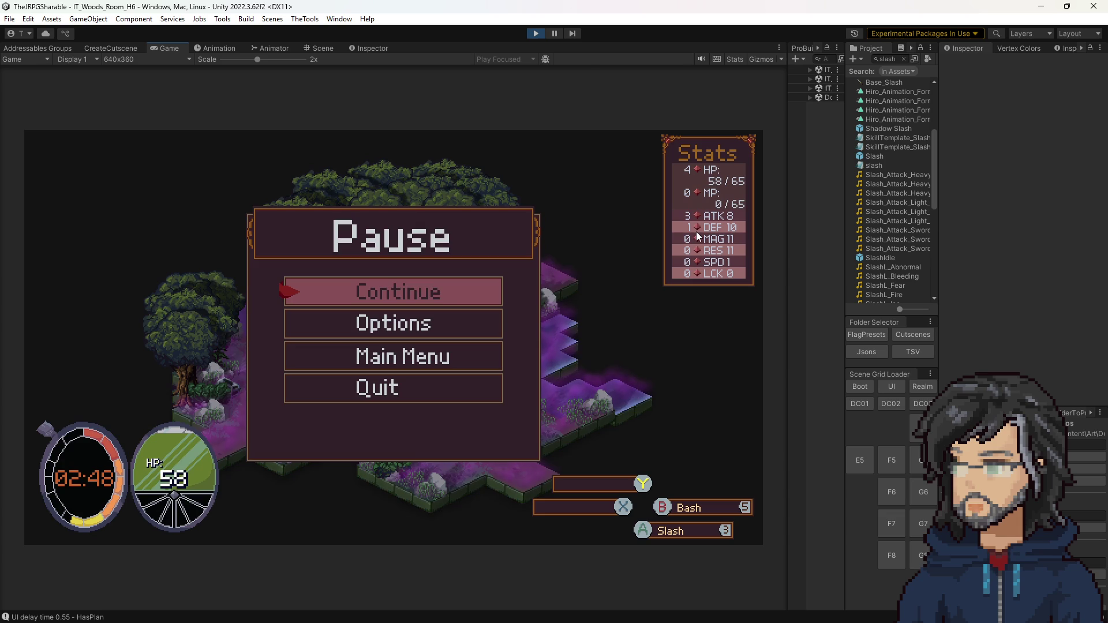
{"action": "key", "text": "Escape"}
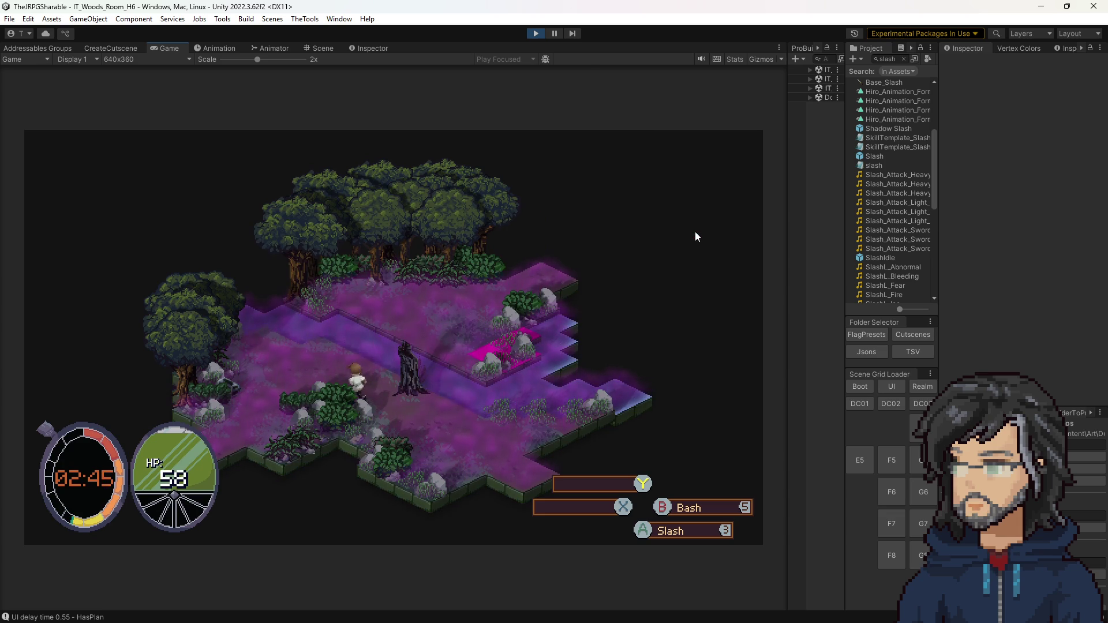
{"action": "key", "text": "r"}
{"action": "key", "text": "Escape"}
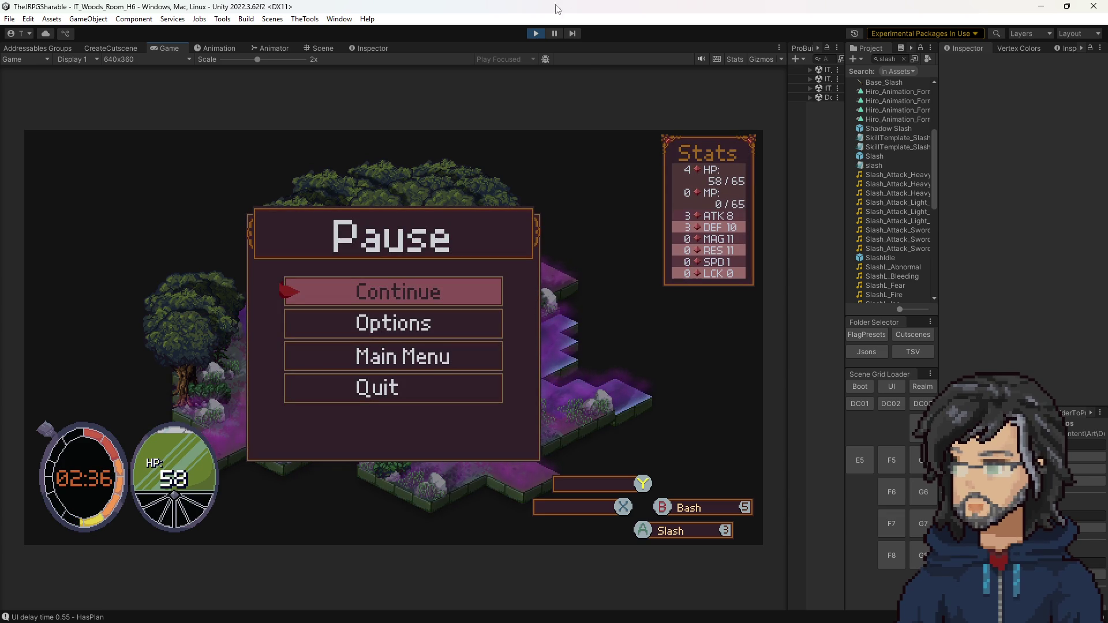
{"action": "left_click", "coordinate": [535, 33]}
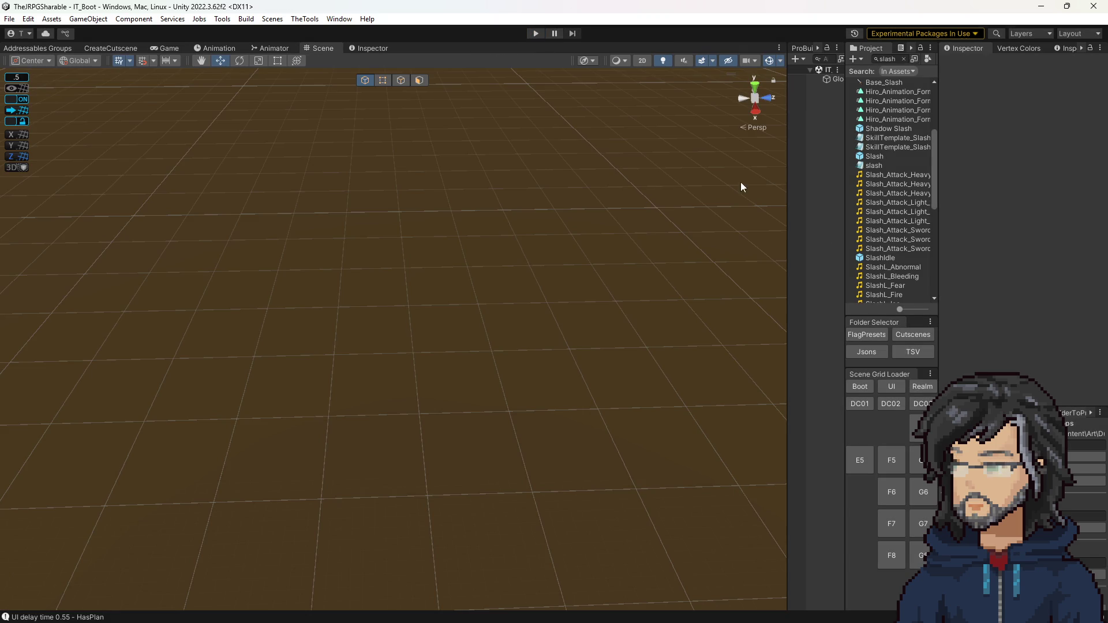
Narrow the Scene view and fly the camera in to select the Interact[HP] tile
{"action": "mouse_move", "coordinate": [844, 210]}
{"action": "left_mouse_down"}
{"action": "mouse_move", "coordinate": [660, 218]}
{"action": "mouse_move", "coordinate": [769, 218]}
{"action": "left_mouse_up"}
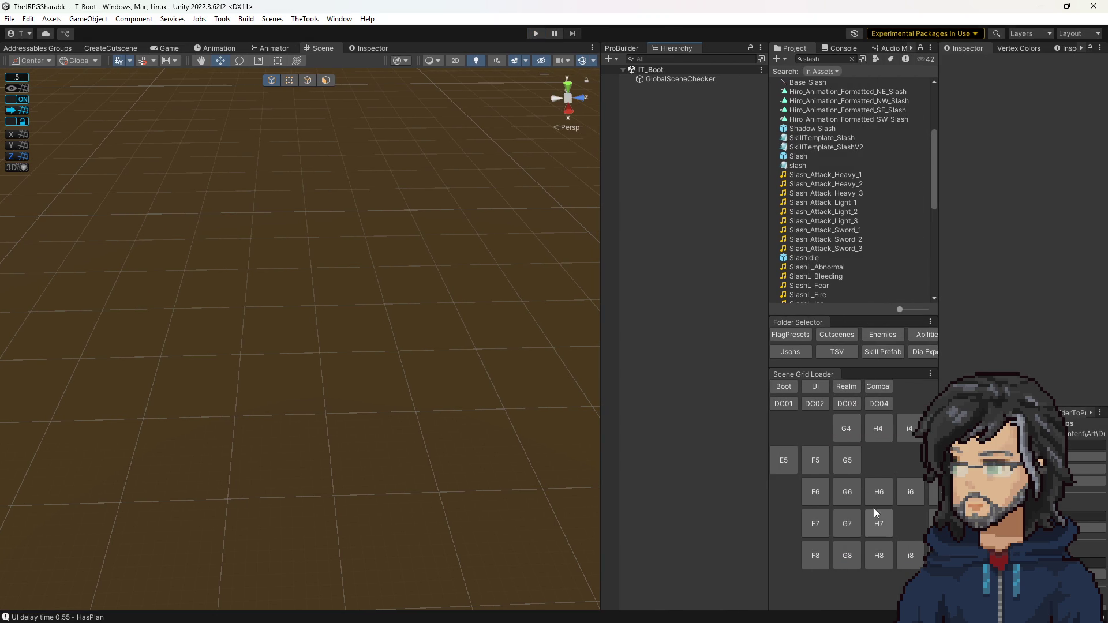
{"action": "mouse_move", "coordinate": [513, 302]}
{"action": "left_mouse_down"}
{"action": "mouse_move", "coordinate": [453, 341]}
{"action": "mouse_move", "coordinate": [487, 325]}
{"action": "left_mouse_up"}
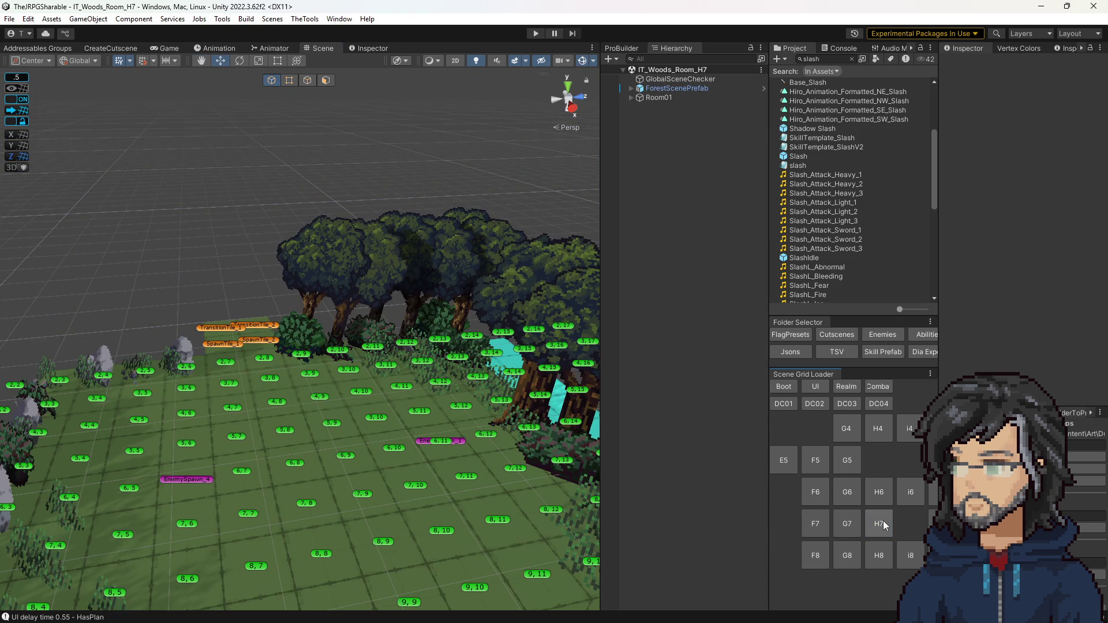
{"action": "left_click_drag", "start_coordinate": [256, 342], "coordinate": [345, 398]}
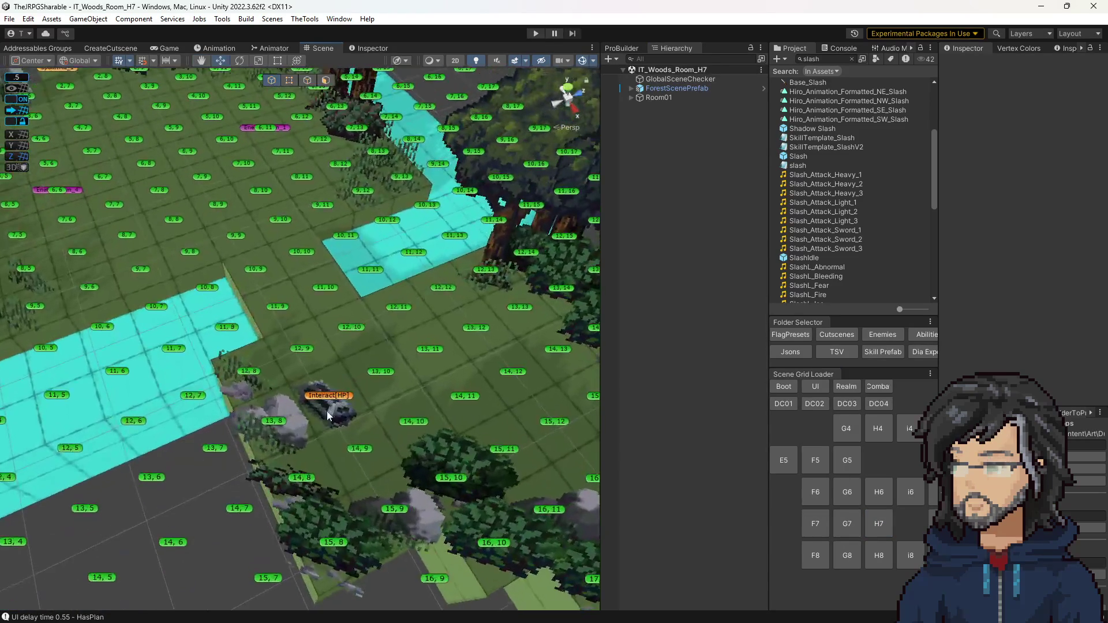
{"action": "left_click", "coordinate": [345, 398]}
Review the tile's HP_Node interact data and required flags, briefly opening InteractTile in Visual Studio
{"action": "scroll", "coordinate": [1056, 277], "scroll_direction": "down", "scroll_amount": 5}
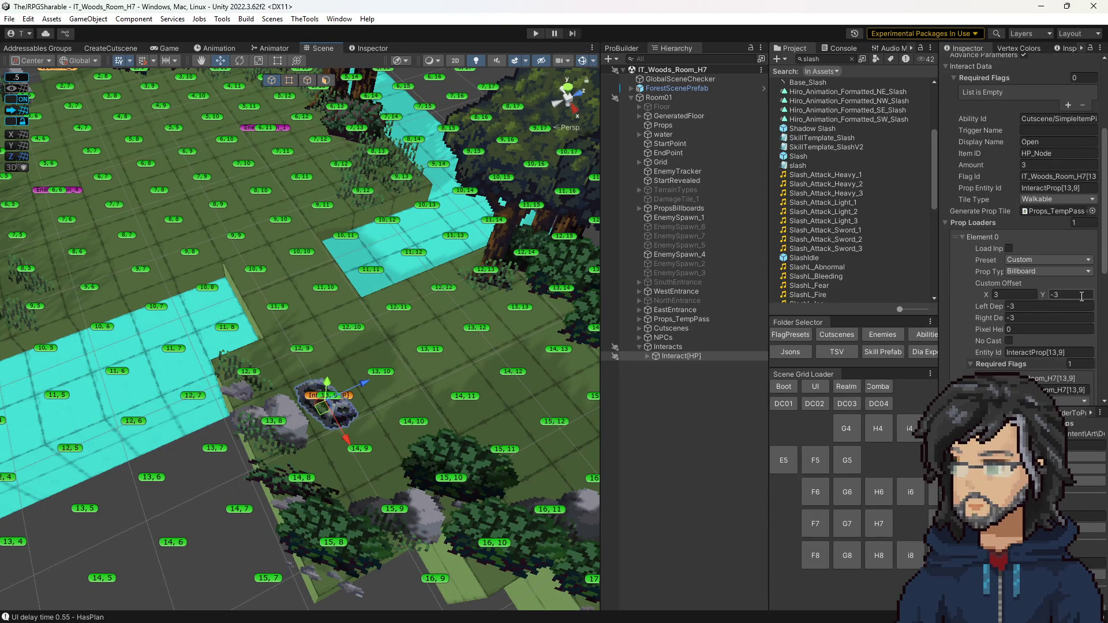
{"action": "scroll", "coordinate": [982, 286], "scroll_direction": "down", "scroll_amount": 3}
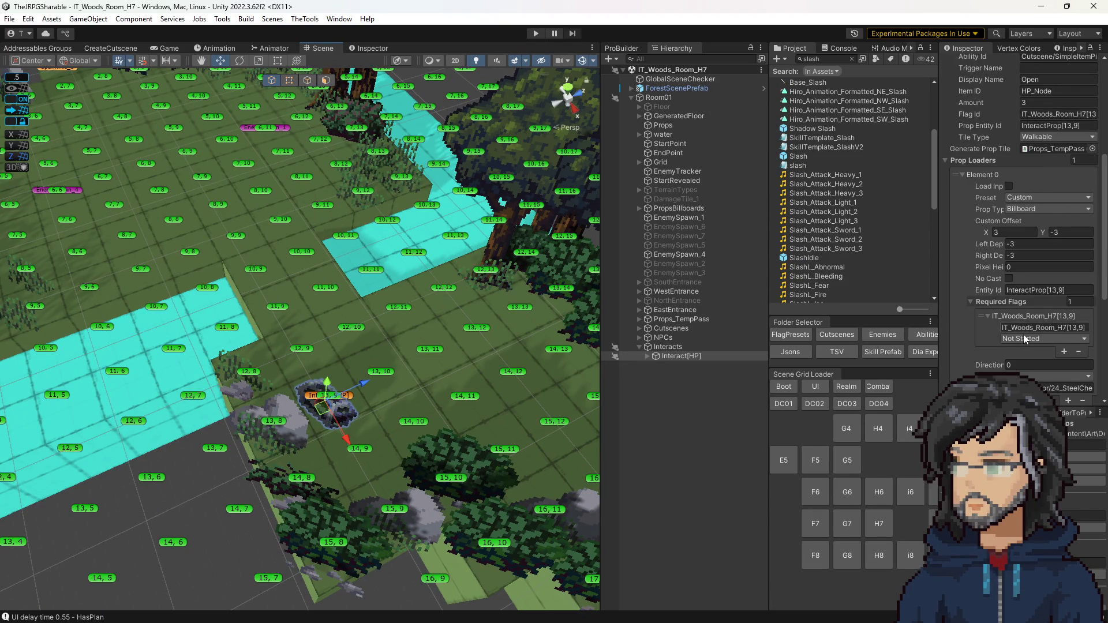
{"action": "scroll", "coordinate": [1027, 312], "scroll_direction": "up", "scroll_amount": 10}
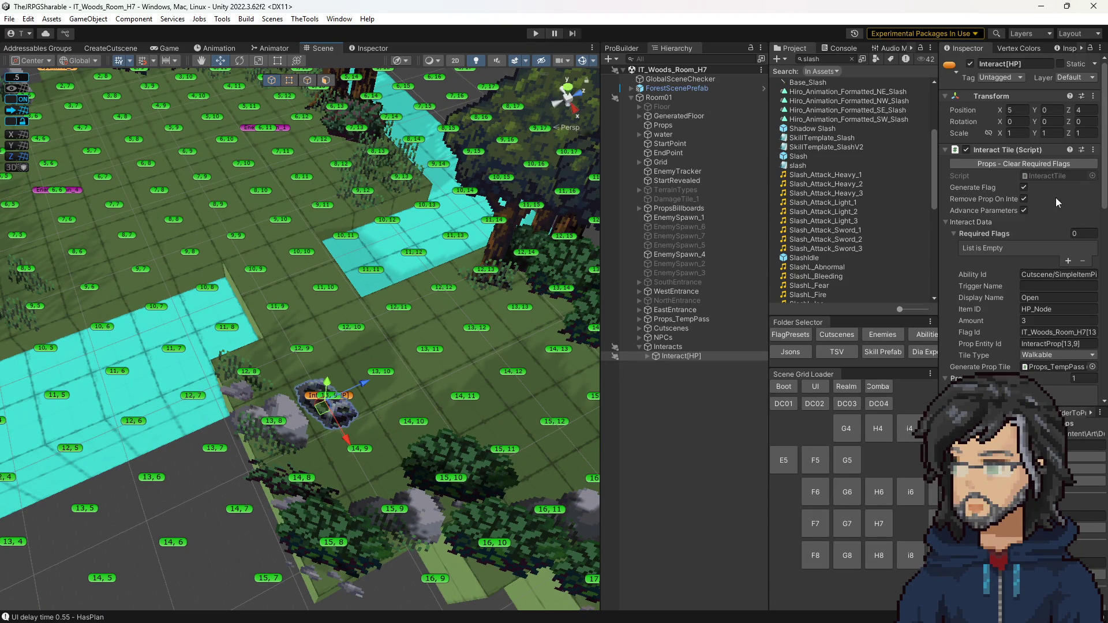
{"action": "double_click", "coordinate": [1047, 175]}
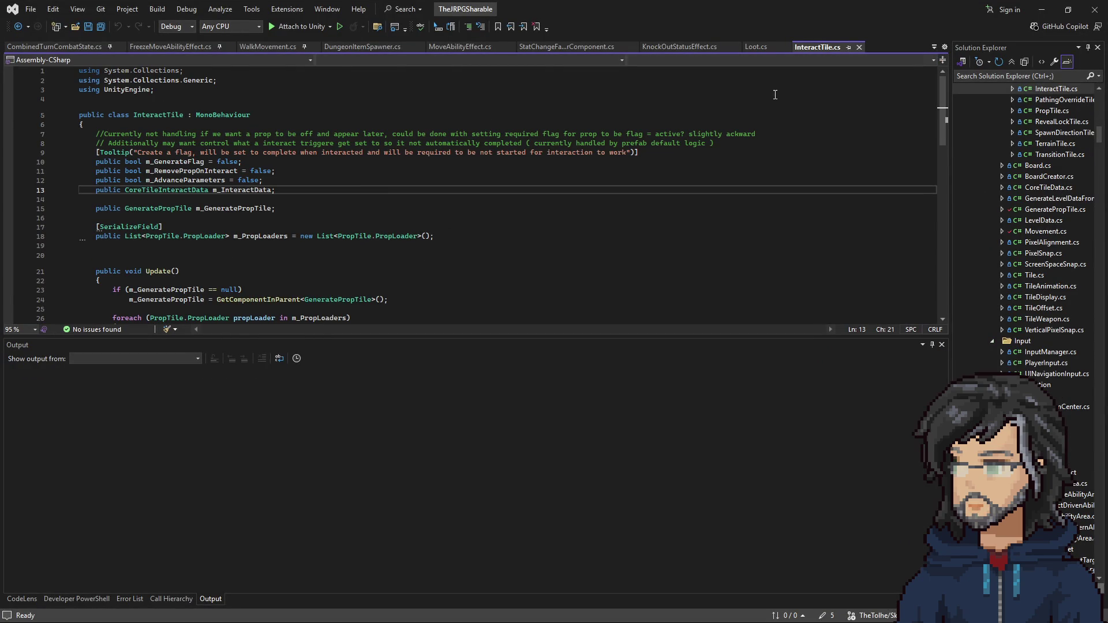
{"action": "left_click", "coordinate": [1042, 10]}
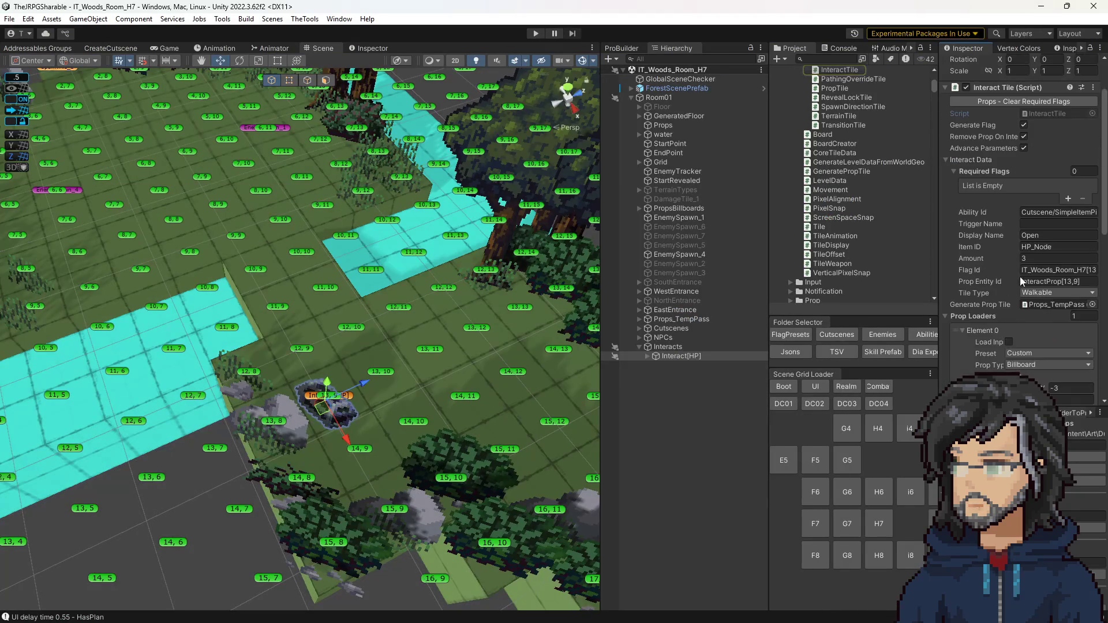
{"action": "left_click", "coordinate": [1052, 268]}
{"action": "key", "text": "ctrl+a"}
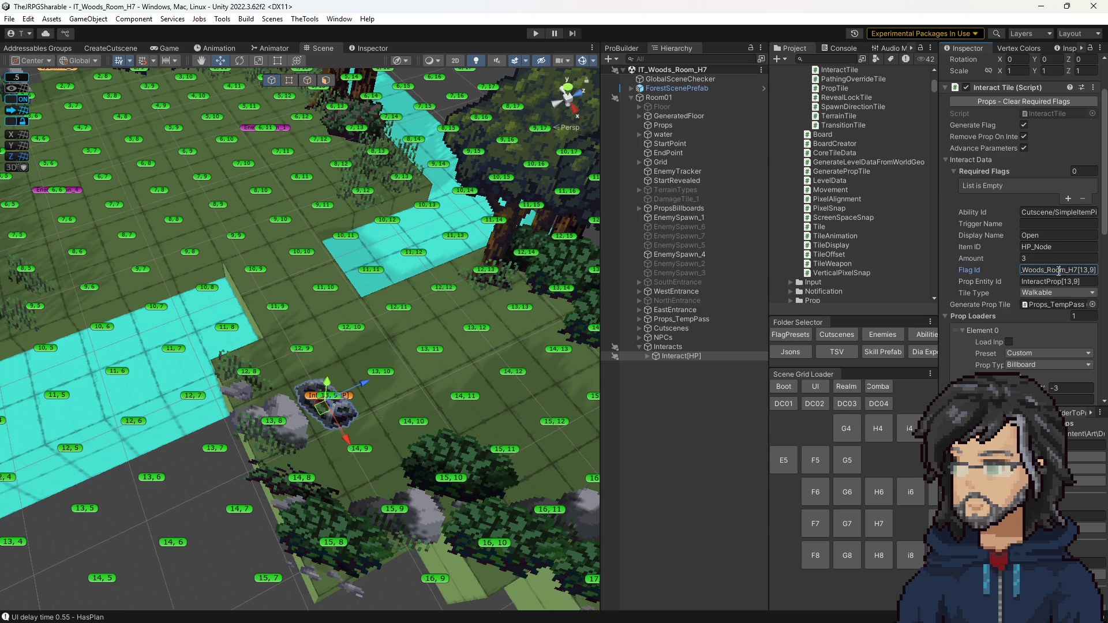
{"action": "left_click", "coordinate": [1060, 267]}
{"action": "double_click", "coordinate": [1047, 113]}
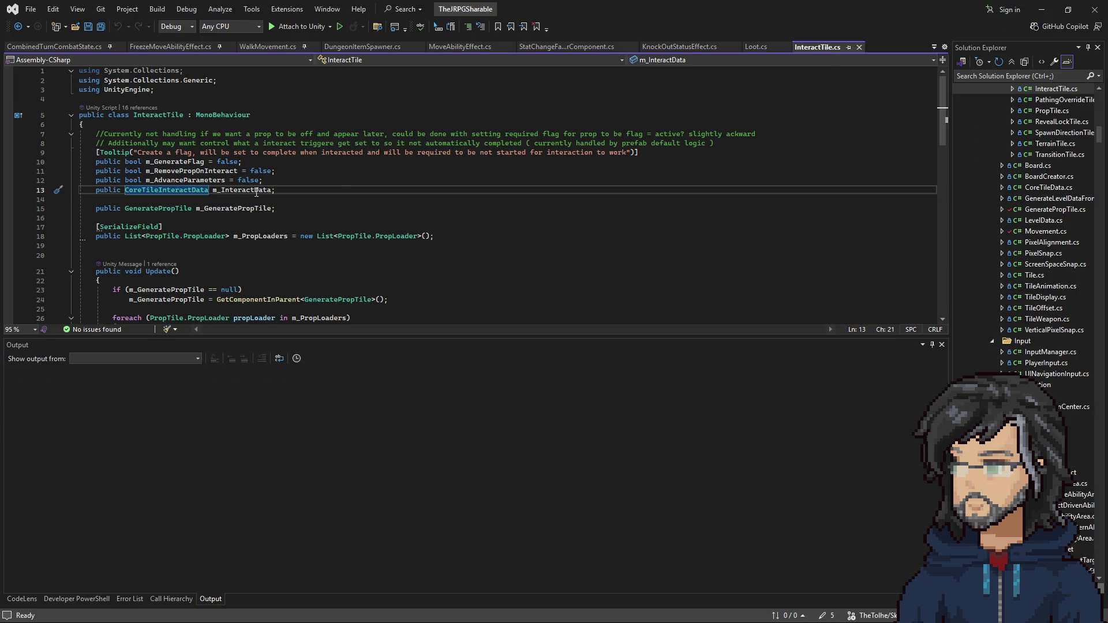
Go to the CoreTileInteractData definition and find all references to m_RequiredFlags
{"action": "right_click", "coordinate": [172, 191]}
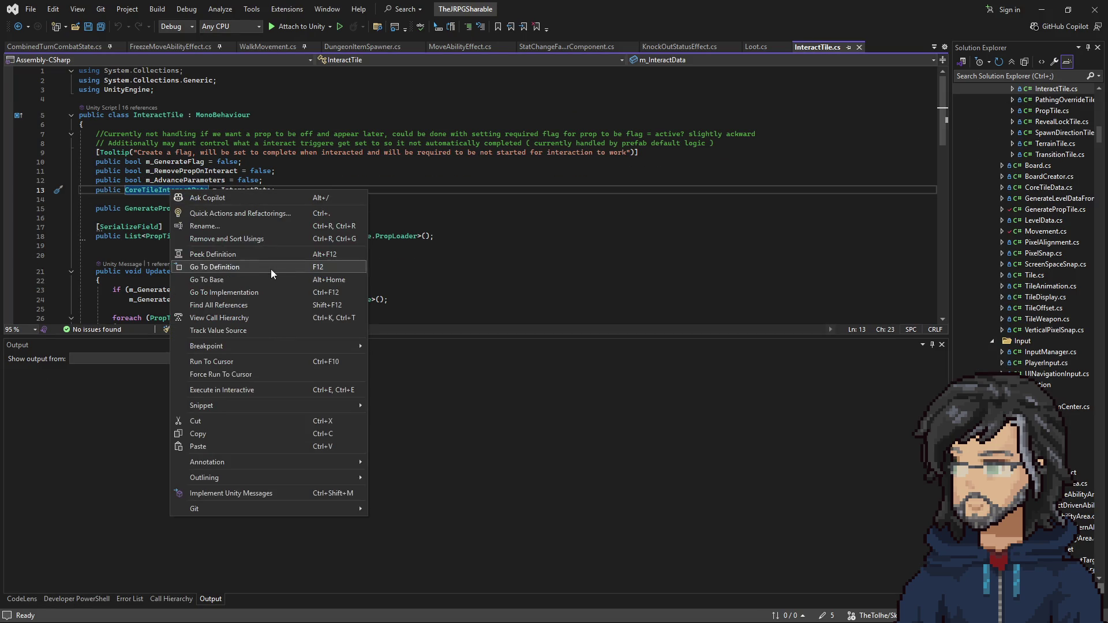
{"action": "left_click", "coordinate": [243, 268]}
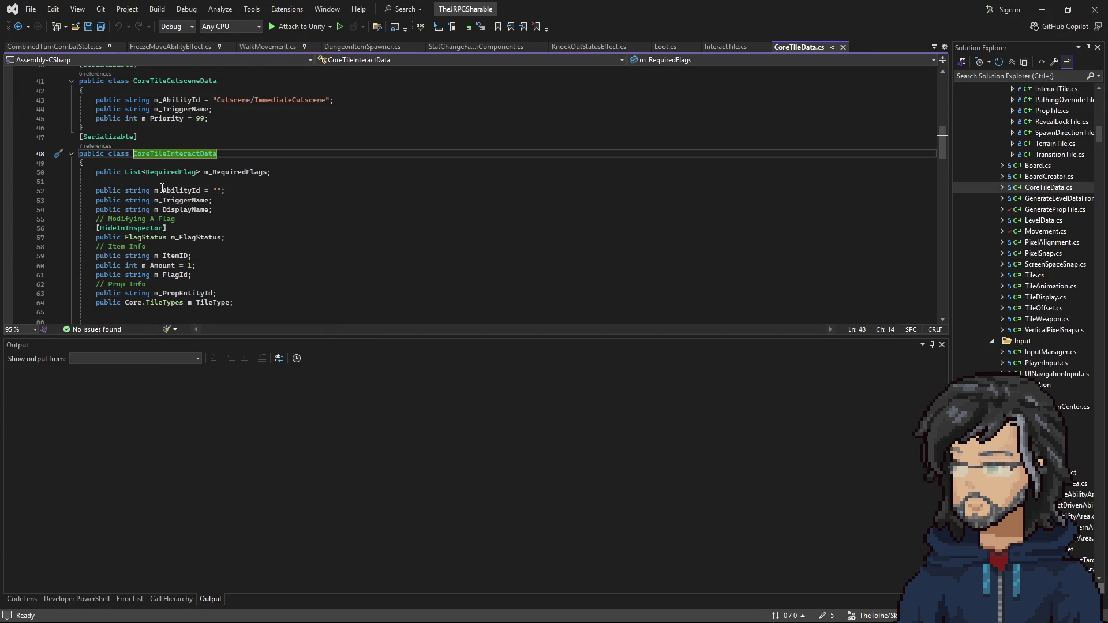
{"action": "double_click", "coordinate": [236, 172]}
{"action": "right_click", "coordinate": [244, 173]}
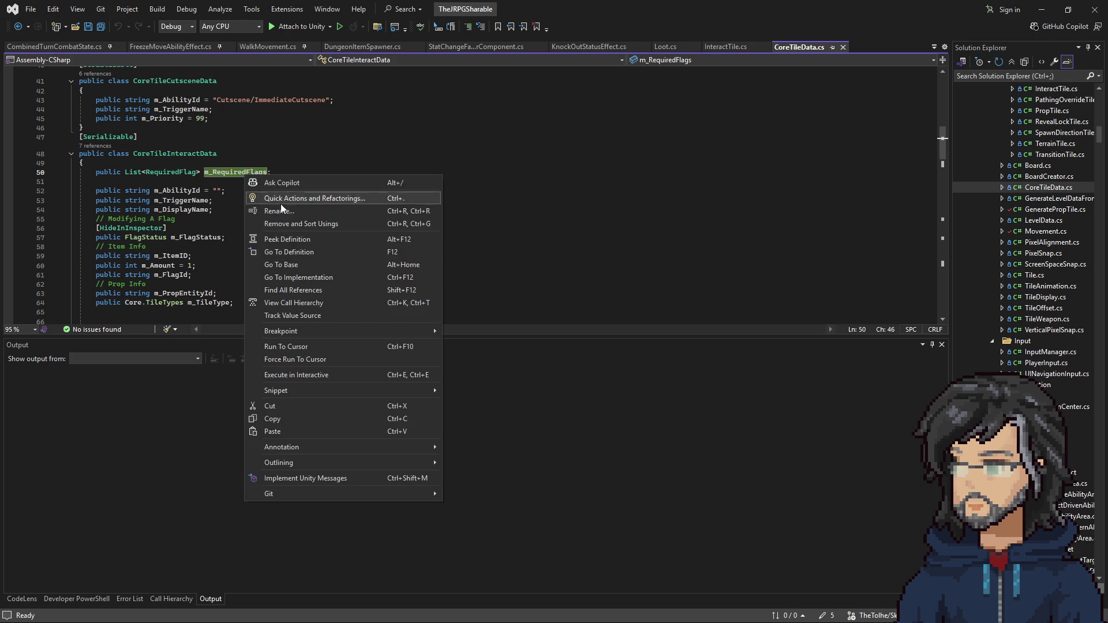
{"action": "left_click", "coordinate": [295, 289]}
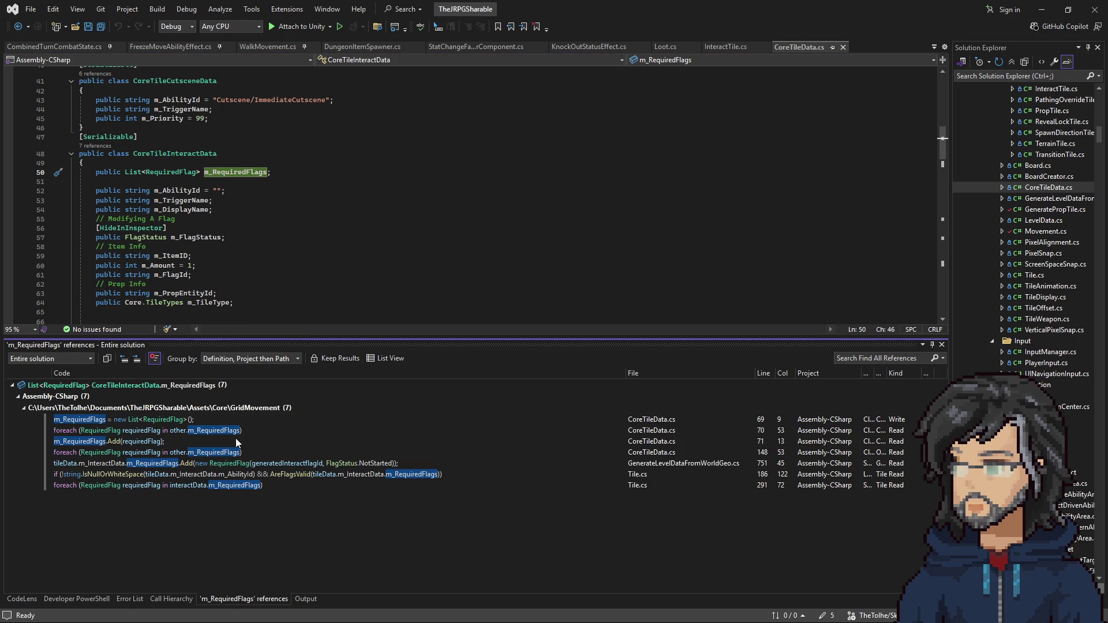
Open the Tile.cs line-186 spawn check from the results, then return to Unity
{"action": "double_click", "coordinate": [255, 476]}
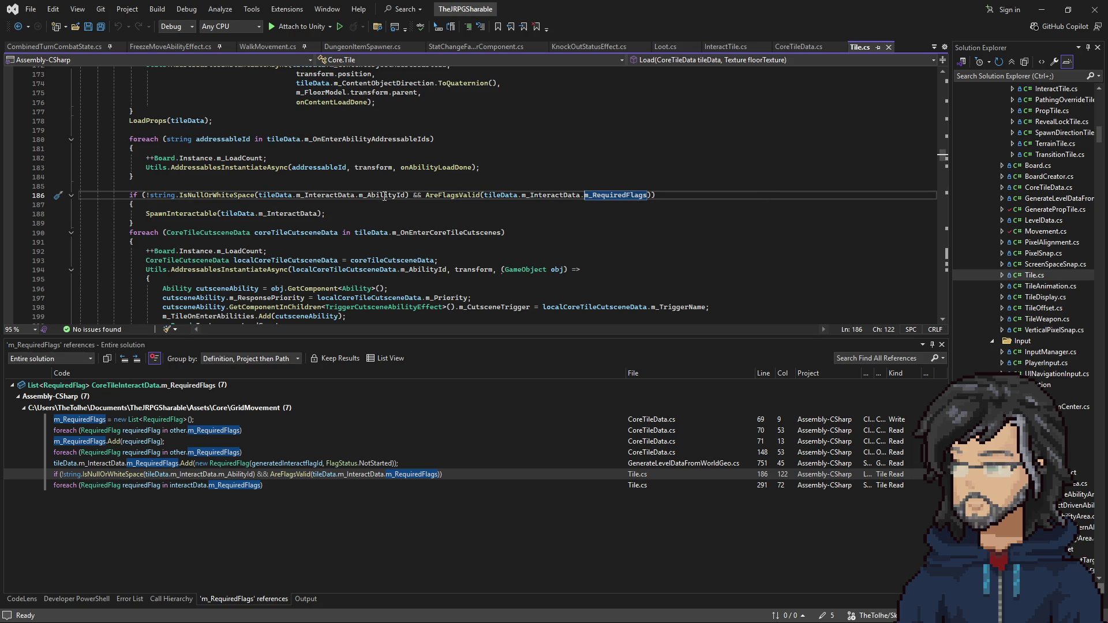
{"action": "mouse_move", "coordinate": [211, 200]}
{"action": "left_click", "coordinate": [1042, 9]}
{"action": "scroll", "coordinate": [1018, 282], "scroll_direction": "up", "scroll_amount": 2}
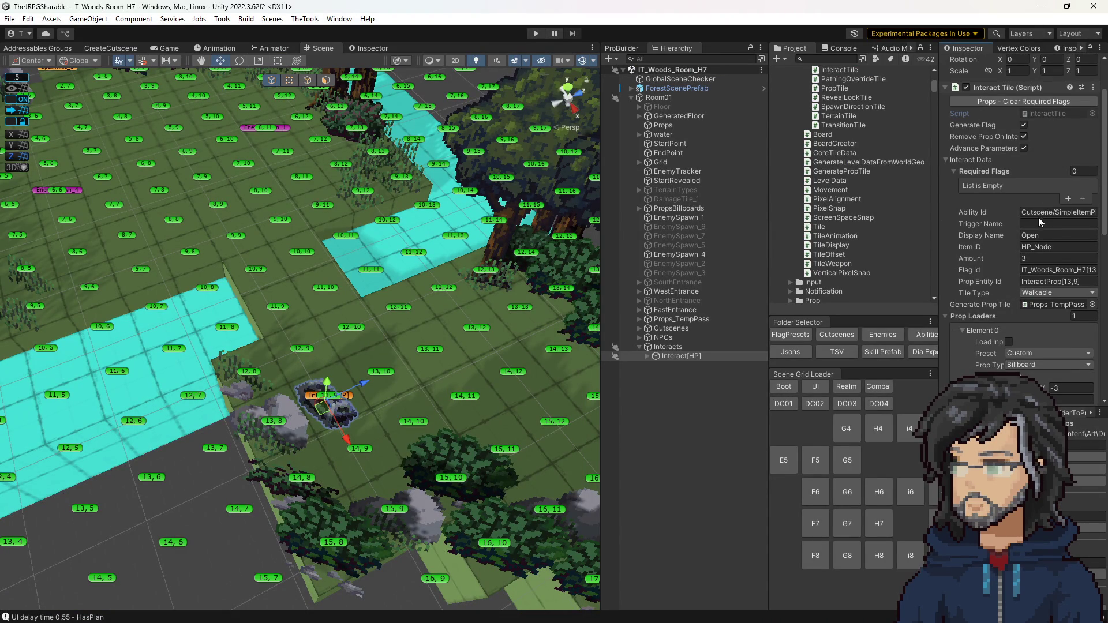
Minimize Unity and Alt+Tab around to Visual Studio's Tile.cs view
{"action": "left_click", "coordinate": [1044, 6]}
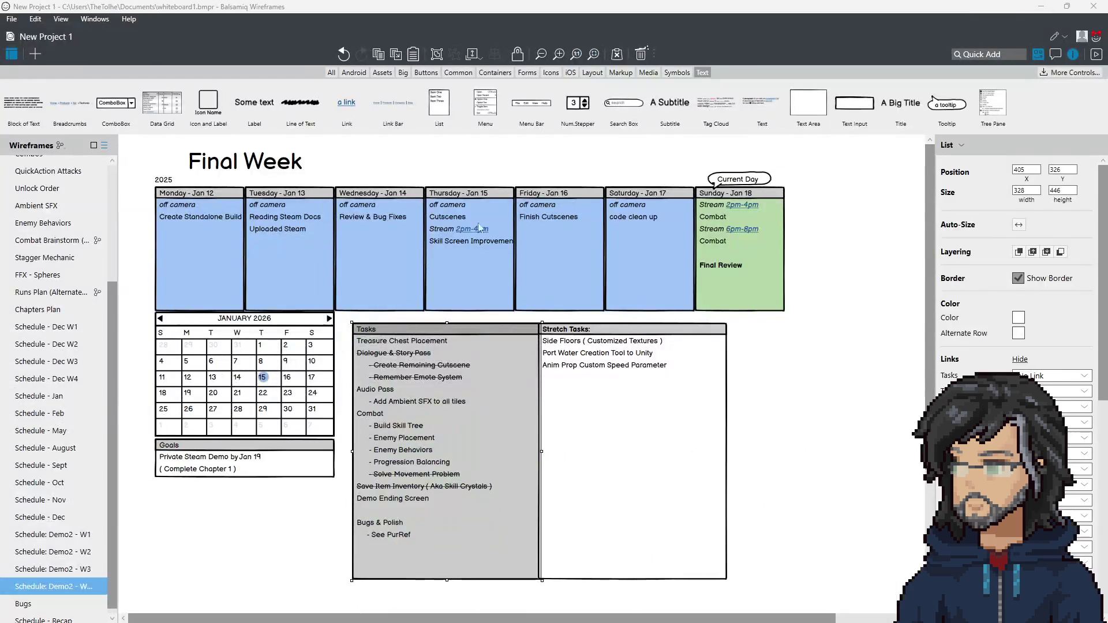
{"action": "key", "text": "alt+Tab"}
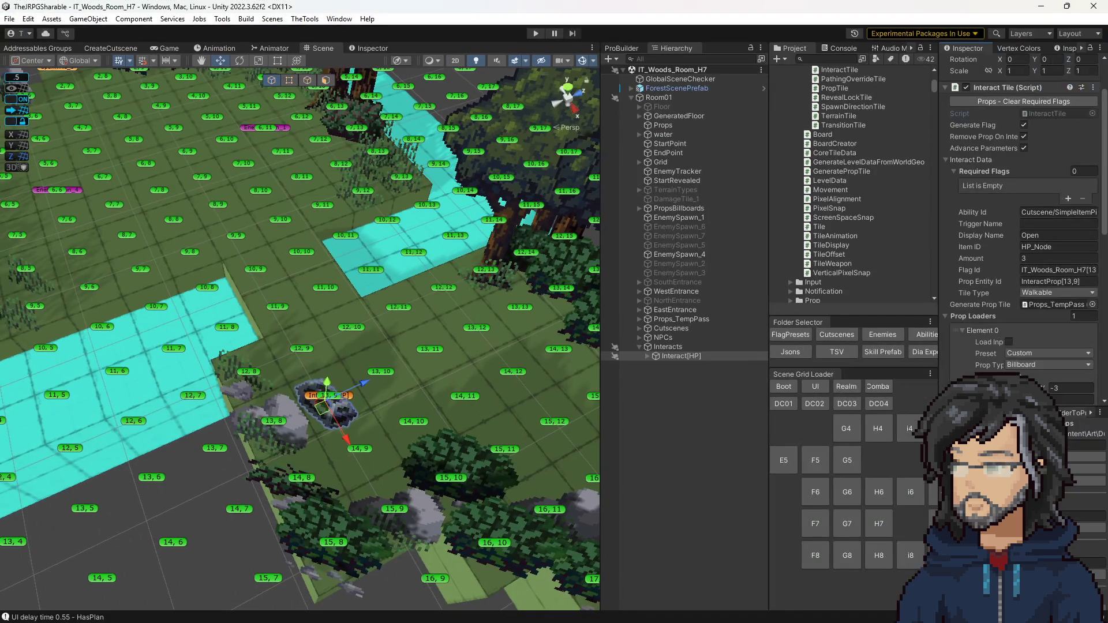
{"action": "key", "text": "alt+Tab"}
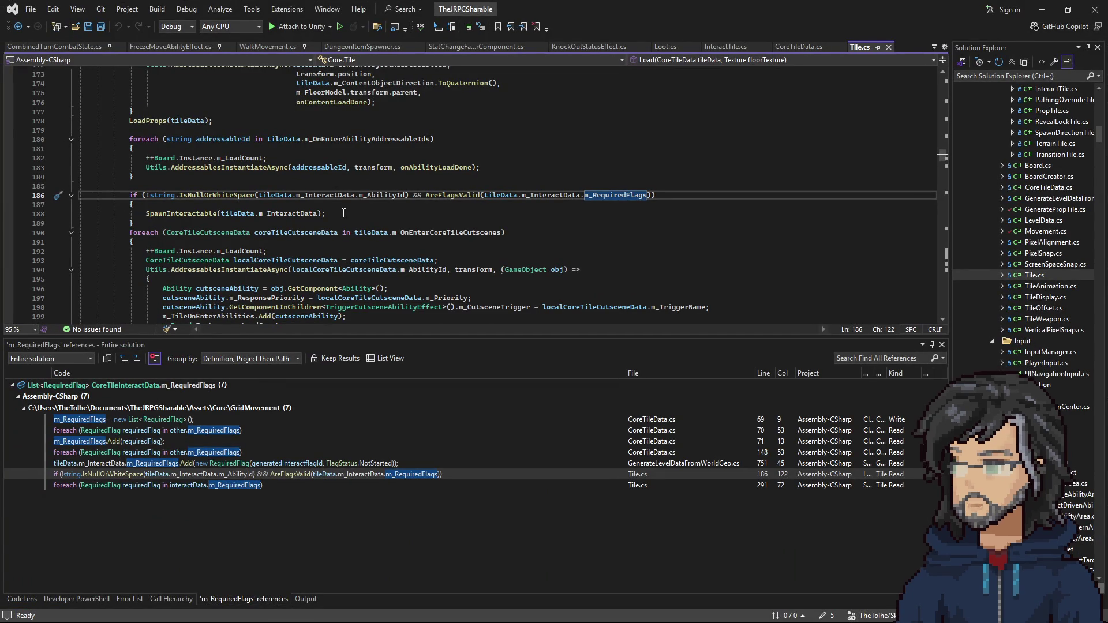
Set a breakpoint on Tile.cs line 188's SpawnInteractable call
{"action": "left_click_drag", "start_coordinate": [190, 196], "coordinate": [615, 197]}
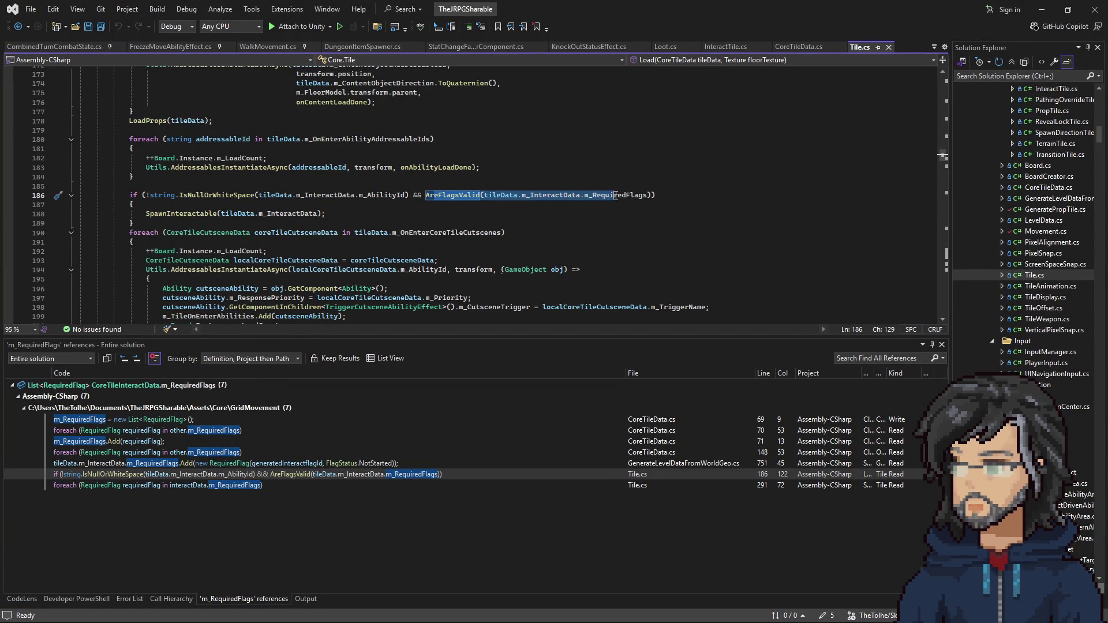
{"action": "left_click", "coordinate": [256, 214]}
{"action": "key", "text": "F9"}
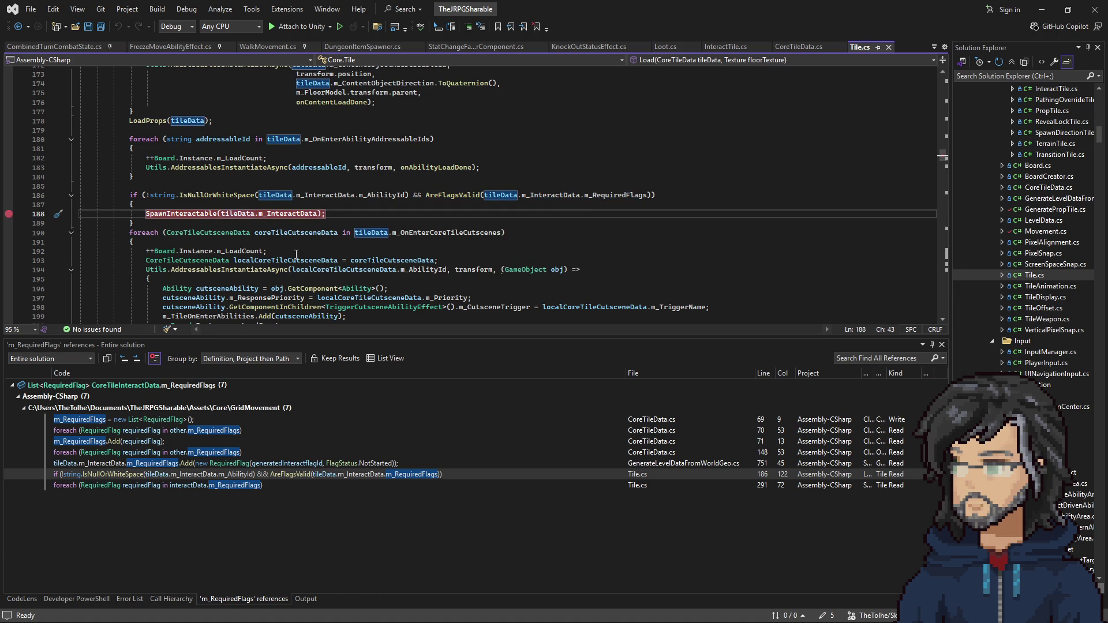
Minimize Visual Studio and start the game in Unity's play mode
{"action": "left_click", "coordinate": [1042, 11]}
{"action": "left_click", "coordinate": [546, 35]}
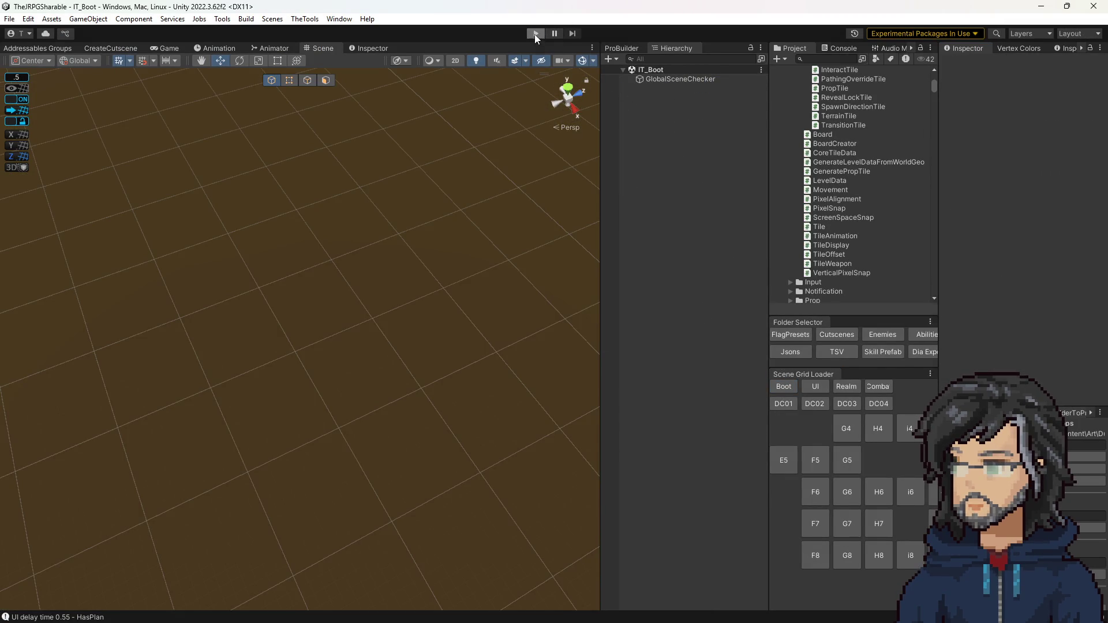
{"action": "left_click", "coordinate": [536, 33]}
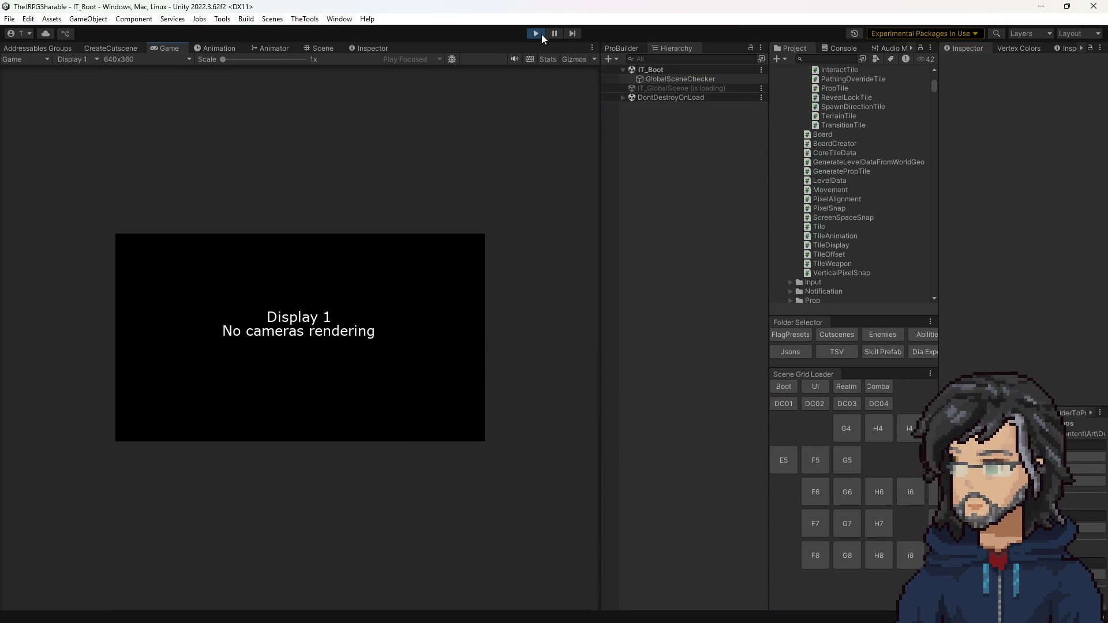
Widen the Game view, mute audio, load a save into the Woods room, then stop and Alt+Tab to Visual Studio
{"action": "left_click_drag", "start_coordinate": [601, 225], "coordinate": [730, 228]}
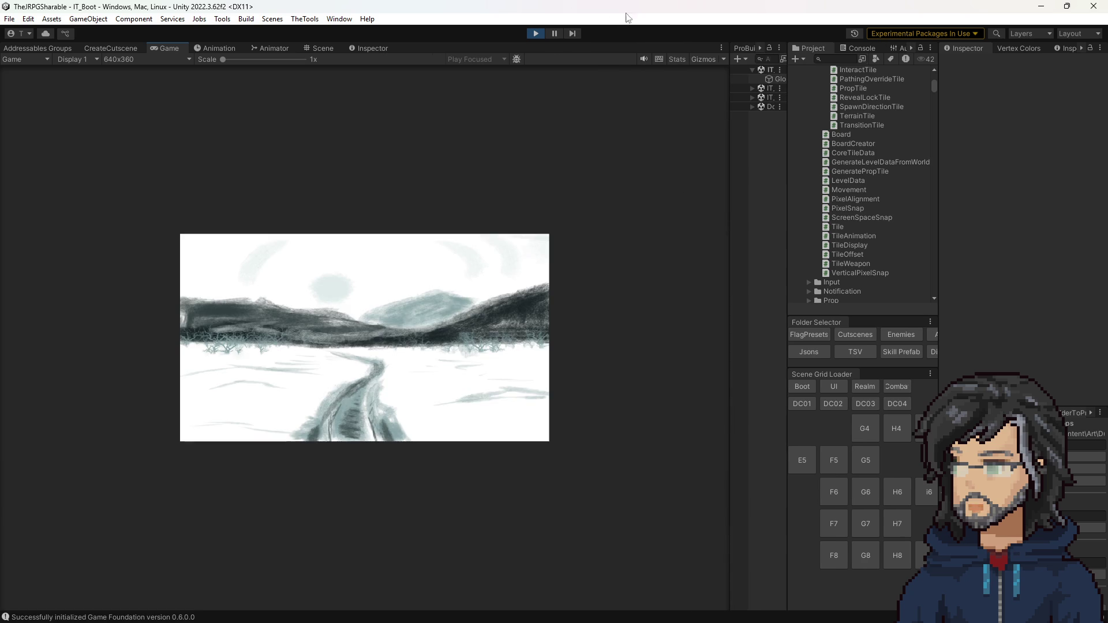
{"action": "left_click", "coordinate": [645, 61]}
{"action": "key", "text": "Return"}
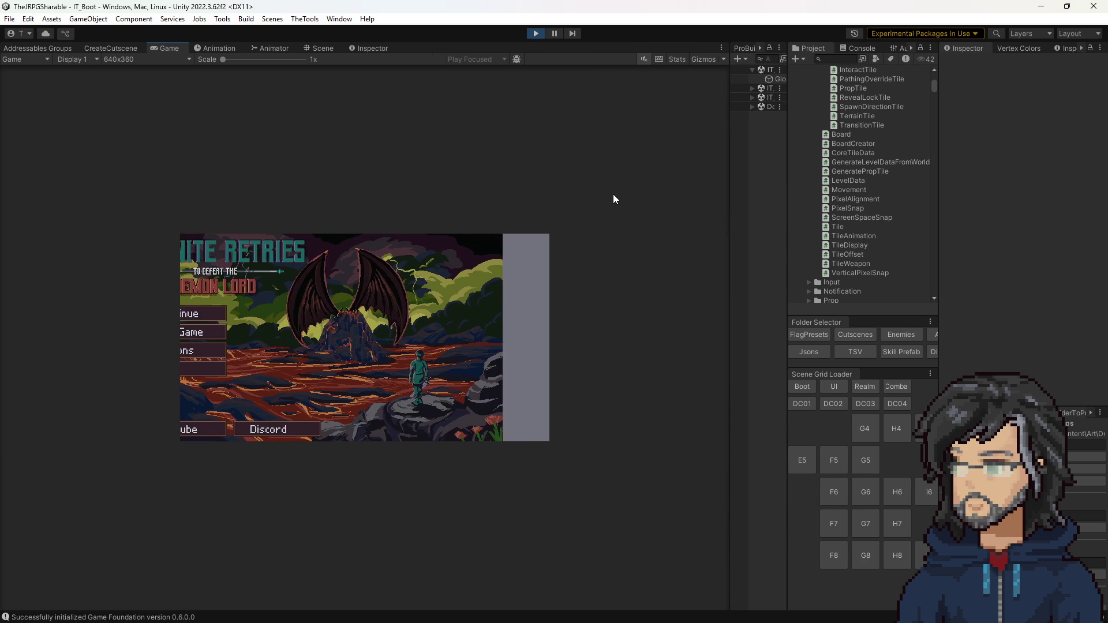
{"action": "key", "text": "Return"}
{"action": "key", "text": "Return"}
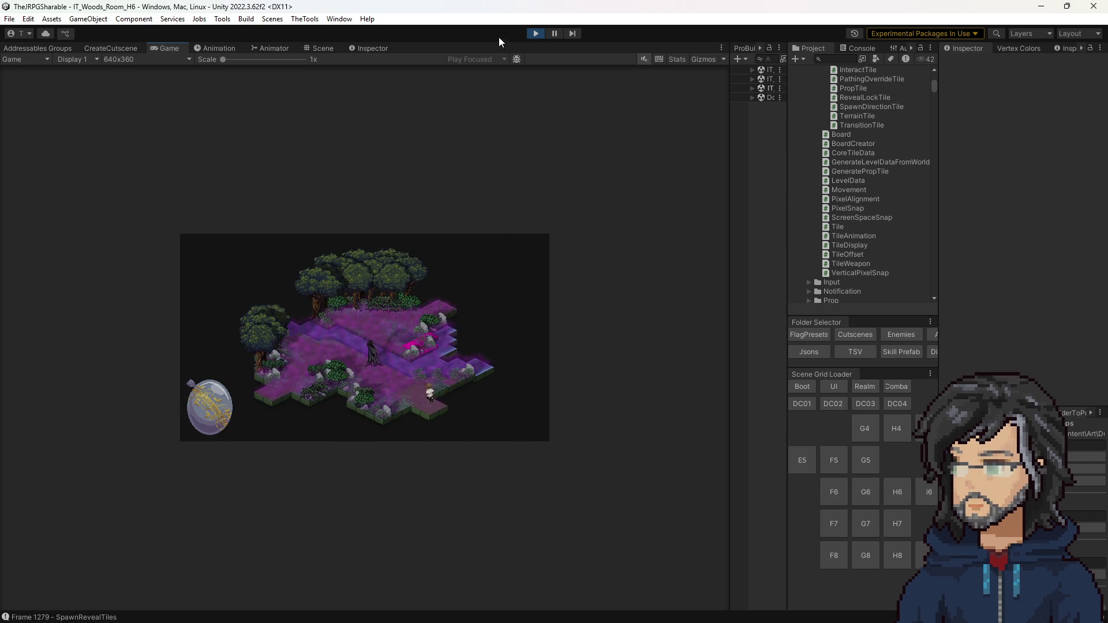
{"action": "left_click", "coordinate": [535, 33]}
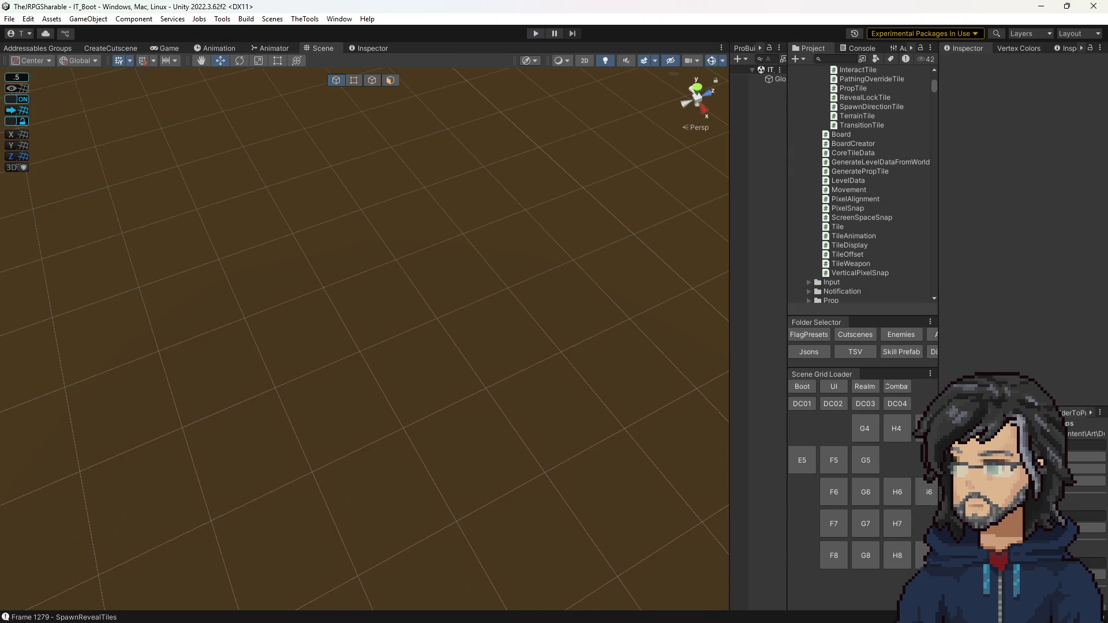
{"action": "key", "text": "alt+Tab"}
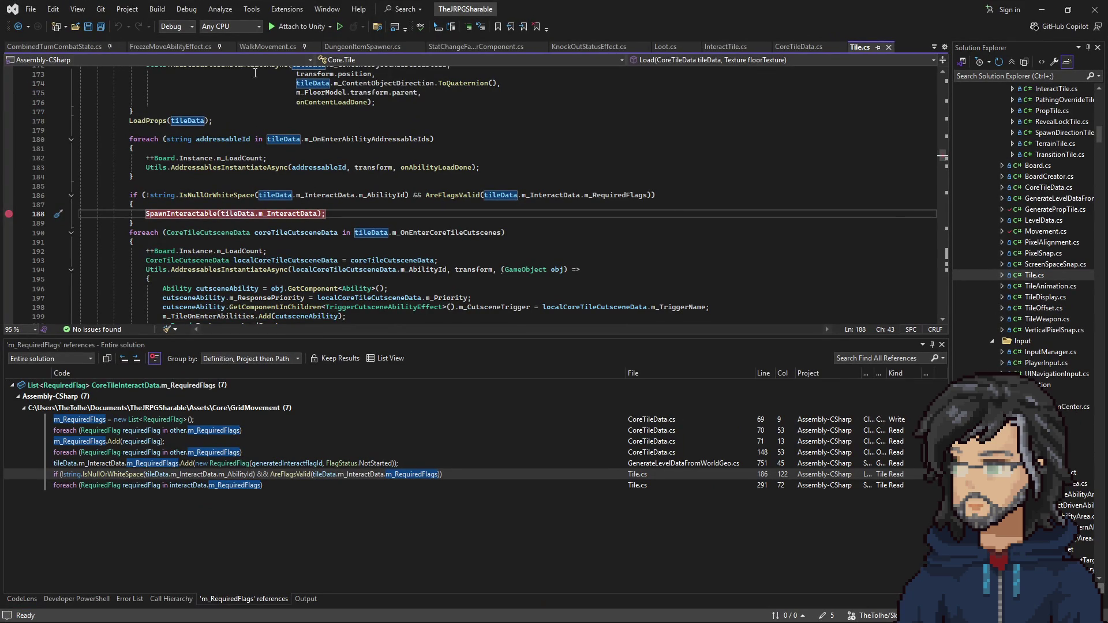
Attach the Visual Studio debugger to Unity and relaunch the game to its title menu
{"action": "left_click", "coordinate": [298, 26]}
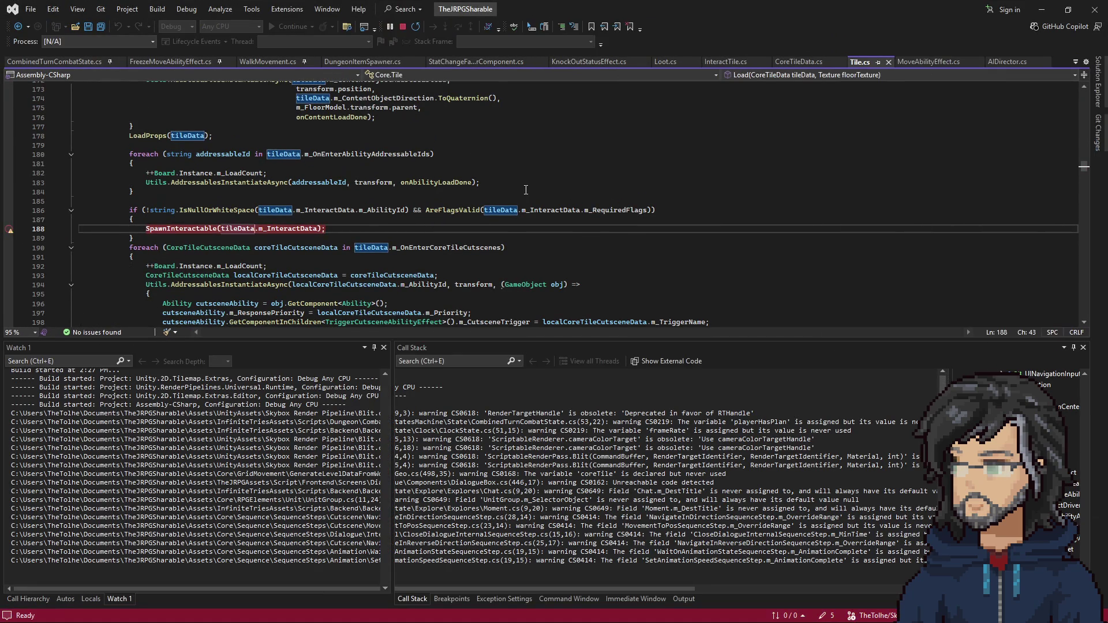
{"action": "left_click", "coordinate": [1041, 9]}
{"action": "left_click", "coordinate": [537, 34]}
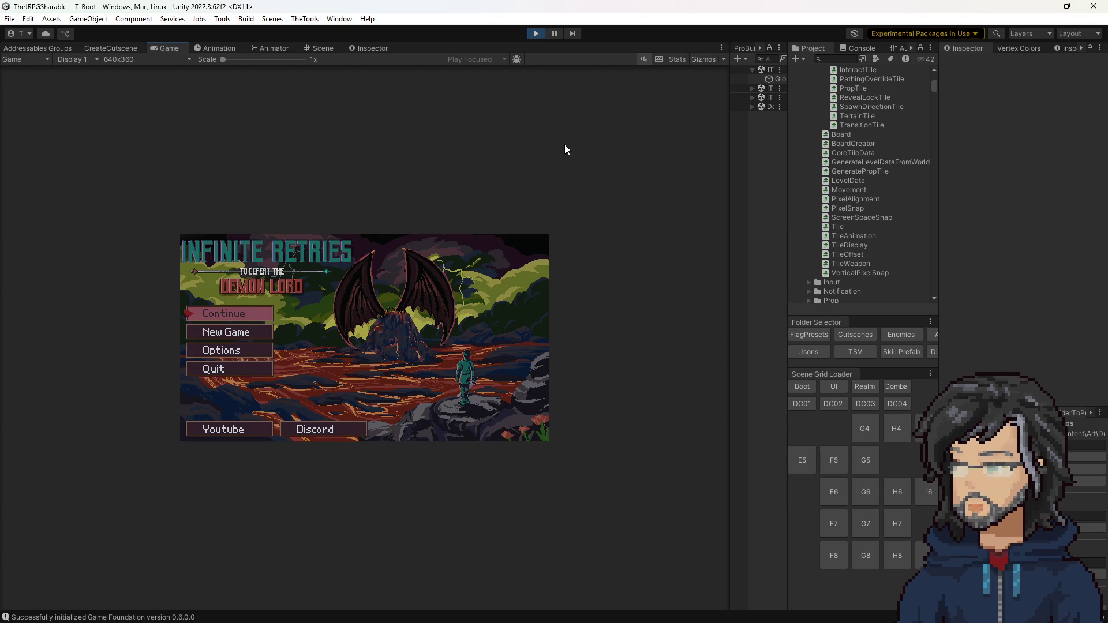
Load the saved game from its slot, stopping at the Tile.cs line-188 breakpoint
{"action": "key", "text": "Return"}
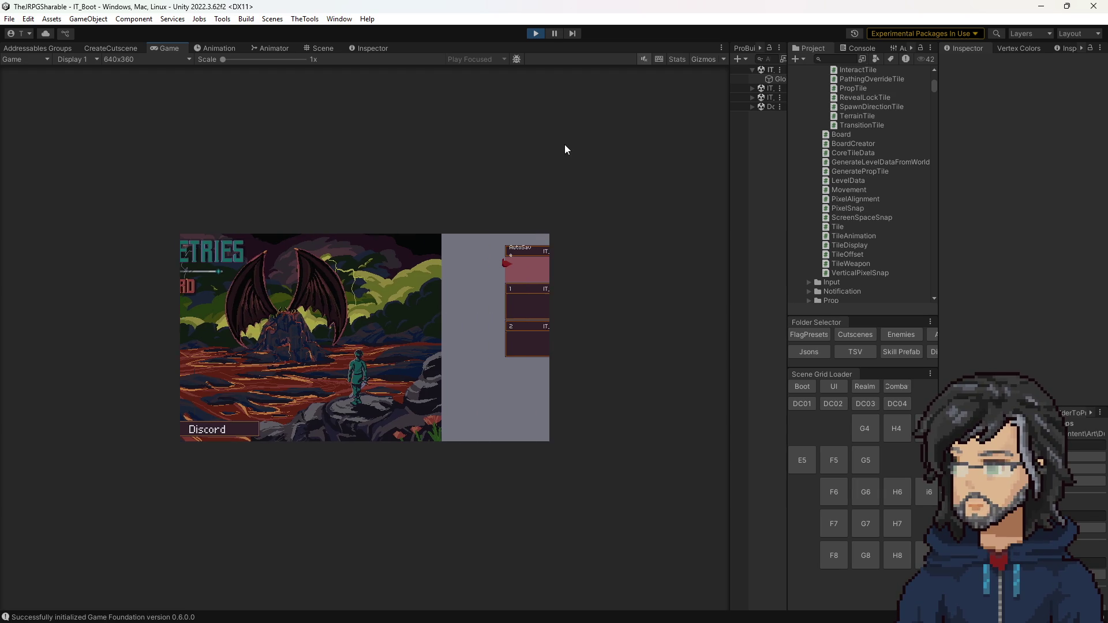
{"action": "key", "text": "Return"}
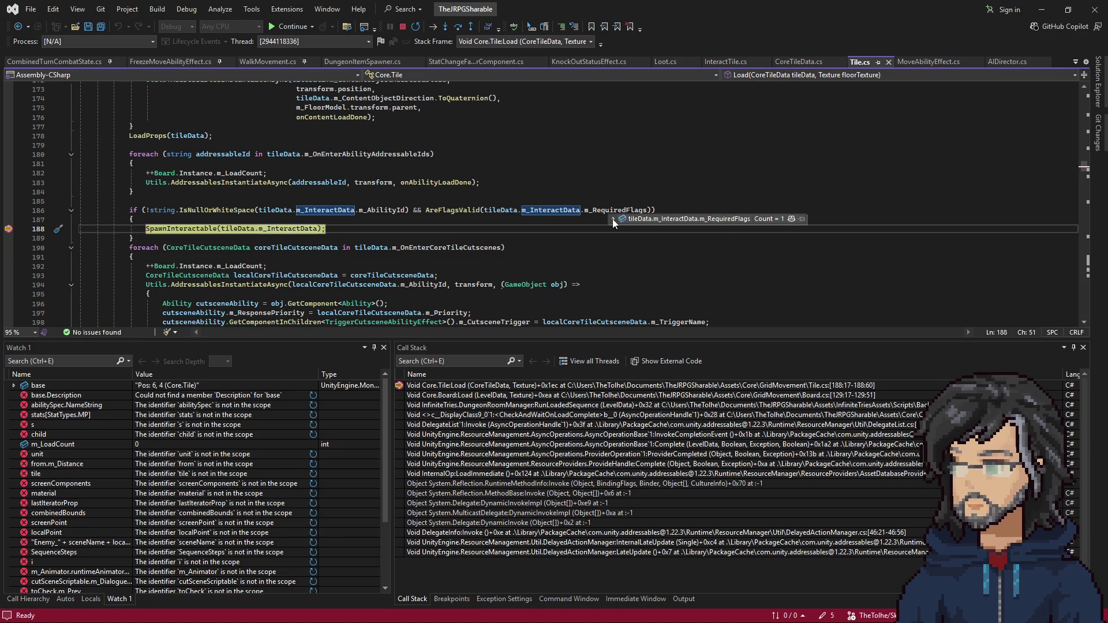
Expand the m_RequiredFlags data tip and read the first required flag's m_FlagId
{"action": "left_click", "coordinate": [613, 219]}
{"action": "left_click", "coordinate": [623, 229]}
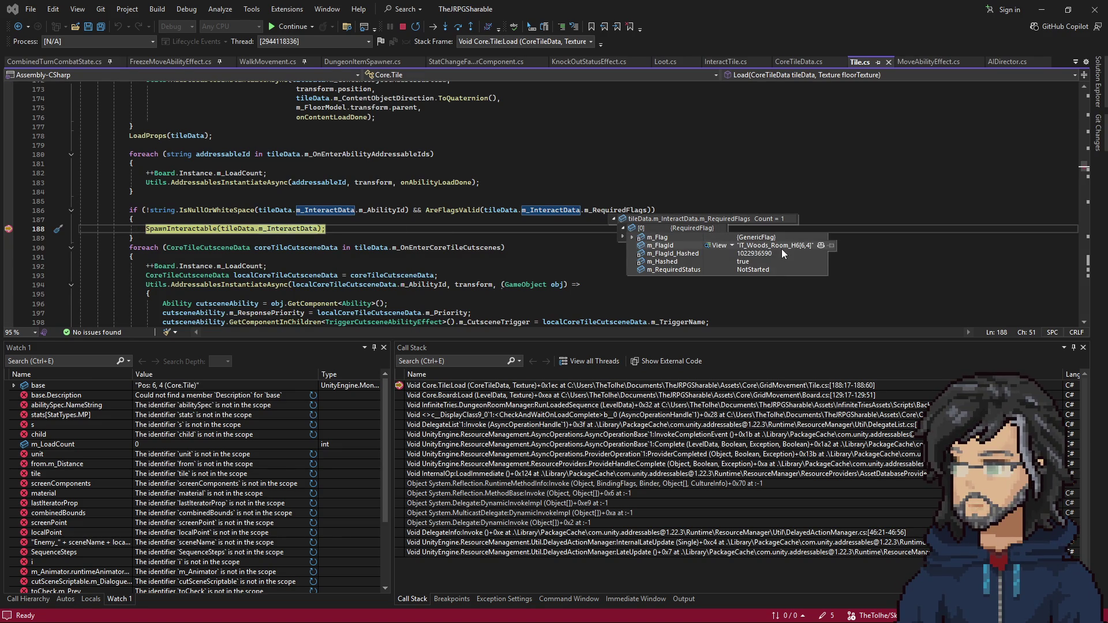
{"action": "left_click", "coordinate": [749, 245]}
{"action": "left_click_drag", "start_coordinate": [743, 246], "coordinate": [818, 249]}
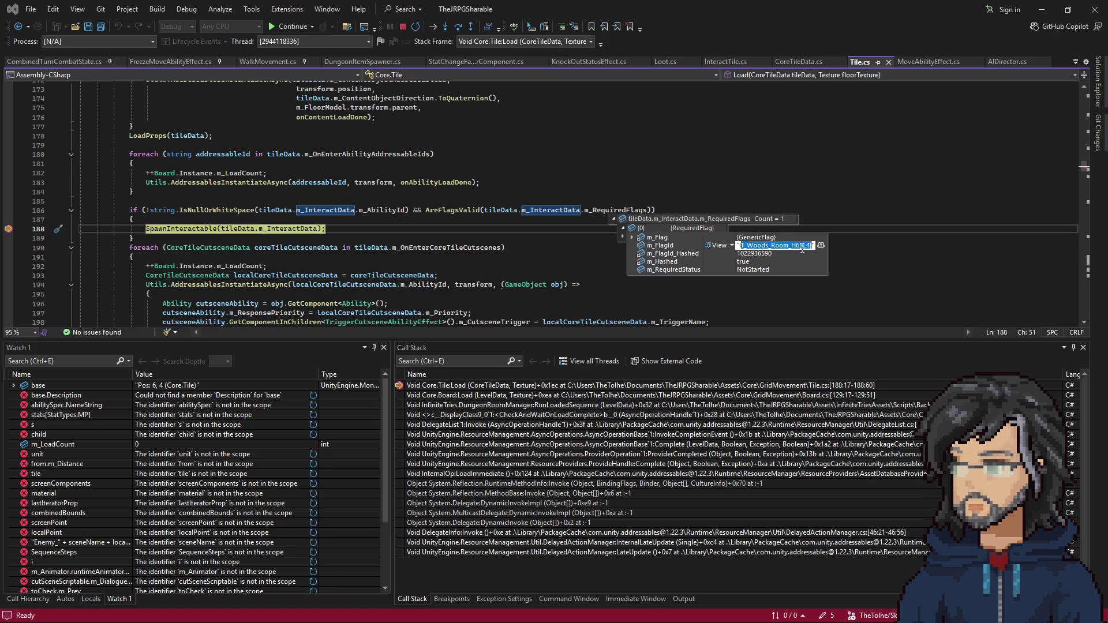
{"action": "left_click", "coordinate": [762, 245]}
{"action": "left_click_drag", "start_coordinate": [750, 245], "coordinate": [805, 252]}
{"action": "left_click", "coordinate": [577, 229]}
Add a breakpoint on line 186, inspect m_InteractData, and resume the game
{"action": "left_click", "coordinate": [453, 210]}
{"action": "key", "text": "F9"}
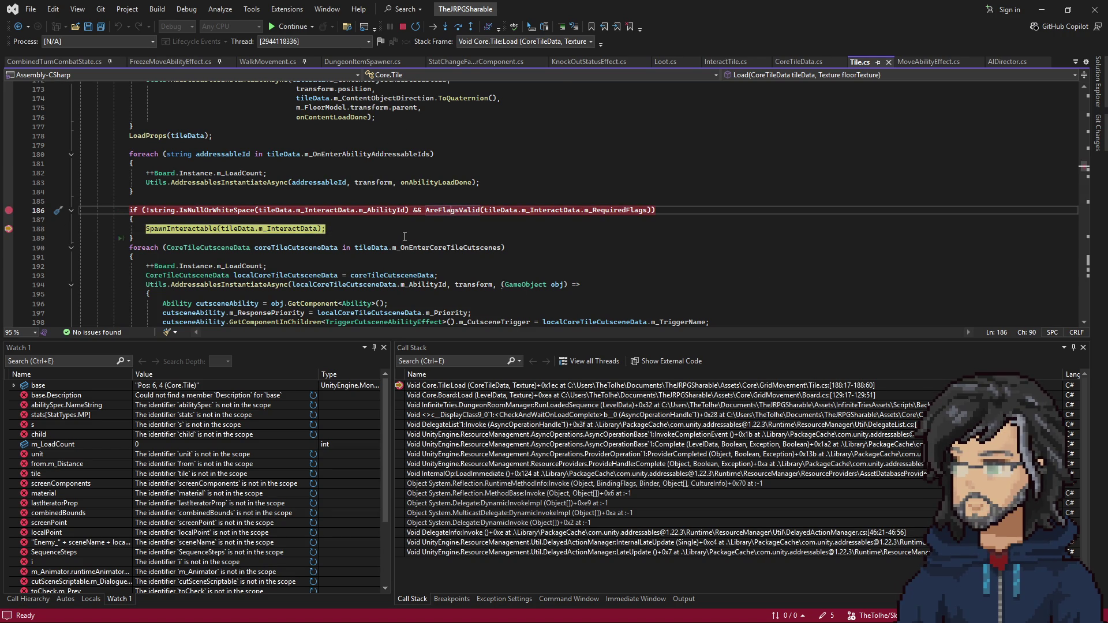
{"action": "key", "text": "F5"}
{"action": "mouse_move", "coordinate": [572, 220]}
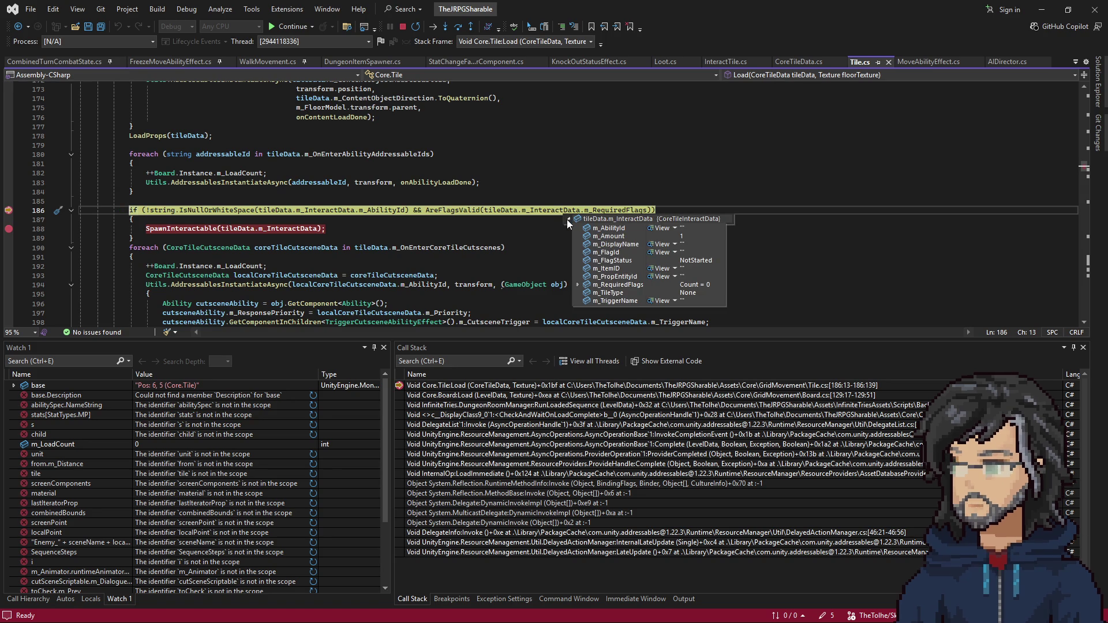
{"action": "left_click", "coordinate": [524, 210]}
{"action": "right_click", "coordinate": [460, 210]}
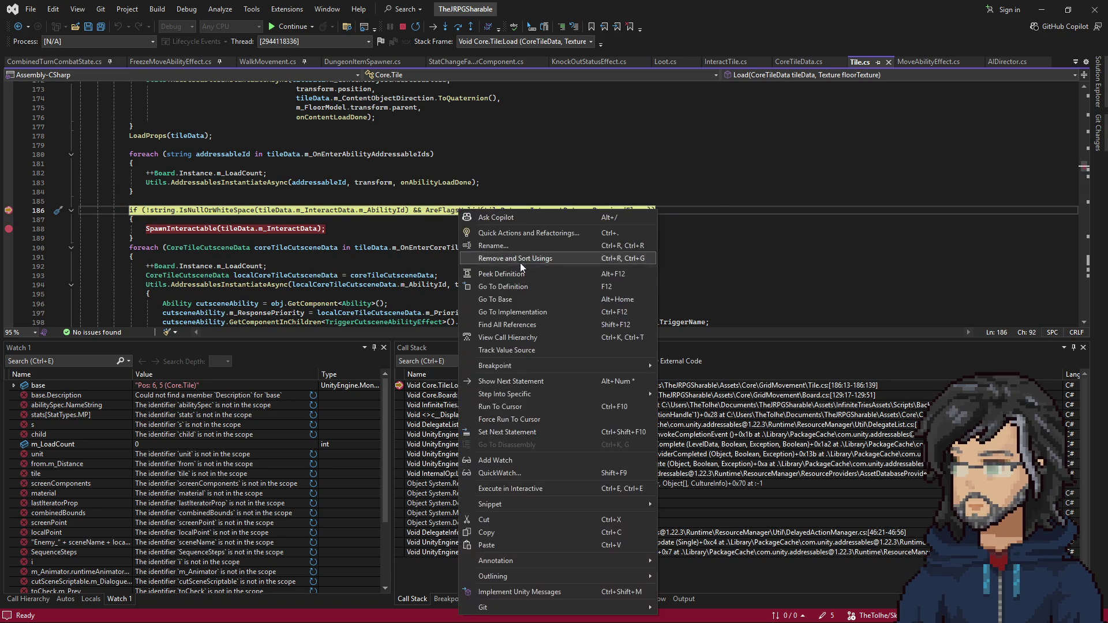
{"action": "left_click", "coordinate": [248, 229]}
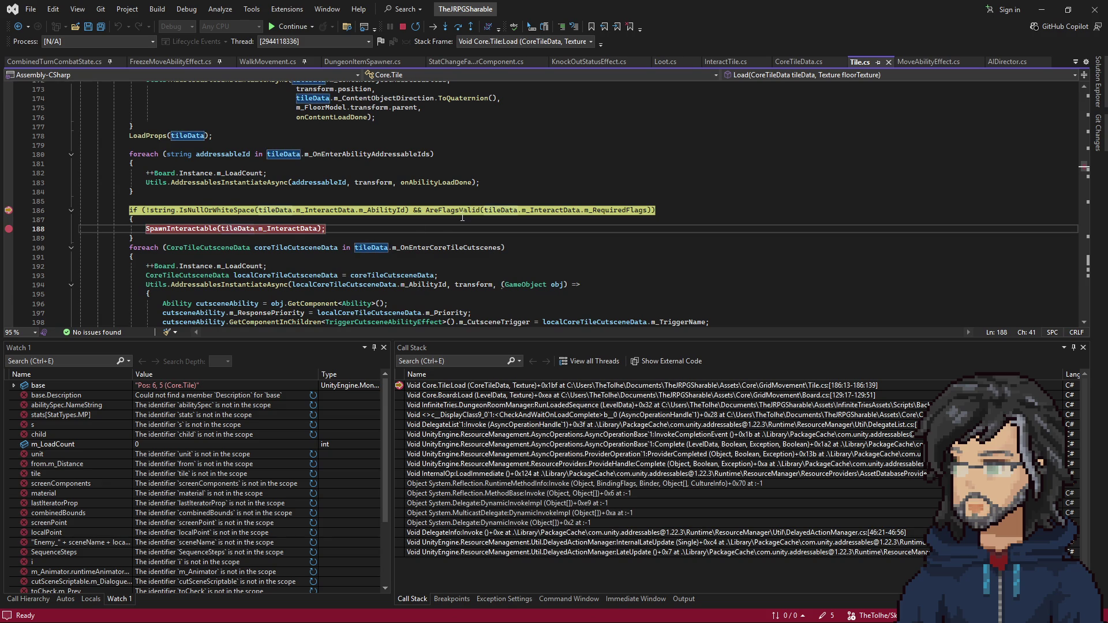
{"action": "key", "text": "F5"}
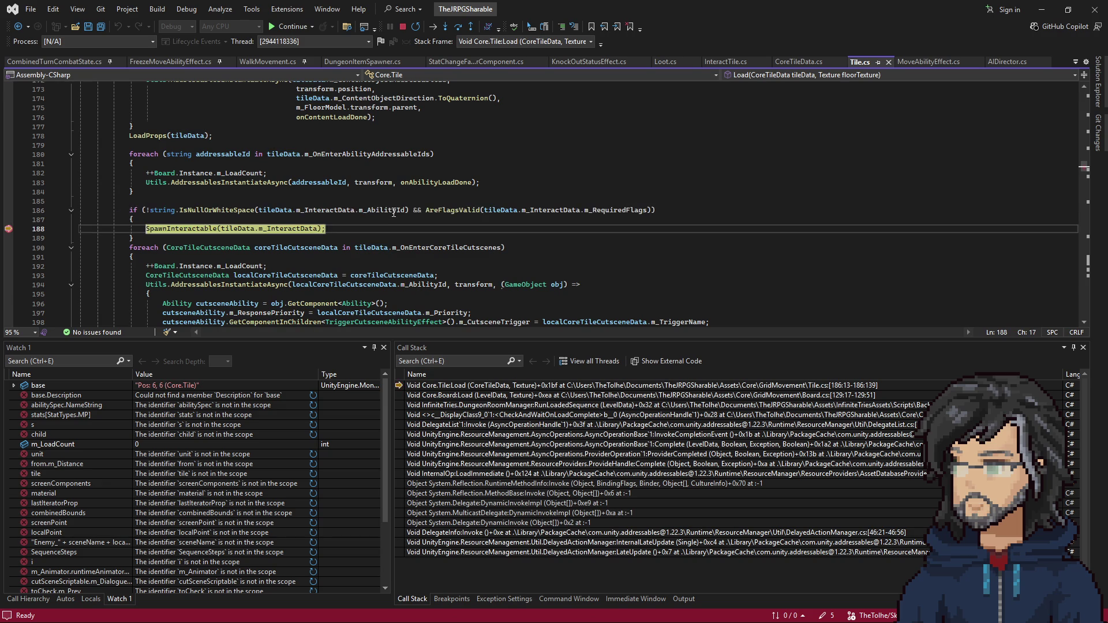
{"action": "key", "text": "F5"}
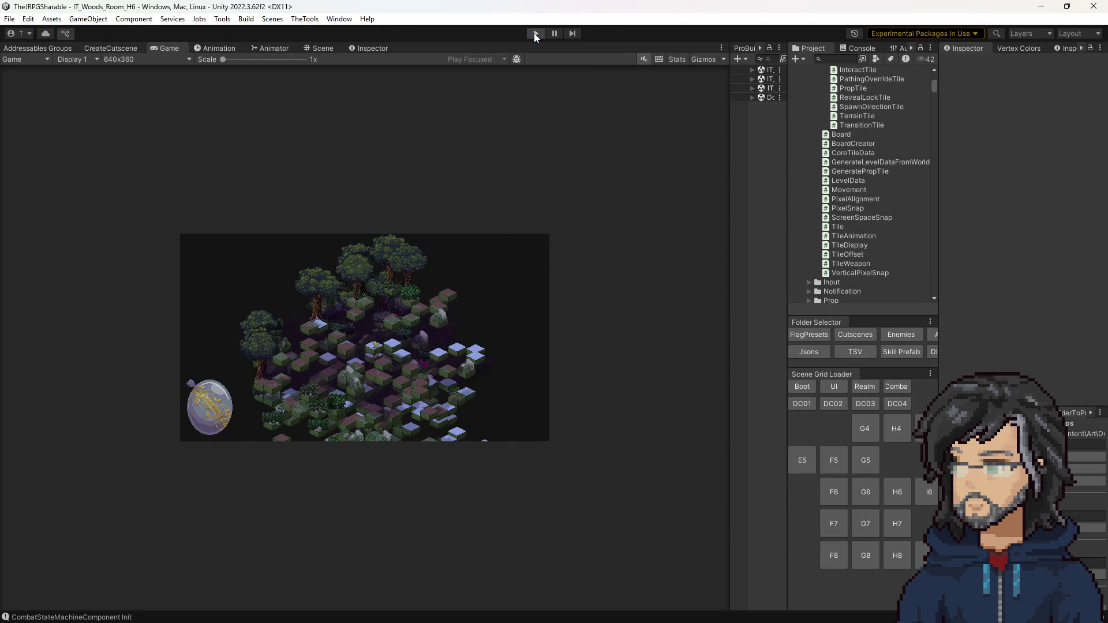
Stop Unity's play mode and return to Tile.cs in Visual Studio
{"action": "left_click", "coordinate": [534, 33]}
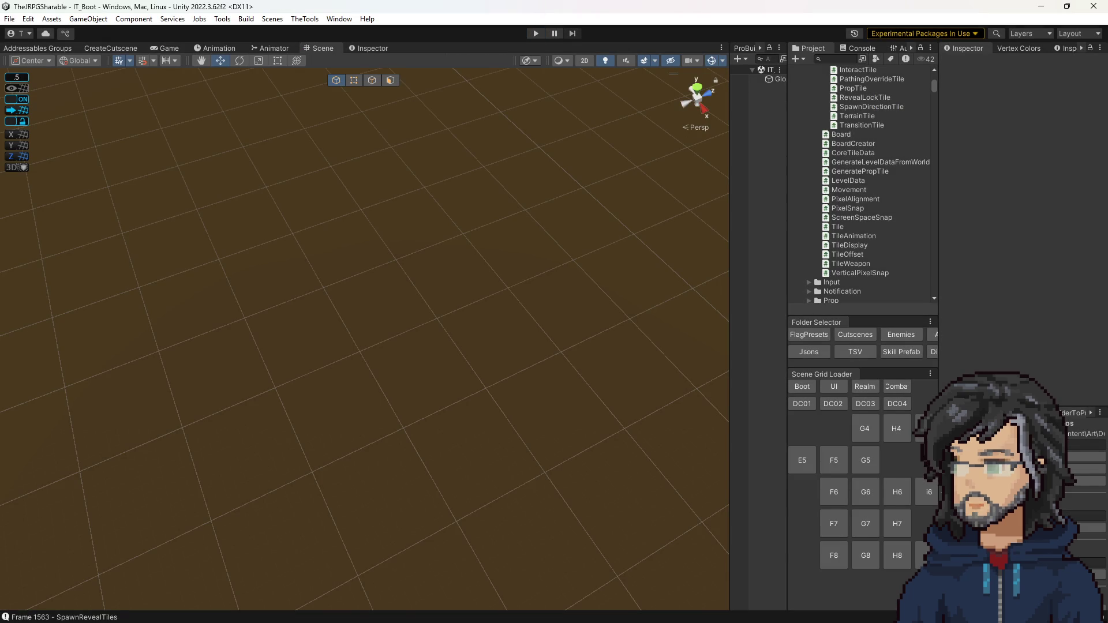
{"action": "key", "text": "alt+Tab"}
{"action": "left_click", "coordinate": [365, 204]}
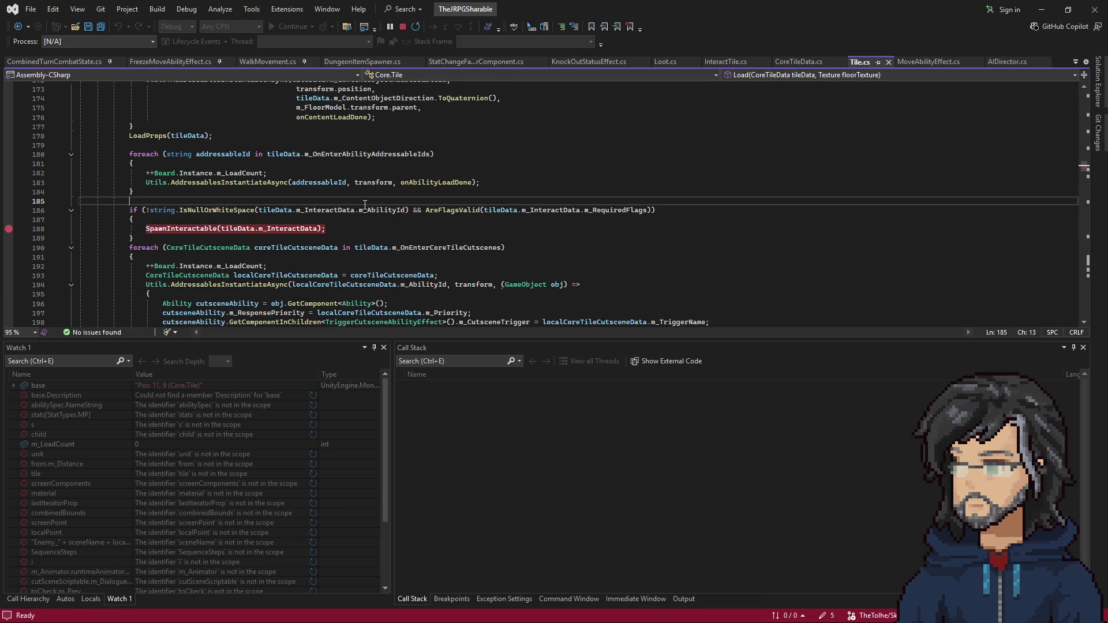
Re-add the line-186 breakpoint and relaunch the game through to its save slots
{"action": "left_click", "coordinate": [361, 210]}
{"action": "key", "text": "F9"}
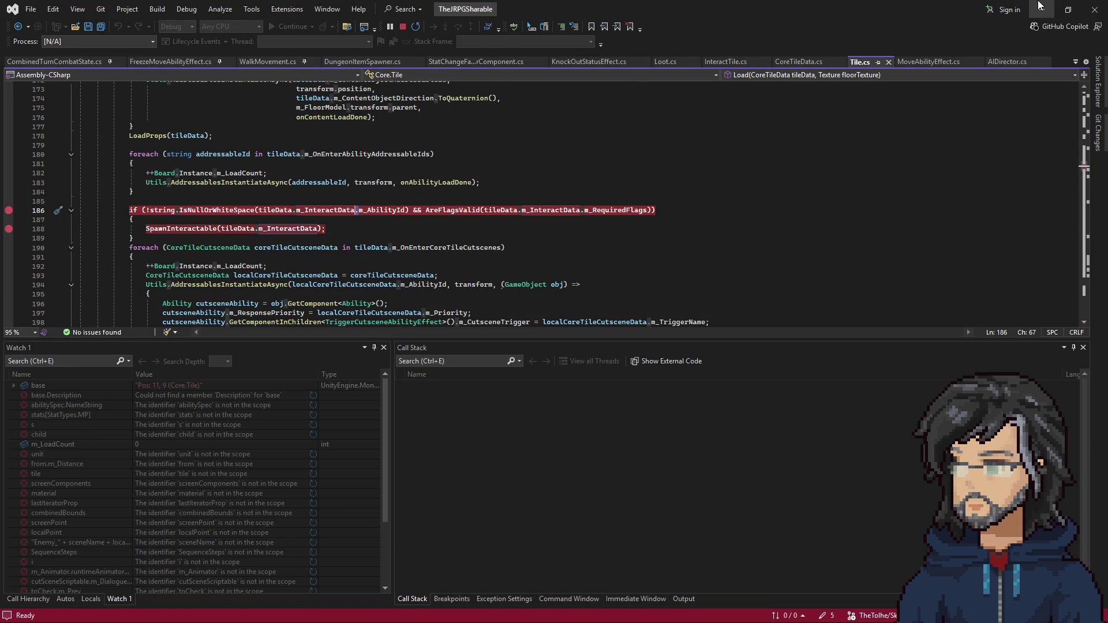
{"action": "left_click", "coordinate": [1042, 9]}
{"action": "left_click", "coordinate": [537, 34]}
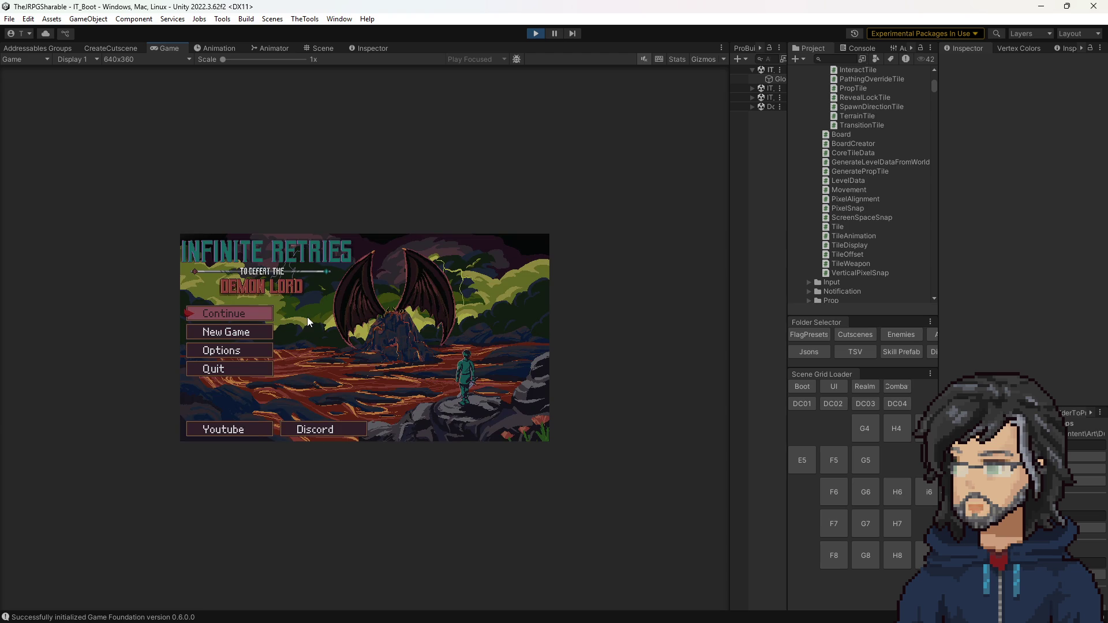
{"action": "key", "text": "Return"}
{"action": "key", "text": "Return"}
{"action": "key", "text": "Return"}
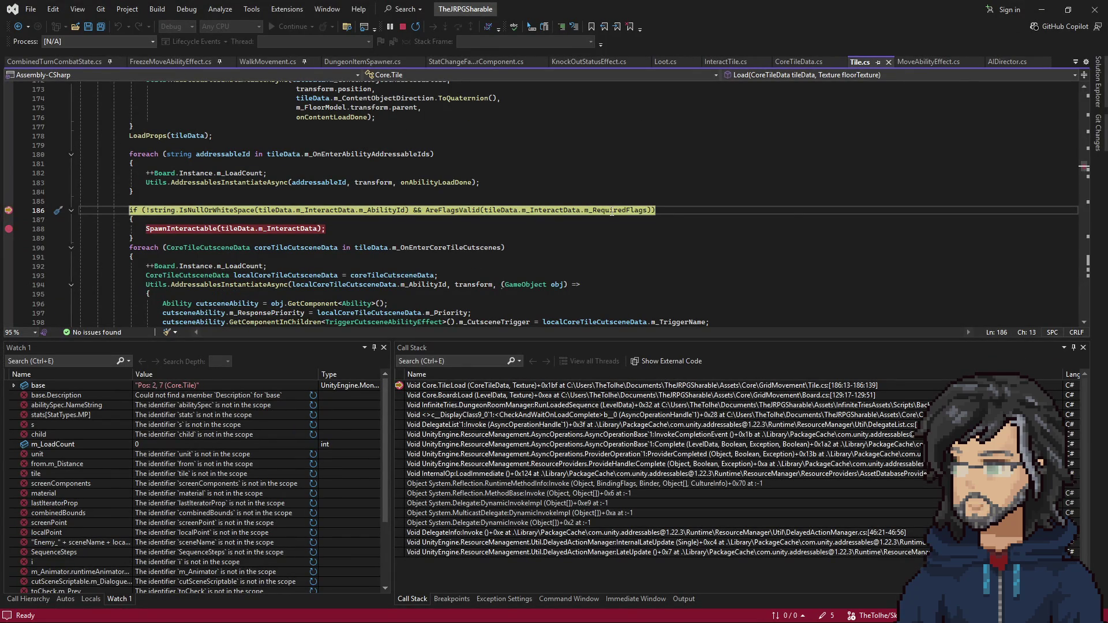
Go to AreFlagsValid's definition, breakpoint the line-330 foreach, and run until it hits
{"action": "mouse_move", "coordinate": [437, 202]}
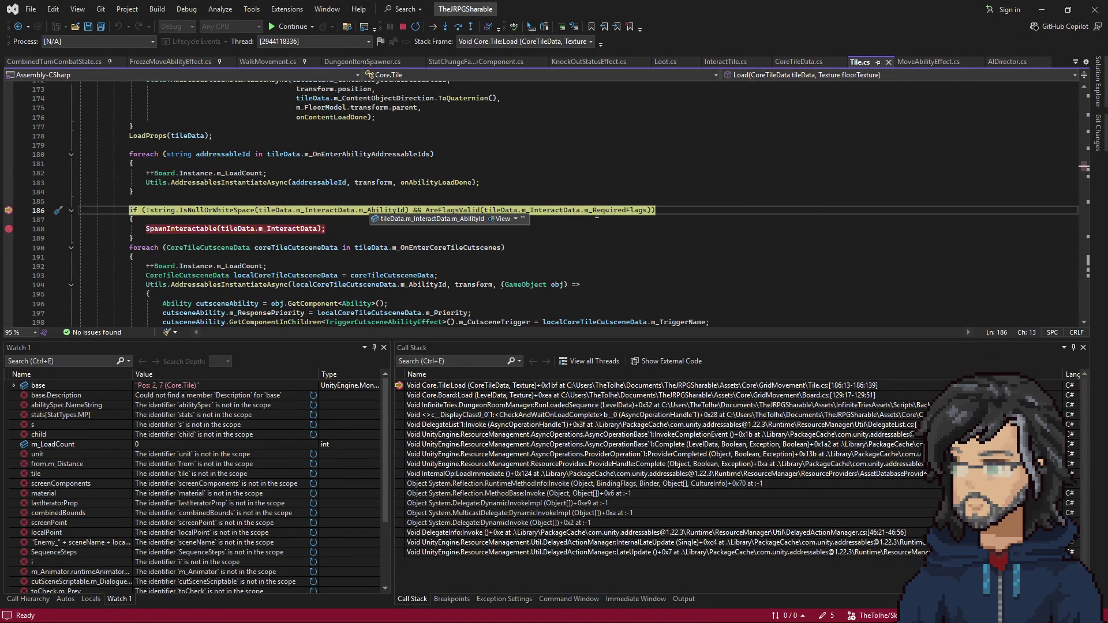
{"action": "right_click", "coordinate": [457, 215]}
{"action": "left_click", "coordinate": [494, 276]}
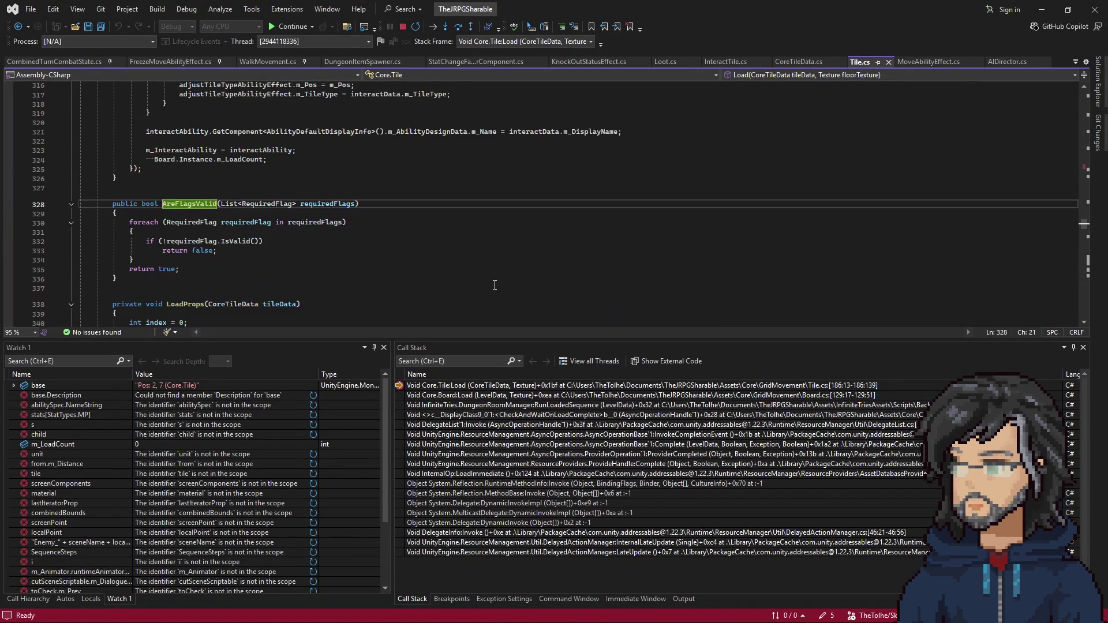
{"action": "key", "text": "F9"}
{"action": "key", "text": "F5"}
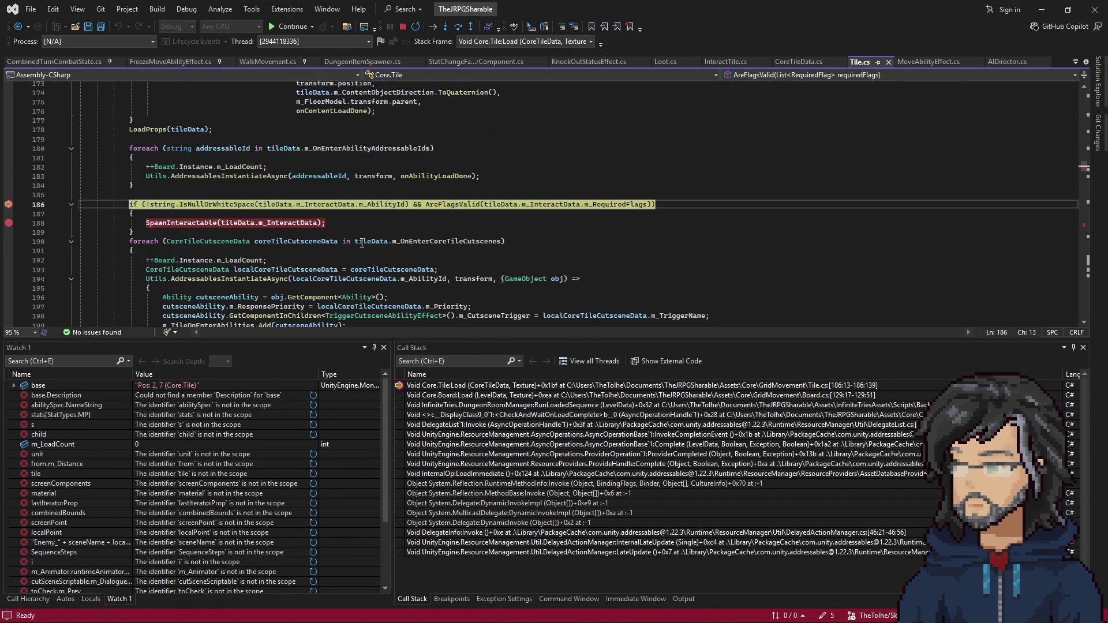
{"action": "key", "text": "F5"}
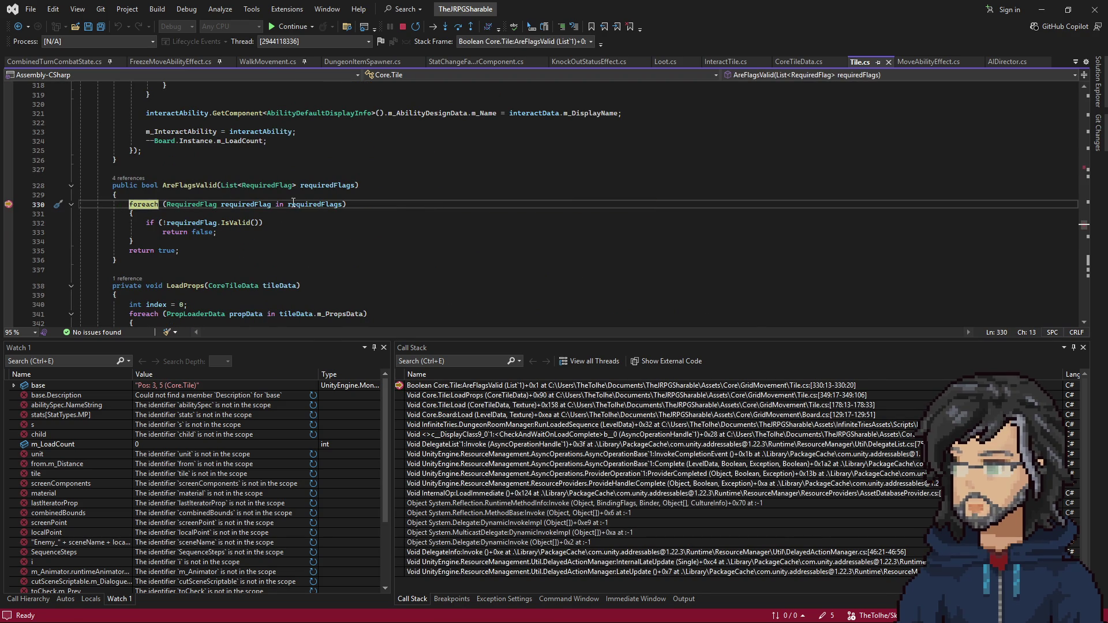
Step to the line-332 IsValid call and expand the first entry of requiredFlags
{"action": "left_click", "coordinate": [229, 223]}
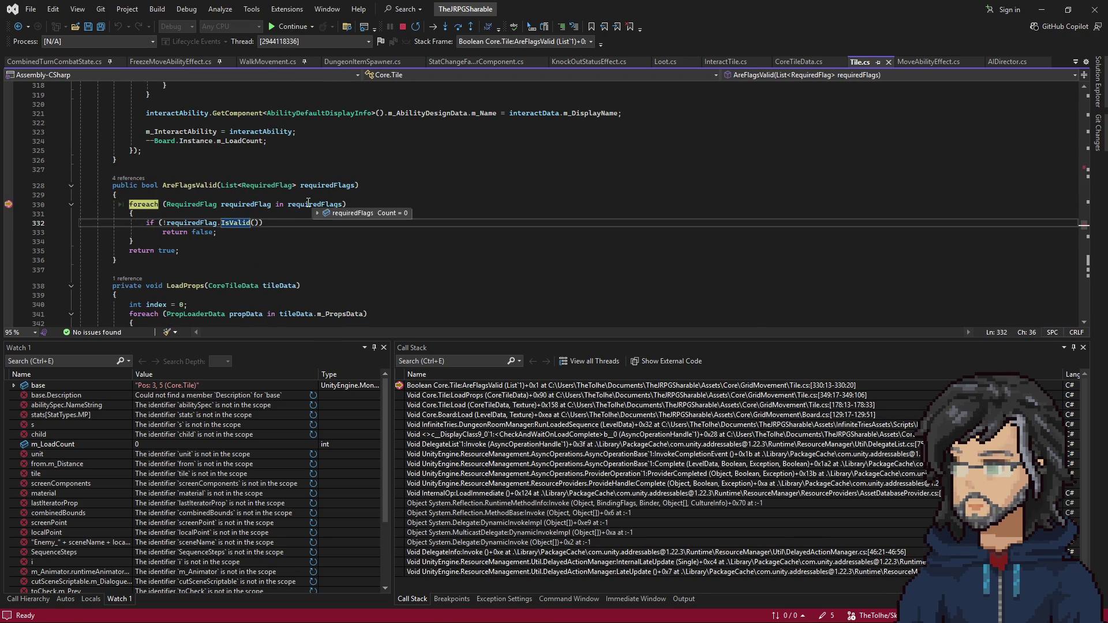
{"action": "key", "text": "F10"}
{"action": "key", "text": "F10"}
{"action": "key", "text": "F10"}
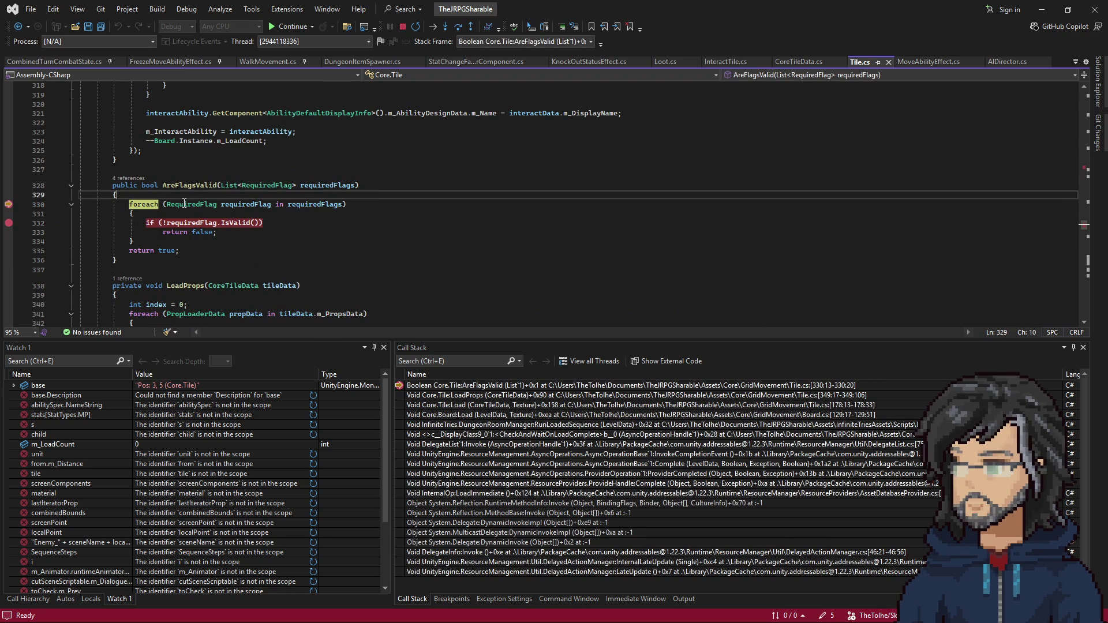
{"action": "key", "text": "F5"}
{"action": "mouse_move", "coordinate": [323, 205]}
{"action": "left_click", "coordinate": [324, 213]}
{"action": "left_click", "coordinate": [335, 223]}
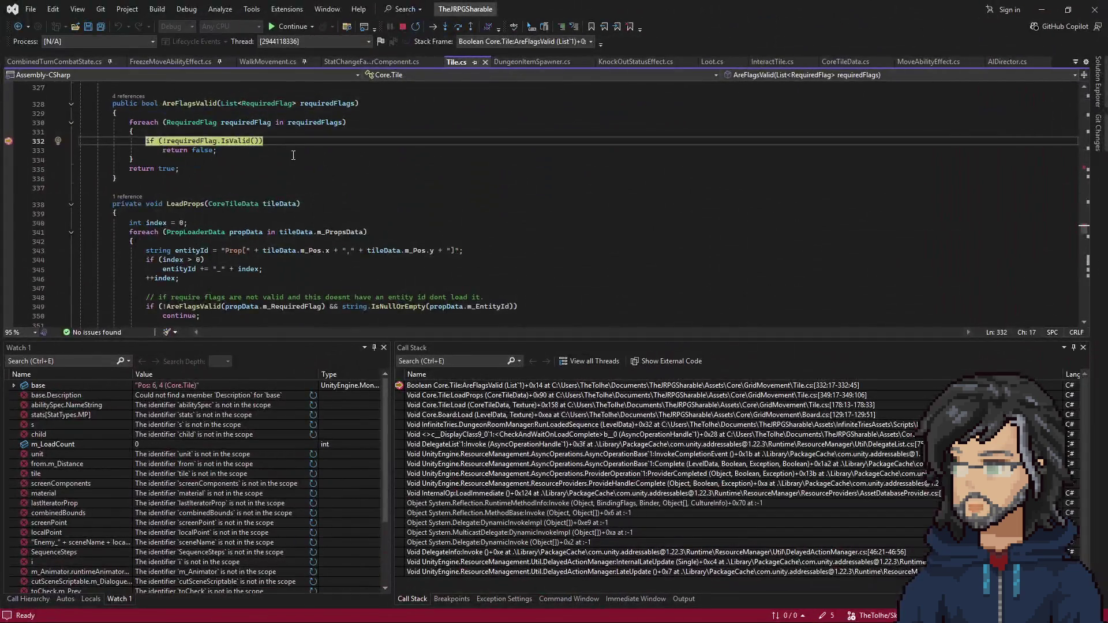
{"action": "scroll", "coordinate": [293, 155], "scroll_direction": "up", "scroll_amount": 3}
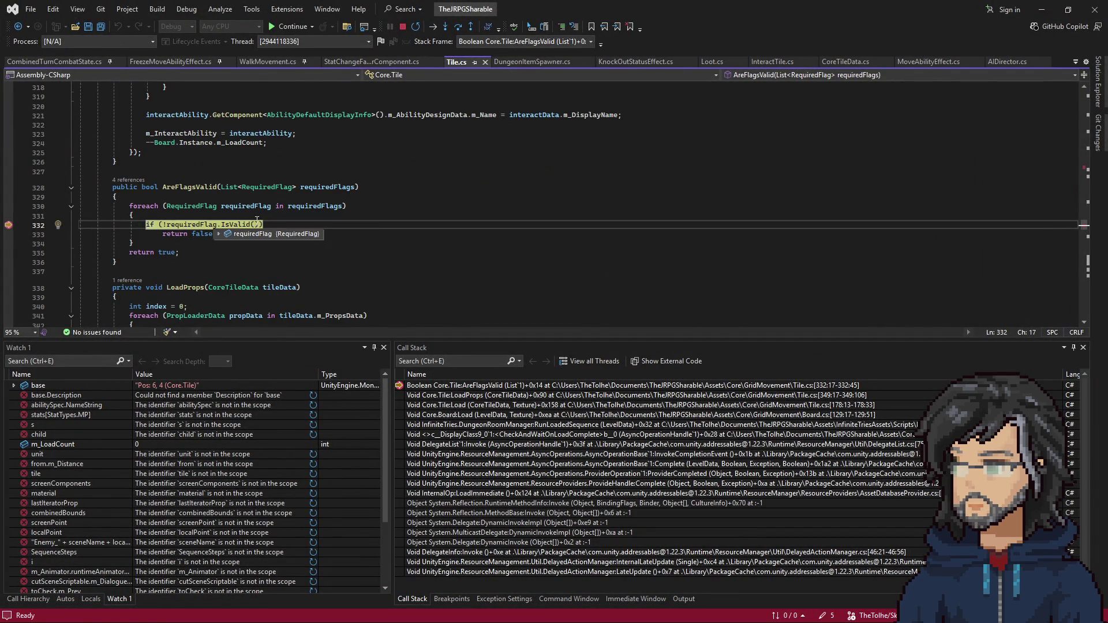
Step into RequiredFlag.IsValid, through GetHashId, and into BackendFlagManager.GetFlag
{"action": "key", "text": "F11"}
{"action": "key", "text": "F10"}
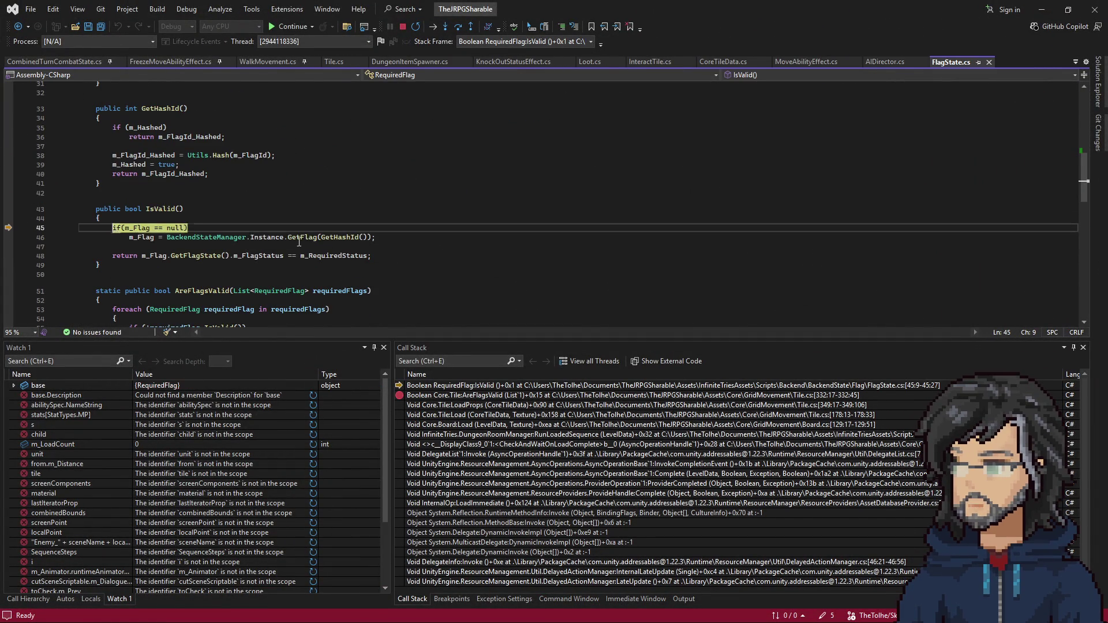
{"action": "key", "text": "F10"}
{"action": "key", "text": "F11"}
{"action": "key", "text": "F11"}
{"action": "key", "text": "F11"}
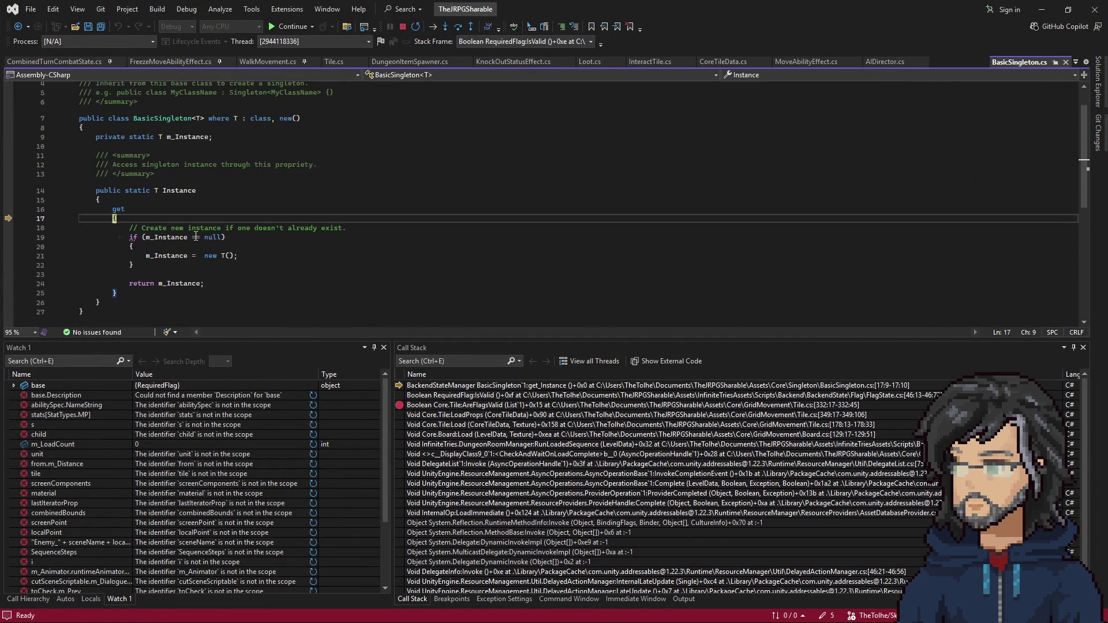
{"action": "key", "text": "F11"}
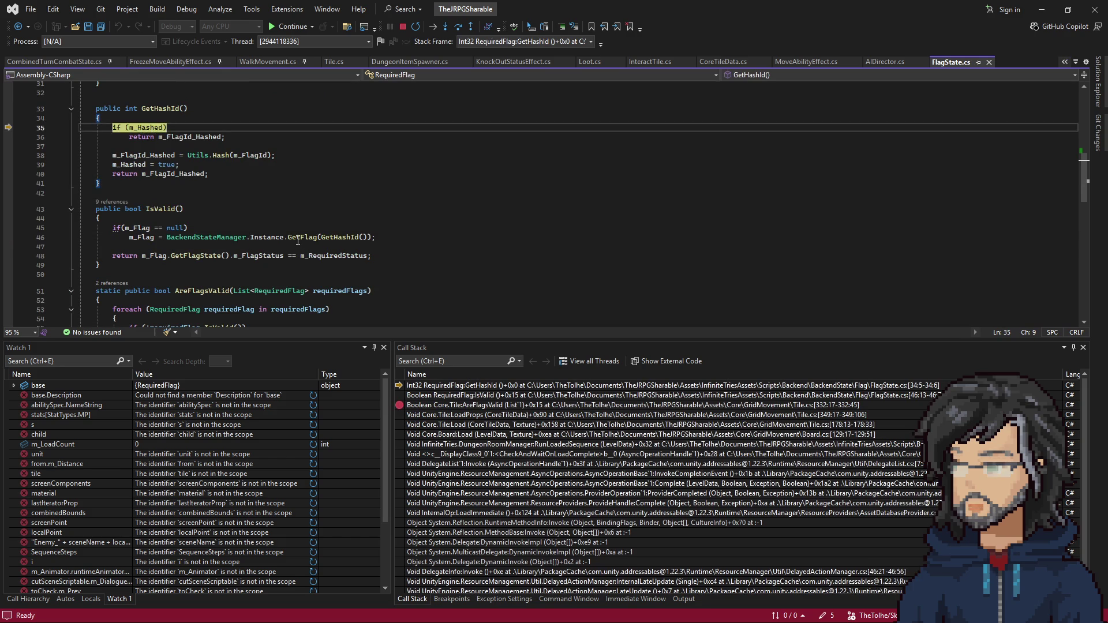
{"action": "key", "text": "F11"}
{"action": "key", "text": "F11"}
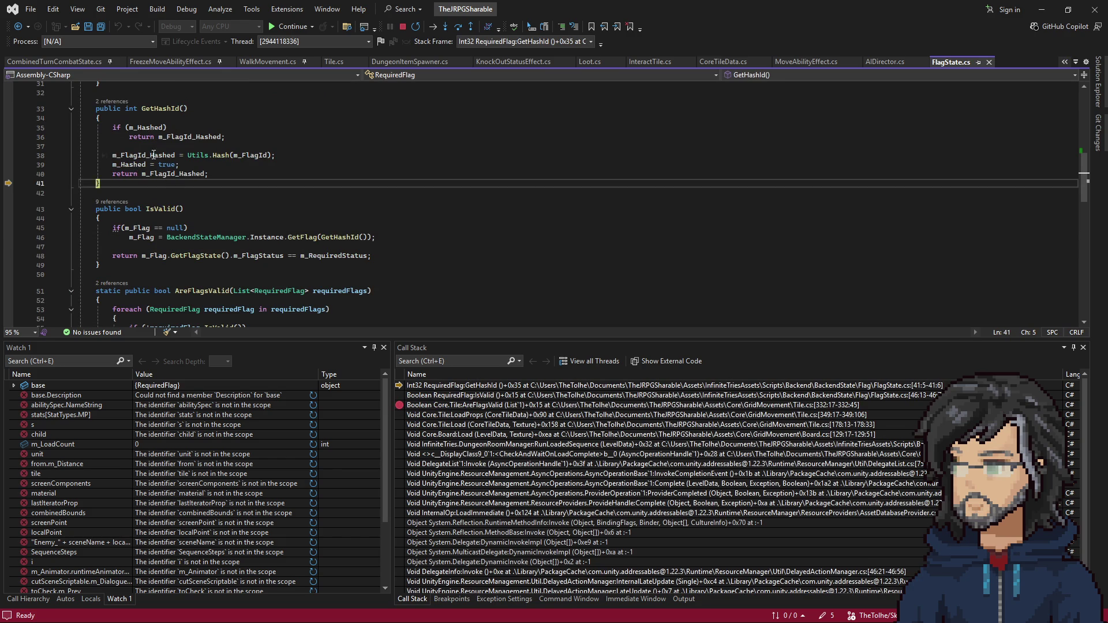
{"action": "key", "text": "F11"}
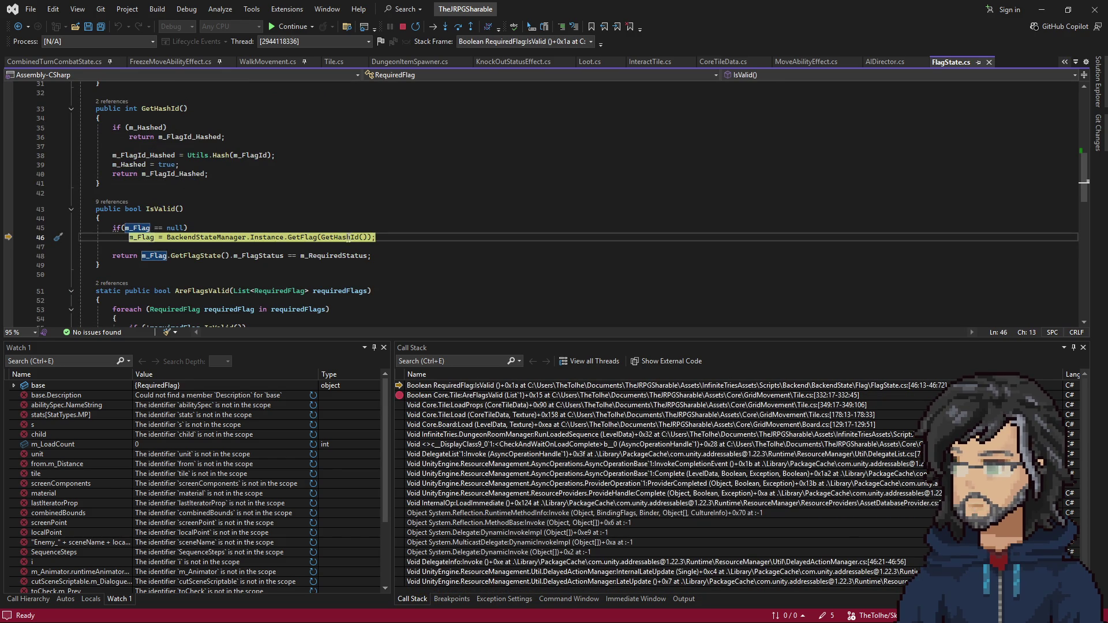
{"action": "key", "text": "F11"}
{"action": "key", "text": "F11"}
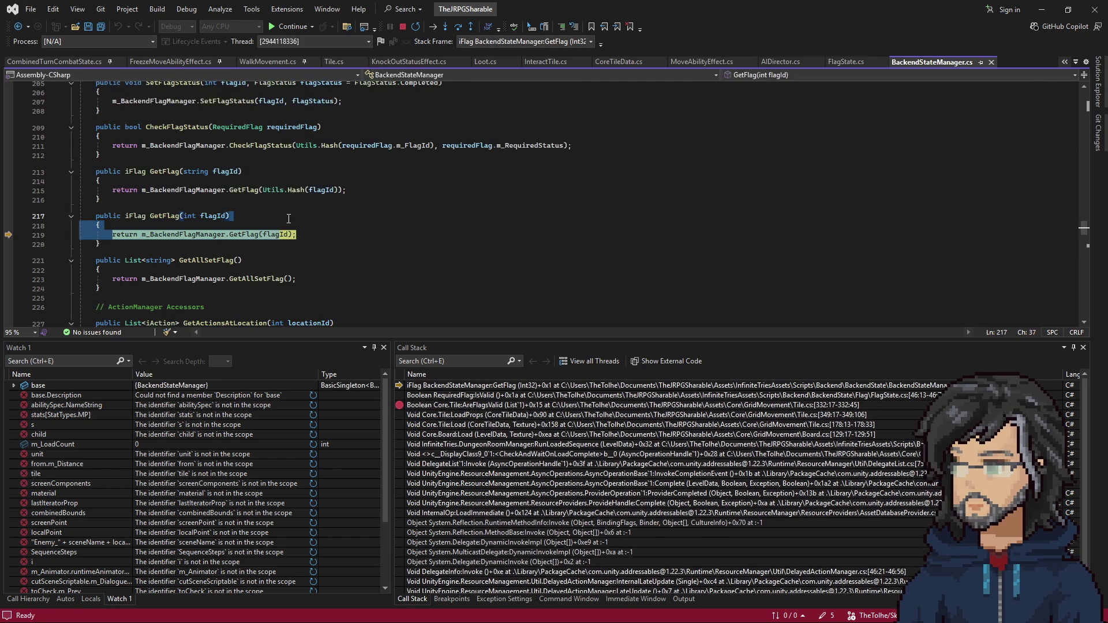
{"action": "key", "text": "F11"}
{"action": "key", "text": "F11"}
{"action": "key", "text": "F11"}
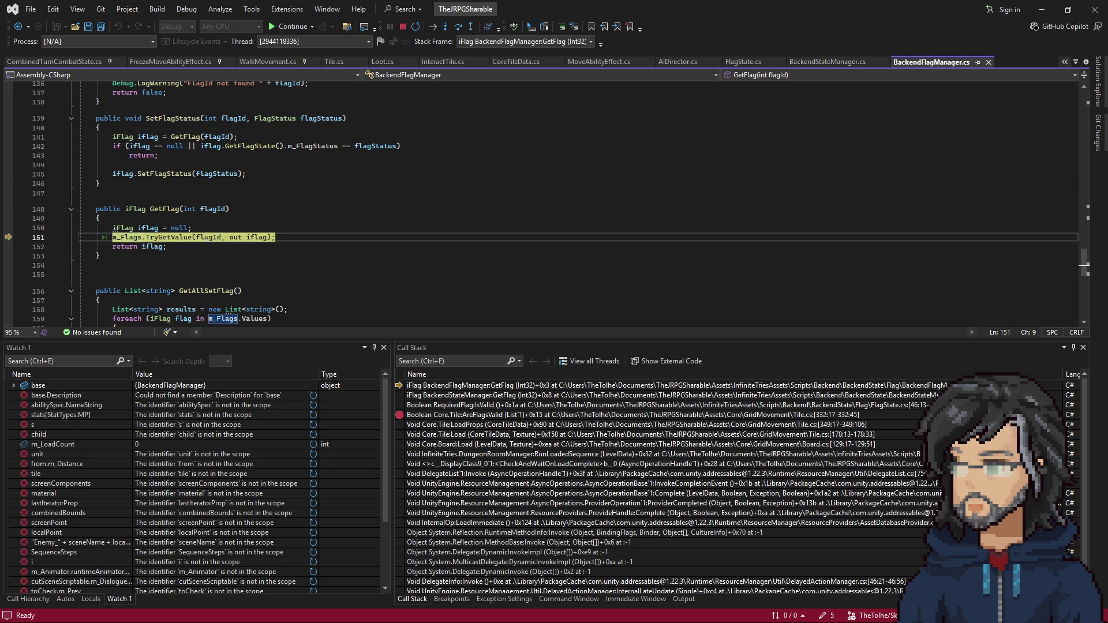
{"action": "key", "text": "F11"}
Step back out through IsValid and AreFlagsValid to line 188, then resume the game
{"action": "mouse_move", "coordinate": [151, 251]}
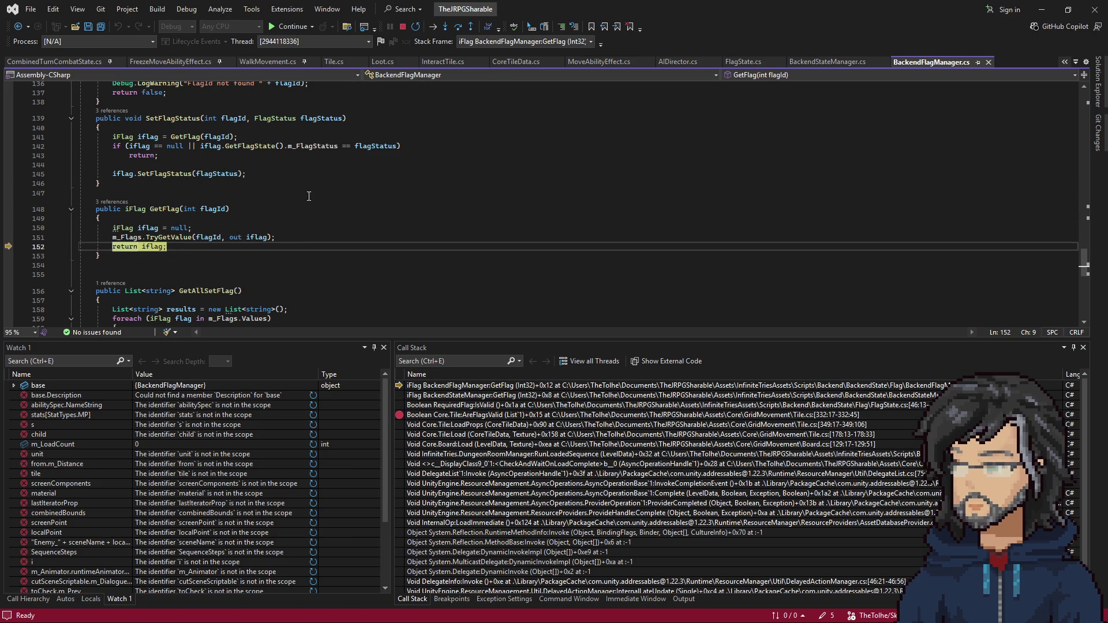
{"action": "key", "text": "F11"}
{"action": "key", "text": "F11"}
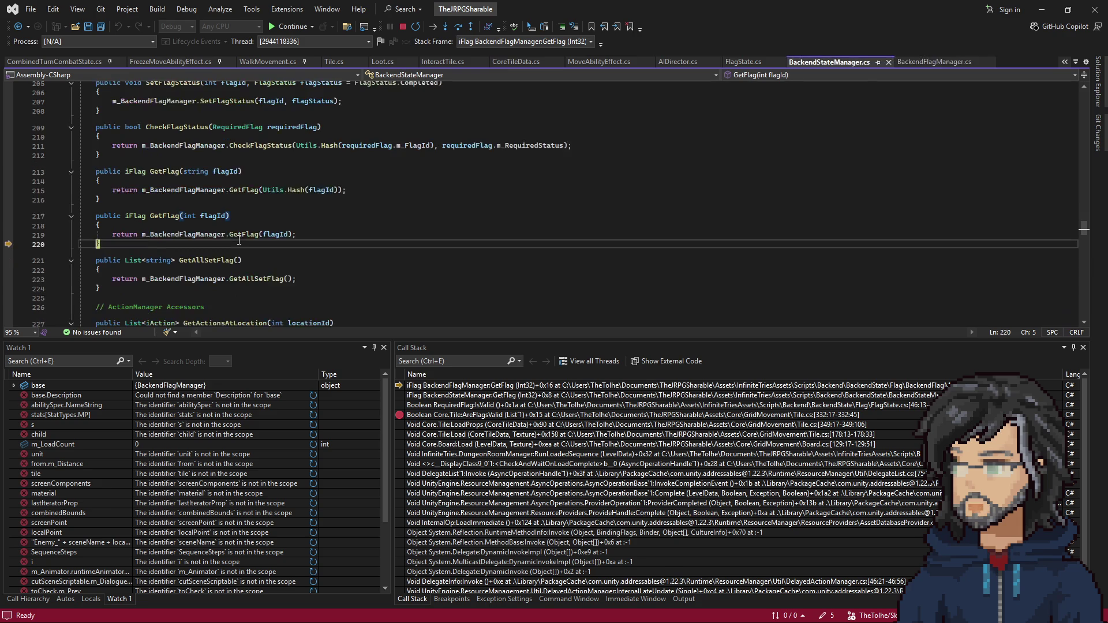
{"action": "key", "text": "F11"}
{"action": "key", "text": "F11"}
{"action": "key", "text": "F11"}
{"action": "mouse_move", "coordinate": [337, 256]}
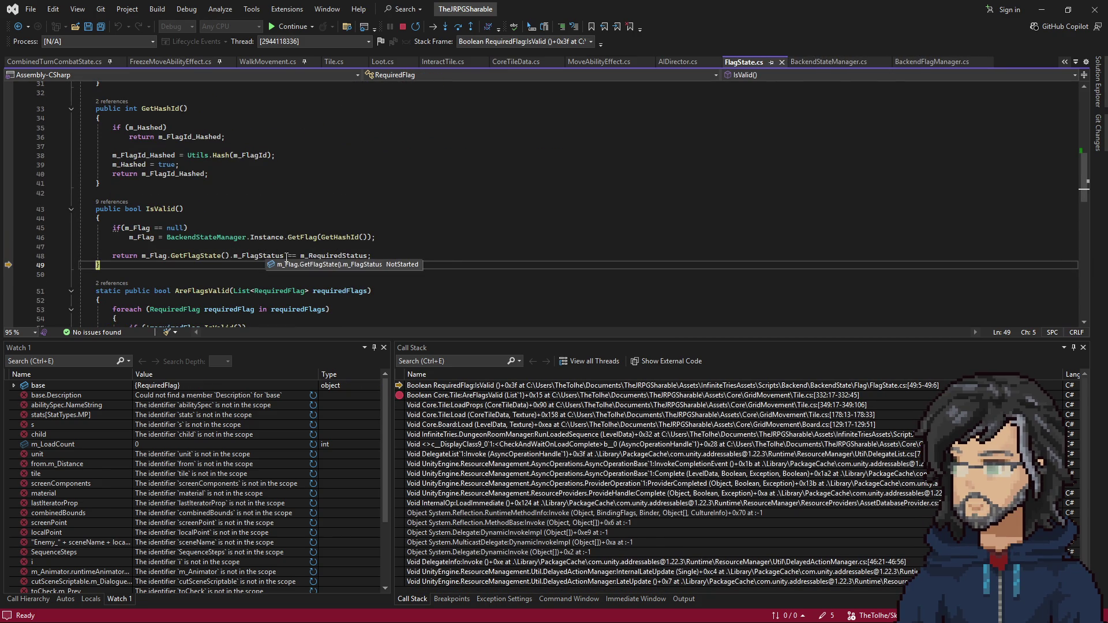
{"action": "key", "text": "F10"}
{"action": "key", "text": "F10"}
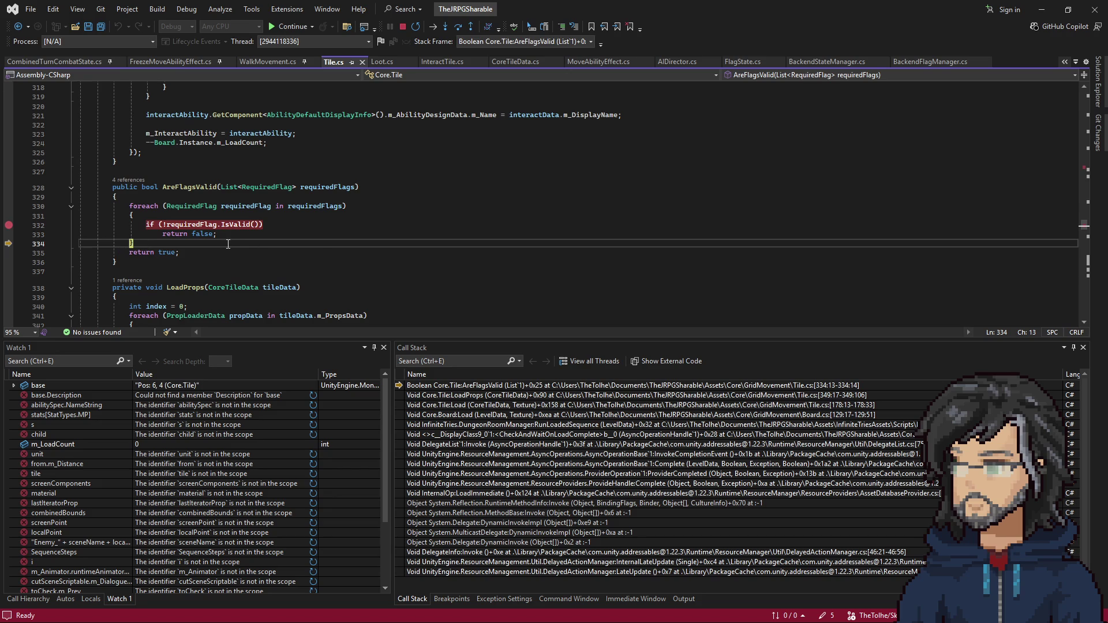
{"action": "key", "text": "F10"}
{"action": "key", "text": "shift+F11"}
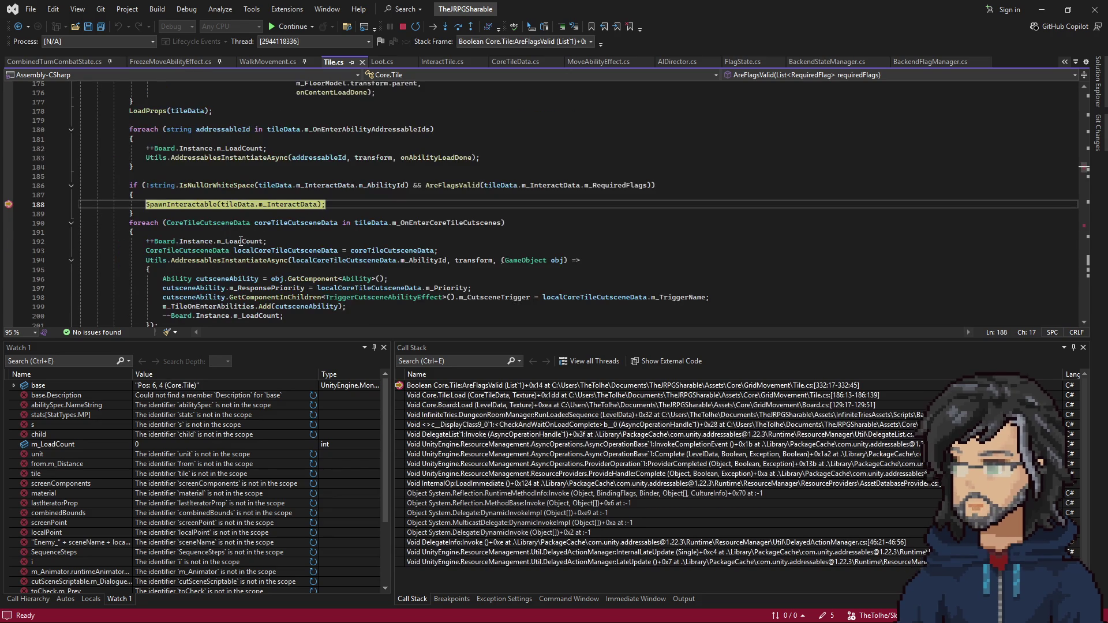
{"action": "key", "text": "F5"}
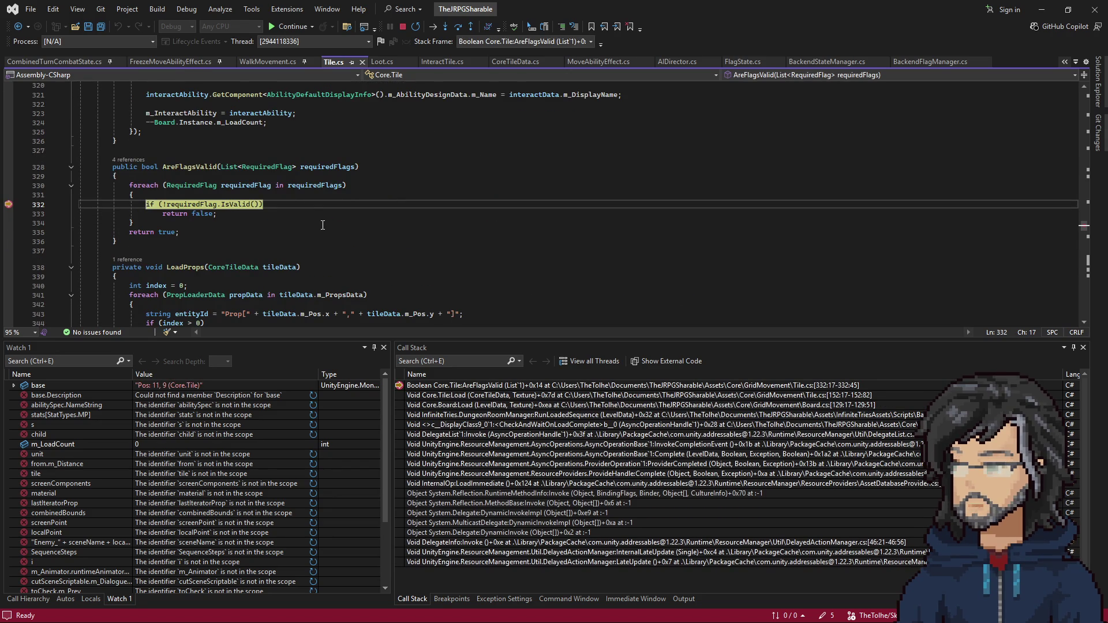
{"action": "key", "text": "F5"}
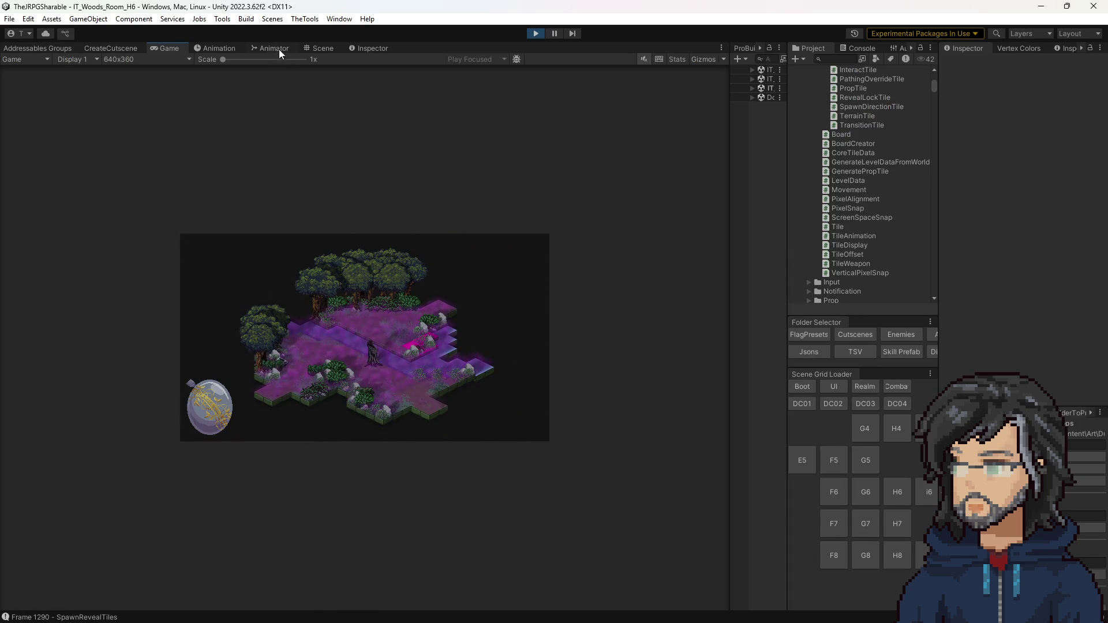
Show Unity's Scene view, select the floor_half_step_2face piece, and widen the Hierarchy
{"action": "left_click", "coordinate": [315, 48]}
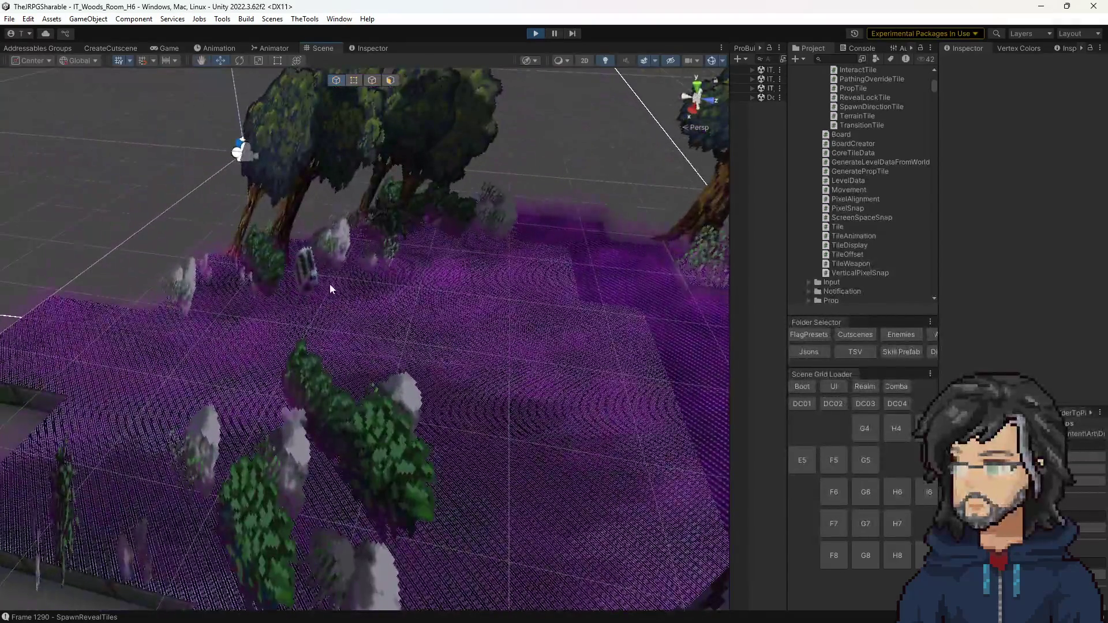
{"action": "left_click", "coordinate": [330, 285]}
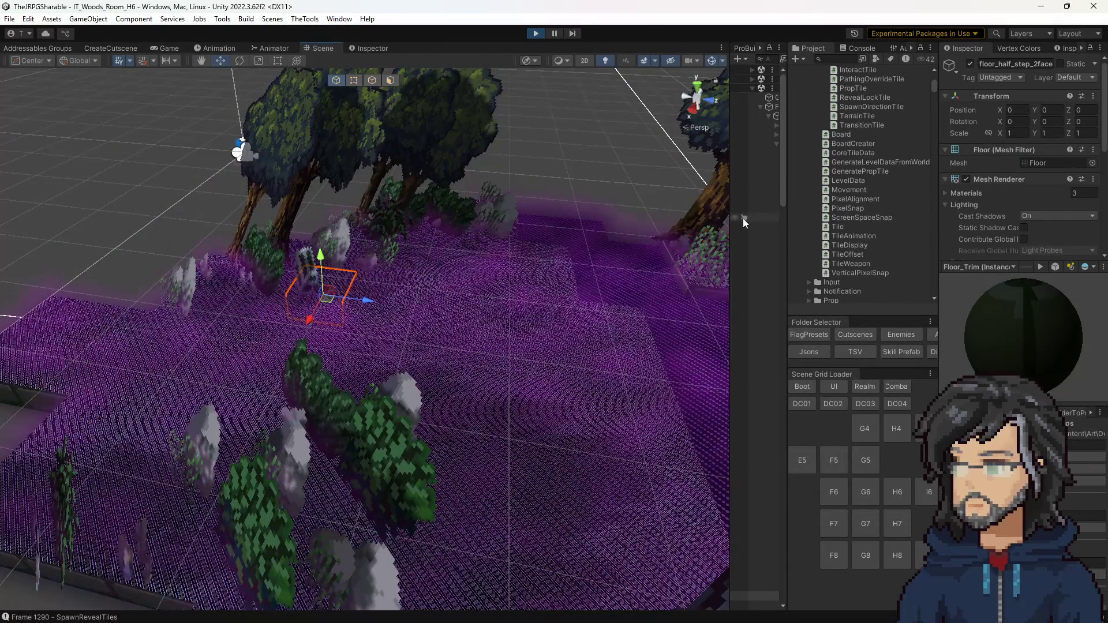
{"action": "left_click_drag", "start_coordinate": [725, 221], "coordinate": [602, 231]}
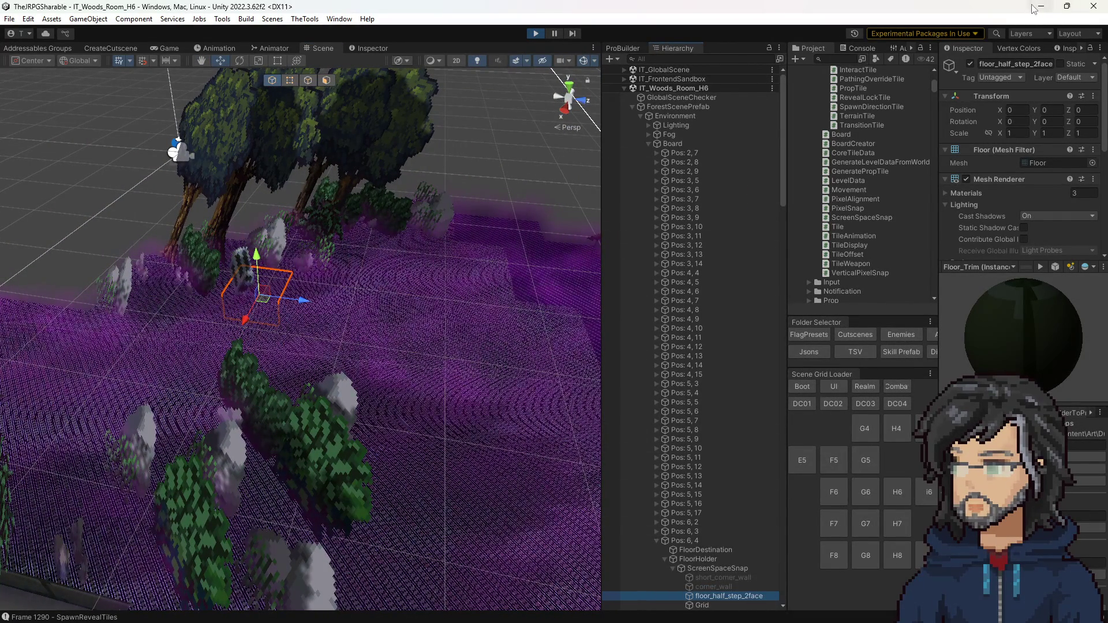
{"action": "key", "text": "alt+Tab"}
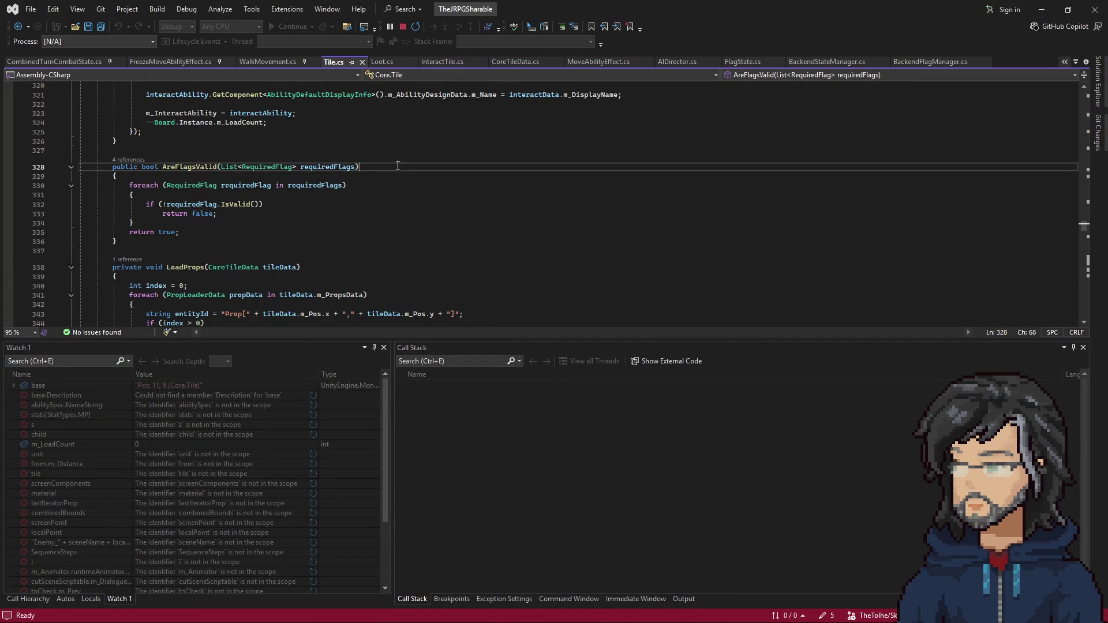
Check InteractTile.cs and AreFlagsValid's 4 references, returning to the line-188 SpawnInteractable call
{"action": "left_click", "coordinate": [433, 62]}
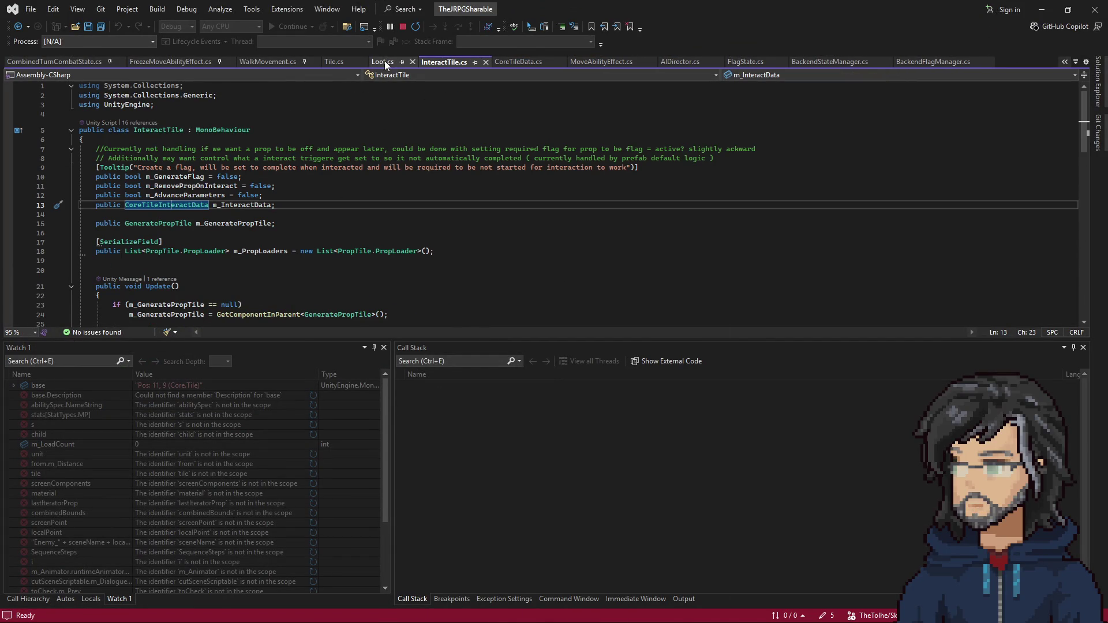
{"action": "left_click", "coordinate": [17, 27]}
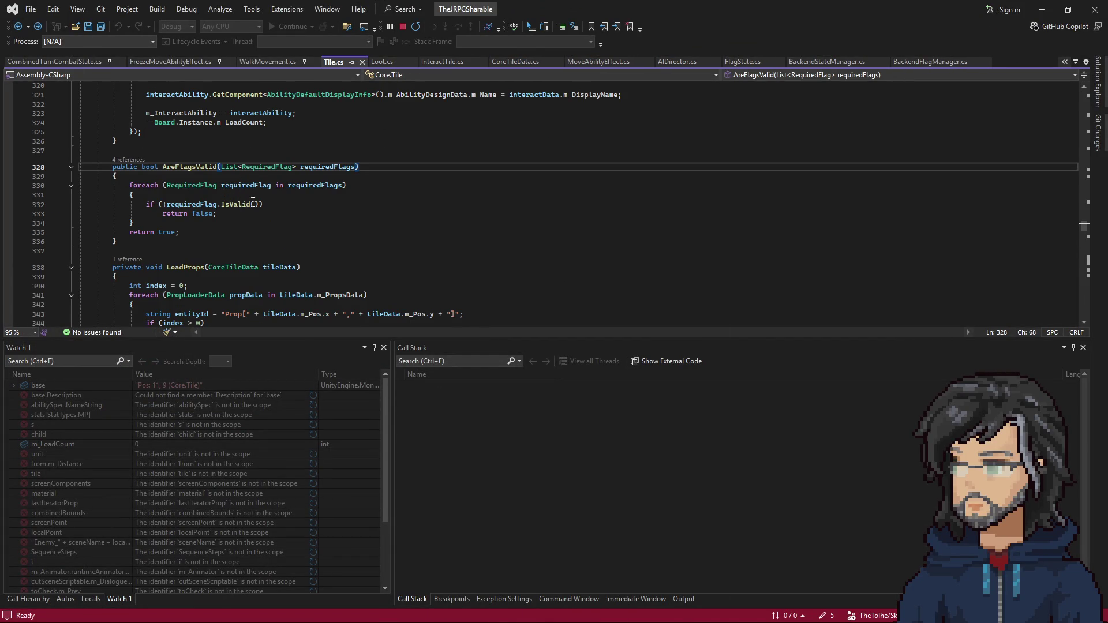
{"action": "scroll", "coordinate": [275, 212], "scroll_direction": "up", "scroll_amount": 2}
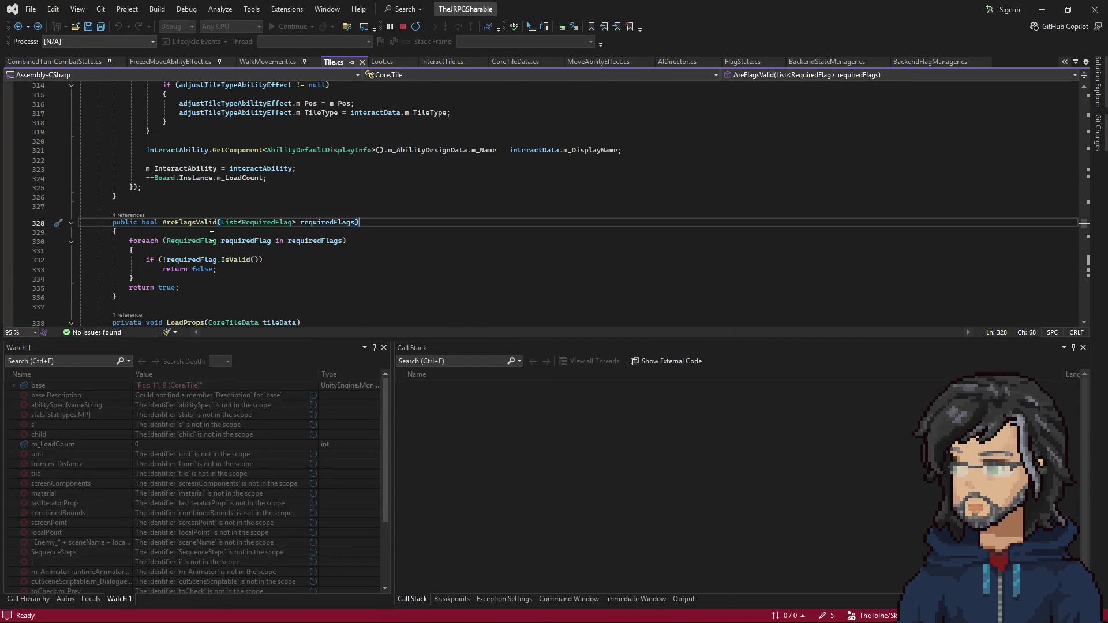
{"action": "left_click", "coordinate": [128, 215]}
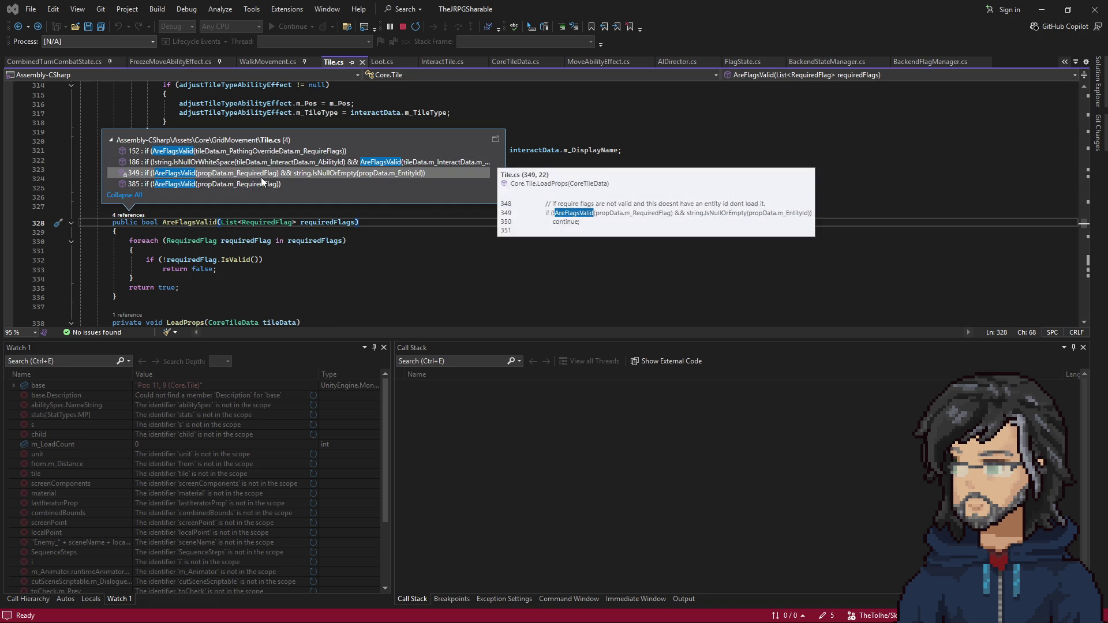
{"action": "left_click", "coordinate": [231, 297]}
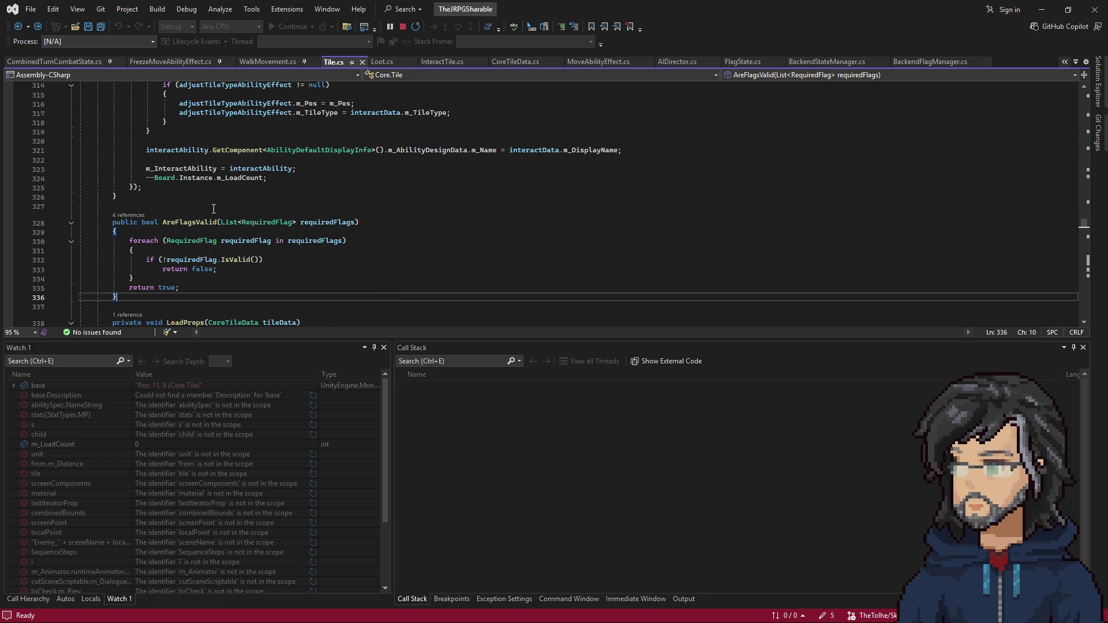
{"action": "left_click", "coordinate": [16, 28]}
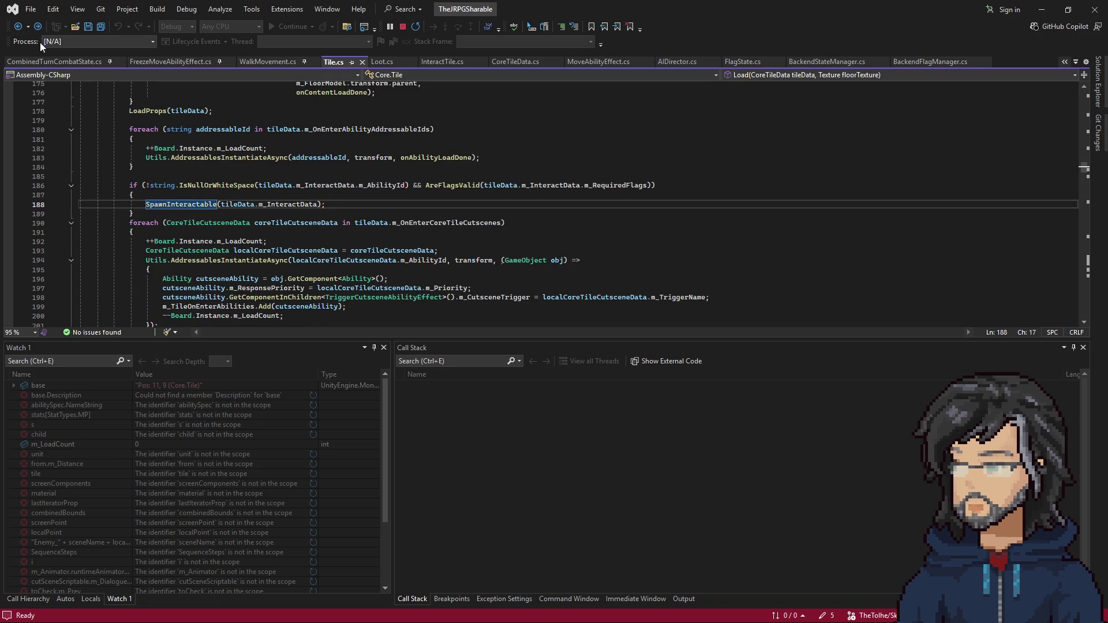
{"action": "left_click", "coordinate": [195, 214]}
{"action": "right_click", "coordinate": [196, 206]}
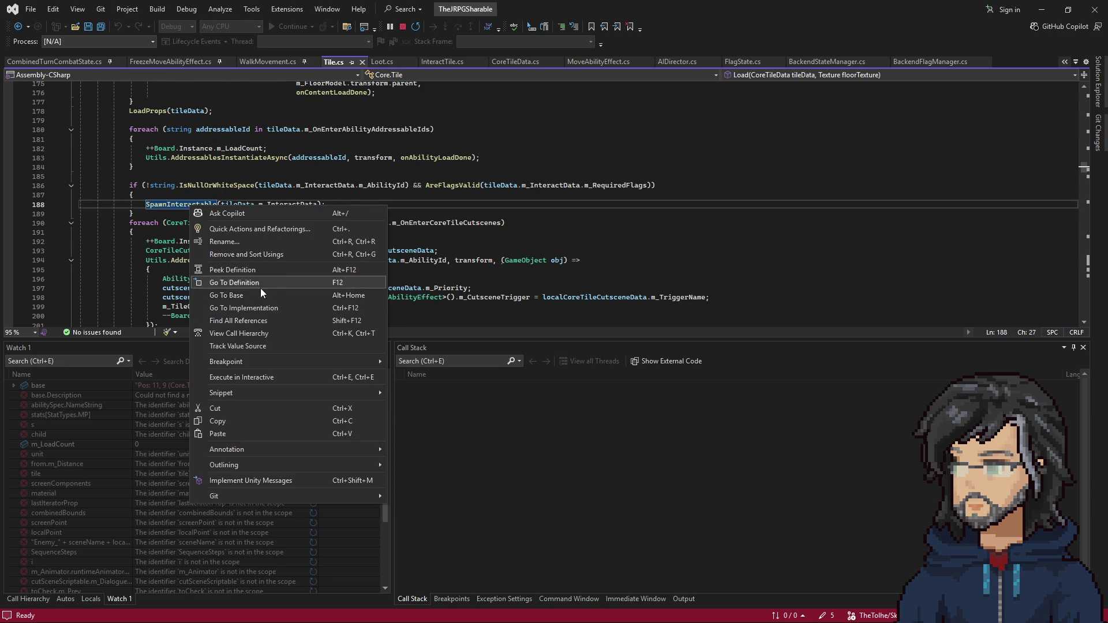
Go to the SpawnInteractable definition and highlight uses of flagRequiredAbilityEffectTarget
{"action": "left_click", "coordinate": [261, 289]}
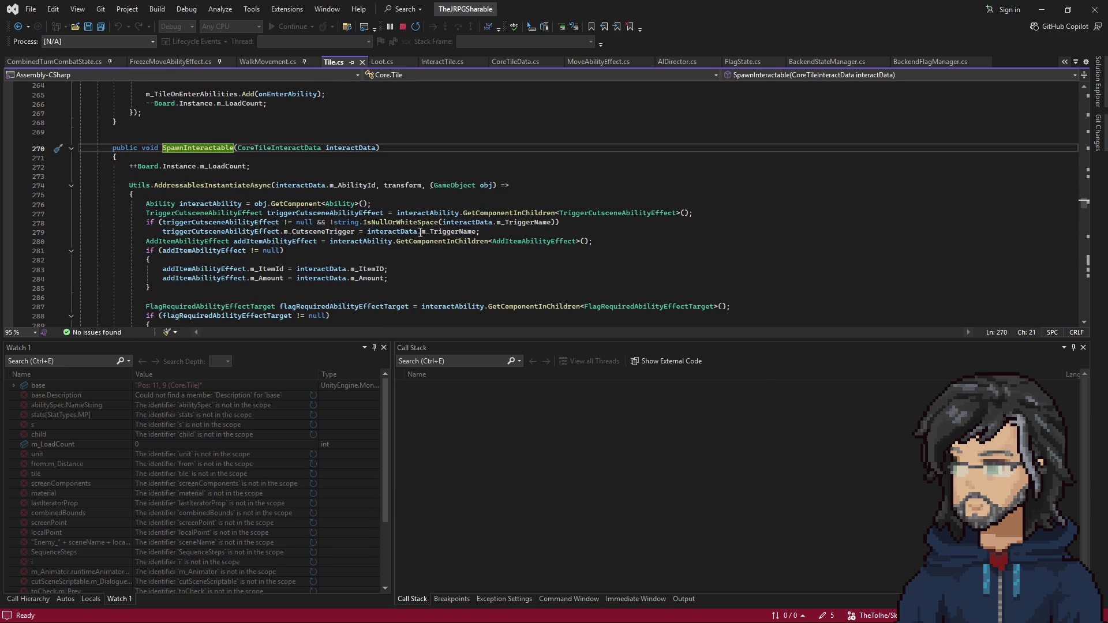
{"action": "scroll", "coordinate": [235, 272], "scroll_direction": "down", "scroll_amount": 3}
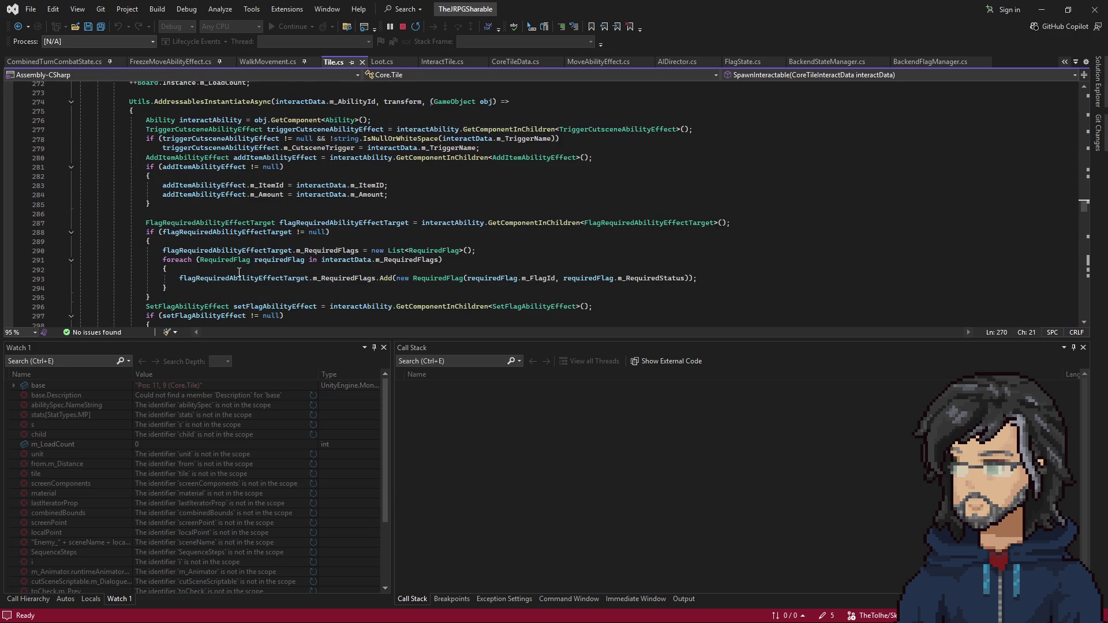
{"action": "scroll", "coordinate": [274, 232], "scroll_direction": "up", "scroll_amount": 2}
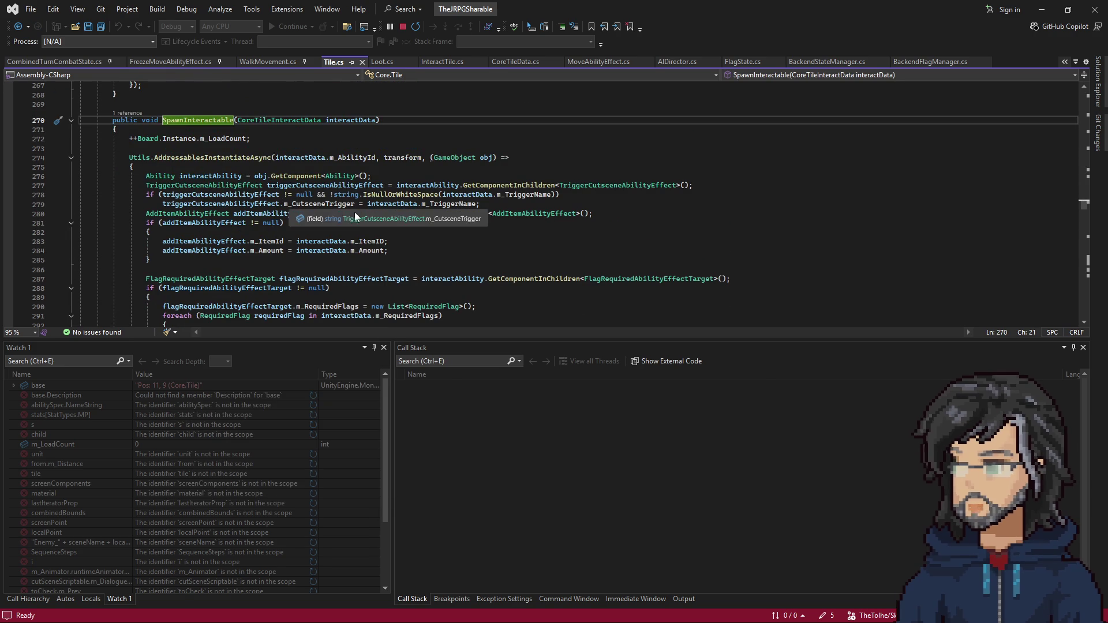
{"action": "scroll", "coordinate": [346, 213], "scroll_direction": "down", "scroll_amount": 4}
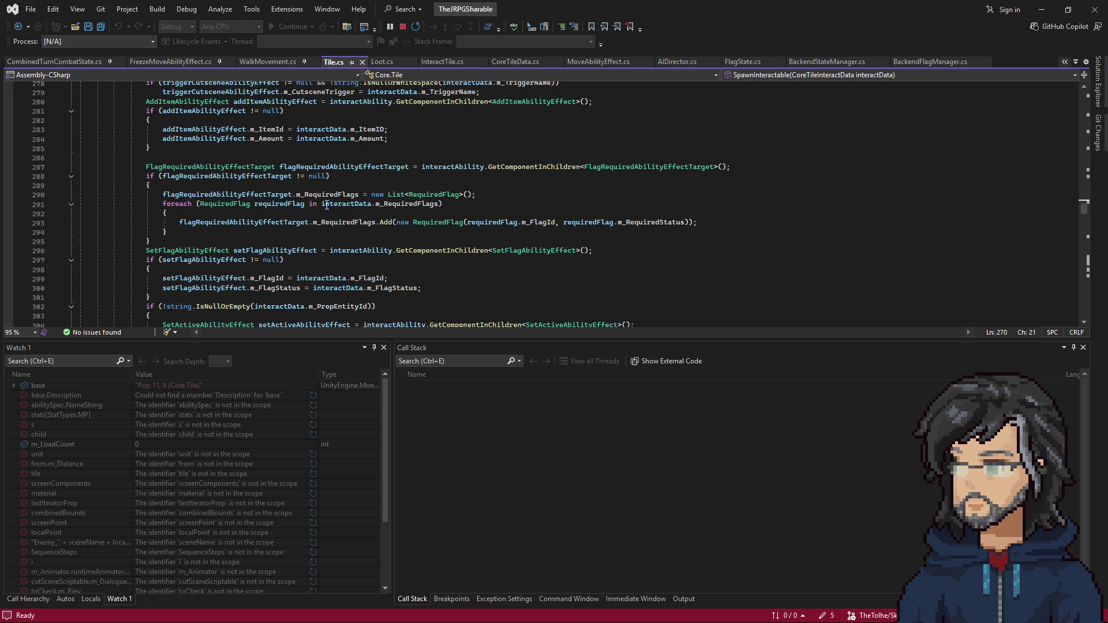
{"action": "double_click", "coordinate": [248, 221]}
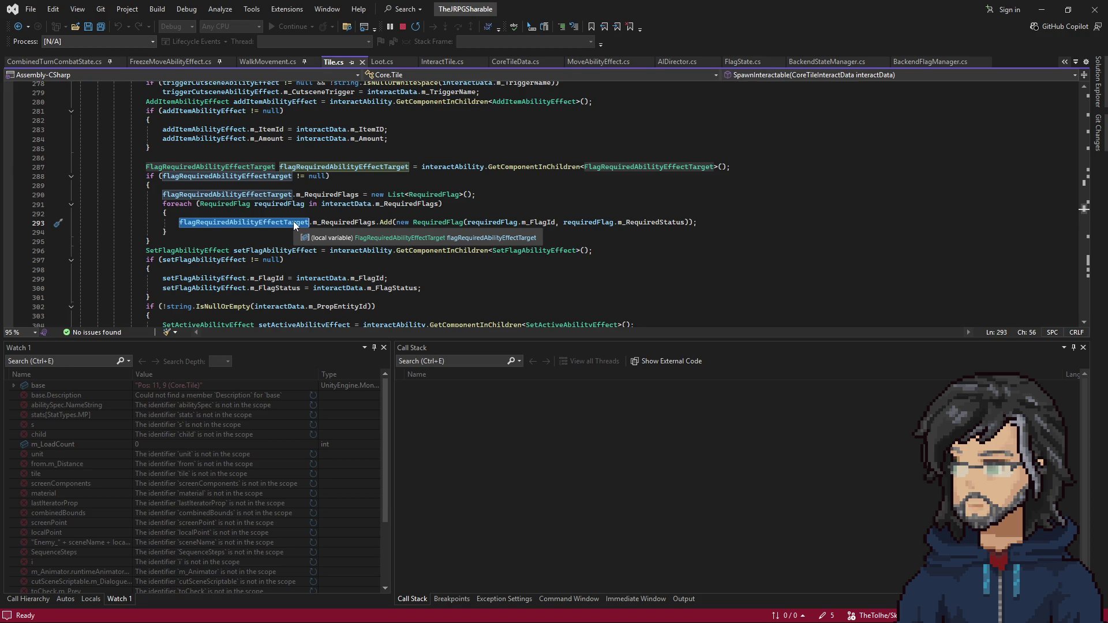
Examine the new RequiredFlag expression and its m_RequiredStatus argument on line 293
{"action": "mouse_move", "coordinate": [412, 224]}
{"action": "left_mouse_down"}
{"action": "mouse_move", "coordinate": [168, 232]}
{"action": "mouse_move", "coordinate": [664, 223]}
{"action": "left_mouse_up"}
{"action": "double_click", "coordinate": [664, 223]}
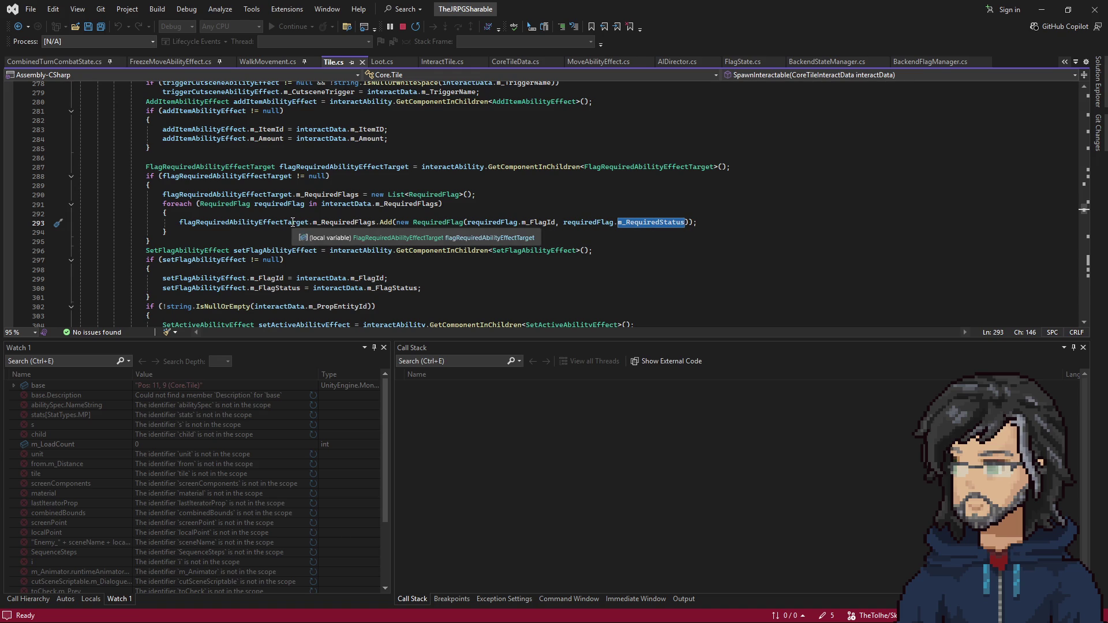
{"action": "scroll", "coordinate": [290, 227], "scroll_direction": "down", "scroll_amount": 2}
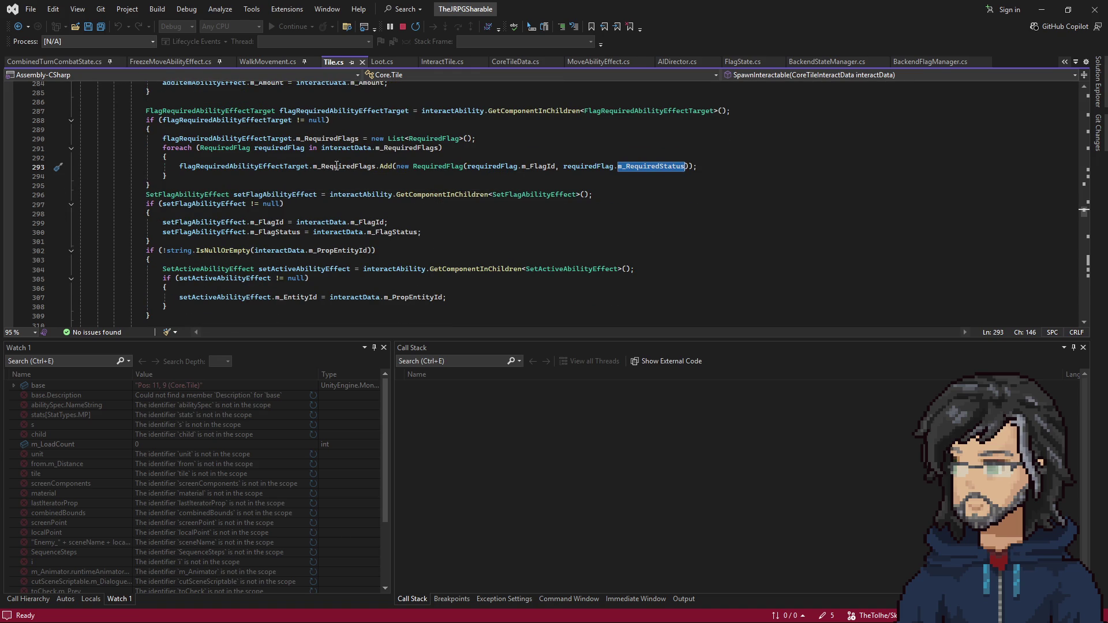
{"action": "left_click", "coordinate": [283, 166]}
{"action": "left_click_drag", "start_coordinate": [289, 167], "coordinate": [590, 170]}
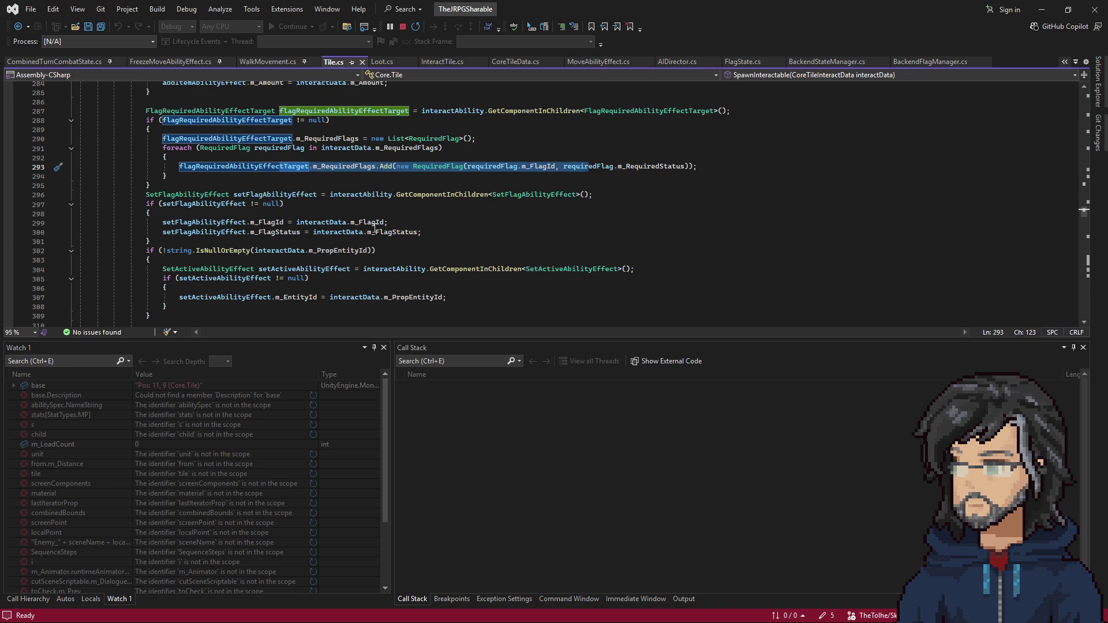
{"action": "scroll", "coordinate": [431, 212], "scroll_direction": "down", "scroll_amount": 2}
{"action": "left_click_drag", "start_coordinate": [397, 167], "coordinate": [666, 167]}
{"action": "scroll", "coordinate": [475, 226], "scroll_direction": "up", "scroll_amount": 3}
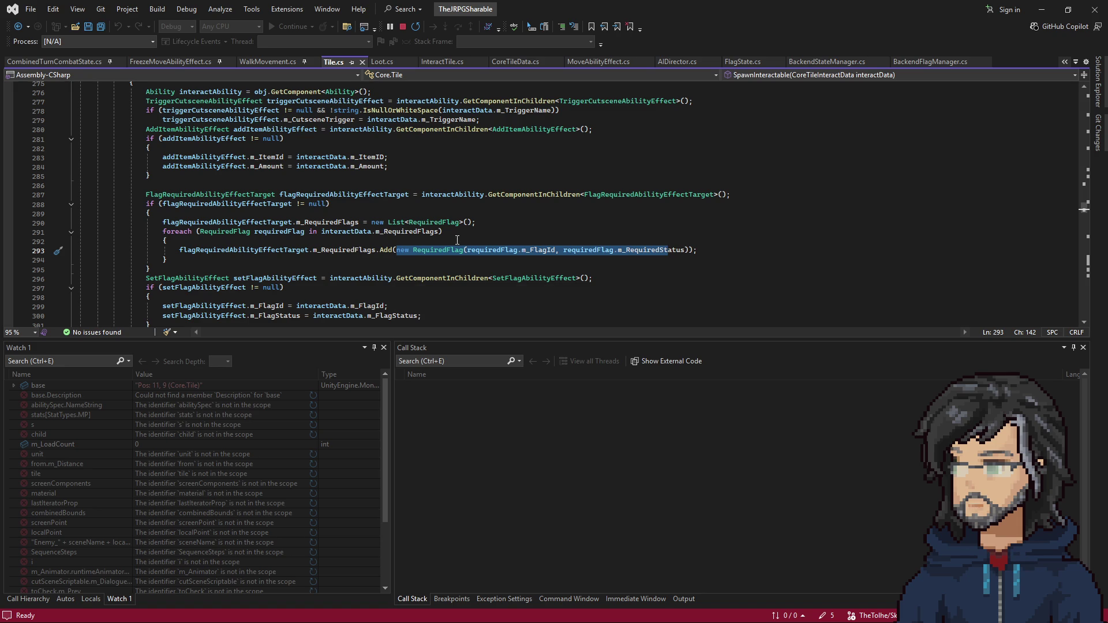
{"action": "scroll", "coordinate": [436, 246], "scroll_direction": "down", "scroll_amount": 5}
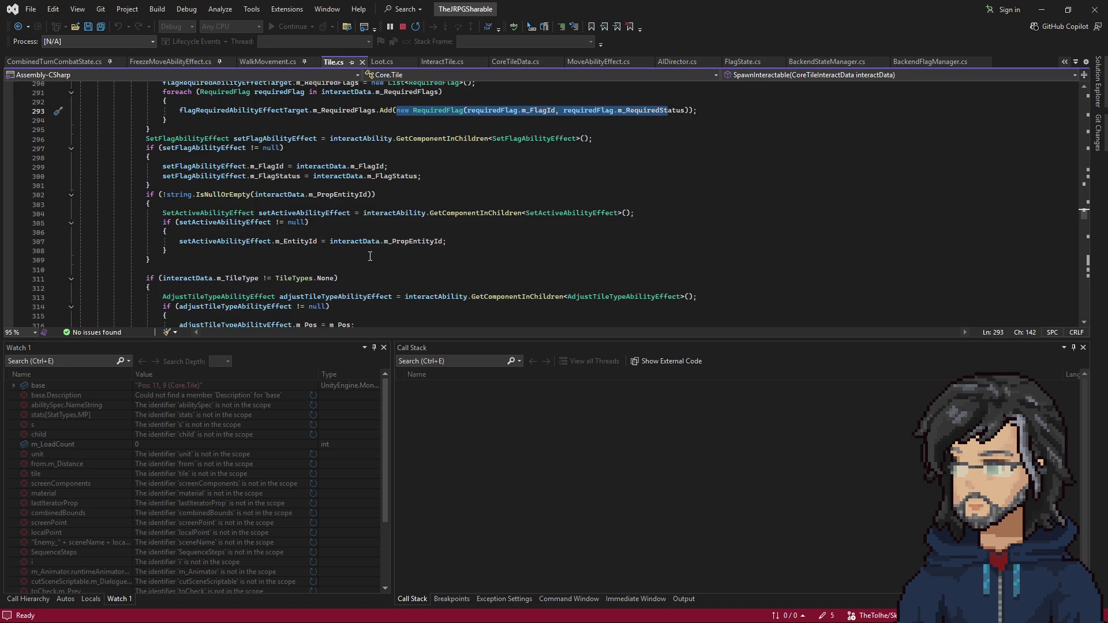
{"action": "scroll", "coordinate": [465, 229], "scroll_direction": "down", "scroll_amount": 1}
{"action": "scroll", "coordinate": [463, 219], "scroll_direction": "down", "scroll_amount": 5}
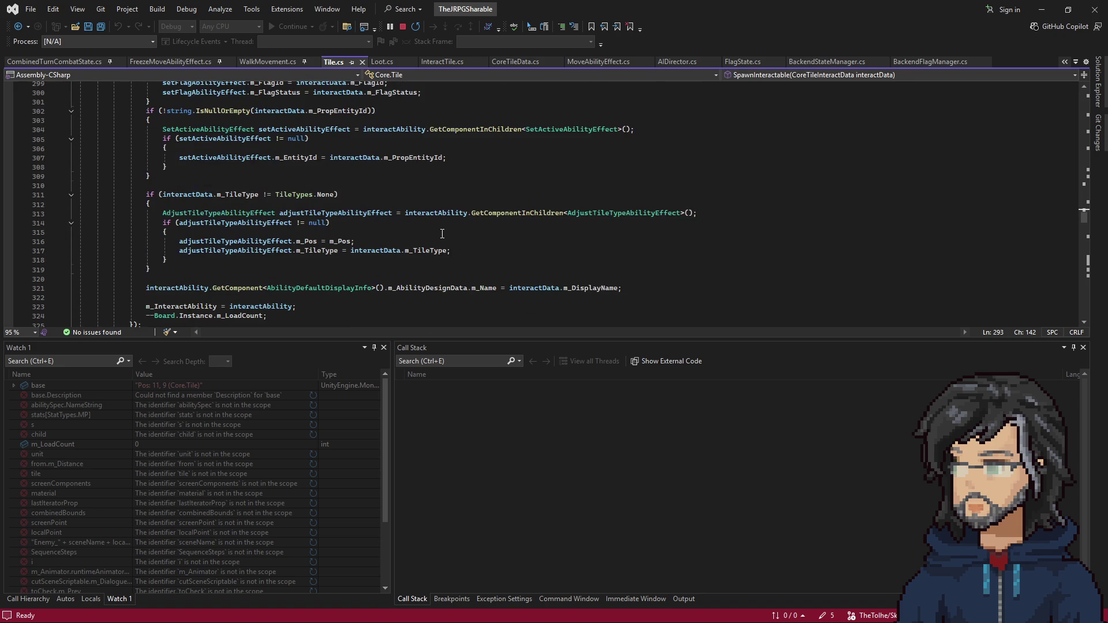
{"action": "scroll", "coordinate": [442, 240], "scroll_direction": "up", "scroll_amount": 6}
{"action": "scroll", "coordinate": [441, 240], "scroll_direction": "up", "scroll_amount": 6}
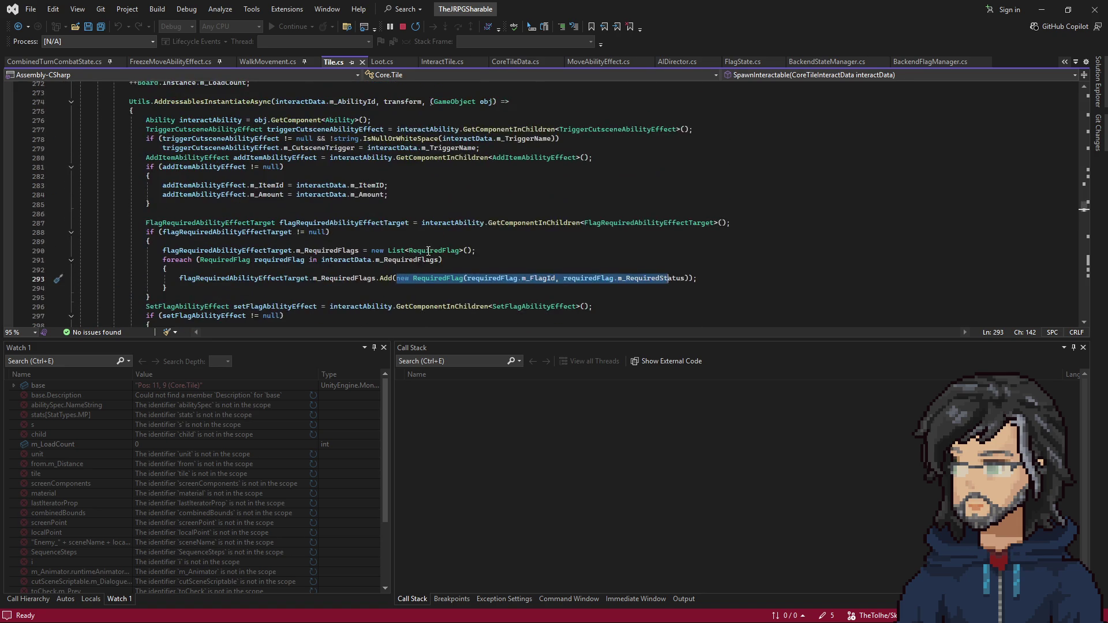
{"action": "scroll", "coordinate": [451, 258], "scroll_direction": "up", "scroll_amount": 2}
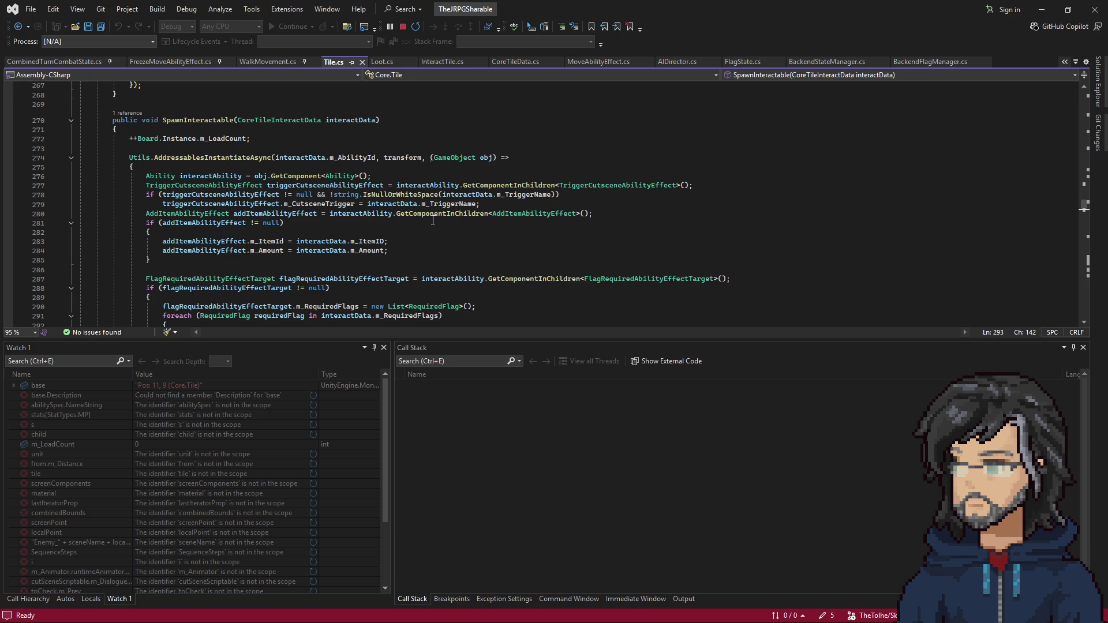
{"action": "scroll", "coordinate": [399, 223], "scroll_direction": "down", "scroll_amount": 3}
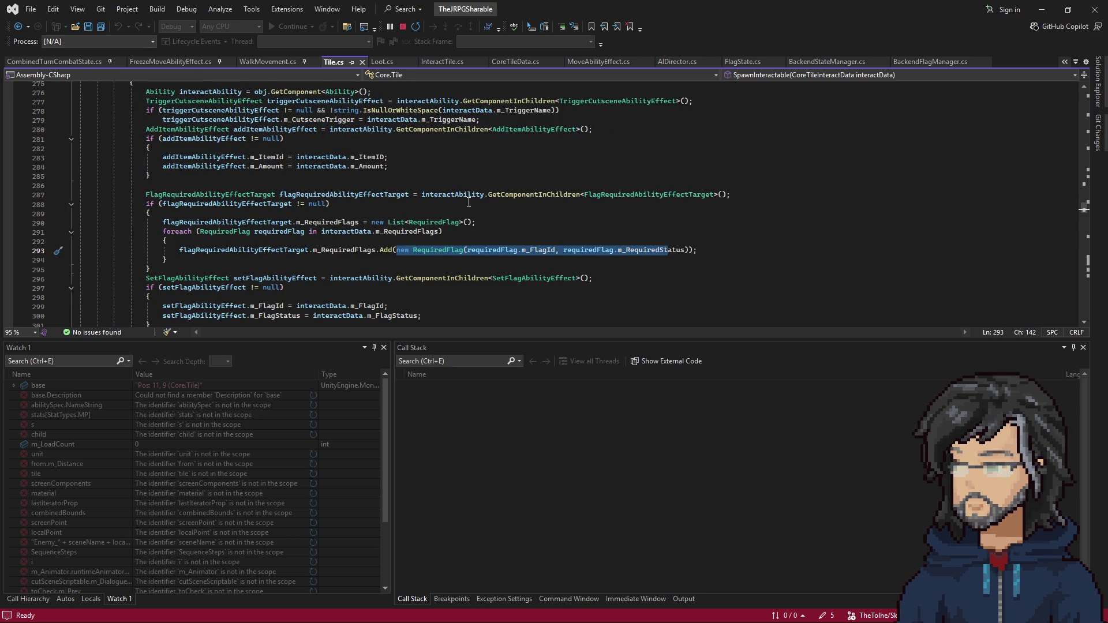
{"action": "scroll", "coordinate": [516, 216], "scroll_direction": "up", "scroll_amount": 4}
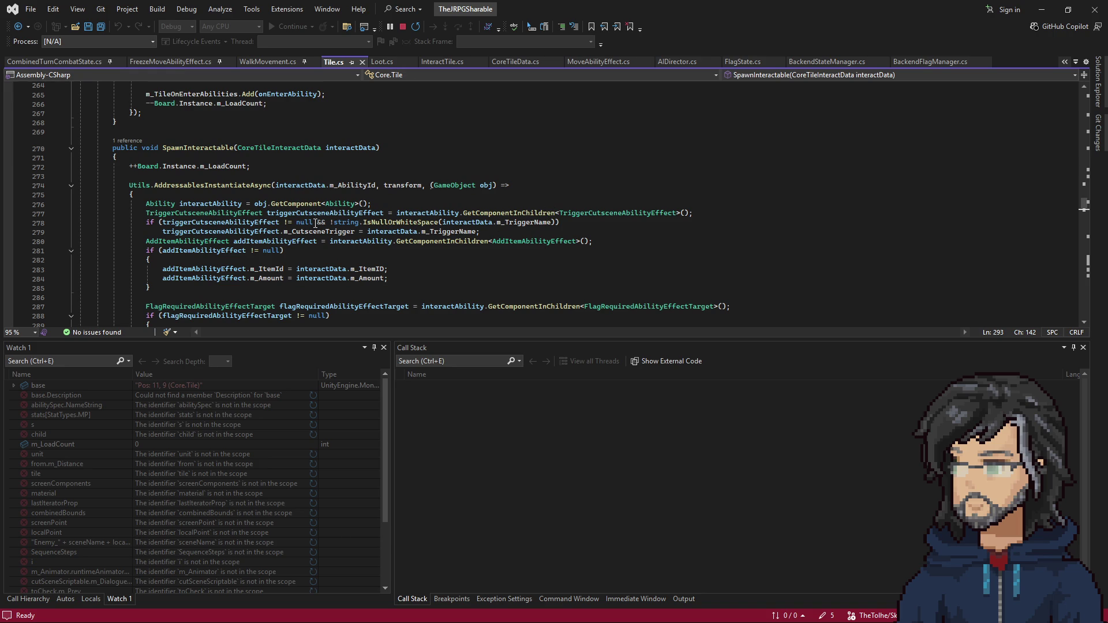
Highlight the uses of interactData, flagRequiredAbilityEffectTarget and setFlagAbilityEffect
{"action": "left_click", "coordinate": [443, 223]}
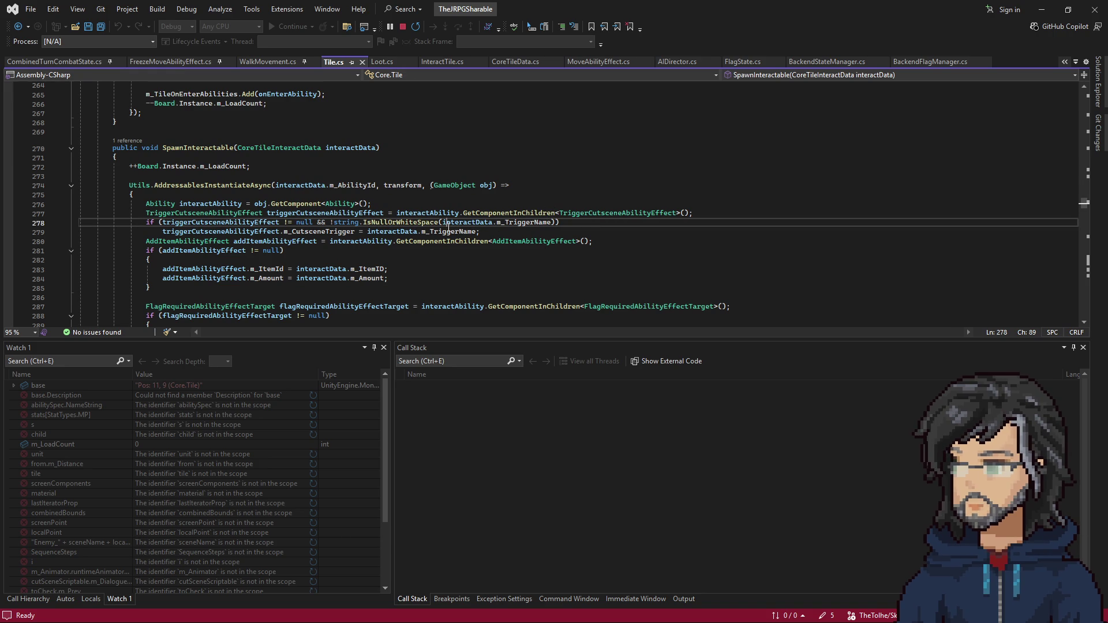
{"action": "scroll", "coordinate": [412, 222], "scroll_direction": "down", "scroll_amount": 3}
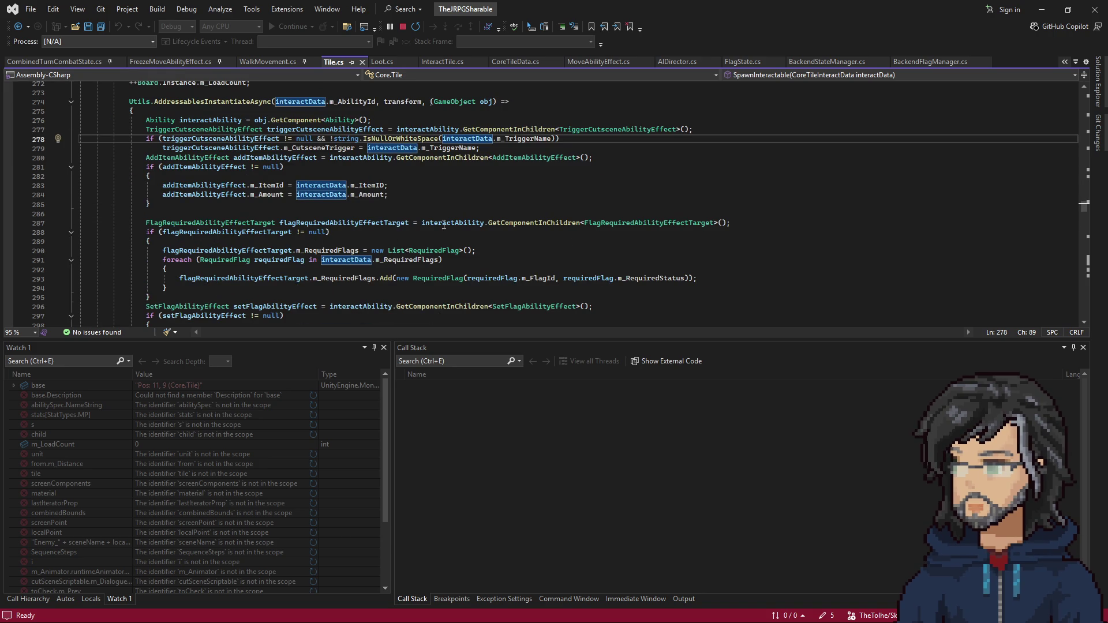
{"action": "scroll", "coordinate": [436, 228], "scroll_direction": "down", "scroll_amount": 1}
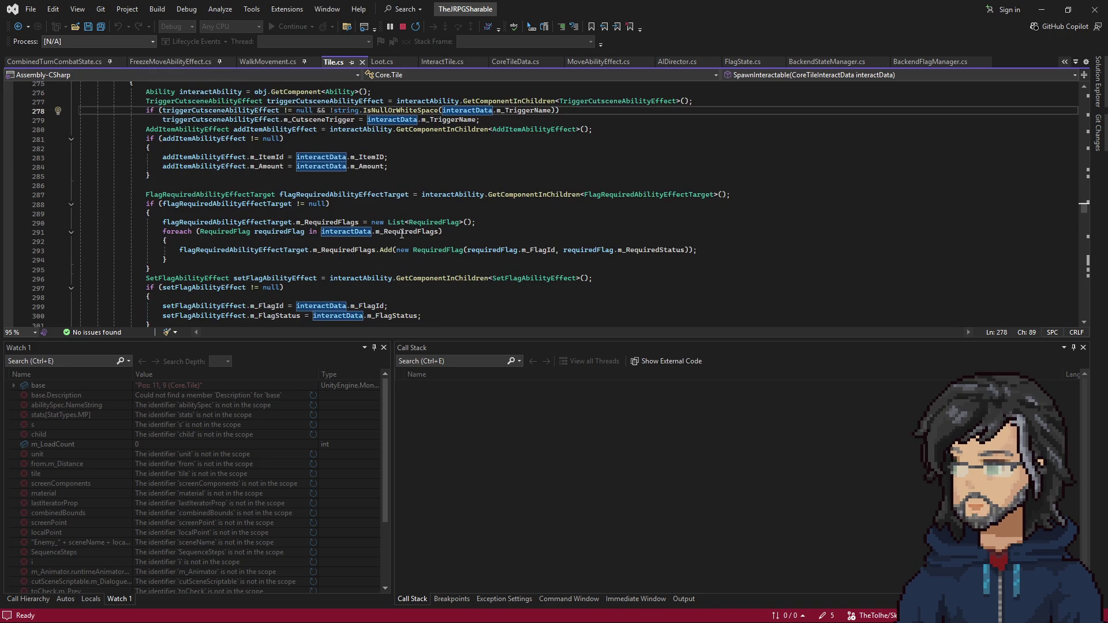
{"action": "left_click", "coordinate": [372, 197]}
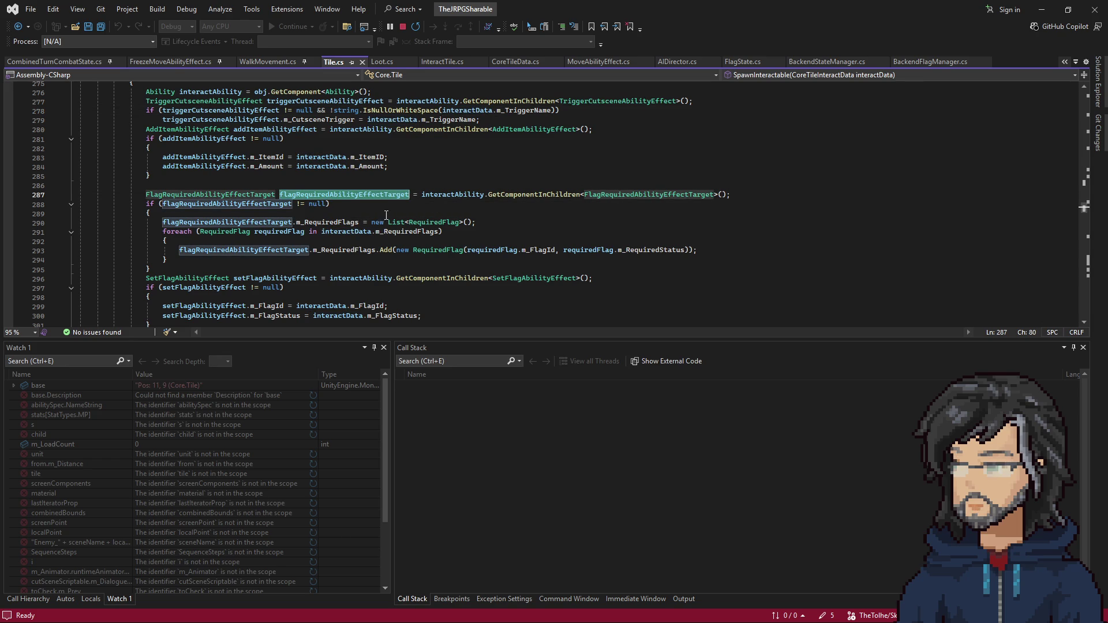
{"action": "scroll", "coordinate": [258, 240], "scroll_direction": "down", "scroll_amount": 2}
{"action": "left_click", "coordinate": [282, 223]}
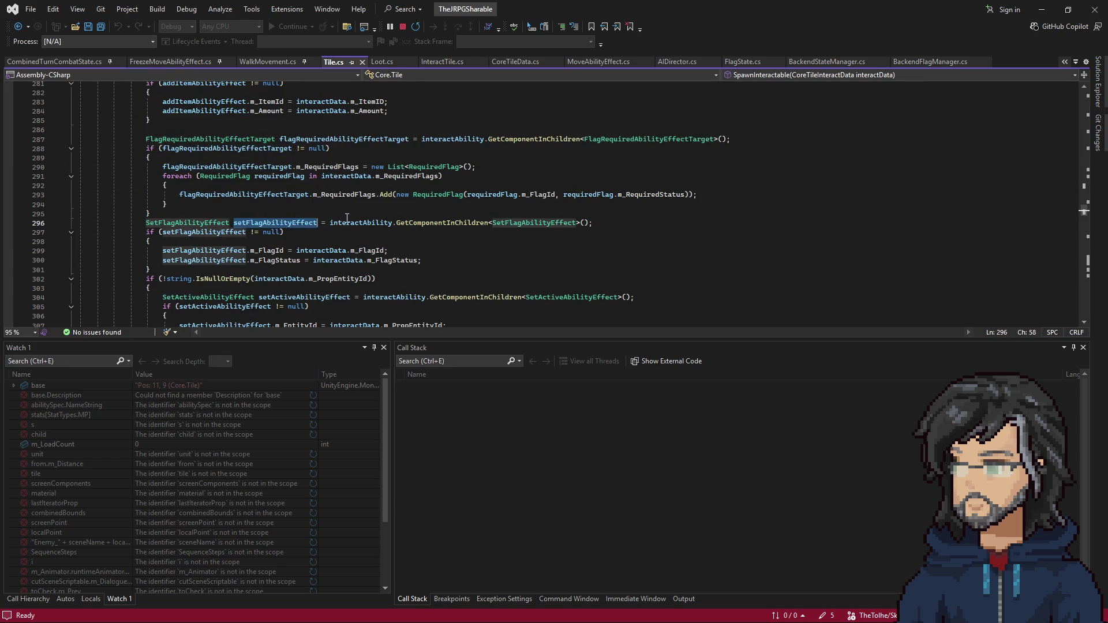
Open the SetFlagAbilityEffect definition, breakpoint its line-13 flag check, and minimize Visual Studio
{"action": "right_click", "coordinate": [517, 220]}
{"action": "left_click", "coordinate": [563, 295]}
{"action": "left_click", "coordinate": [176, 239]}
{"action": "left_click", "coordinate": [166, 212]}
{"action": "key", "text": "F9"}
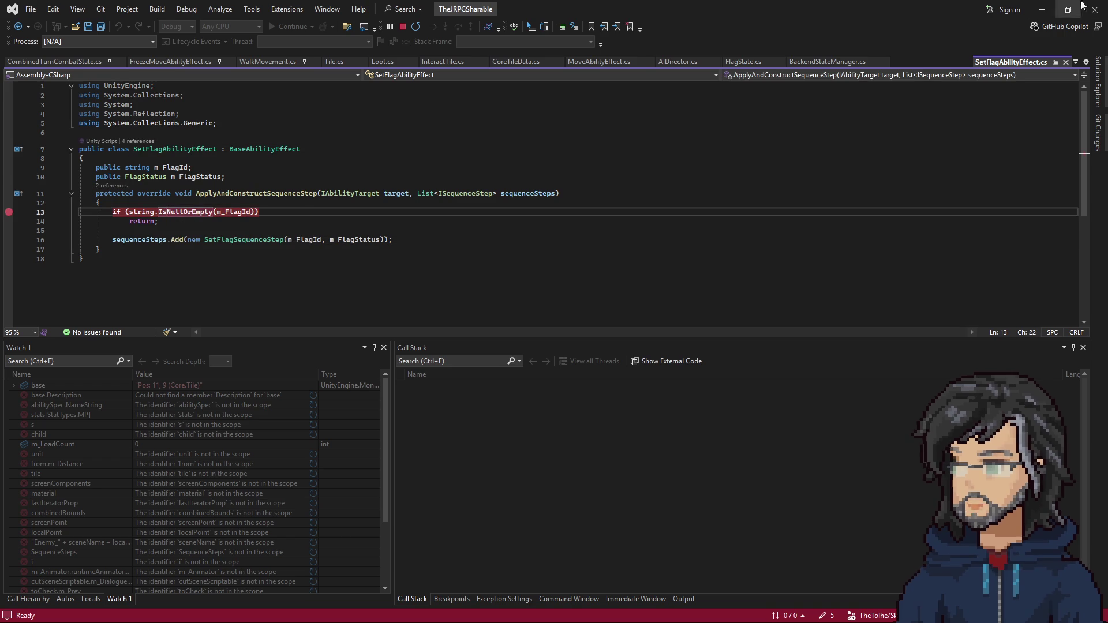
{"action": "left_click", "coordinate": [1047, 10]}
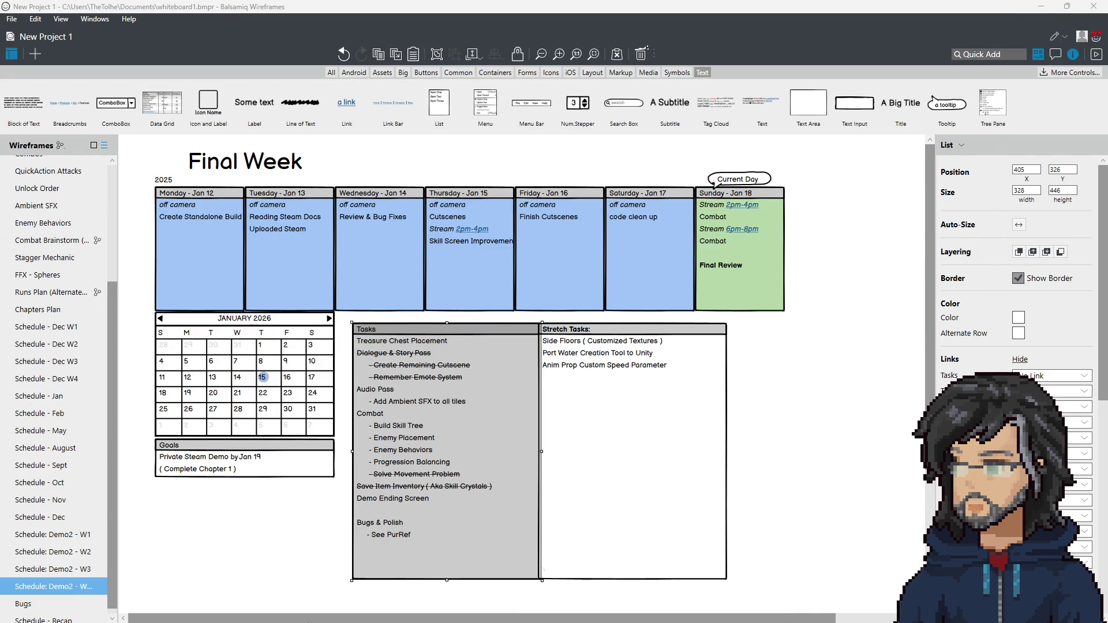
Walk the player character up-left in Unity's Game view until line 13's breakpoint hits
{"action": "key", "text": "alt+Tab"}
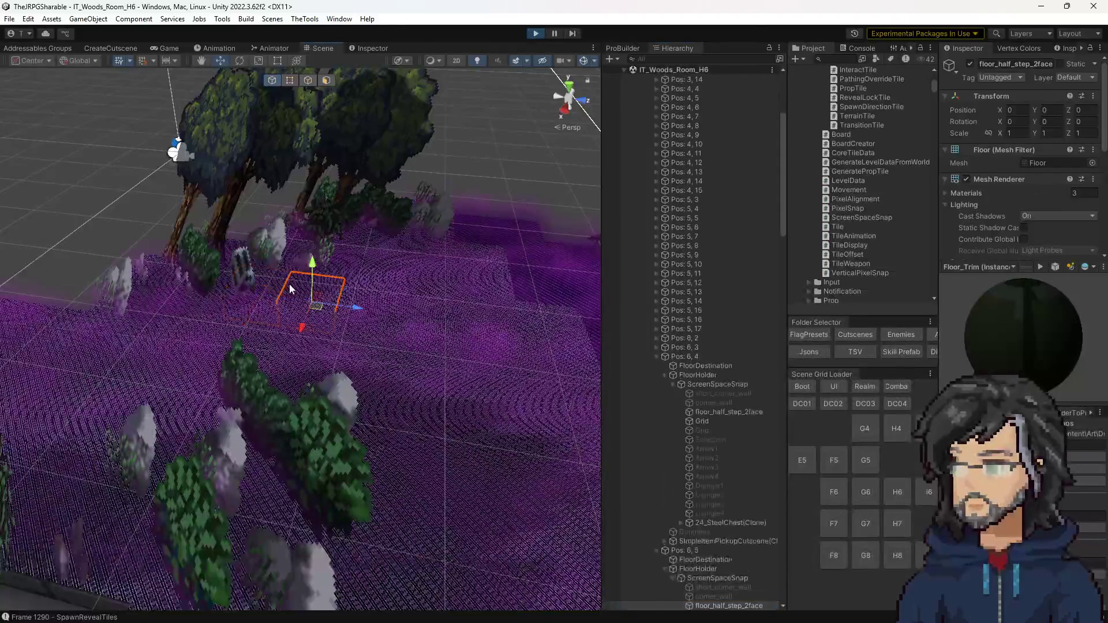
{"action": "left_click", "coordinate": [159, 48]}
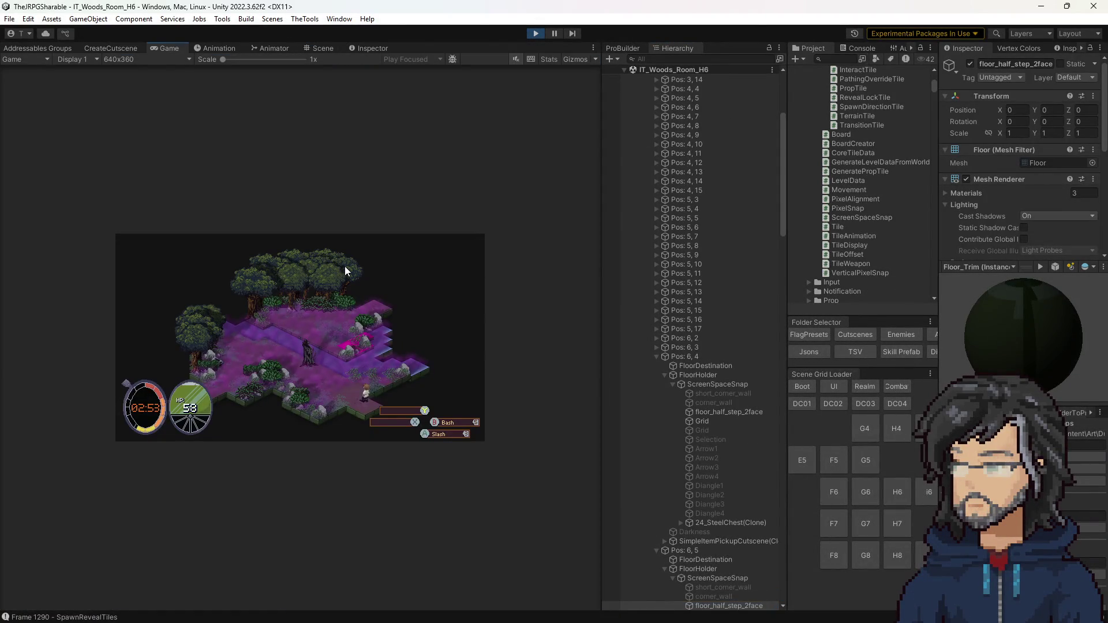
{"action": "key", "text": "w"}
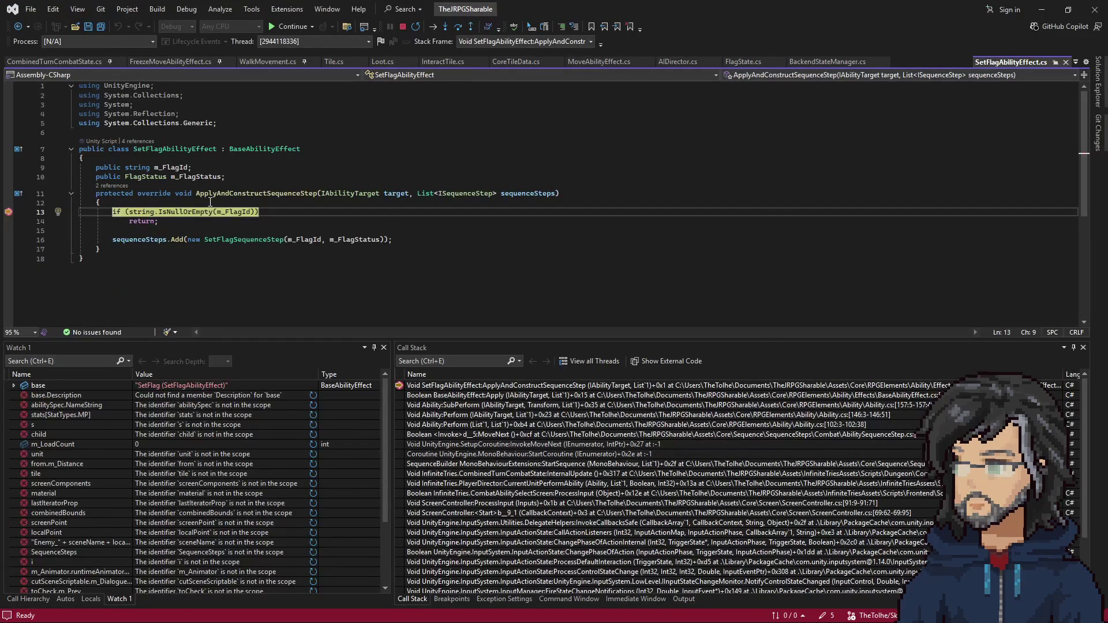
Step over line 16, then through the SetFlagSequenceStep constructor and back out to its caller
{"action": "mouse_move", "coordinate": [231, 212]}
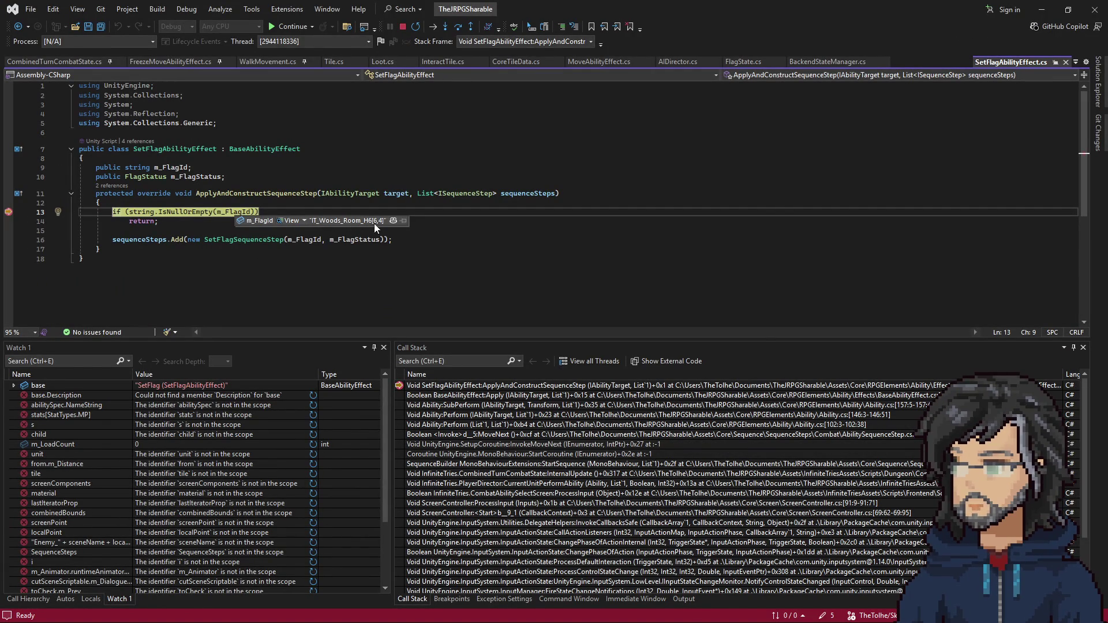
{"action": "key", "text": "F10"}
{"action": "mouse_move", "coordinate": [309, 242]}
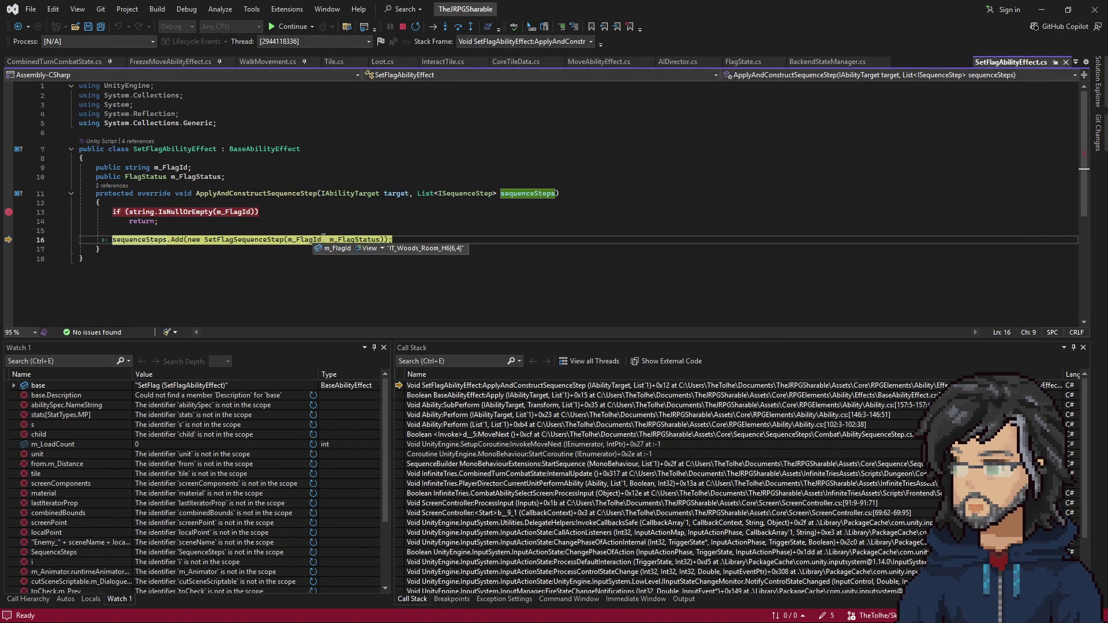
{"action": "mouse_move", "coordinate": [357, 241]}
{"action": "key", "text": "F11"}
{"action": "key", "text": "F11"}
{"action": "key", "text": "F11"}
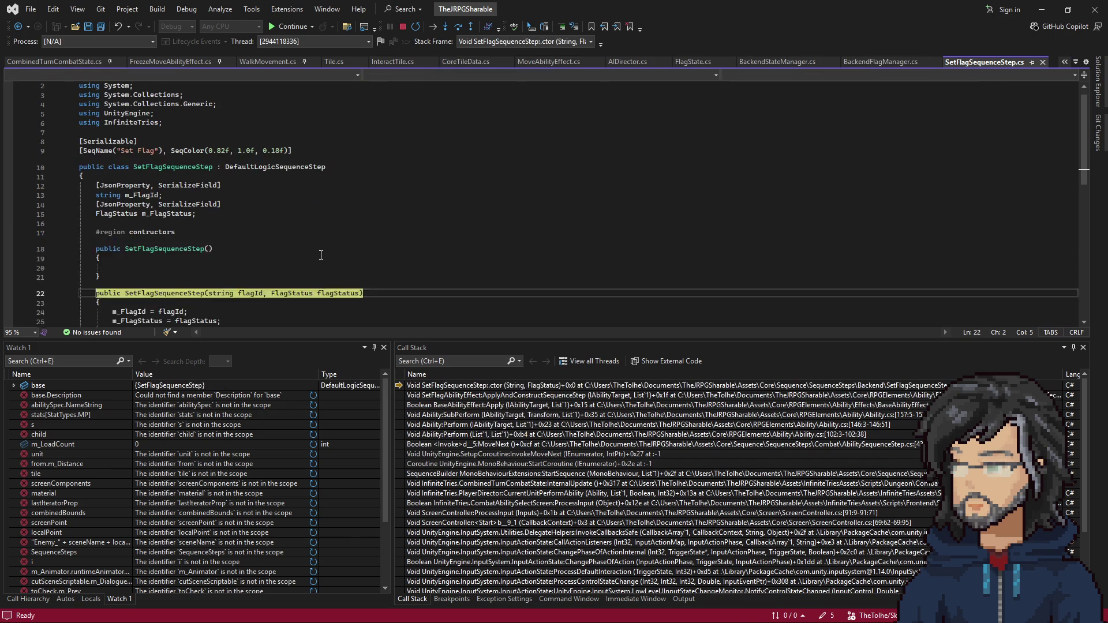
{"action": "key", "text": "F11"}
{"action": "key", "text": "F11"}
{"action": "key", "text": "F11"}
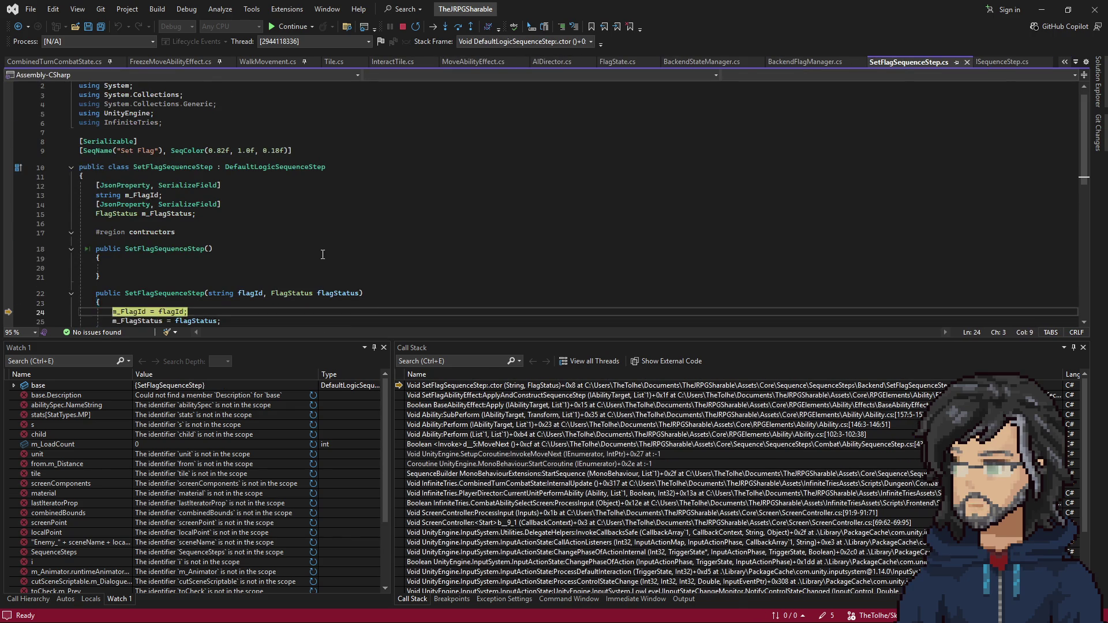
{"action": "key", "text": "F11"}
{"action": "key", "text": "F11"}
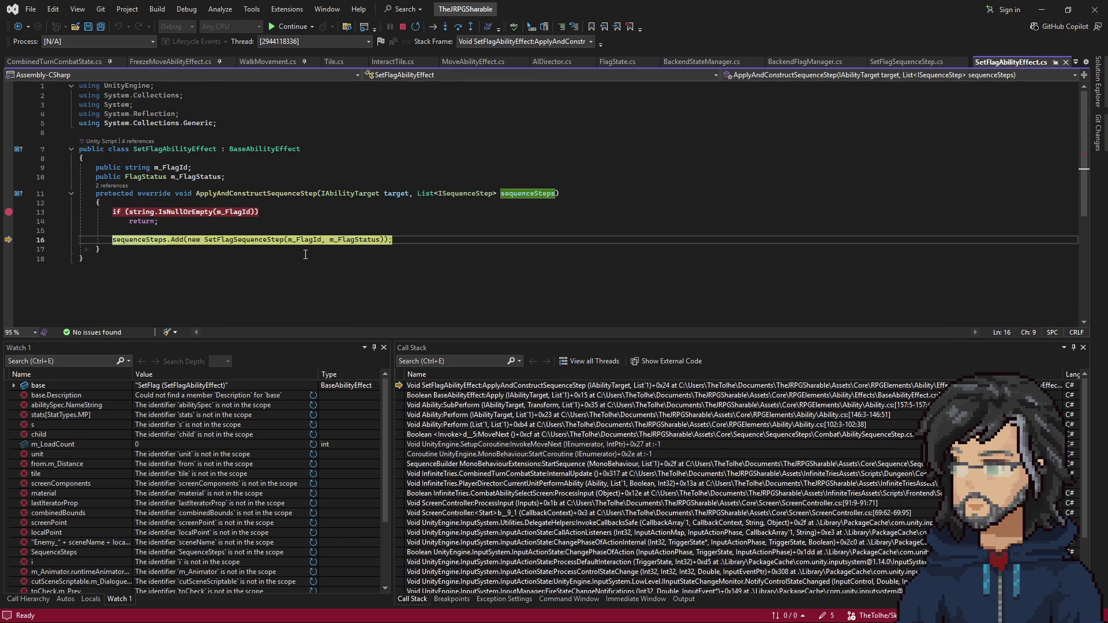
Go back to the Invoke line 31 in SetFlagSequenceStep.cs, resume the game, then return to Visual Studio
{"action": "left_click", "coordinate": [18, 26]}
{"action": "key", "text": "ctrl+minus"}
{"action": "key", "text": "F5"}
{"action": "key", "text": "alt+Tab"}
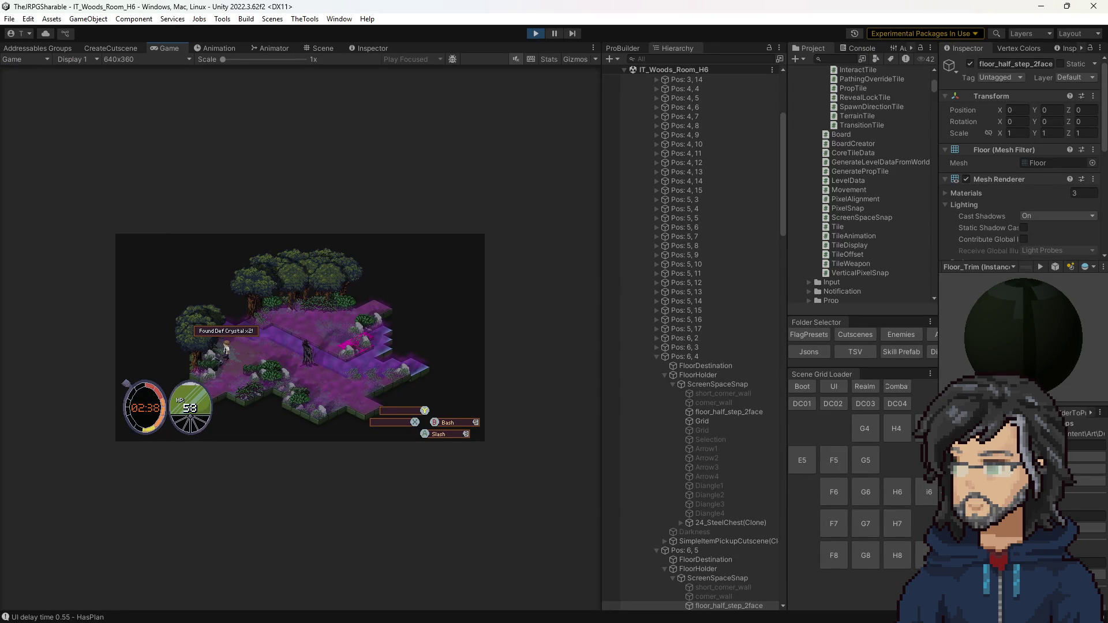
{"action": "key", "text": "alt+Tab"}
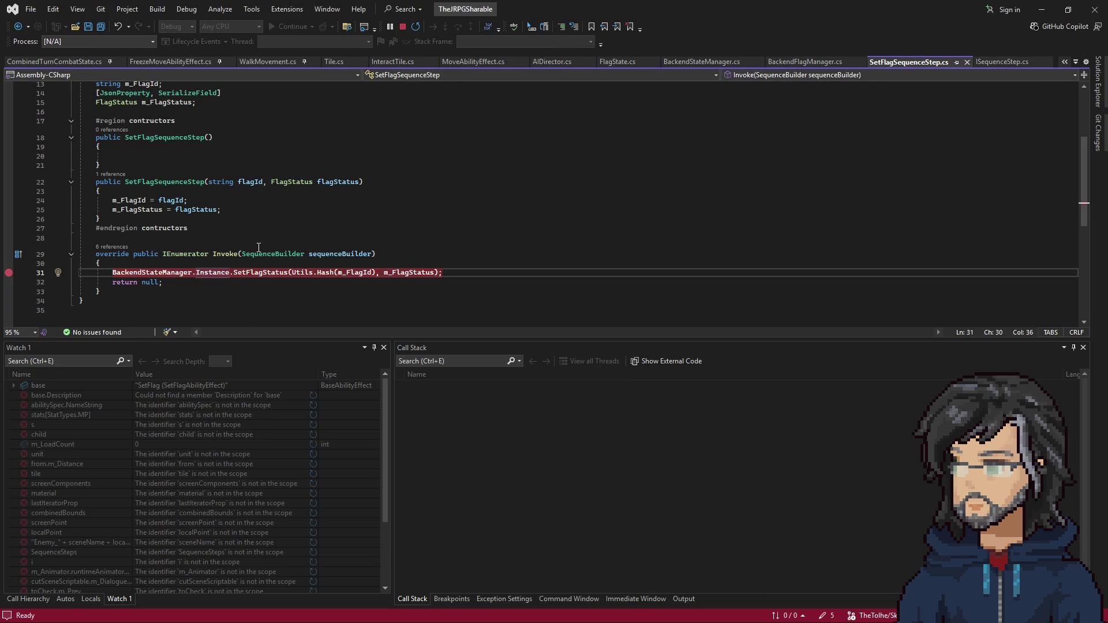
Browse the Blocking property in ISequenceStep.cs, then navigate back to line 16 of the flag code
{"action": "scroll", "coordinate": [238, 281], "scroll_direction": "up", "scroll_amount": 4}
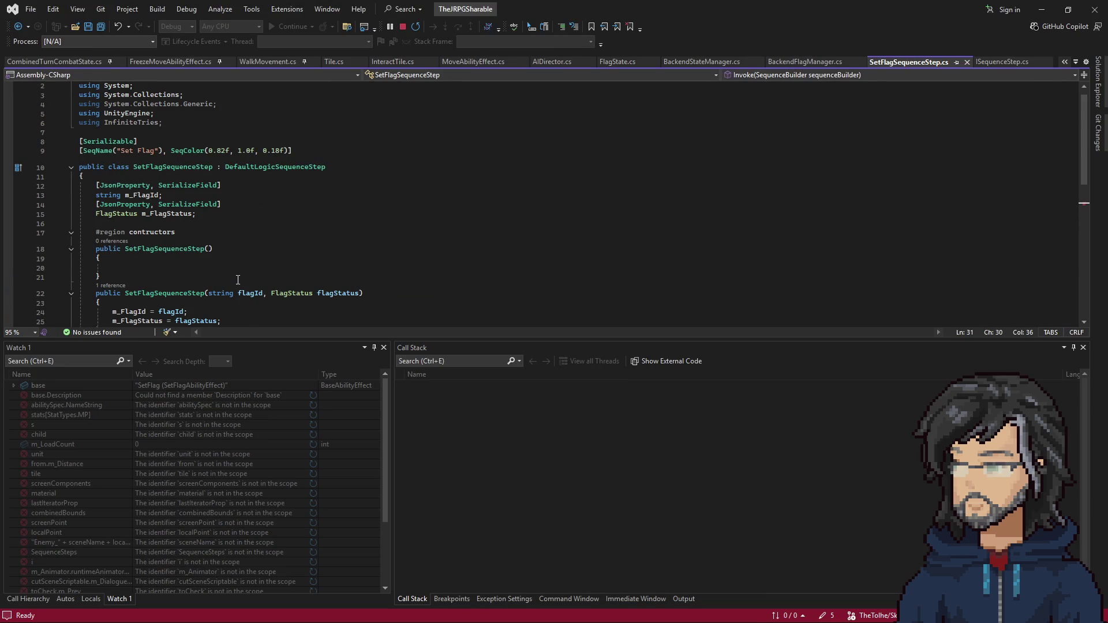
{"action": "scroll", "coordinate": [237, 280], "scroll_direction": "down", "scroll_amount": 5}
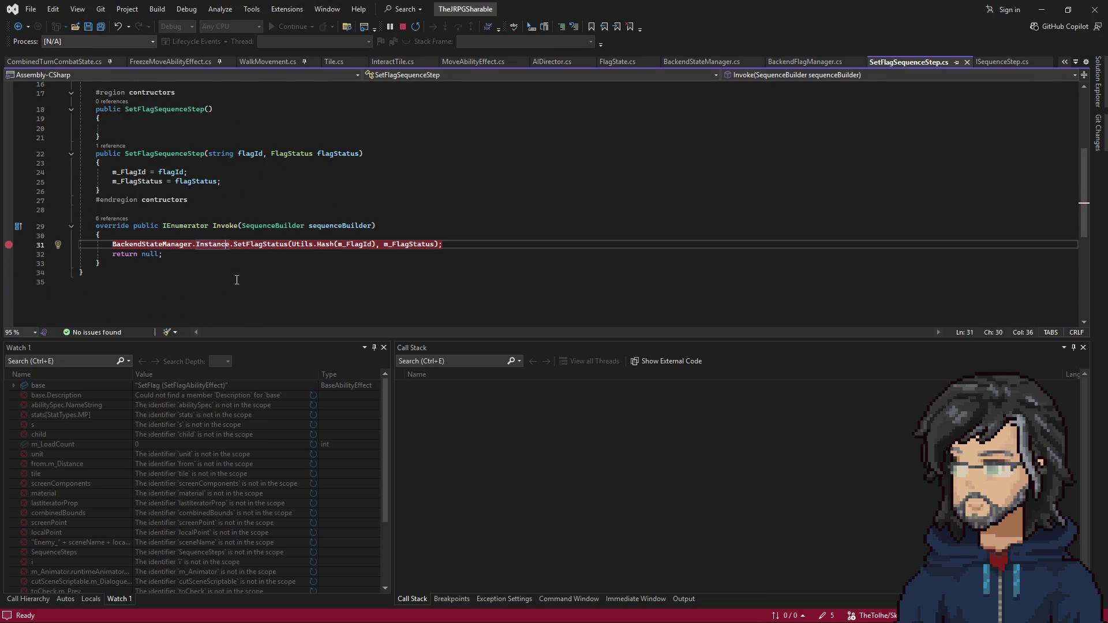
{"action": "left_click", "coordinate": [19, 27]}
{"action": "left_click", "coordinate": [20, 27]}
{"action": "left_click", "coordinate": [19, 26]}
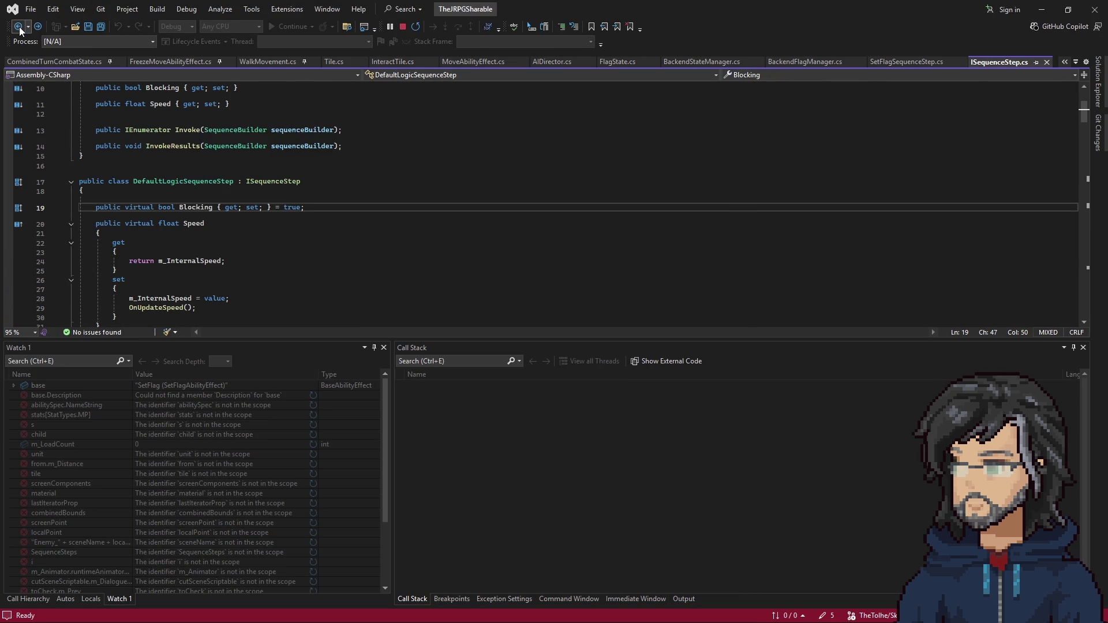
{"action": "left_click", "coordinate": [19, 27]}
{"action": "left_click", "coordinate": [19, 26]}
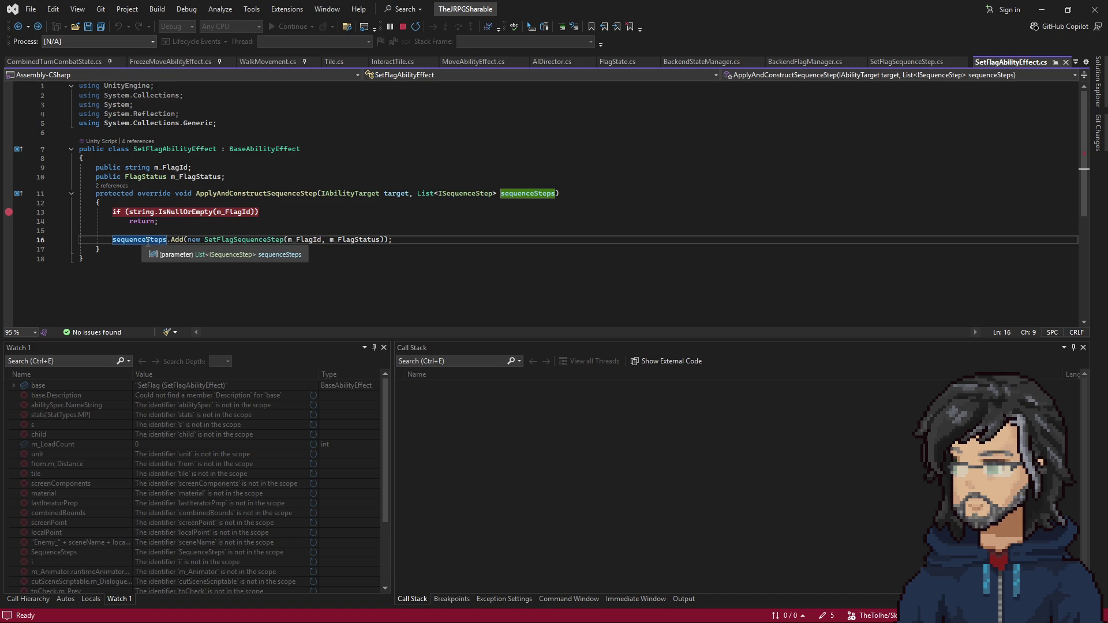
Let the game run until the IT_Woods_Room_H6(6,4) breakpoint hits, and check the Sequence.cs call-stack frame
{"action": "left_click", "coordinate": [1043, 9]}
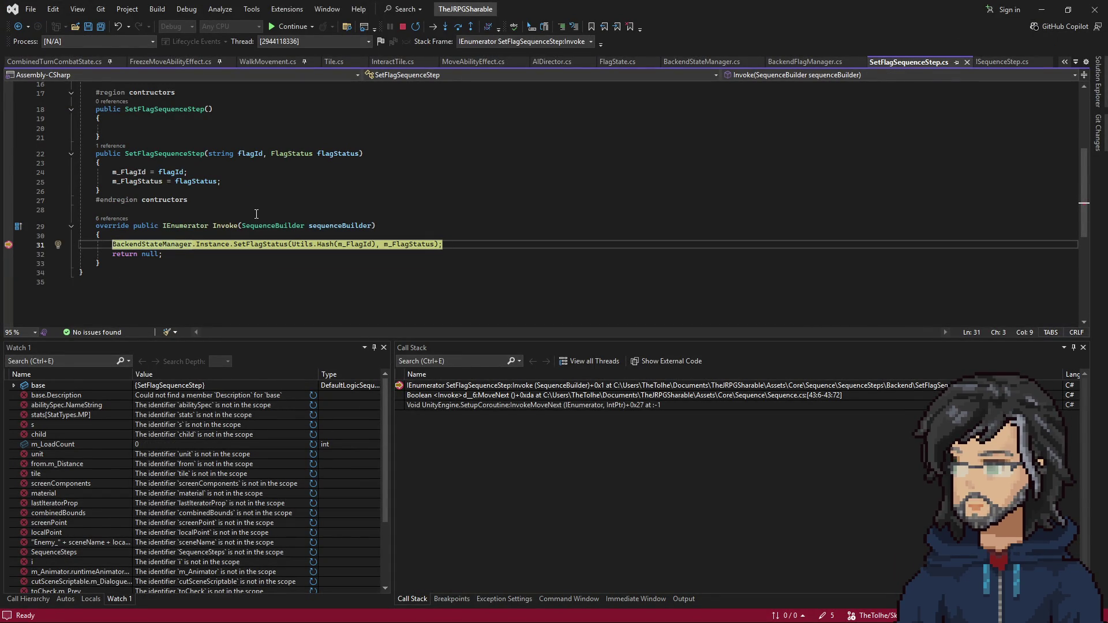
{"action": "mouse_move", "coordinate": [772, 6]}
{"action": "left_mouse_down"}
{"action": "mouse_move", "coordinate": [791, 398]}
{"action": "mouse_move", "coordinate": [747, 77]}
{"action": "mouse_move", "coordinate": [751, 3]}
{"action": "left_mouse_up"}
{"action": "left_click", "coordinate": [328, 160]}
{"action": "scroll", "coordinate": [328, 159], "scroll_direction": "up", "scroll_amount": 3}
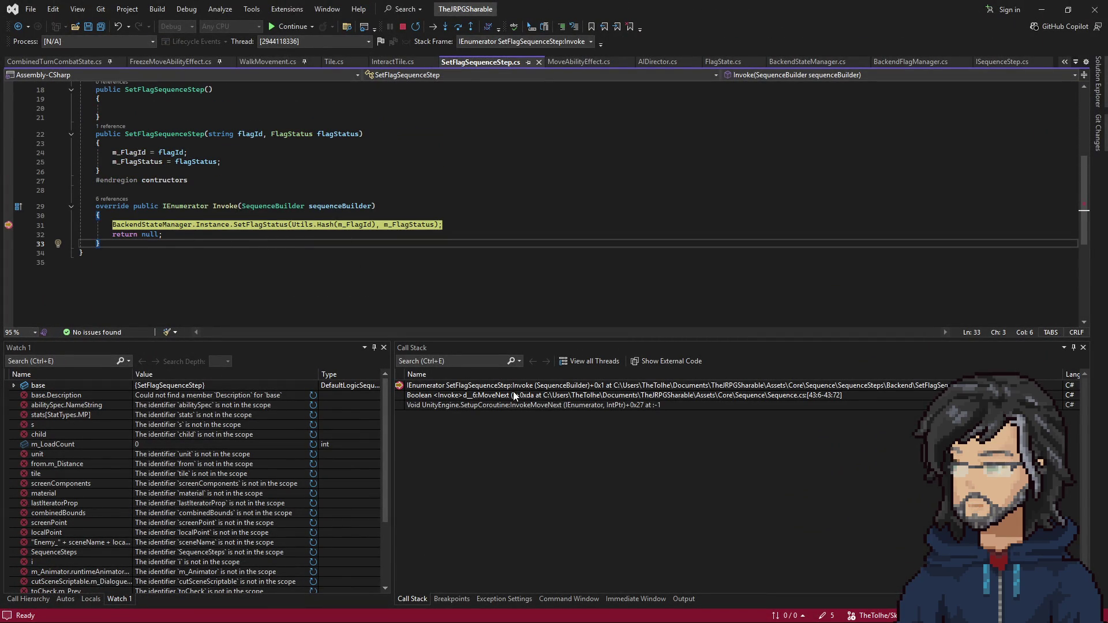
{"action": "double_click", "coordinate": [442, 396]}
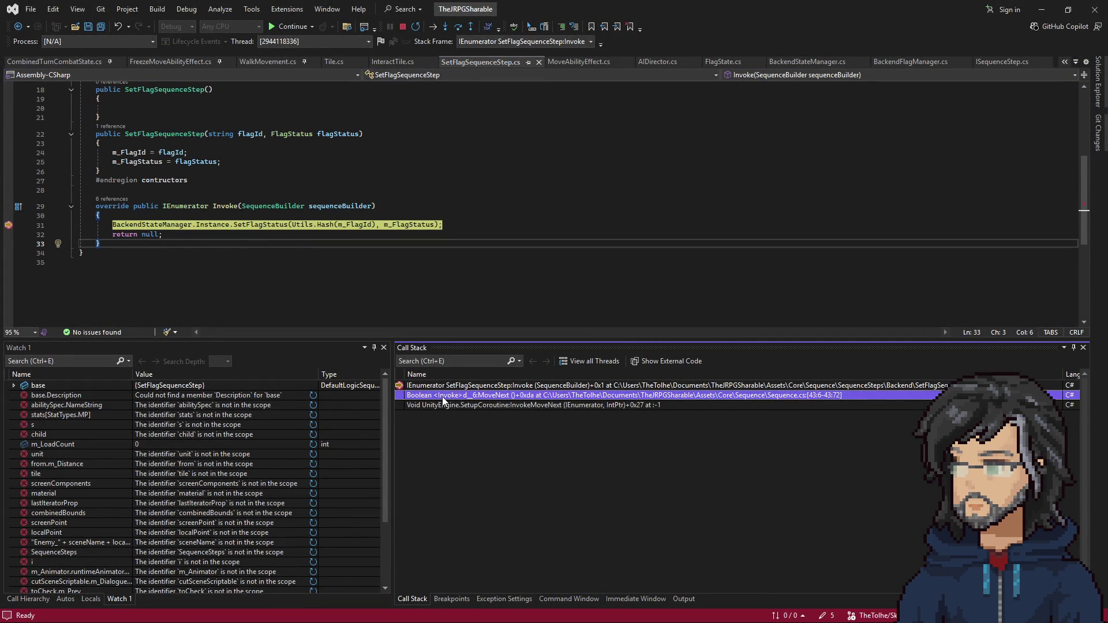
{"action": "double_click", "coordinate": [442, 386]}
Step through the BackendStateManager instance getter into Utils.Hash
{"action": "key", "text": "F11"}
{"action": "key", "text": "F11"}
{"action": "key", "text": "F11"}
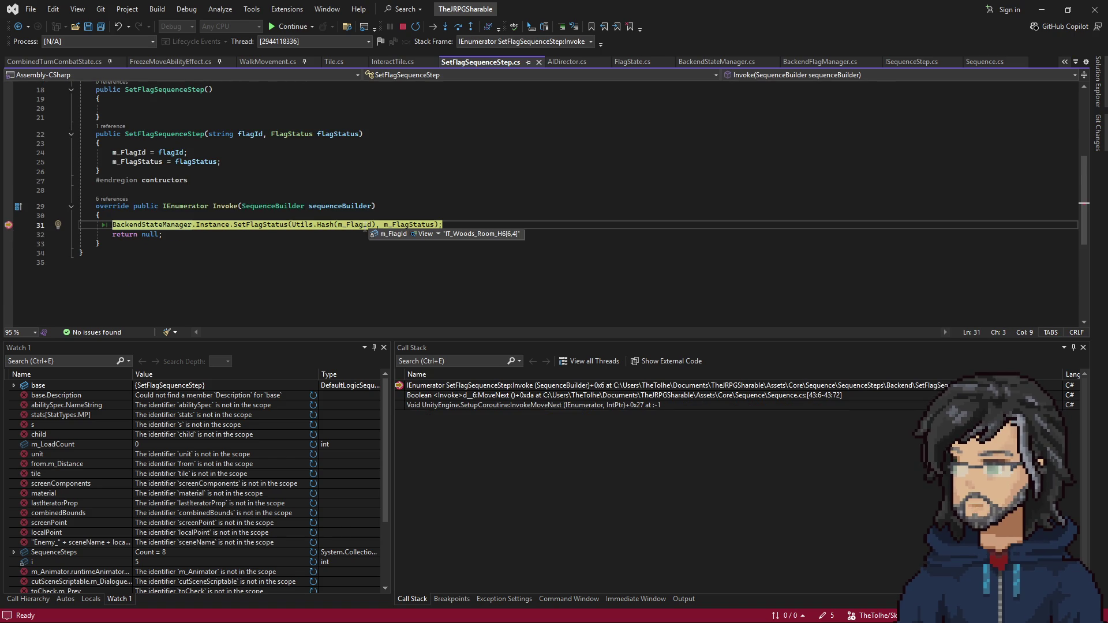
{"action": "key", "text": "F11"}
{"action": "key", "text": "F11"}
{"action": "key", "text": "F11"}
{"action": "key", "text": "F11"}
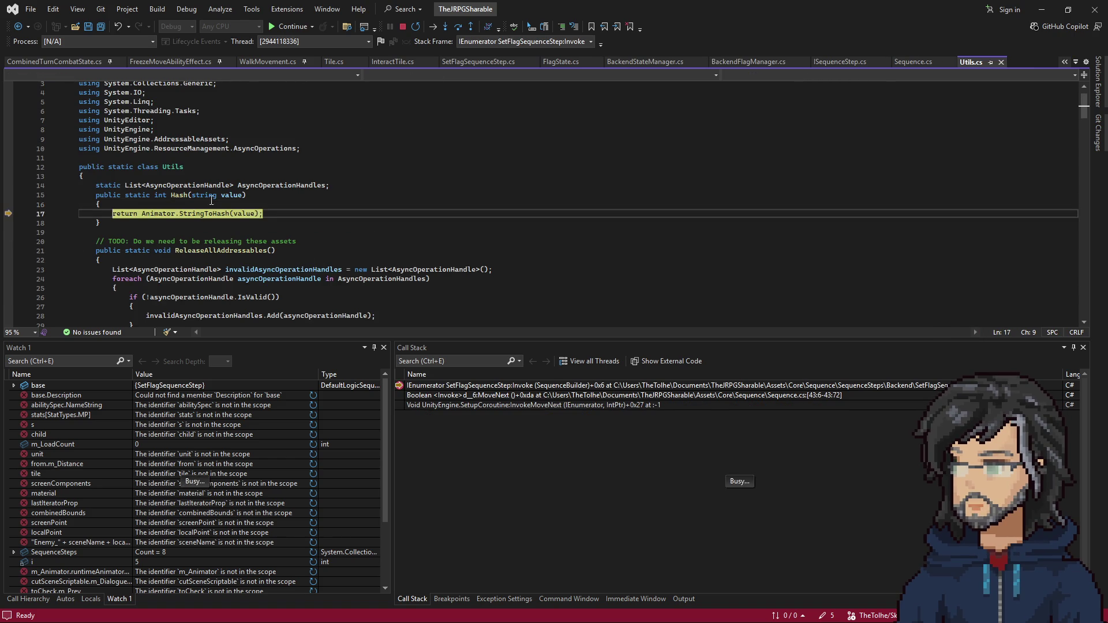
Step into BackendFlagManager.SetFlagStatus, inspect iflag's m_CurrentState, and step into GenericFlag.SetFlagStatus
{"action": "key", "text": "F11"}
{"action": "key", "text": "F11"}
{"action": "key", "text": "F11"}
{"action": "key", "text": "F11"}
{"action": "mouse_move", "coordinate": [153, 138]}
{"action": "key", "text": "F11"}
{"action": "key", "text": "F11"}
{"action": "key", "text": "F11"}
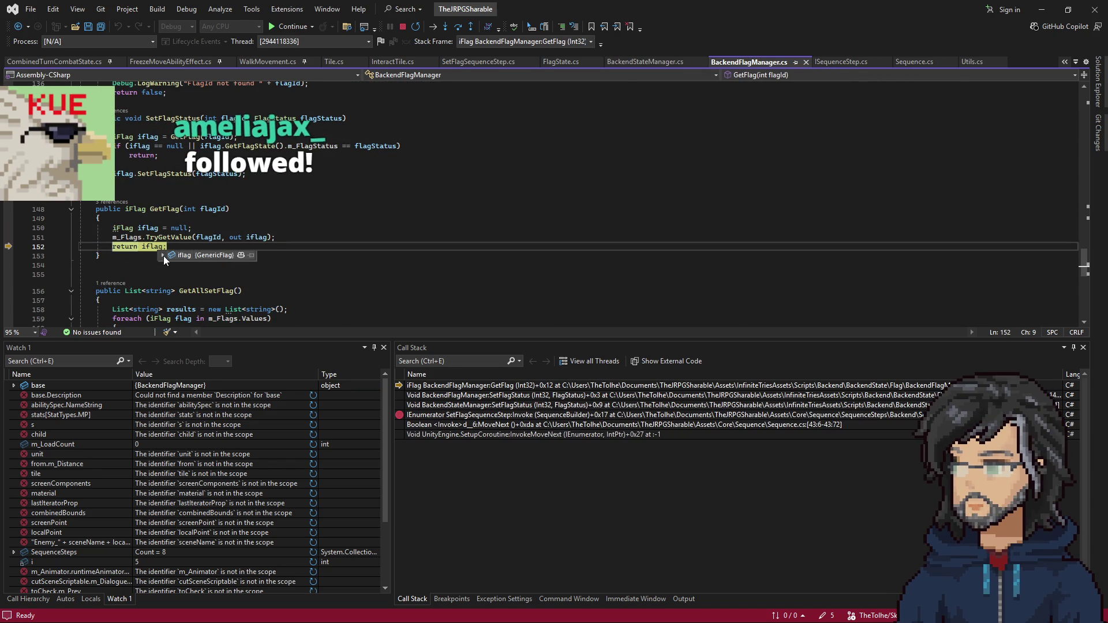
{"action": "left_click", "coordinate": [164, 256]}
{"action": "left_click", "coordinate": [172, 265]}
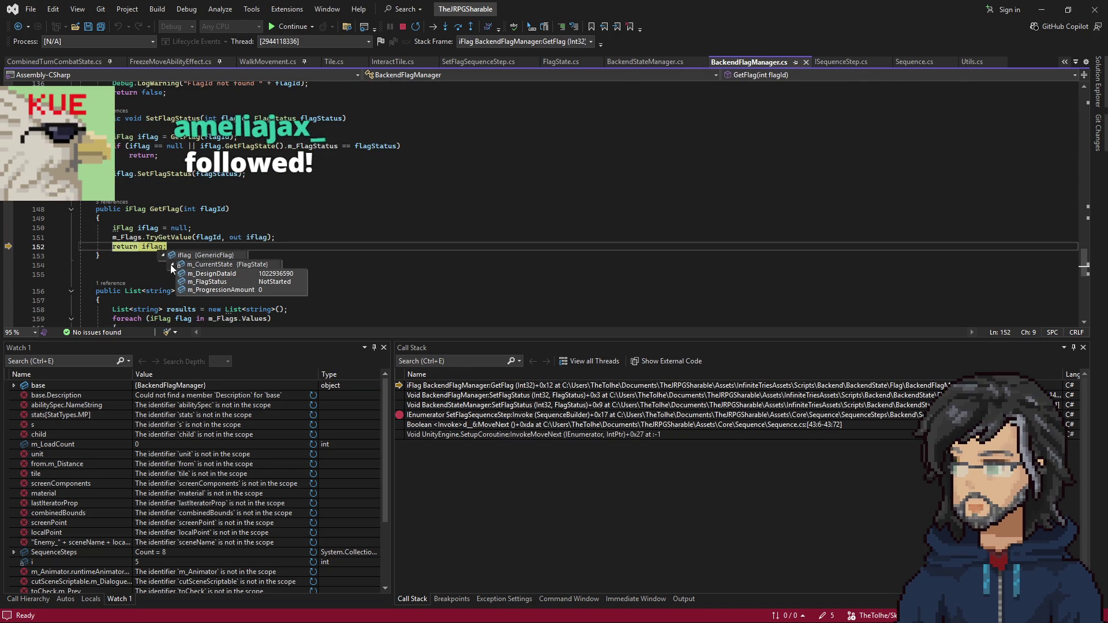
{"action": "key", "text": "F11"}
{"action": "key", "text": "F11"}
{"action": "key", "text": "F11"}
{"action": "key", "text": "F11"}
{"action": "key", "text": "F11"}
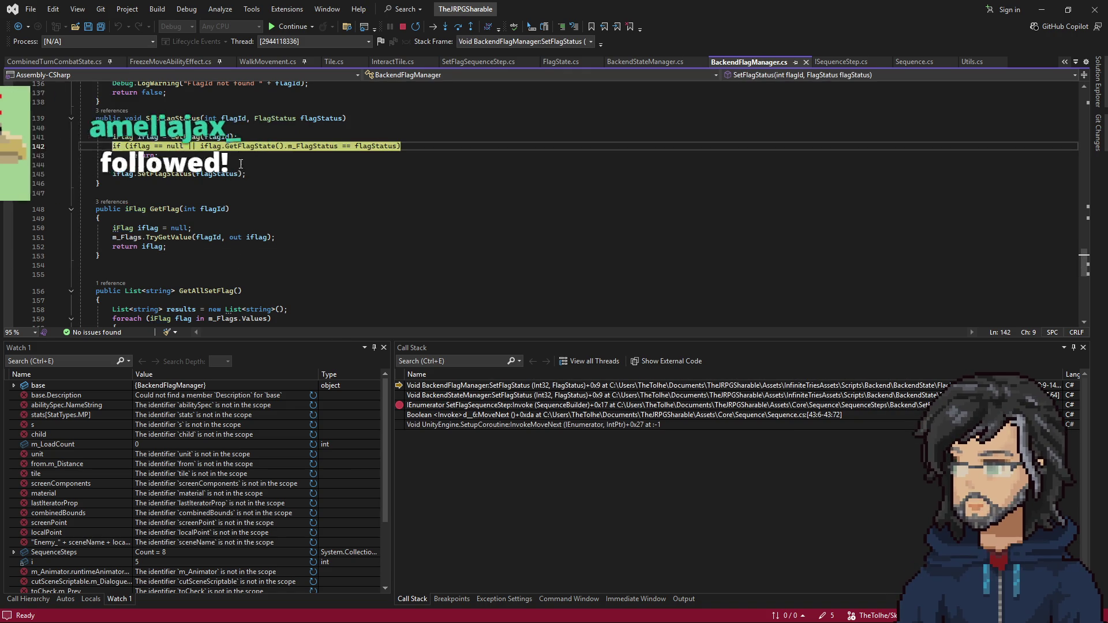
{"action": "key", "text": "F11"}
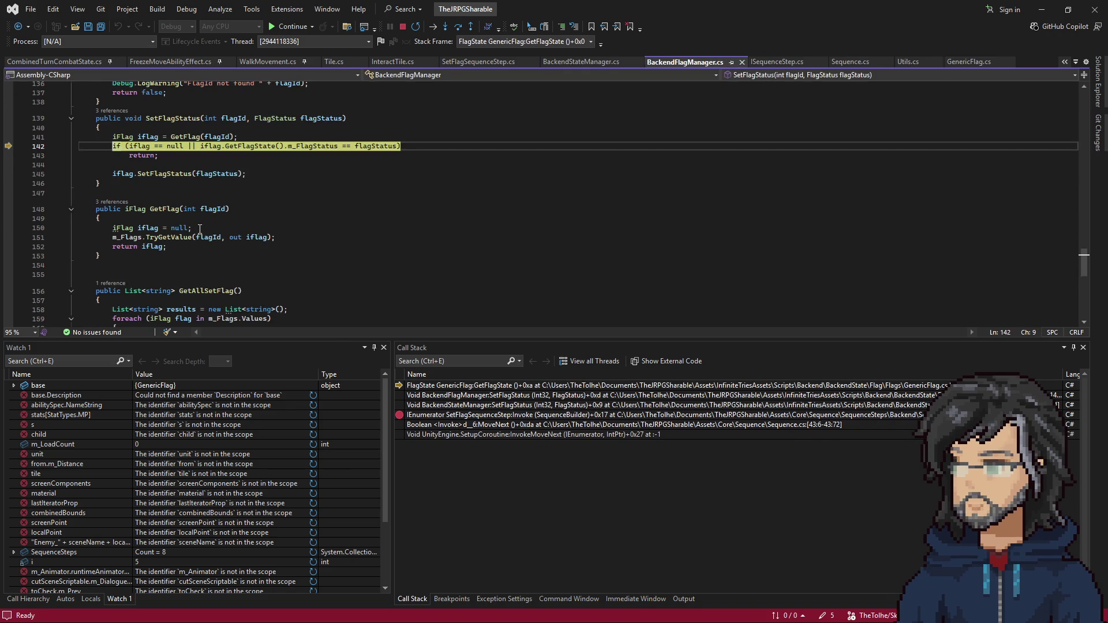
{"action": "key", "text": "F11"}
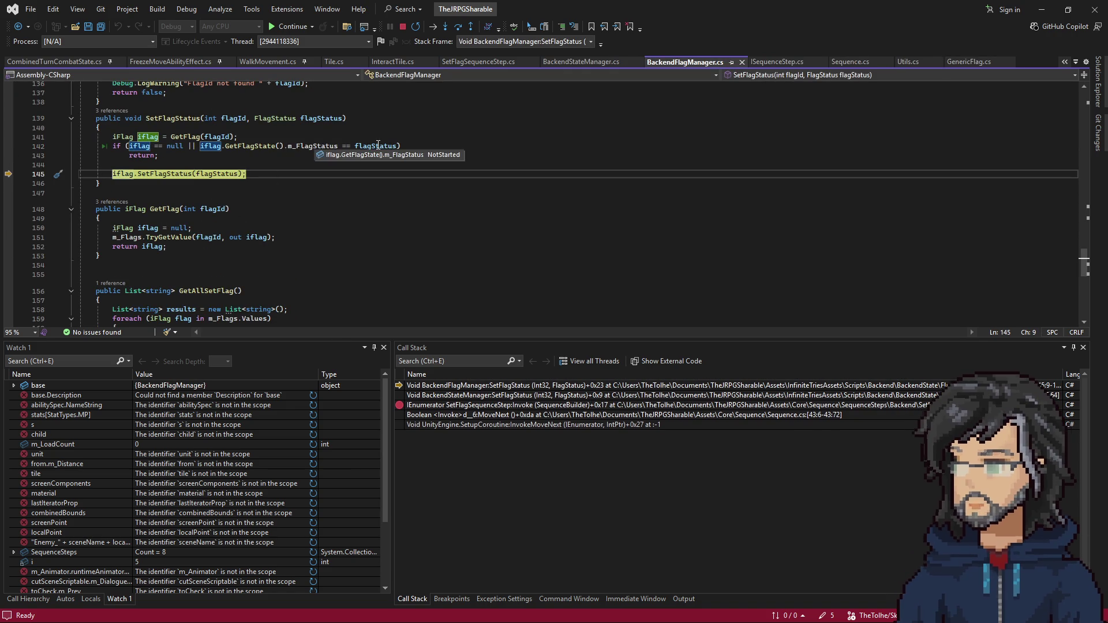
{"action": "key", "text": "F11"}
{"action": "key", "text": "F11"}
{"action": "key", "text": "F11"}
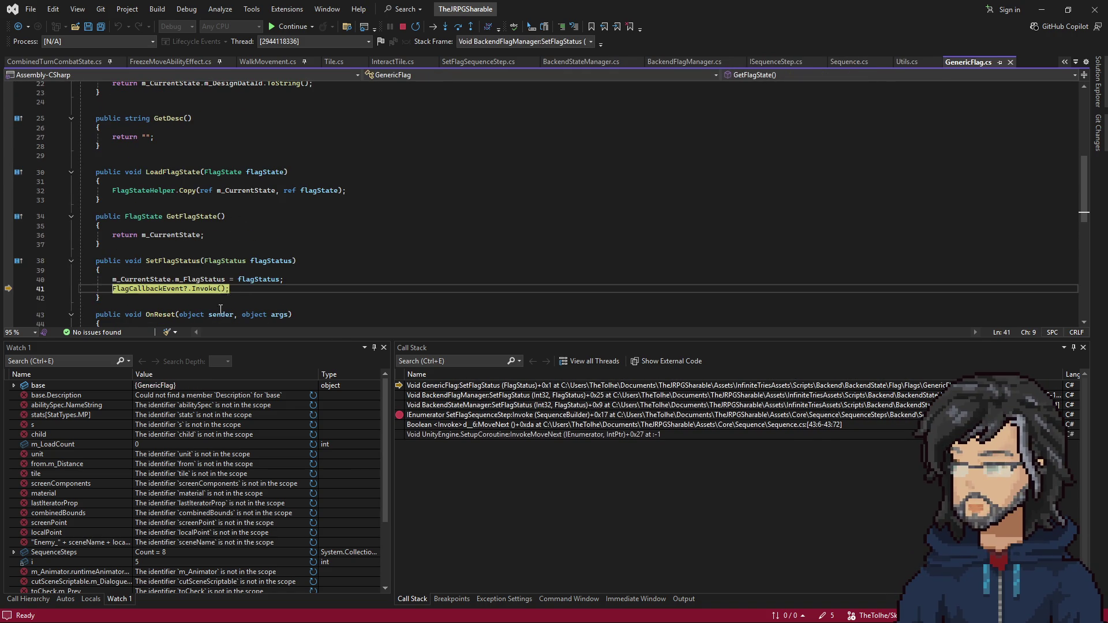
Step out through BackendFlagManager and BackendStateManager back to SetFlagSequenceStep
{"action": "mouse_move", "coordinate": [250, 279]}
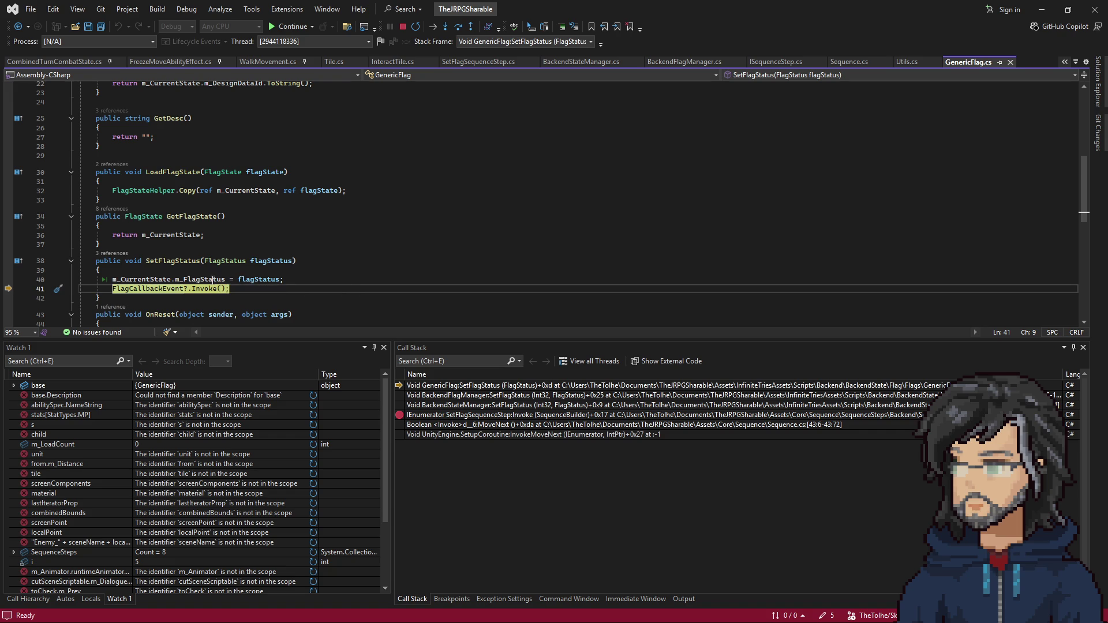
{"action": "key", "text": "shift+F11"}
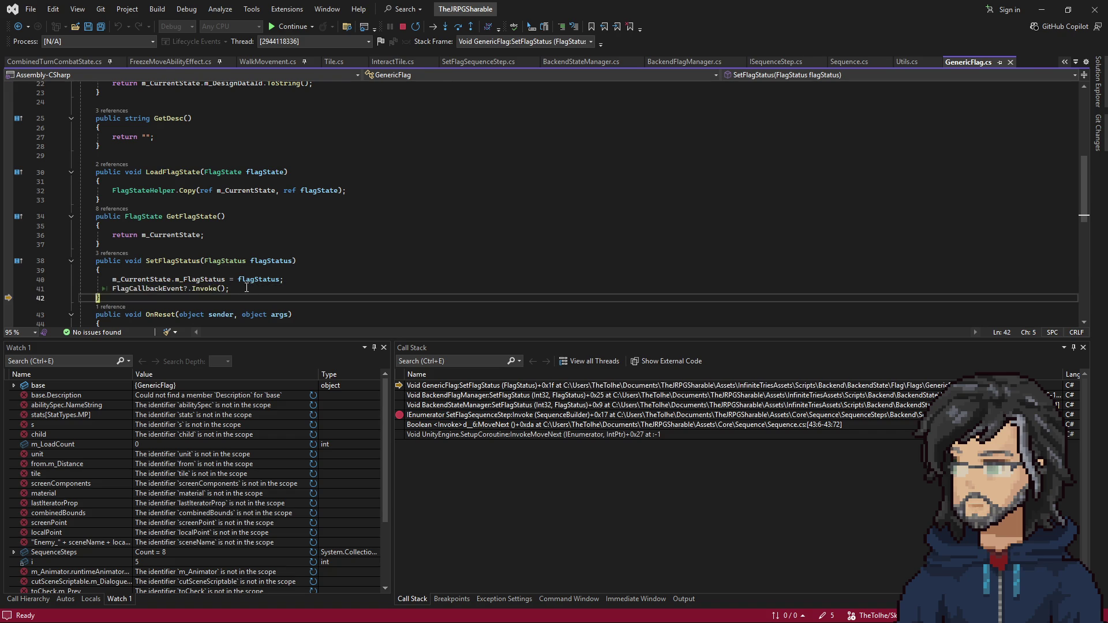
{"action": "scroll", "coordinate": [225, 197], "scroll_direction": "up", "scroll_amount": 3}
{"action": "key", "text": "shift+F11"}
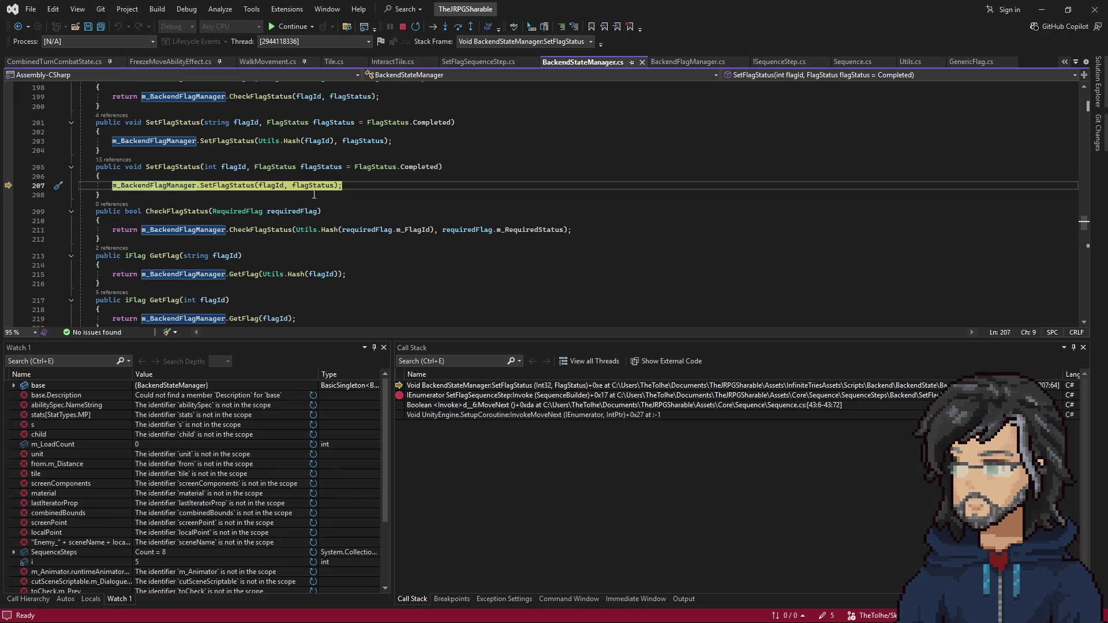
{"action": "key", "text": "shift+F11"}
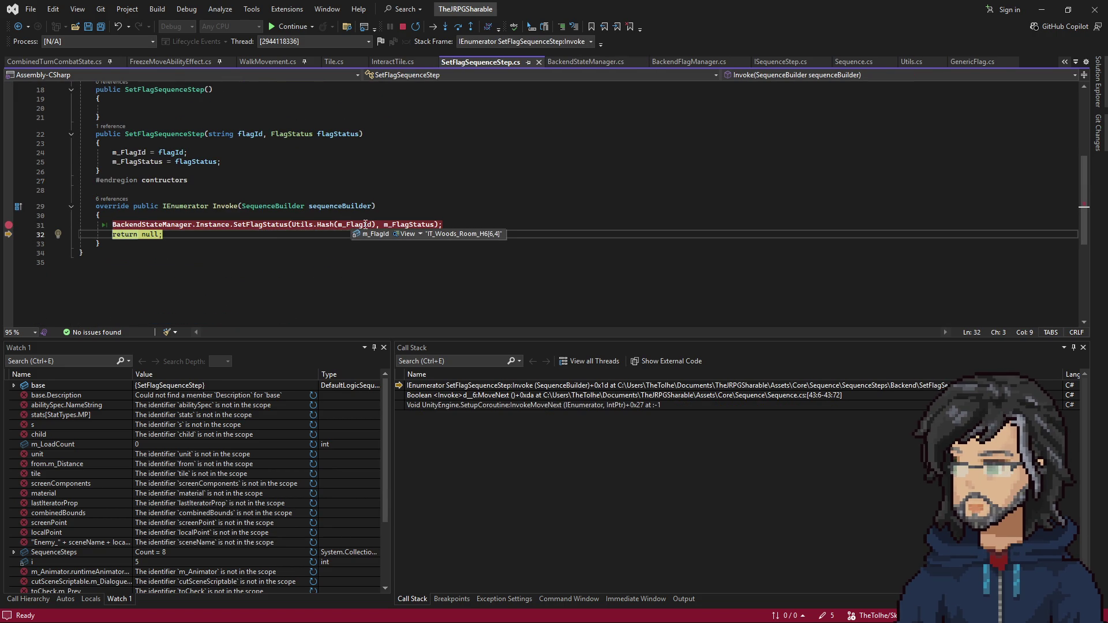
Resume the game into the IT_Woods_Room_i6 room and continue past the line 31 breakpoint again
{"action": "key", "text": "F5"}
{"action": "key", "text": "alt+Tab"}
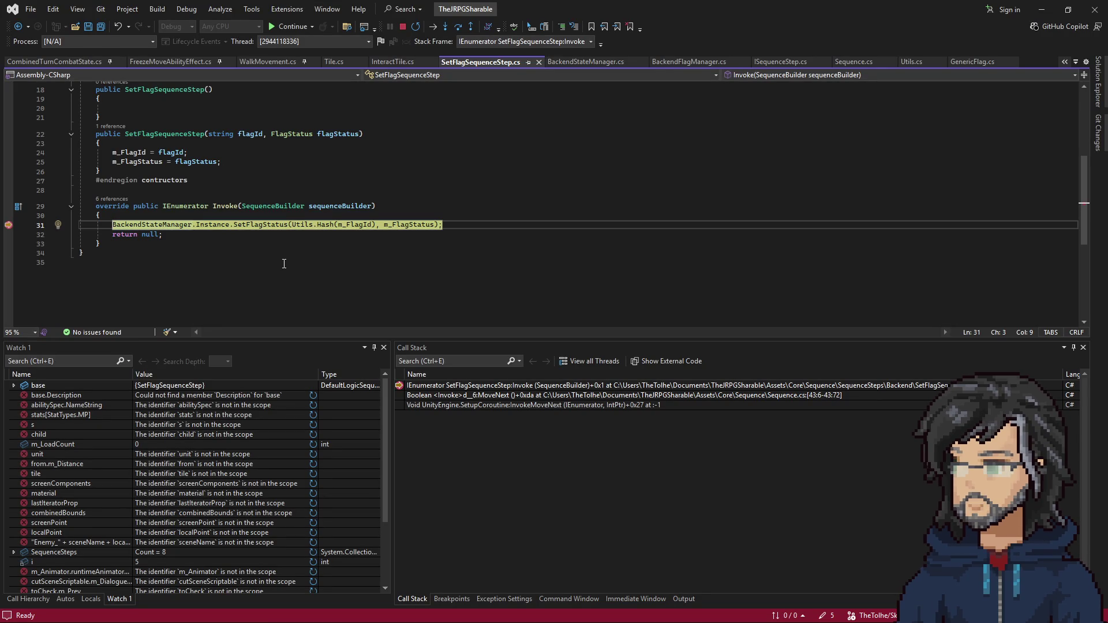
{"action": "key", "text": "F5"}
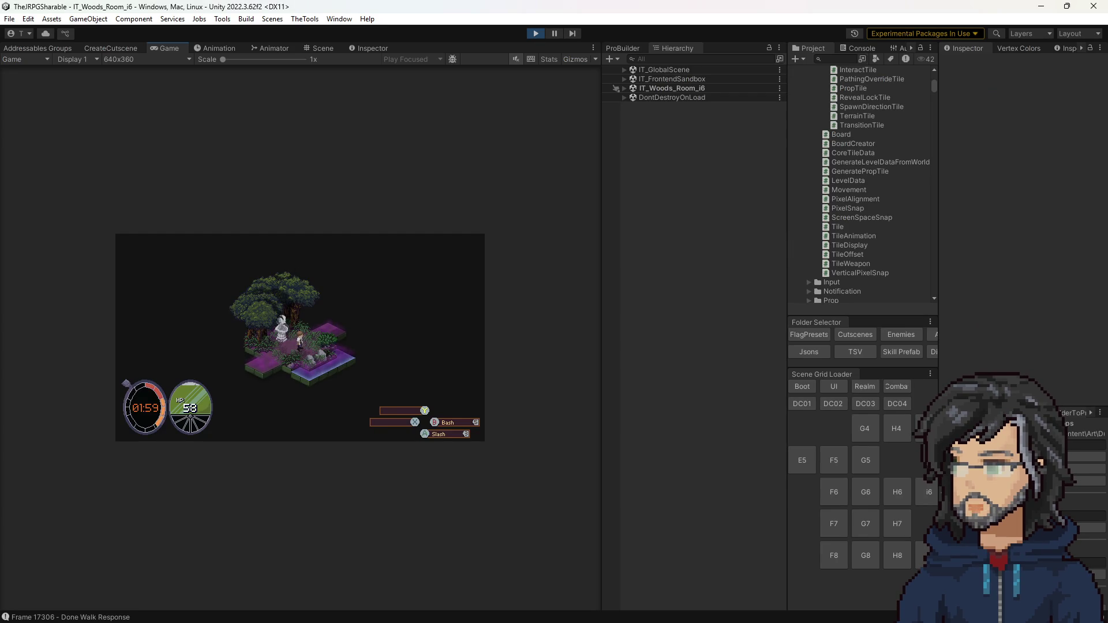
{"action": "key", "text": "alt+Tab"}
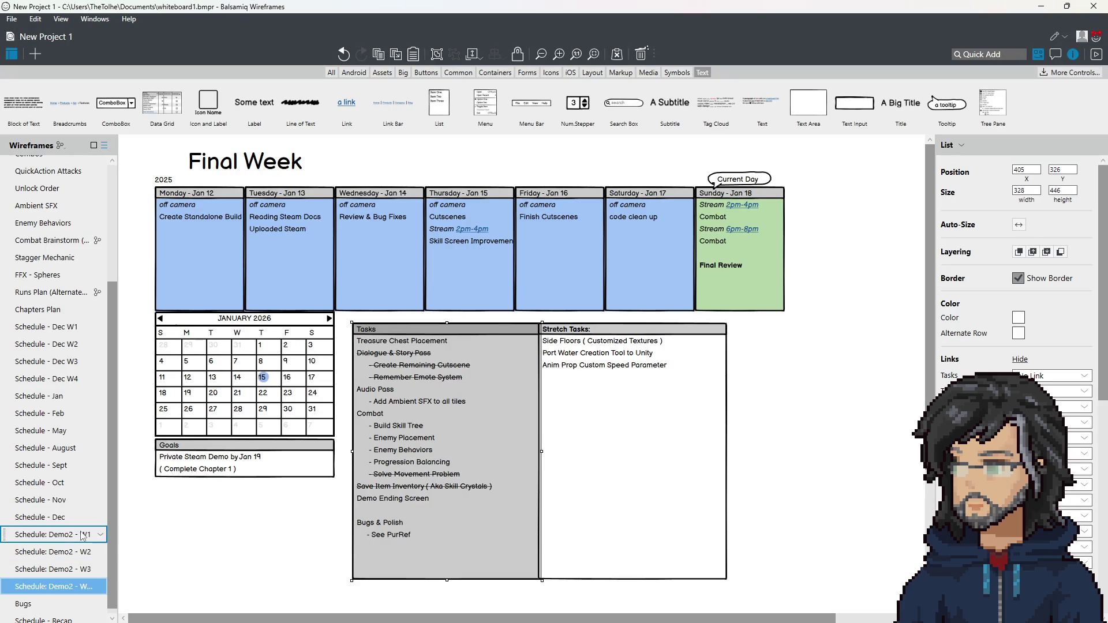
{"action": "left_click", "coordinate": [52, 552]}
{"action": "left_click", "coordinate": [52, 569]}
{"action": "left_click", "coordinate": [60, 588]}
{"action": "left_click", "coordinate": [61, 587]}
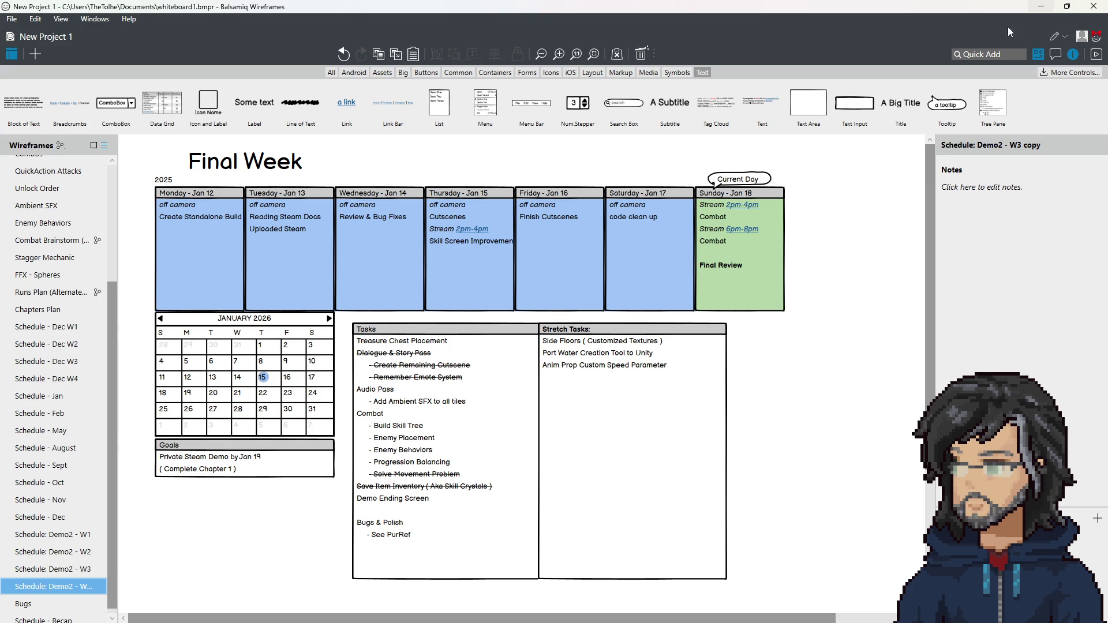
{"action": "left_click", "coordinate": [1041, 10]}
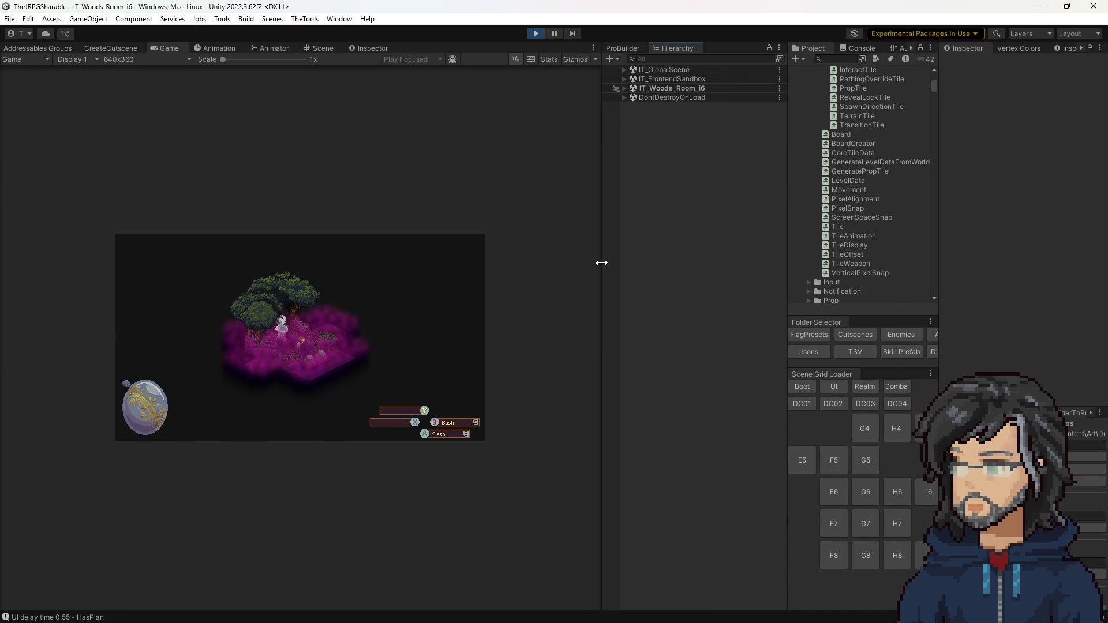
Enlarge the game view to 2x, choose Northern Trail on the world map, and return to Visual Studio
{"action": "left_click_drag", "start_coordinate": [601, 263], "coordinate": [835, 263]}
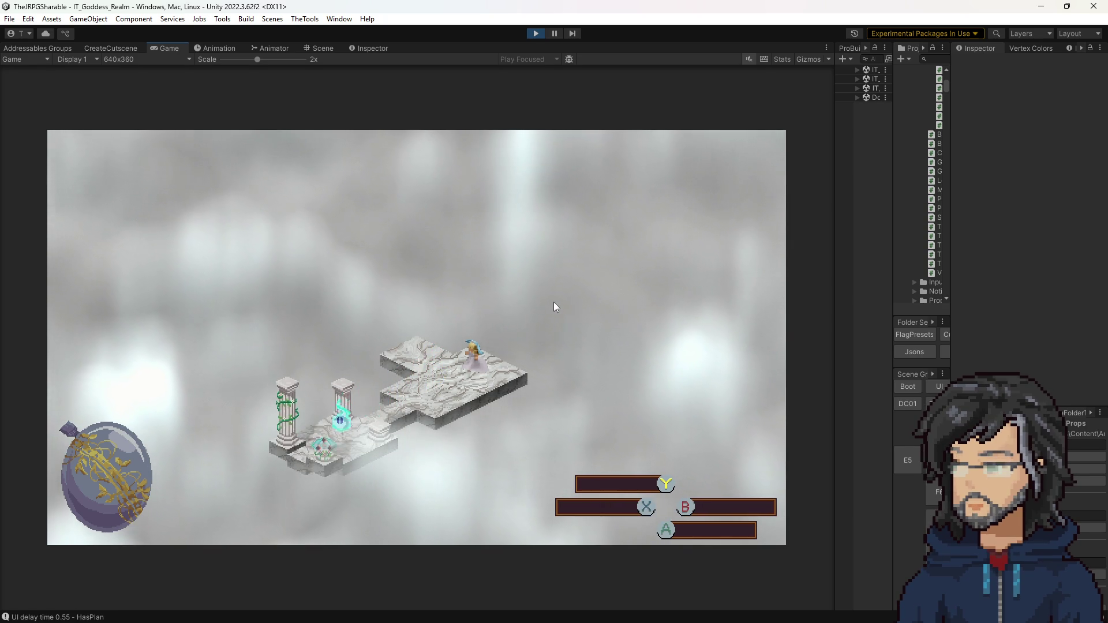
{"action": "key", "text": "Down"}
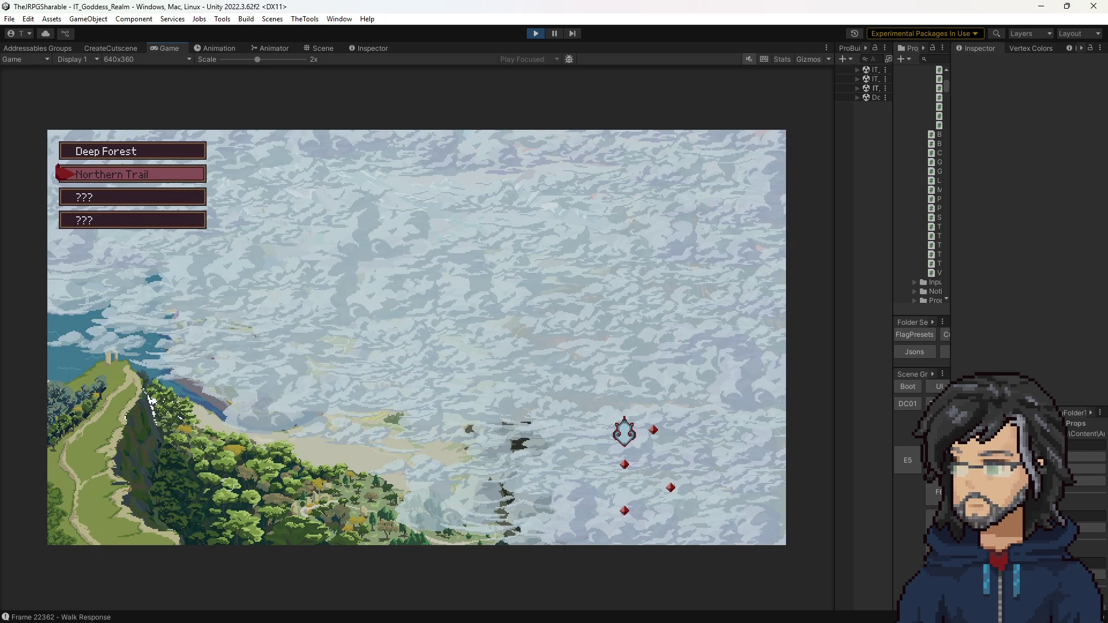
{"action": "key", "text": "alt+Tab"}
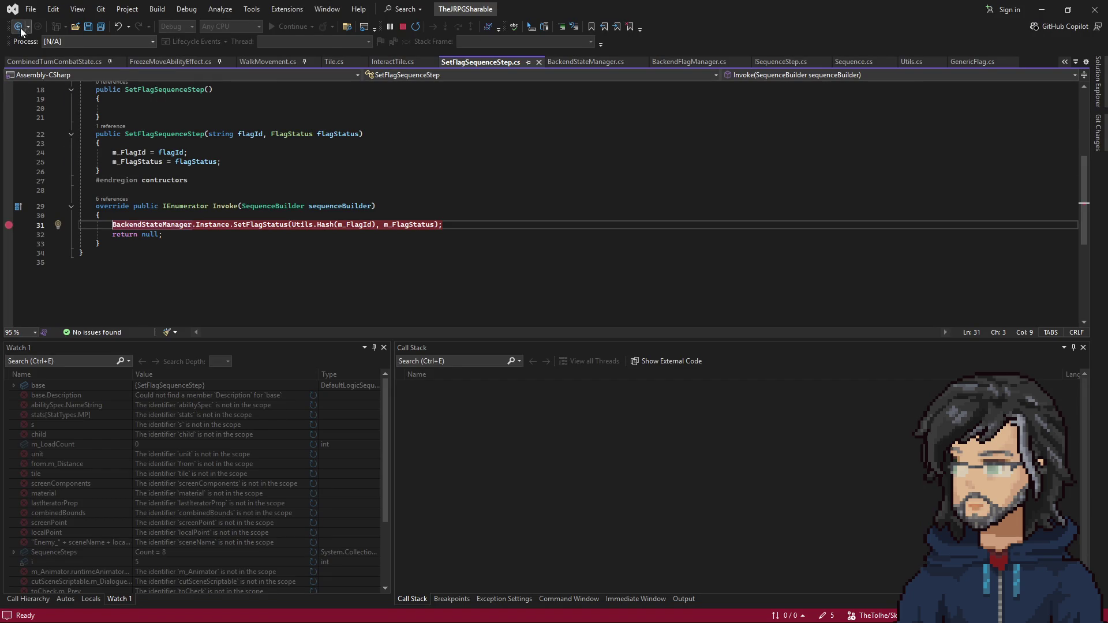
Navigate backward through the earlier GenericFlag.cs and BackendFlagManager.cs locations toward Tile.cs
{"action": "left_click", "coordinate": [19, 26]}
{"action": "left_click", "coordinate": [19, 26]}
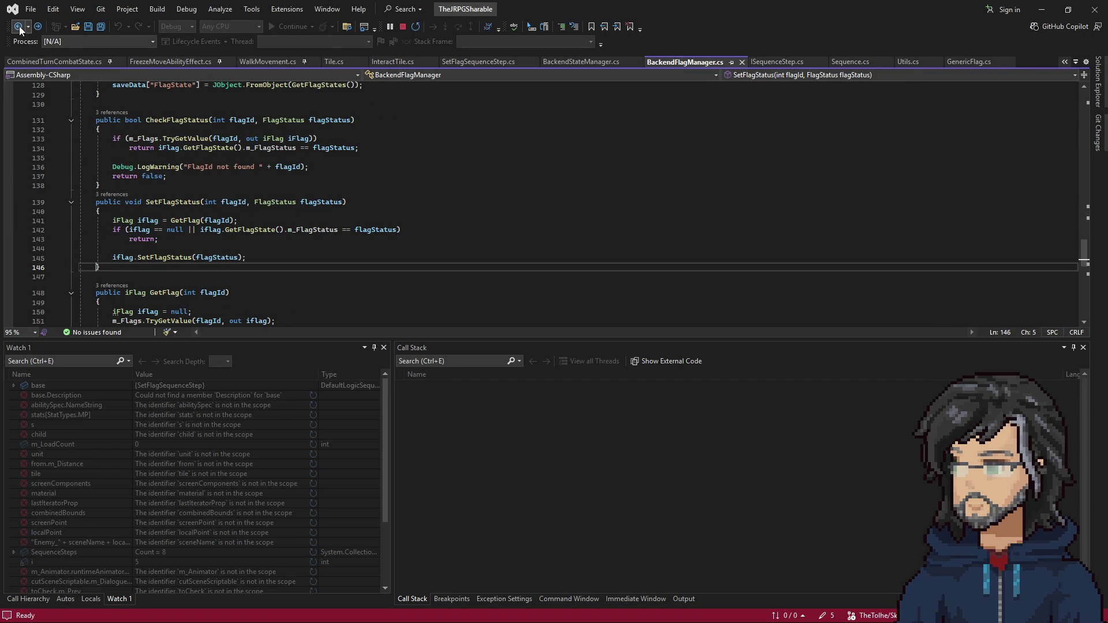
{"action": "left_click", "coordinate": [19, 26]}
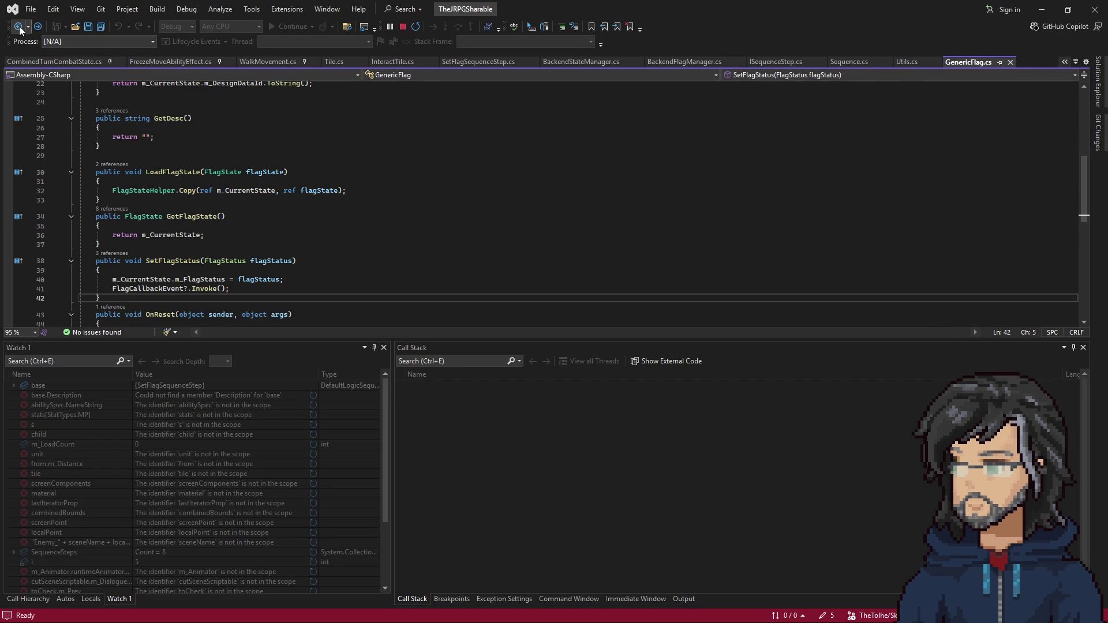
{"action": "left_click", "coordinate": [19, 26]}
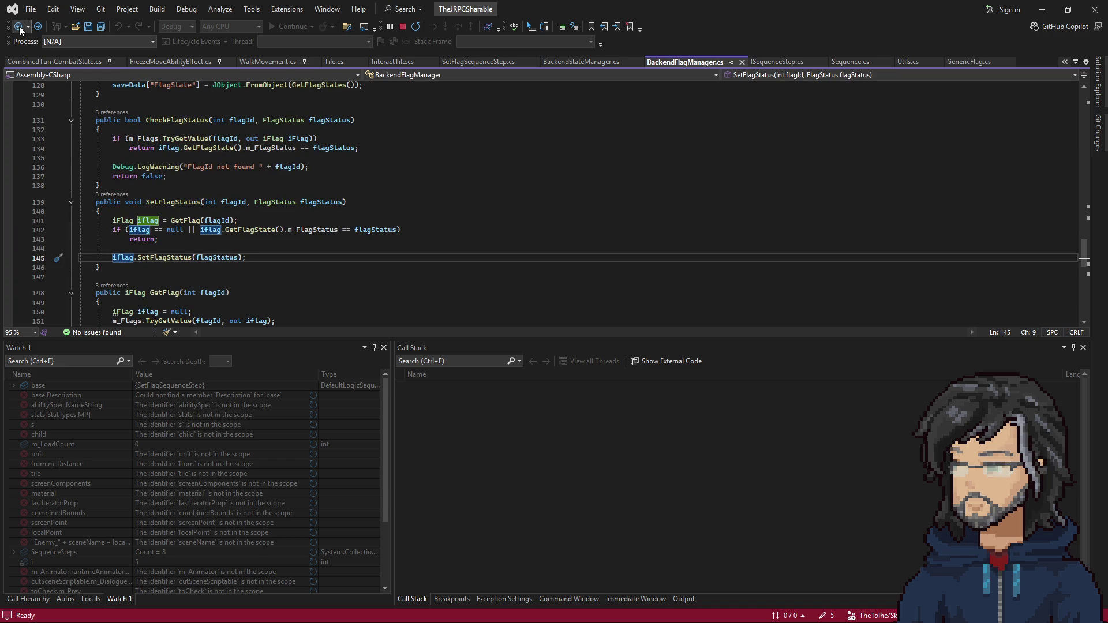
{"action": "left_click", "coordinate": [19, 26]}
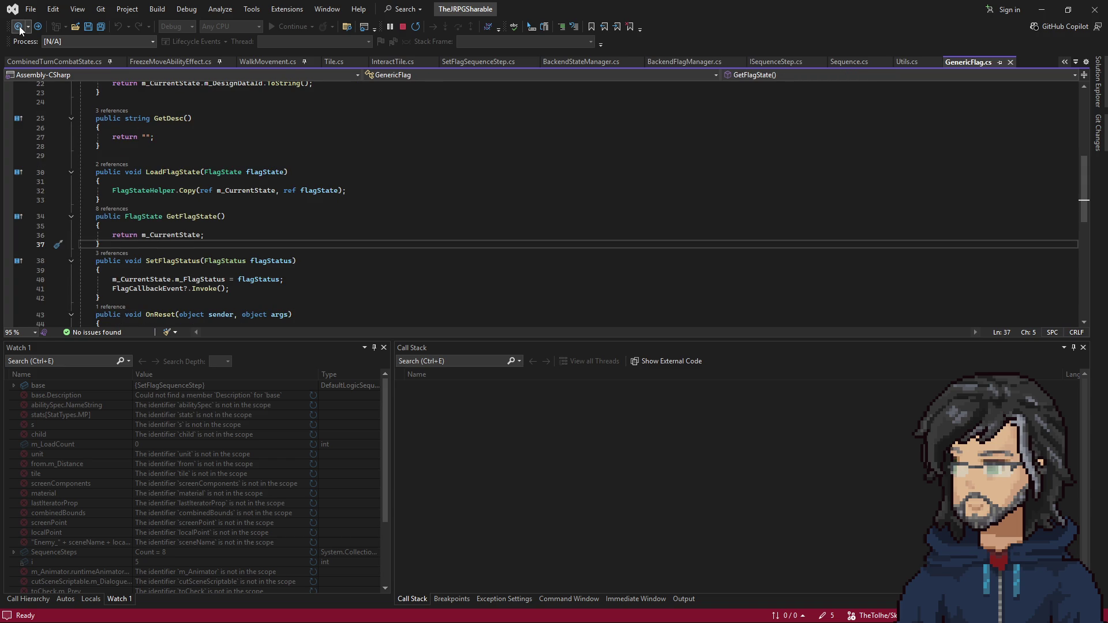
{"action": "left_click", "coordinate": [19, 26]}
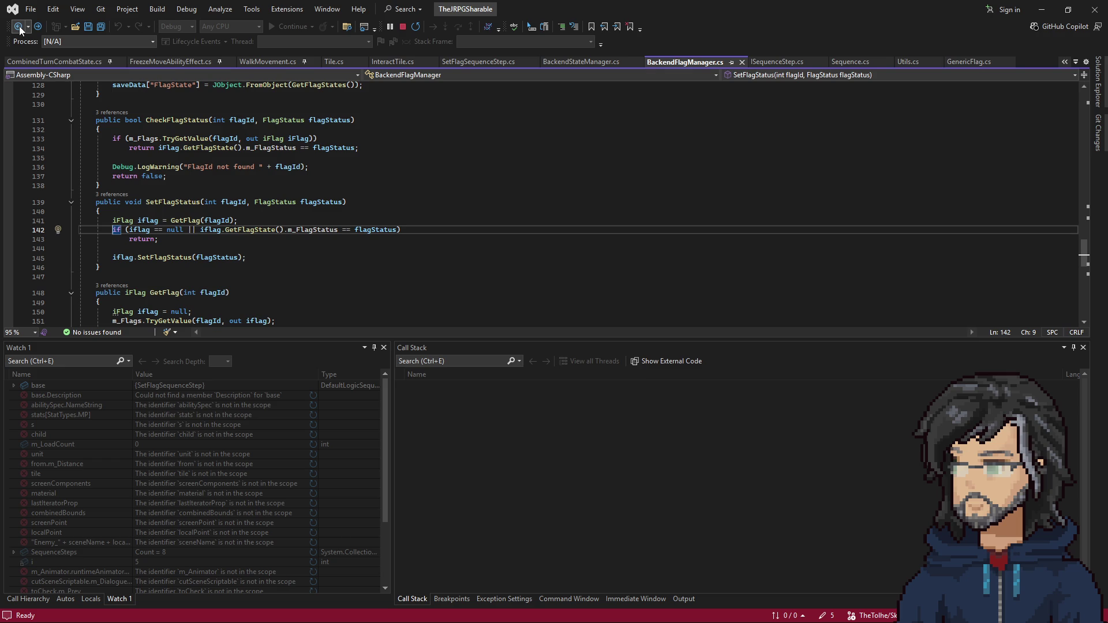
{"action": "left_click", "coordinate": [19, 26]}
{"action": "left_click", "coordinate": [19, 26]}
{"action": "left_click", "coordinate": [19, 25]}
{"action": "left_click", "coordinate": [19, 26]}
{"action": "left_click", "coordinate": [19, 26]}
{"action": "left_click", "coordinate": [19, 26]}
{"action": "left_click", "coordinate": [19, 26]}
{"action": "left_click", "coordinate": [19, 26]}
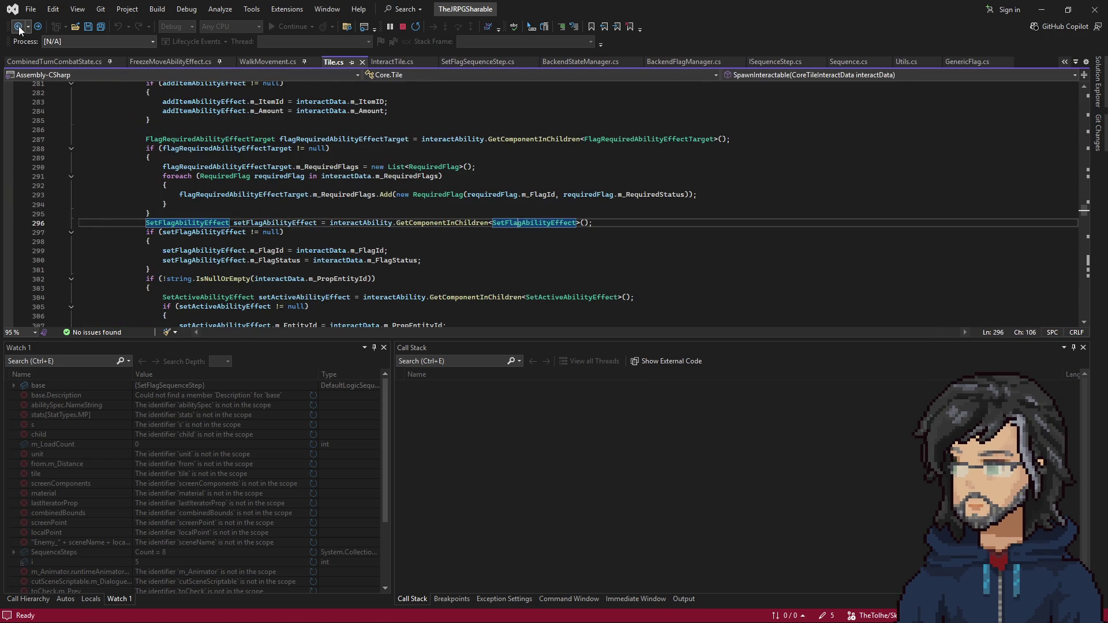
Keep navigating back past the GetFlag methods until FlagState.cs's RequiredFlag IsValid method shows
{"action": "left_click", "coordinate": [28, 26]}
{"action": "key", "text": "Escape"}
{"action": "left_click", "coordinate": [18, 27]}
{"action": "left_click", "coordinate": [17, 28]}
{"action": "left_click", "coordinate": [16, 28]}
{"action": "left_click", "coordinate": [16, 27]}
{"action": "left_click", "coordinate": [16, 28]}
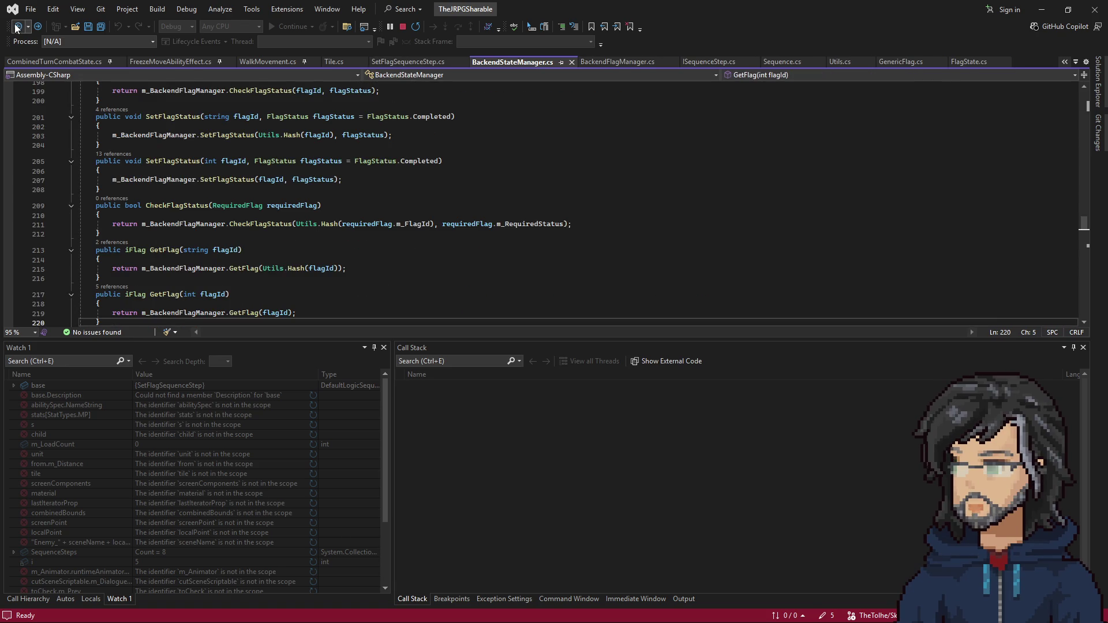
{"action": "left_click", "coordinate": [17, 28]}
{"action": "left_click", "coordinate": [17, 28]}
{"action": "left_click", "coordinate": [17, 28]}
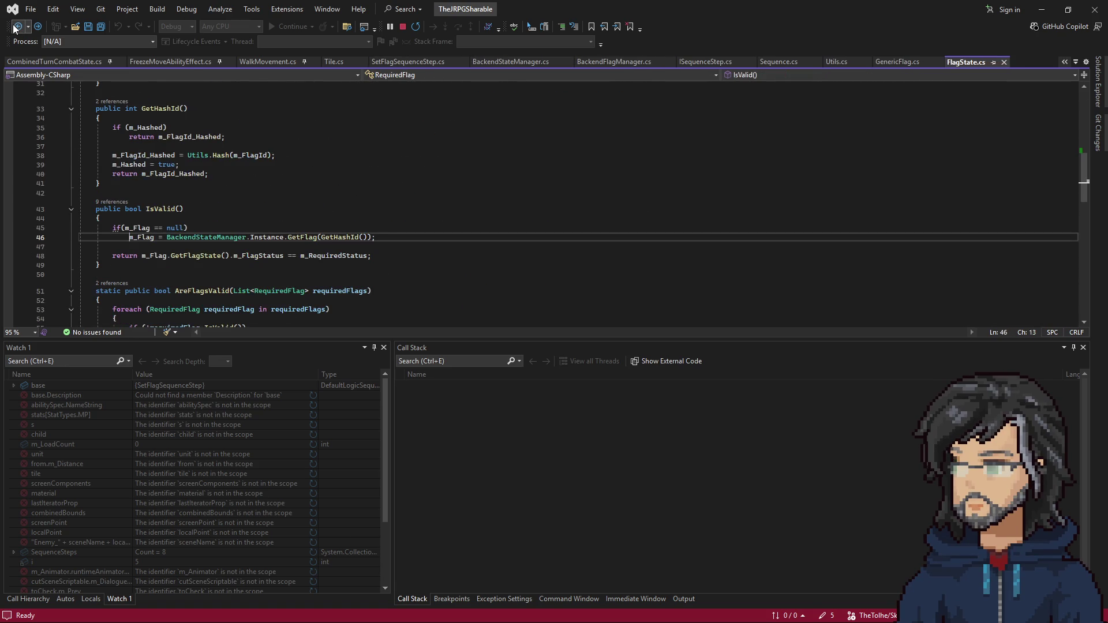
{"action": "left_click", "coordinate": [17, 28]}
{"action": "left_click", "coordinate": [16, 26]}
{"action": "left_click", "coordinate": [17, 27]}
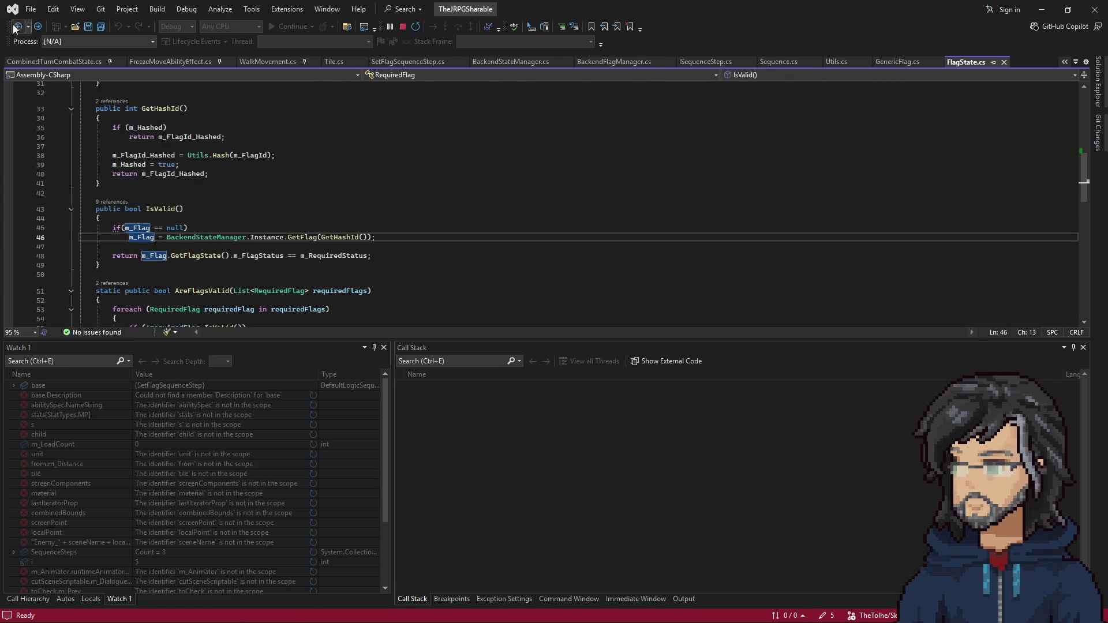
Breakpoint Tile.cs line 186, run the game, and continue until it breaks at tile Pos 2, 7's flag check
{"action": "left_click", "coordinate": [258, 204]}
{"action": "key", "text": "F9"}
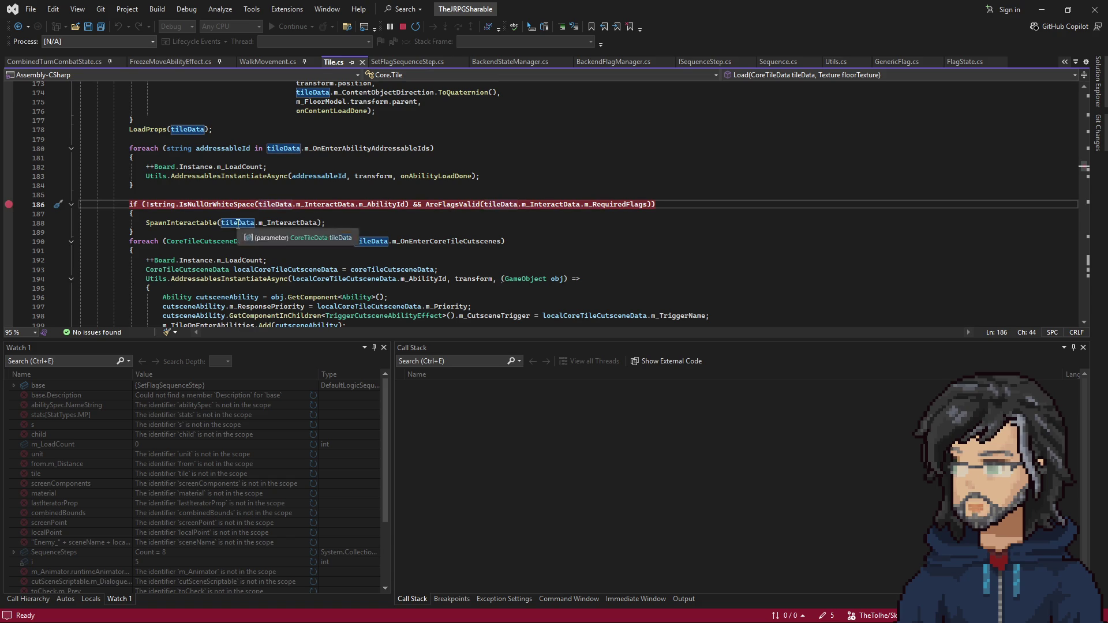
{"action": "left_click", "coordinate": [1042, 10]}
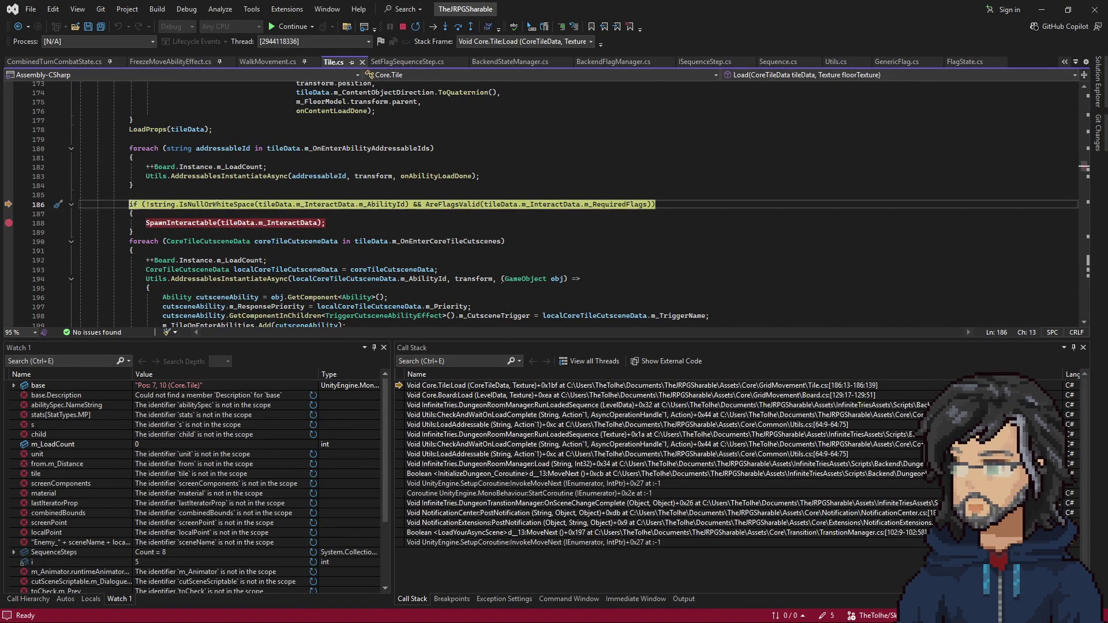
{"action": "key", "text": "F10"}
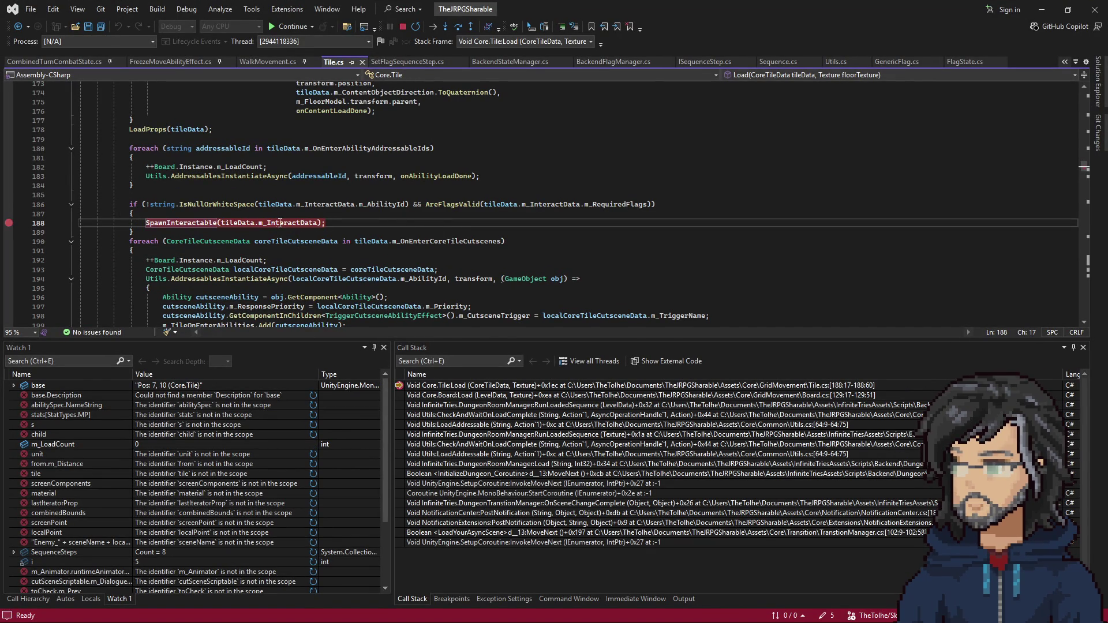
{"action": "key", "text": "F5"}
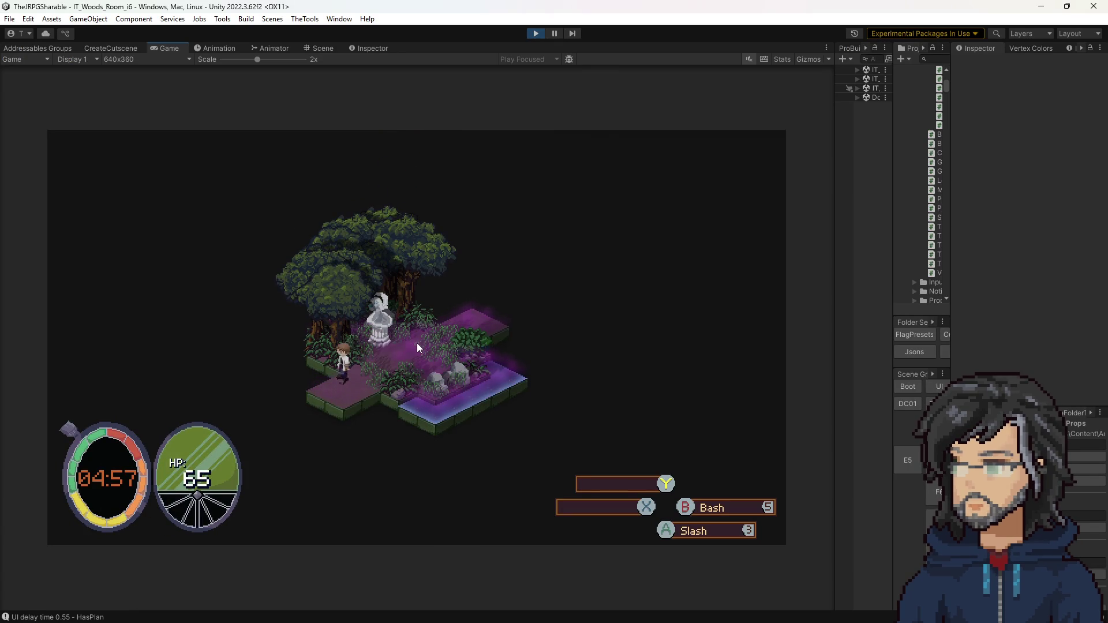
{"action": "key", "text": "alt+Tab"}
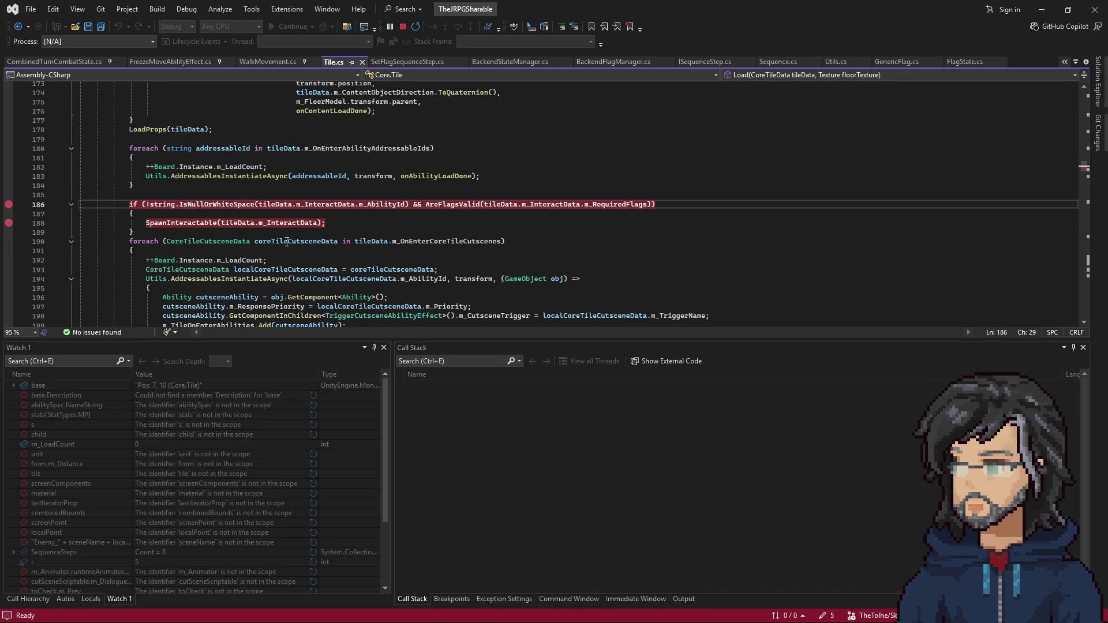
{"action": "key", "text": "alt+Tab"}
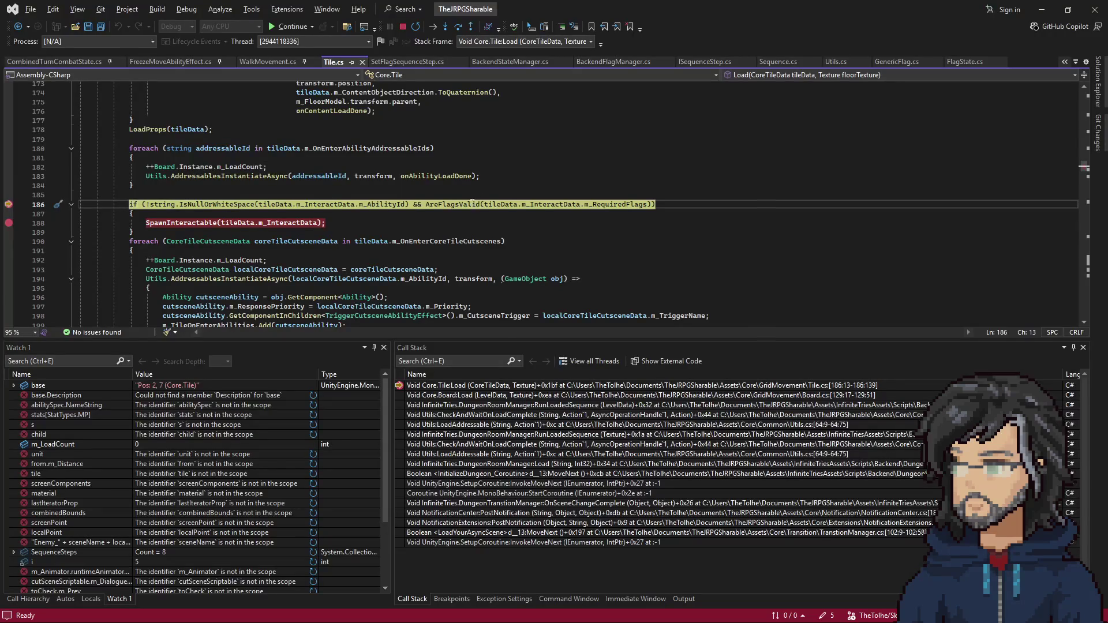
Go to AreFlagsValid's definition, breakpoint line 332, then step in and continue to that line
{"action": "right_click", "coordinate": [478, 203]}
{"action": "left_click", "coordinate": [524, 271]}
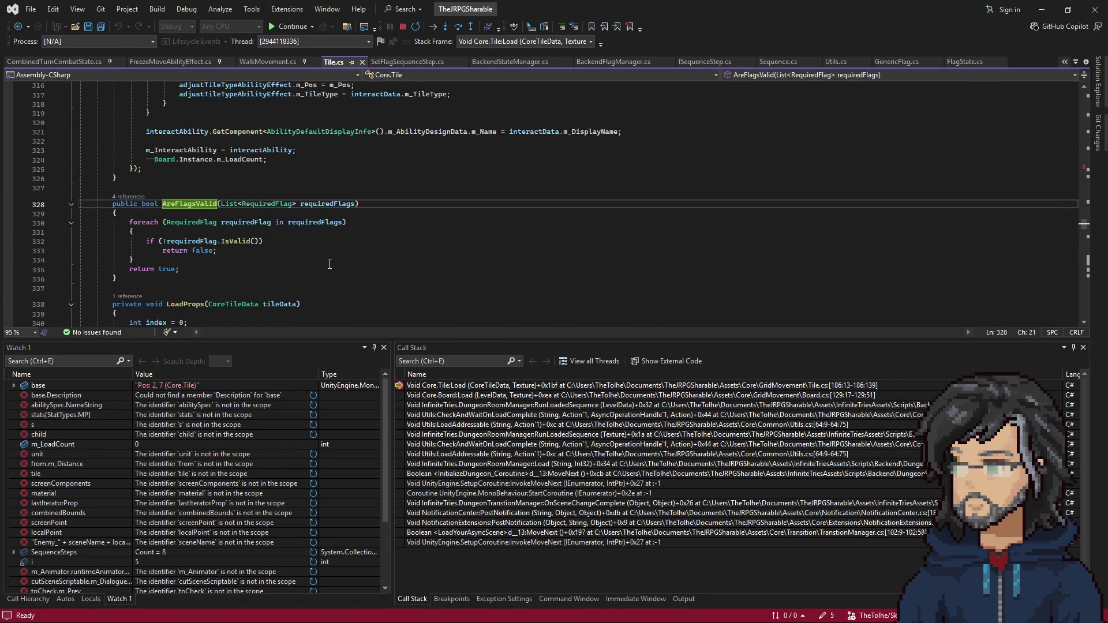
{"action": "left_click", "coordinate": [280, 222]}
{"action": "left_click", "coordinate": [236, 241]}
{"action": "key", "text": "F9"}
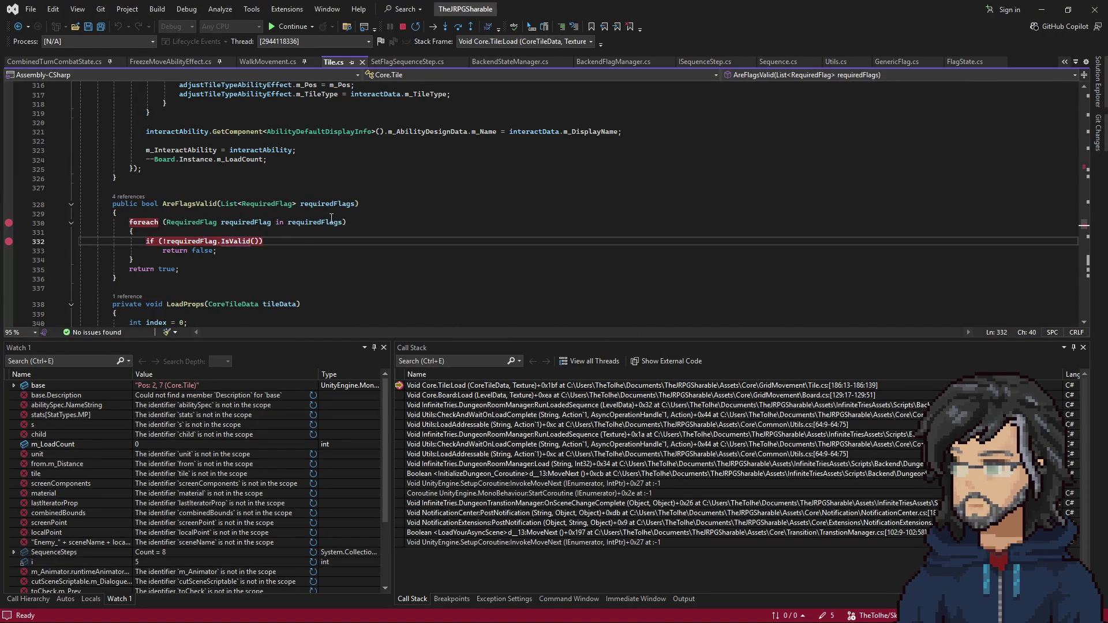
{"action": "key", "text": "ctrl+minus"}
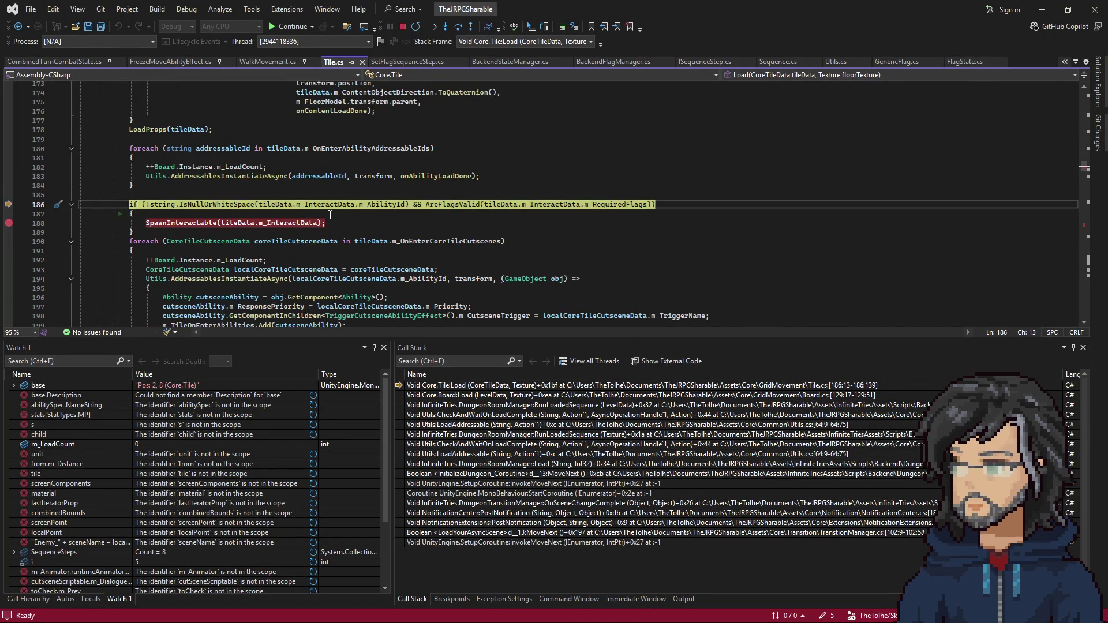
{"action": "key", "text": "F11"}
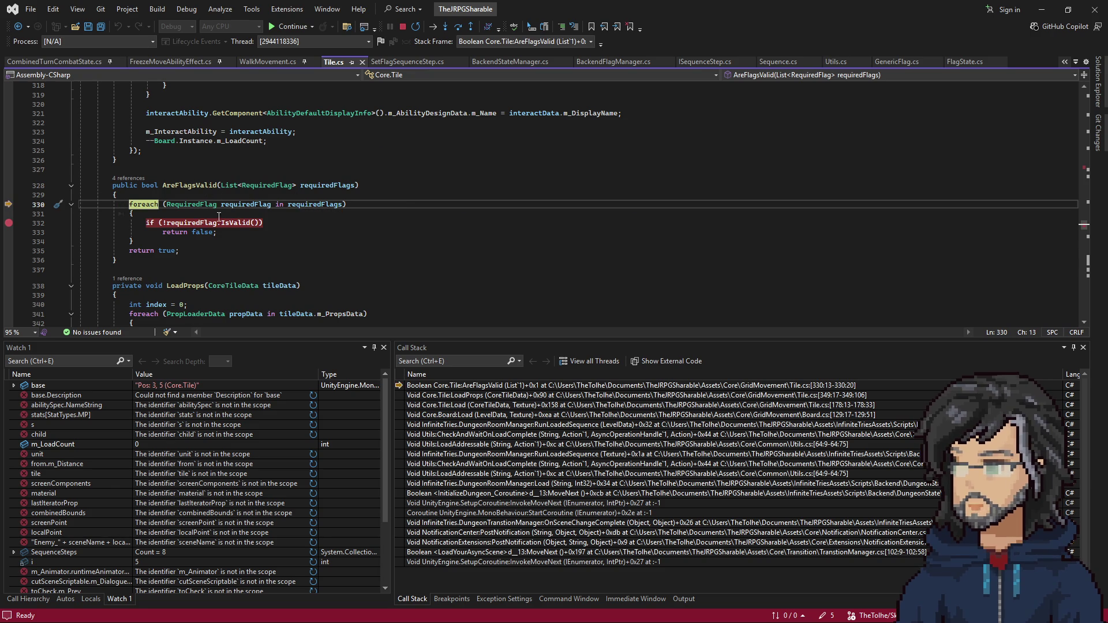
{"action": "key", "text": "F5"}
Step through IsValid for IT_Woods_Room_H6[6,4], comparing both NotStarted statuses, back to AreFlagsValid line 334
{"action": "mouse_move", "coordinate": [307, 208]}
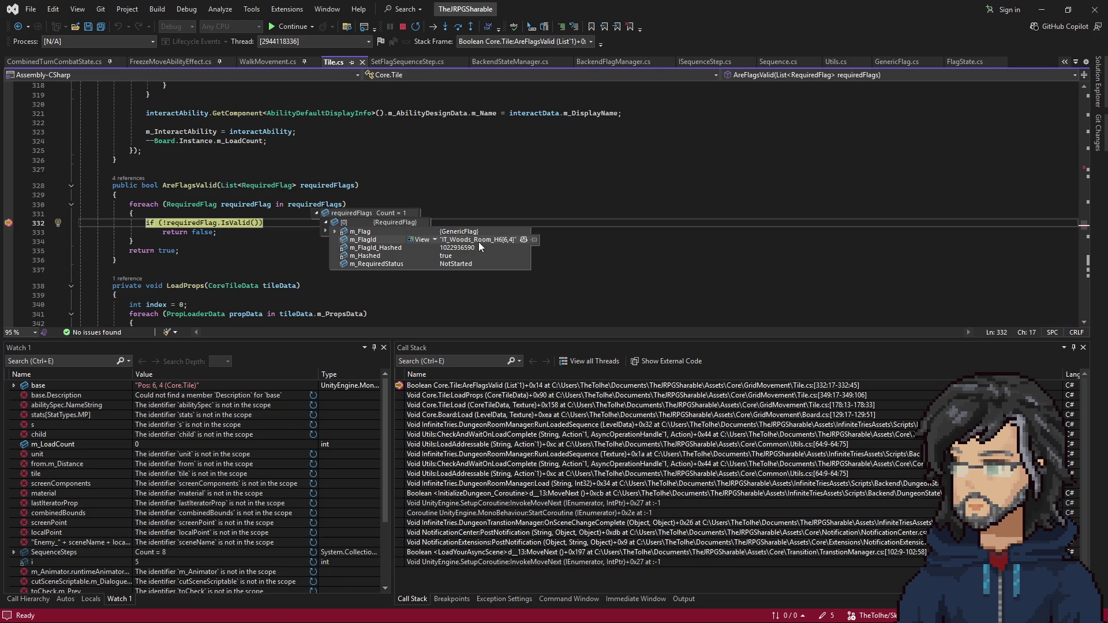
{"action": "key", "text": "F11"}
{"action": "key", "text": "F10"}
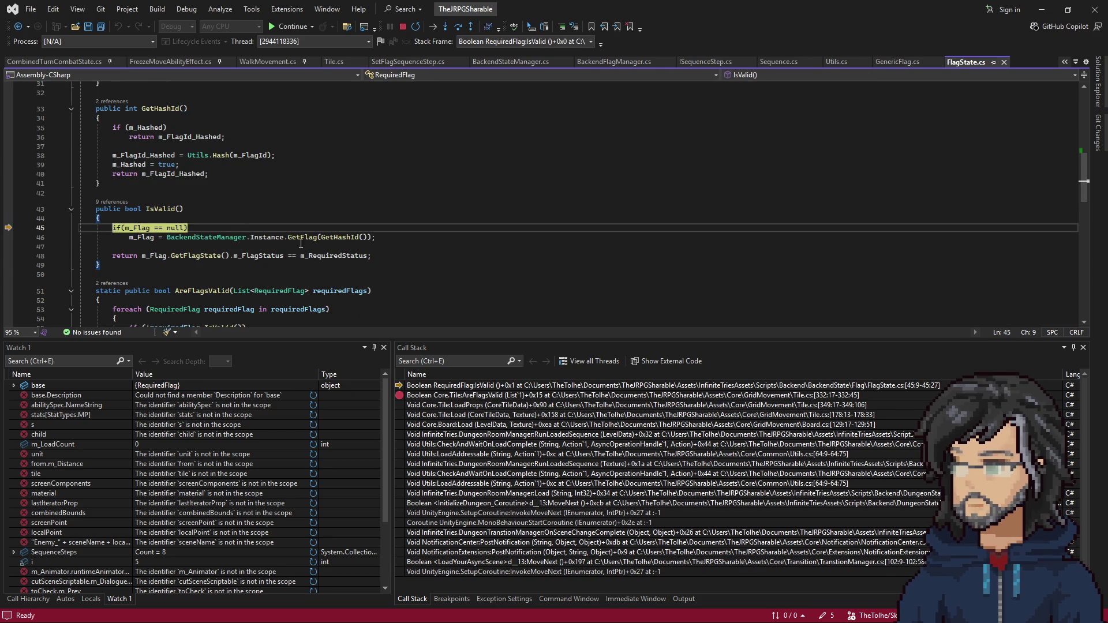
{"action": "key", "text": "F10"}
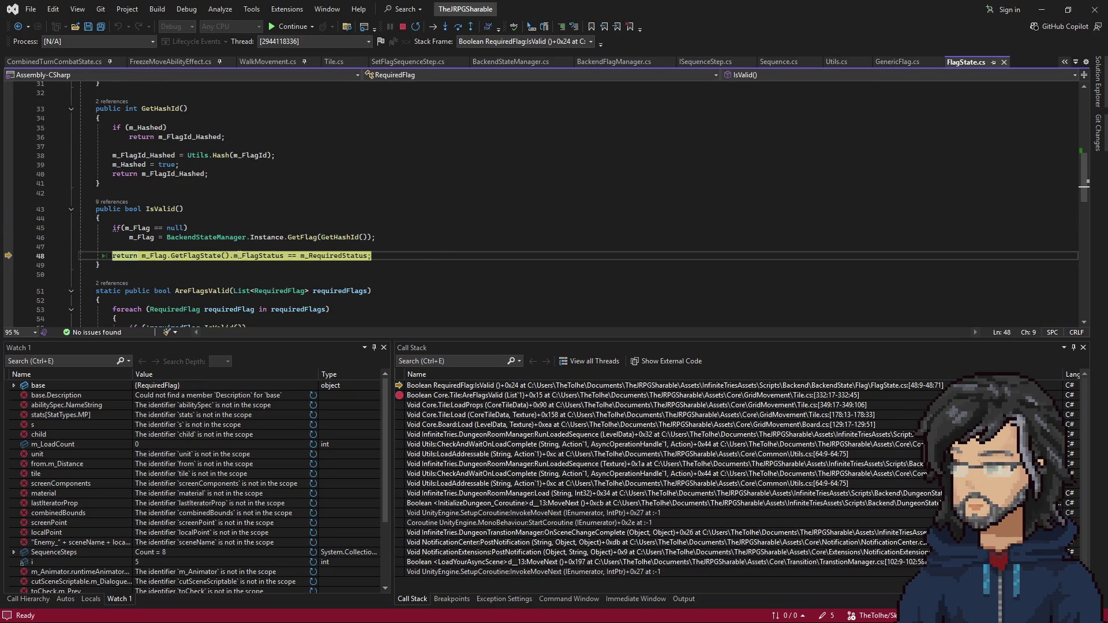
{"action": "mouse_move", "coordinate": [265, 252]}
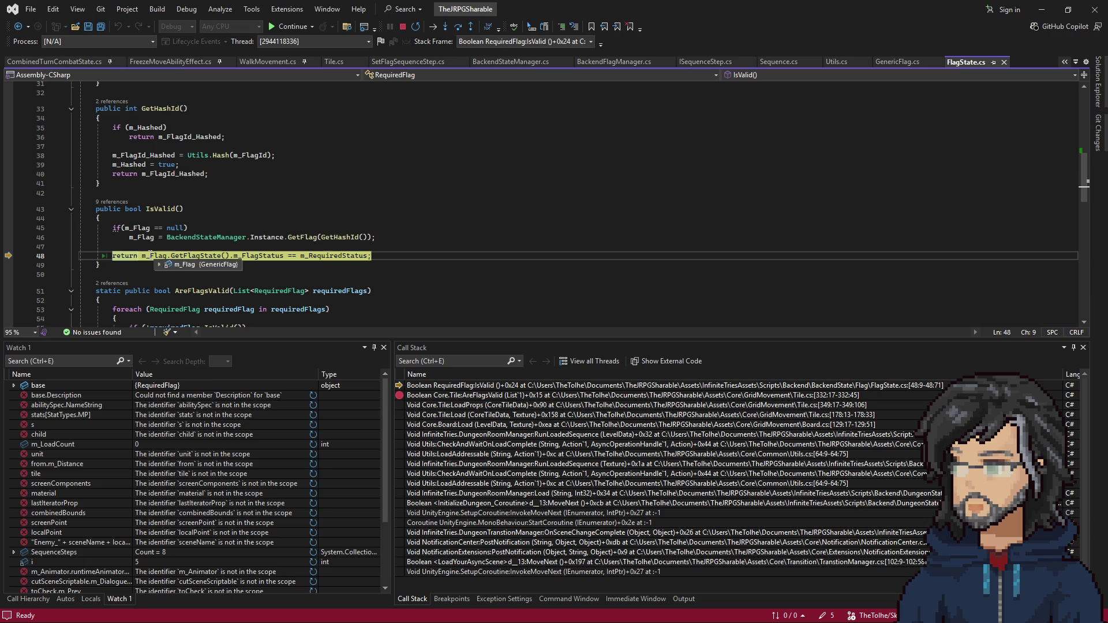
{"action": "key", "text": "F11"}
{"action": "key", "text": "F11"}
{"action": "key", "text": "F11"}
{"action": "key", "text": "F11"}
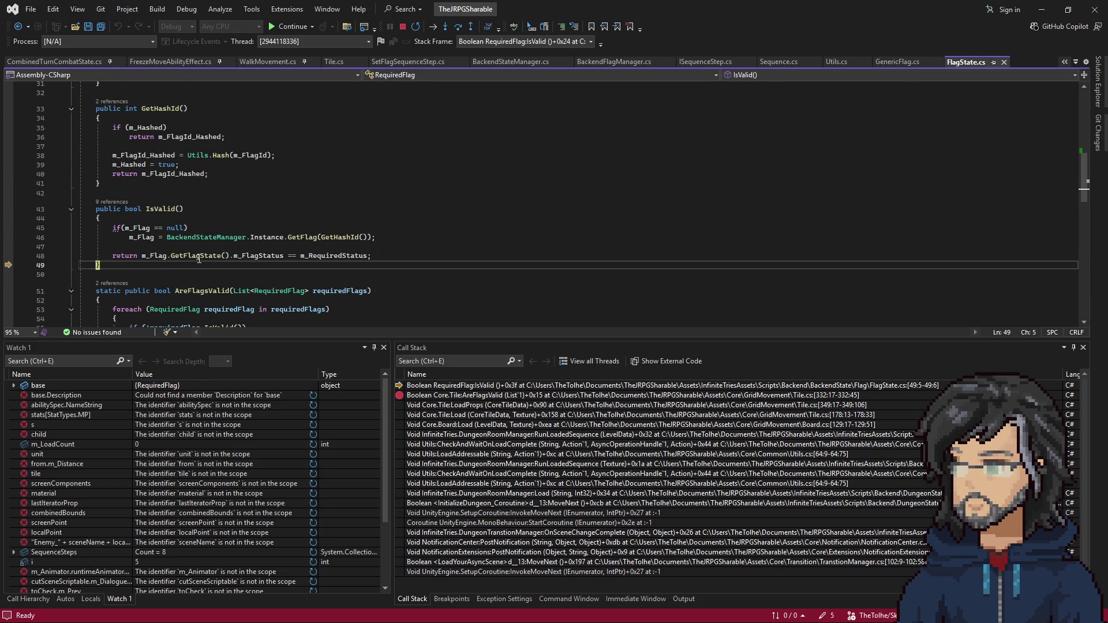
{"action": "mouse_move", "coordinate": [314, 253]}
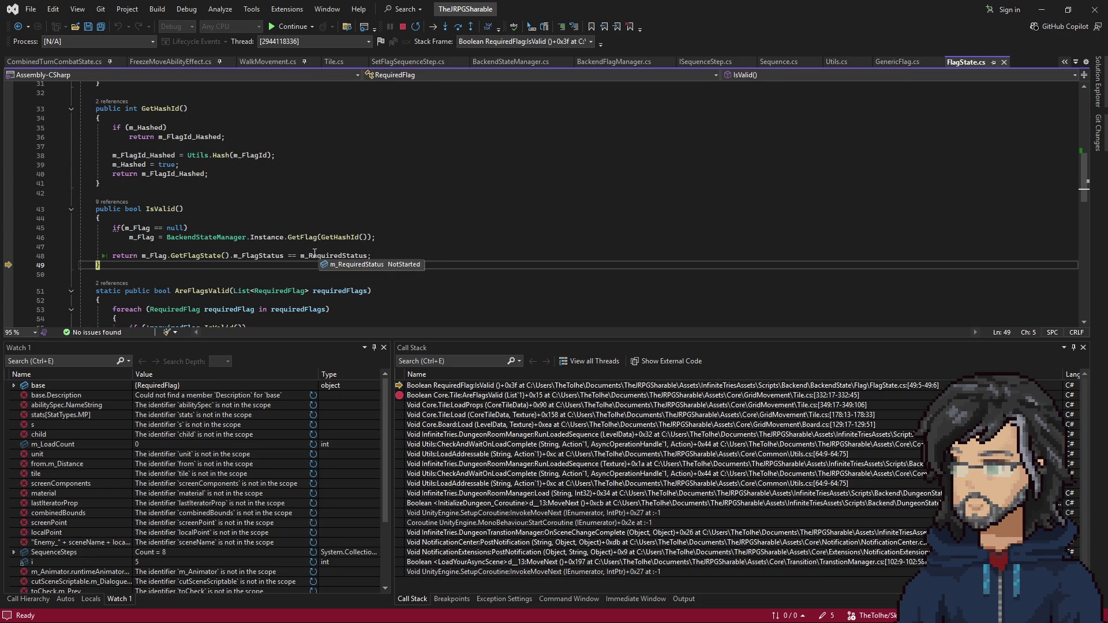
{"action": "key", "text": "F11"}
{"action": "key", "text": "F11"}
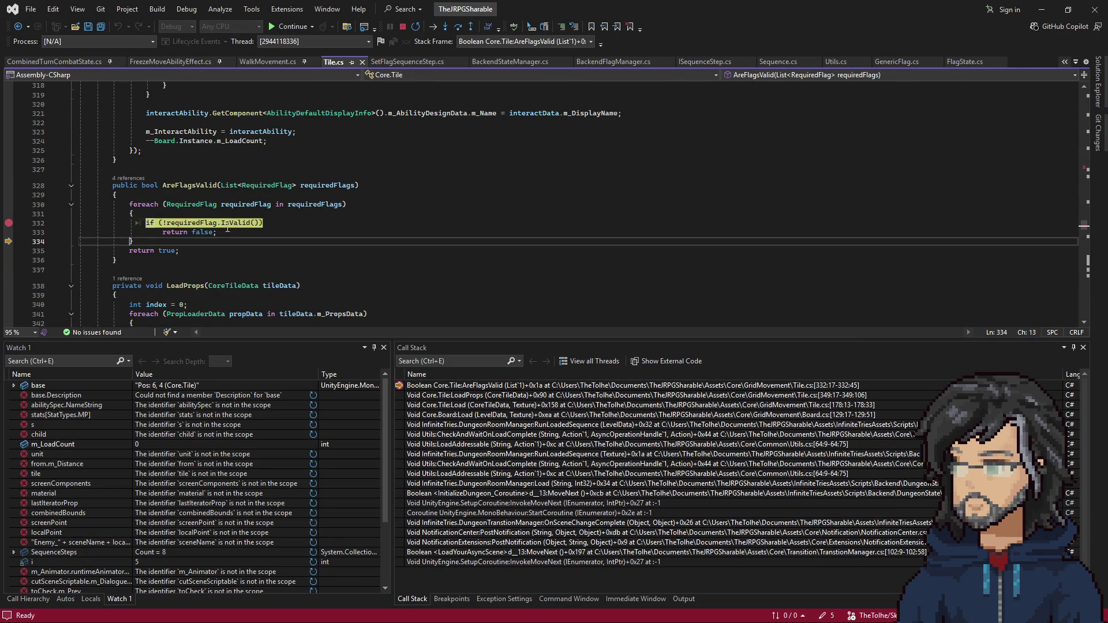
{"action": "key", "text": "F11"}
{"action": "key", "text": "F11"}
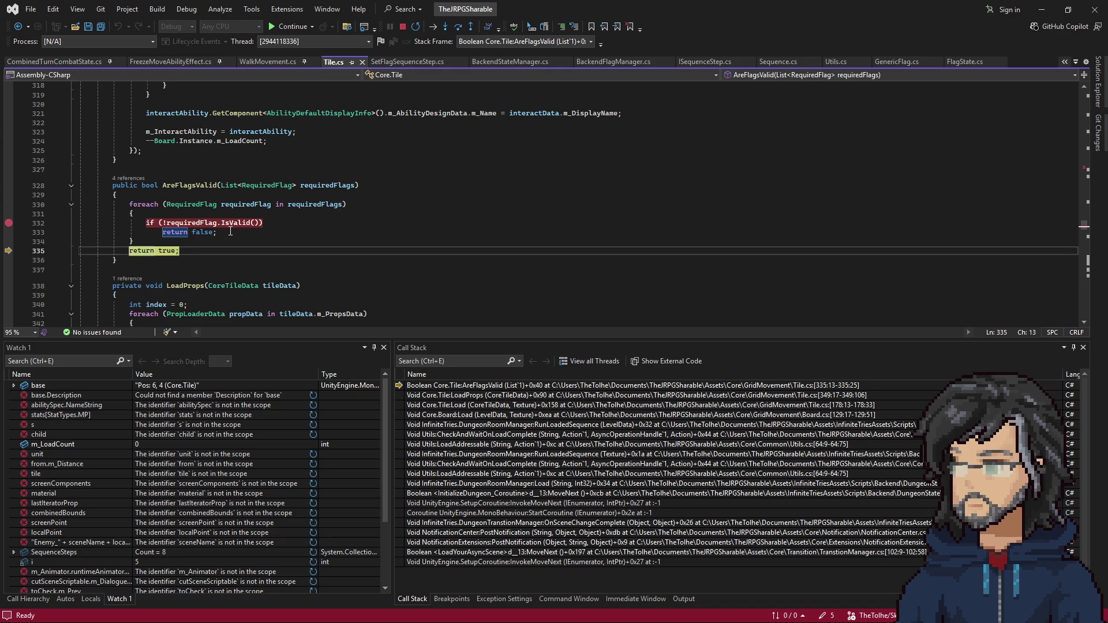
Step back into LoadProps and resume until Woods room H6 loads in Unity's game
{"action": "key", "text": "F10"}
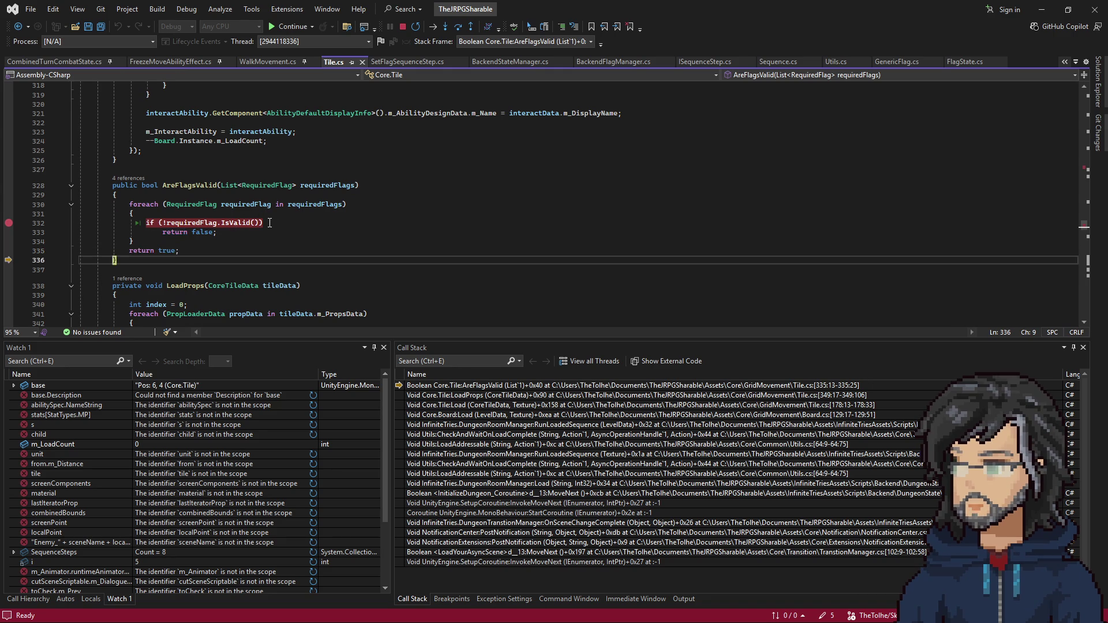
{"action": "key", "text": "F10"}
{"action": "key", "text": "F10"}
{"action": "key", "text": "F10"}
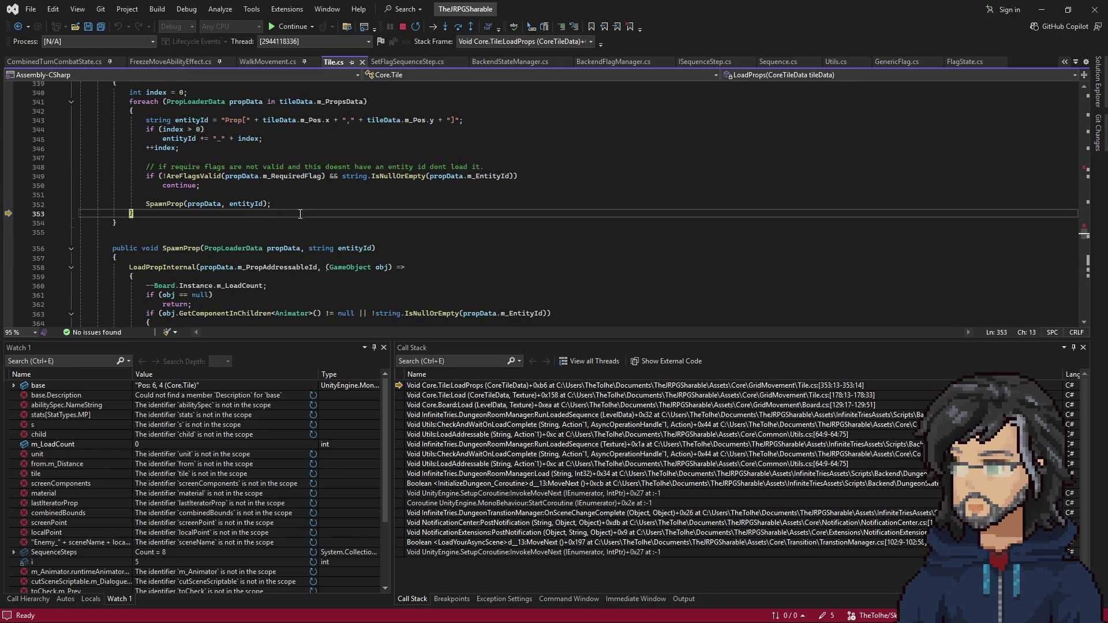
{"action": "key", "text": "F5"}
{"action": "key", "text": "F5"}
{"action": "key", "text": "F5"}
{"action": "key", "text": "F5"}
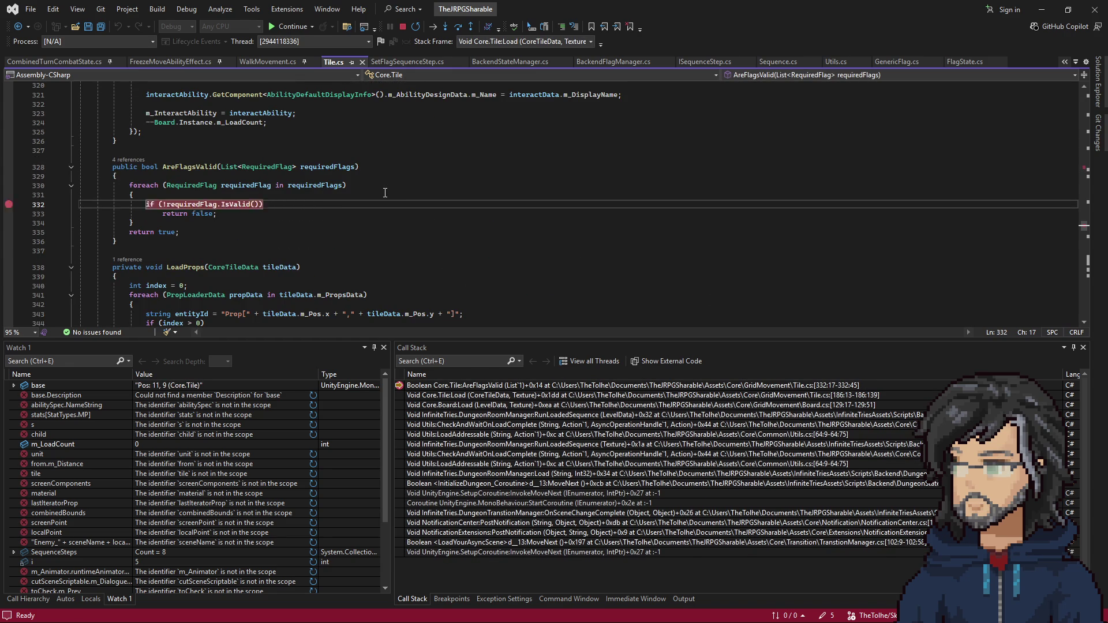
{"action": "key", "text": "F5"}
{"action": "key", "text": "alt+Tab"}
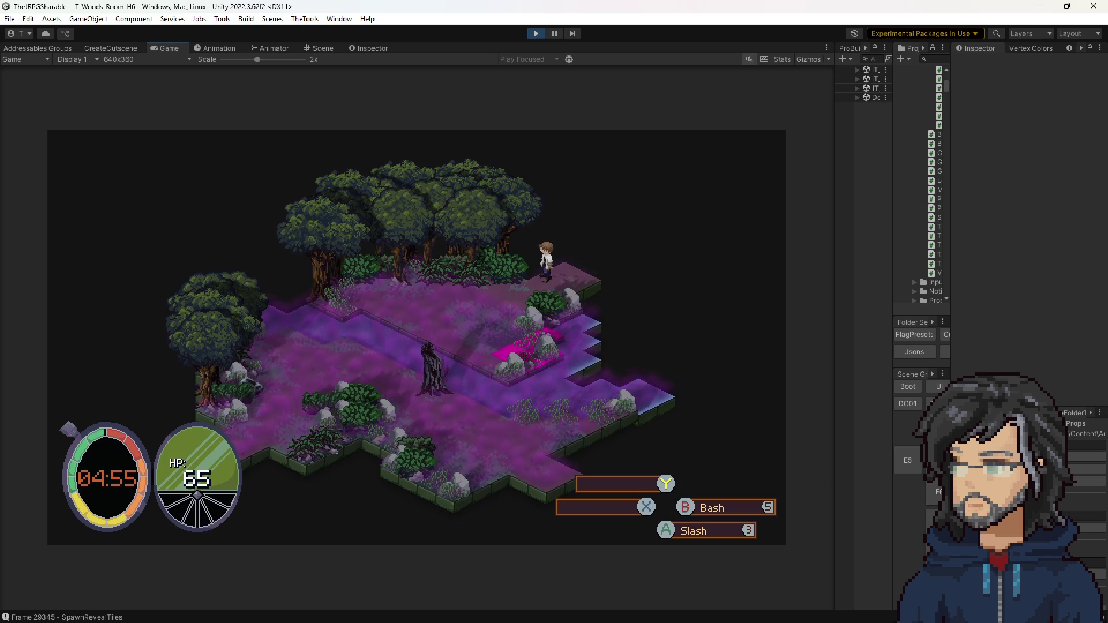
Back in Visual Studio, collapse and re-expand the AreFlagsValid method
{"action": "key", "text": "alt+Tab"}
{"action": "key", "text": "ctrl+m"}
{"action": "left_click", "coordinate": [380, 166]}
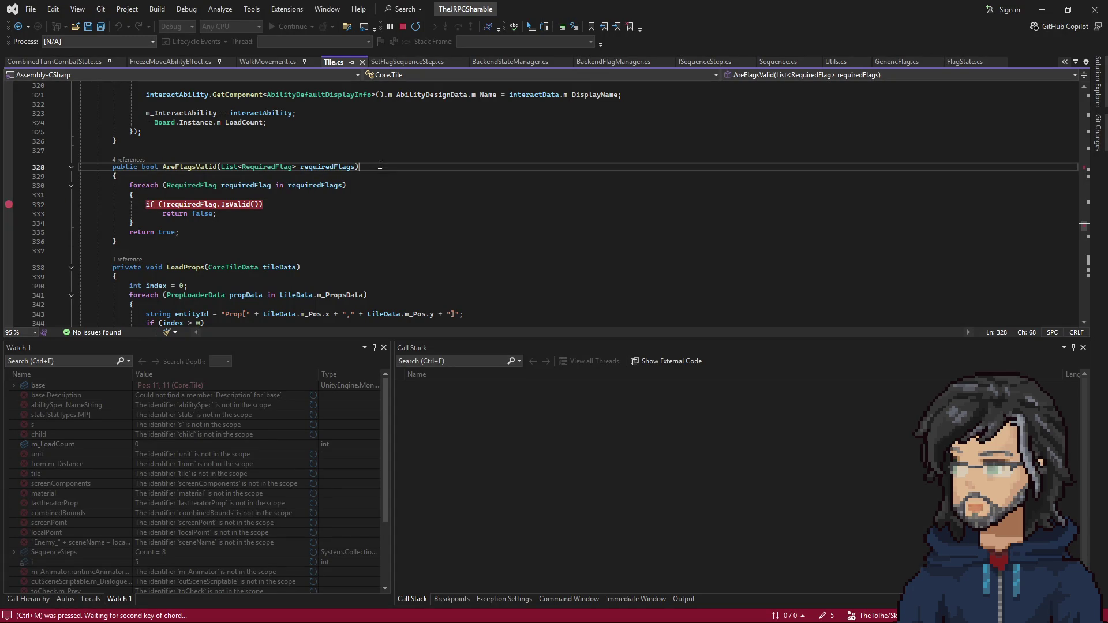
{"action": "key", "text": "ctrl+m"}
{"action": "key", "text": "ctrl+m"}
{"action": "key", "text": "ctrl+m"}
{"action": "left_click", "coordinate": [399, 195]}
Search the code for 'flag' and open BackendFlagManager.cs
{"action": "key", "text": "ctrl+t"}
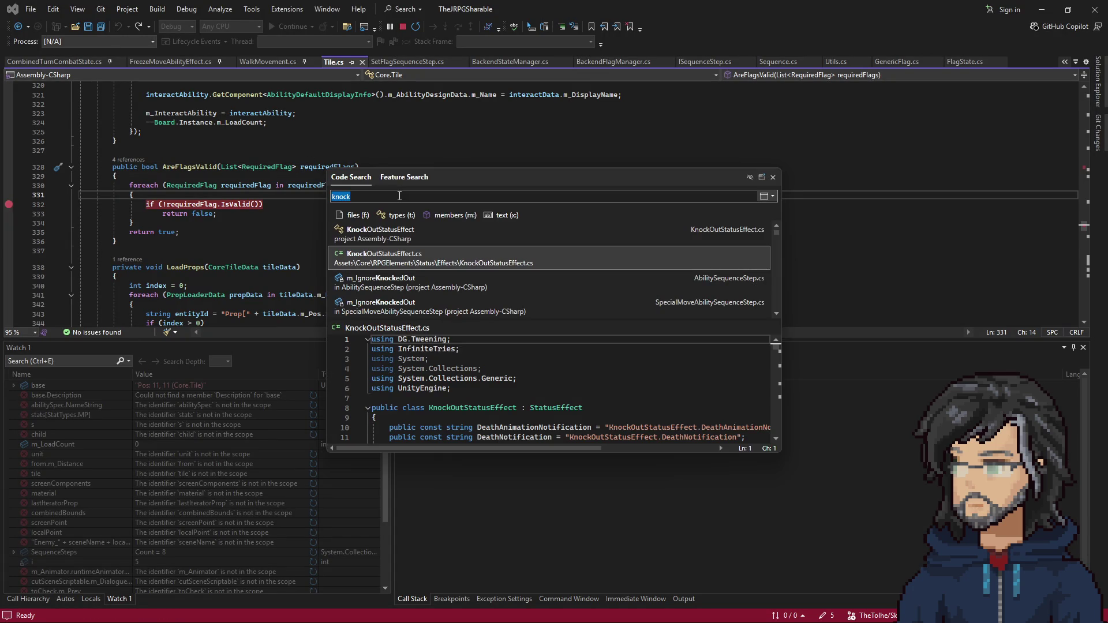
{"action": "type", "text": "flag"}
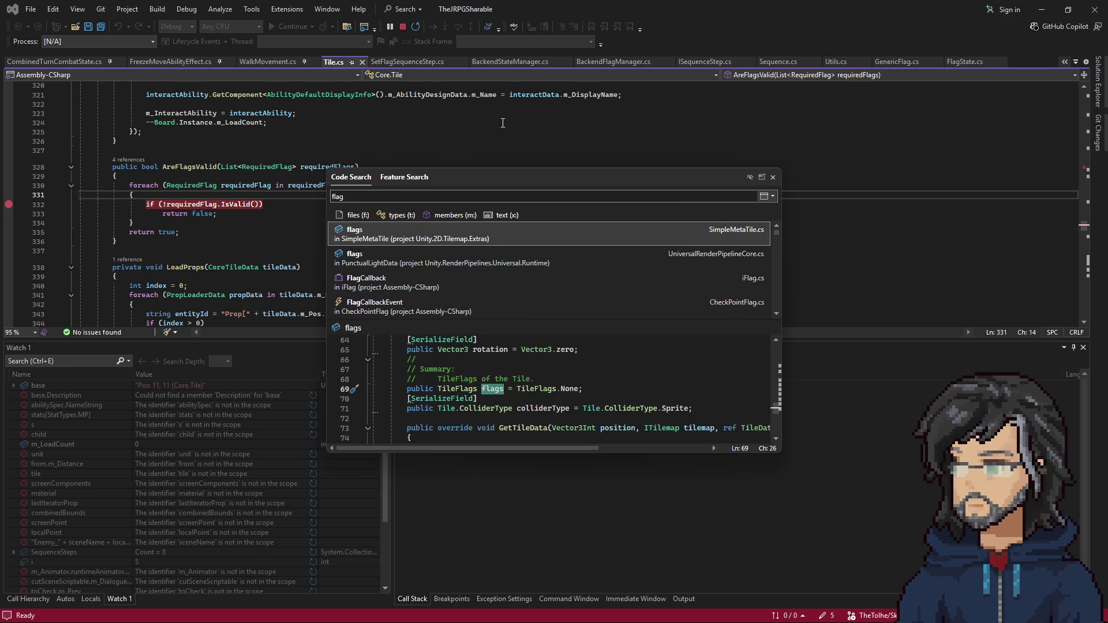
{"action": "left_click", "coordinate": [613, 61]}
Search BackendFlagManager.cs for 'reset' and jump to the m_ResetOnNewRun match
{"action": "scroll", "coordinate": [267, 216], "scroll_direction": "up", "scroll_amount": 5}
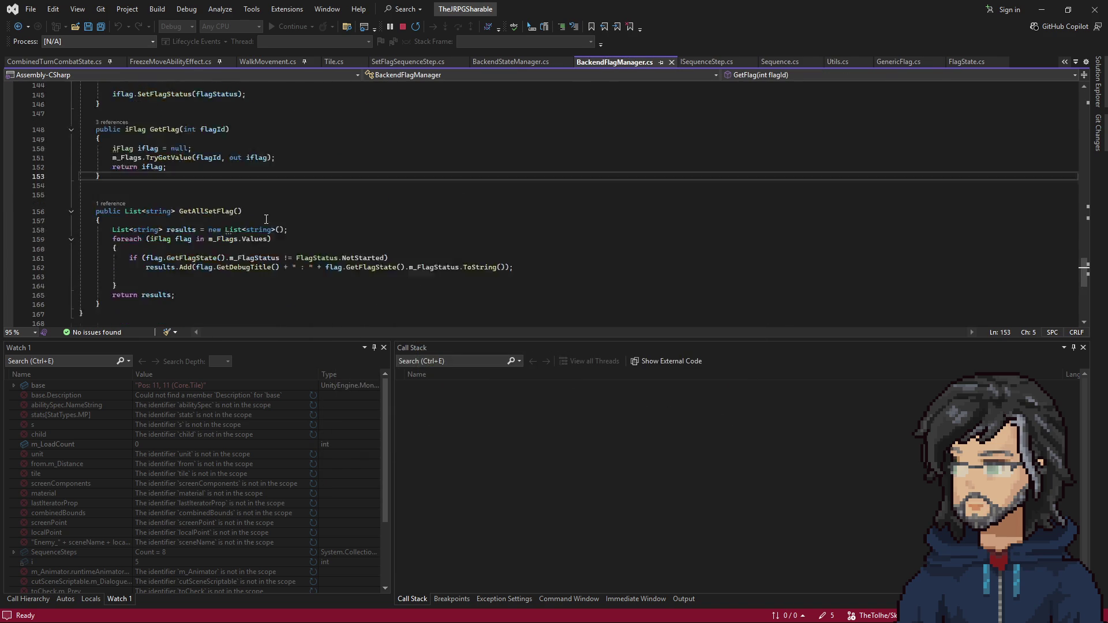
{"action": "scroll", "coordinate": [267, 216], "scroll_direction": "up", "scroll_amount": 17}
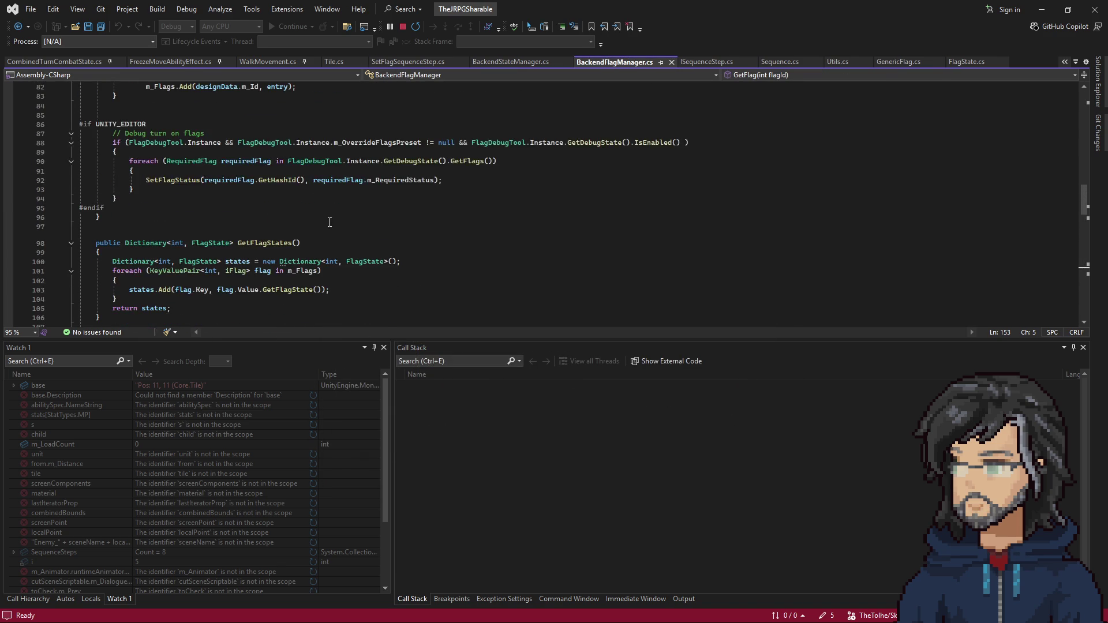
{"action": "left_click", "coordinate": [437, 209]}
{"action": "key", "text": "ctrl+f"}
{"action": "type", "text": "re"}
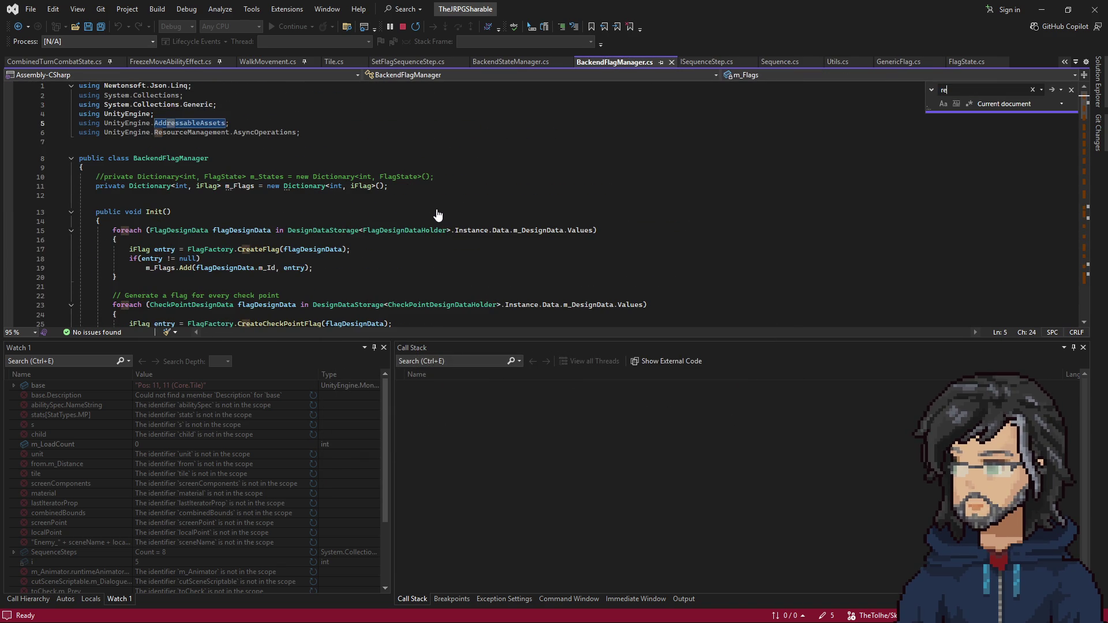
{"action": "type", "text": "set"}
{"action": "left_click", "coordinate": [293, 218]}
Select m_ResetOnNewRun and find the CreateFlag call in the m_InterableFlags loop of Init
{"action": "scroll", "coordinate": [442, 247], "scroll_direction": "up", "scroll_amount": 1}
{"action": "left_click_drag", "start_coordinate": [190, 215], "coordinate": [508, 214]}
{"action": "double_click", "coordinate": [433, 232]}
{"action": "scroll", "coordinate": [369, 256], "scroll_direction": "up", "scroll_amount": 4}
{"action": "scroll", "coordinate": [208, 235], "scroll_direction": "up", "scroll_amount": 4}
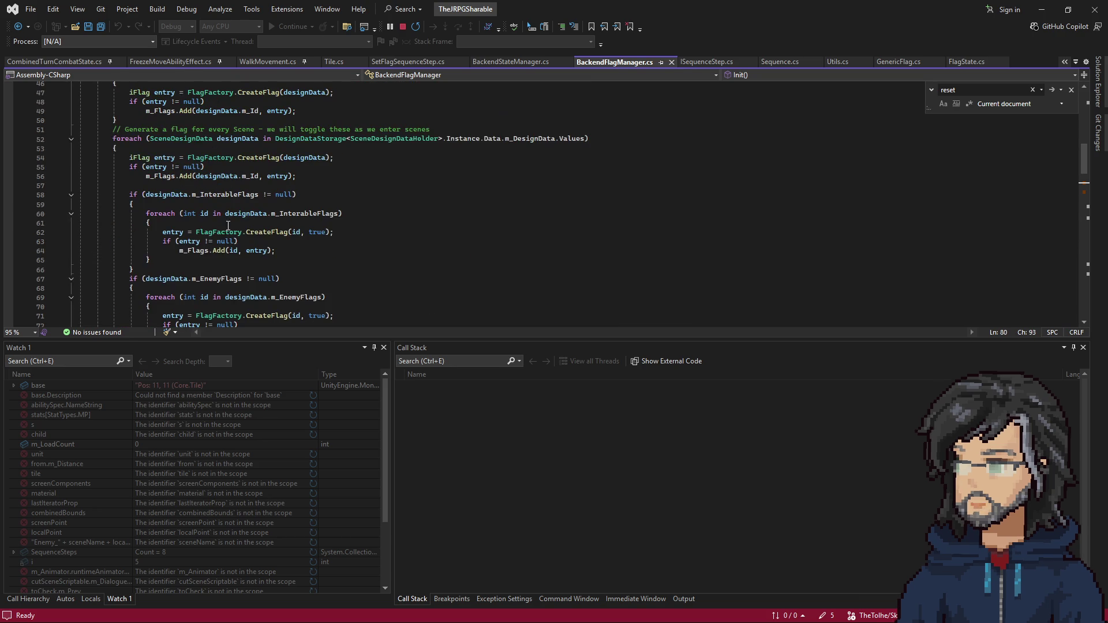
{"action": "scroll", "coordinate": [234, 275], "scroll_direction": "down", "scroll_amount": 1}
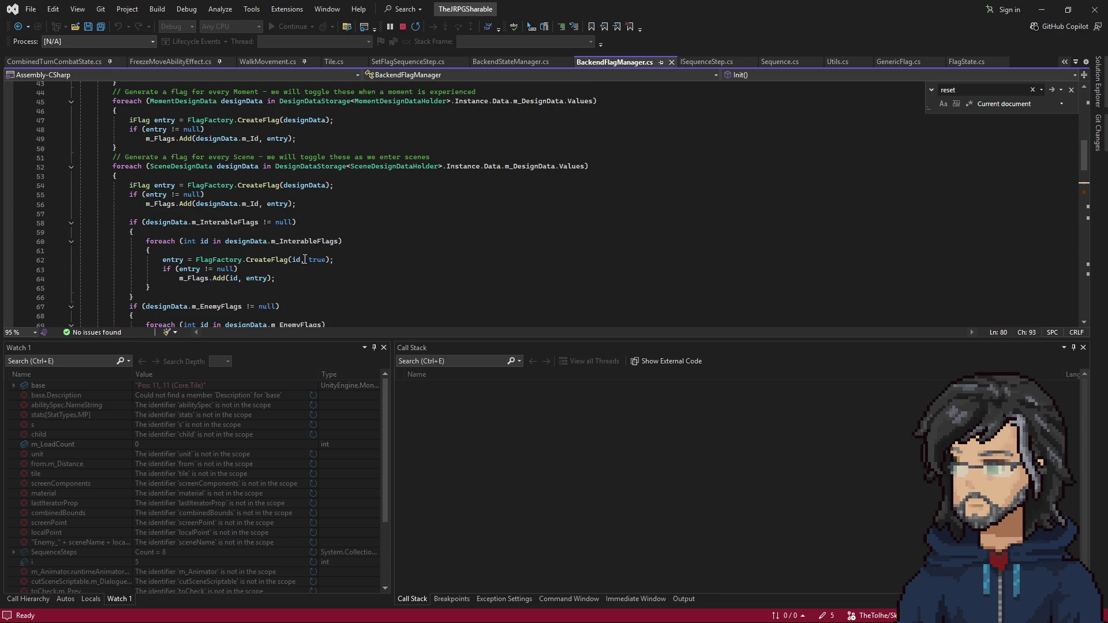
{"action": "right_click", "coordinate": [280, 259]}
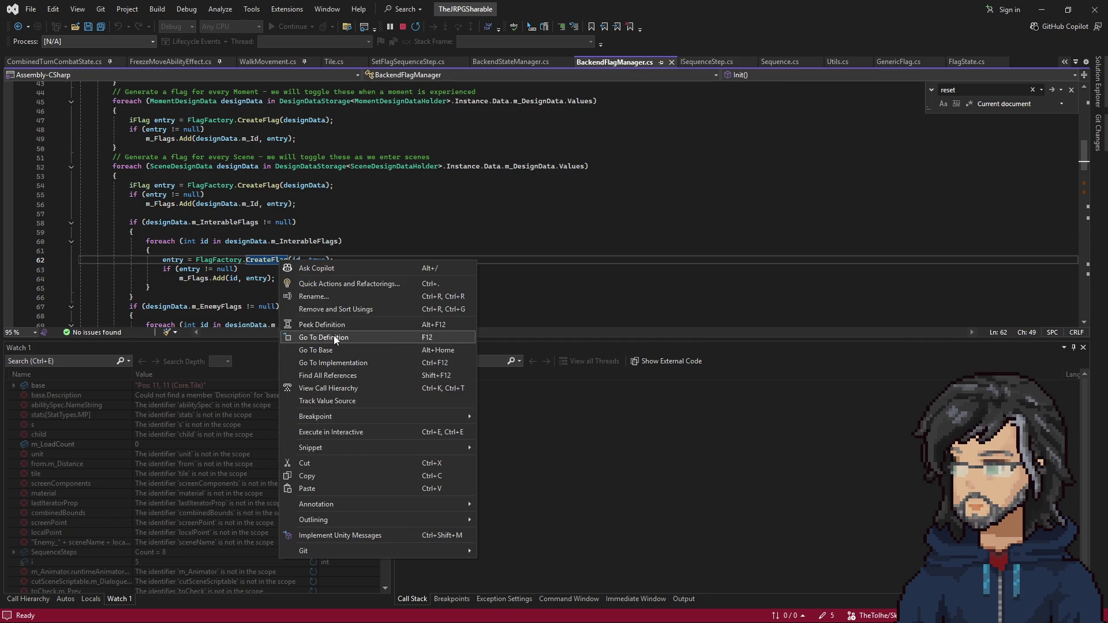
Inspect the definitions of CreateFlag and m_InterableFlags, returning to the interactable flags loop
{"action": "left_click", "coordinate": [335, 338]}
{"action": "left_click", "coordinate": [257, 255]}
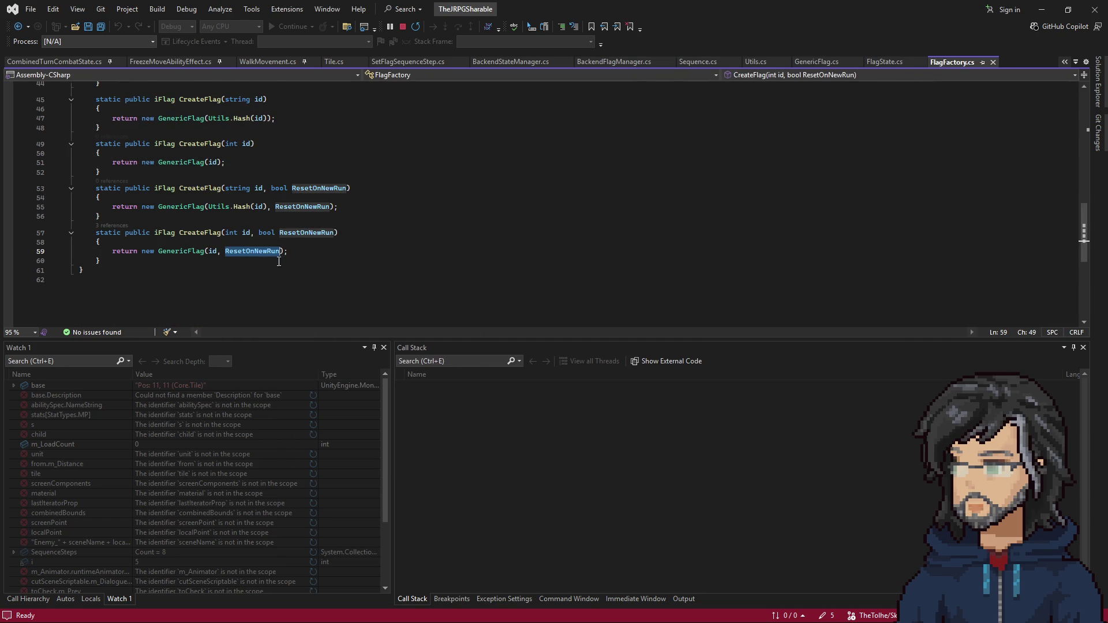
{"action": "left_click", "coordinate": [19, 26]}
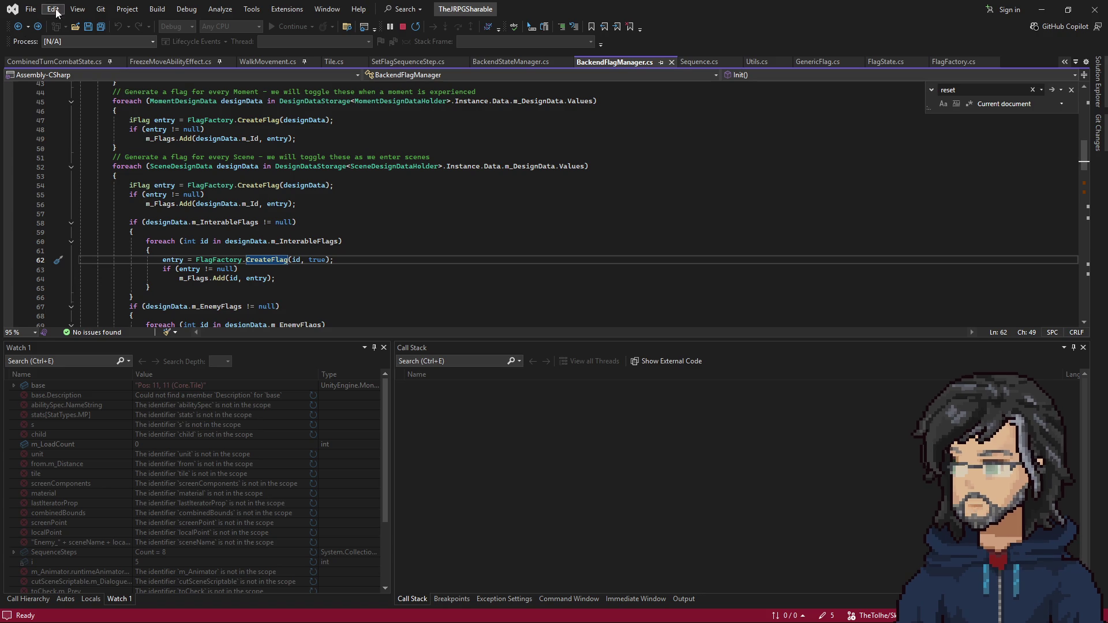
{"action": "right_click", "coordinate": [306, 243]}
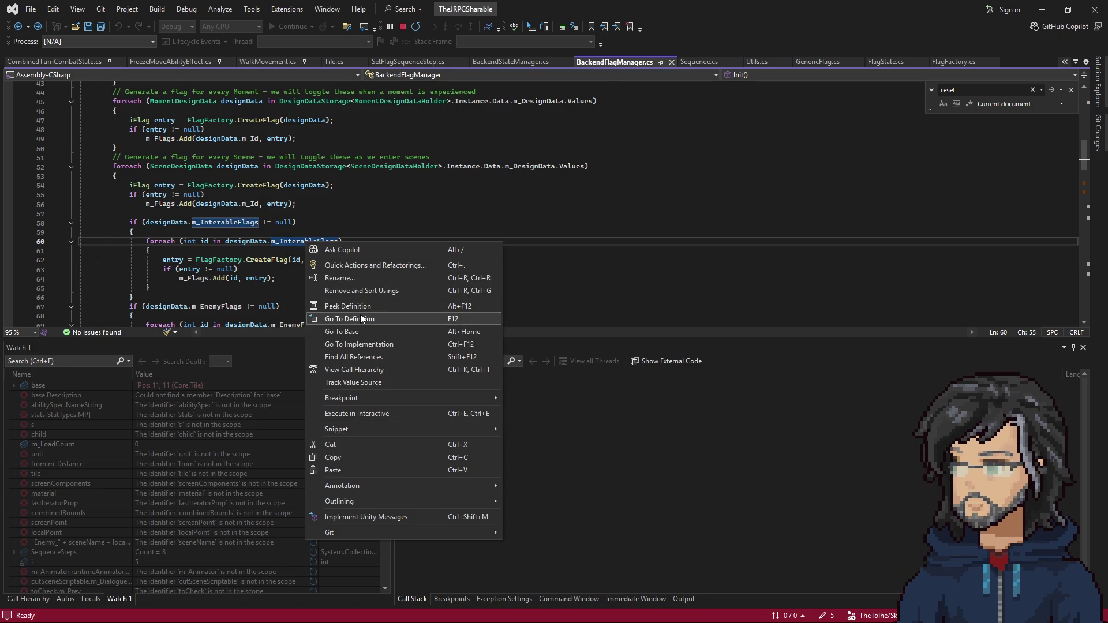
{"action": "left_click", "coordinate": [362, 319]}
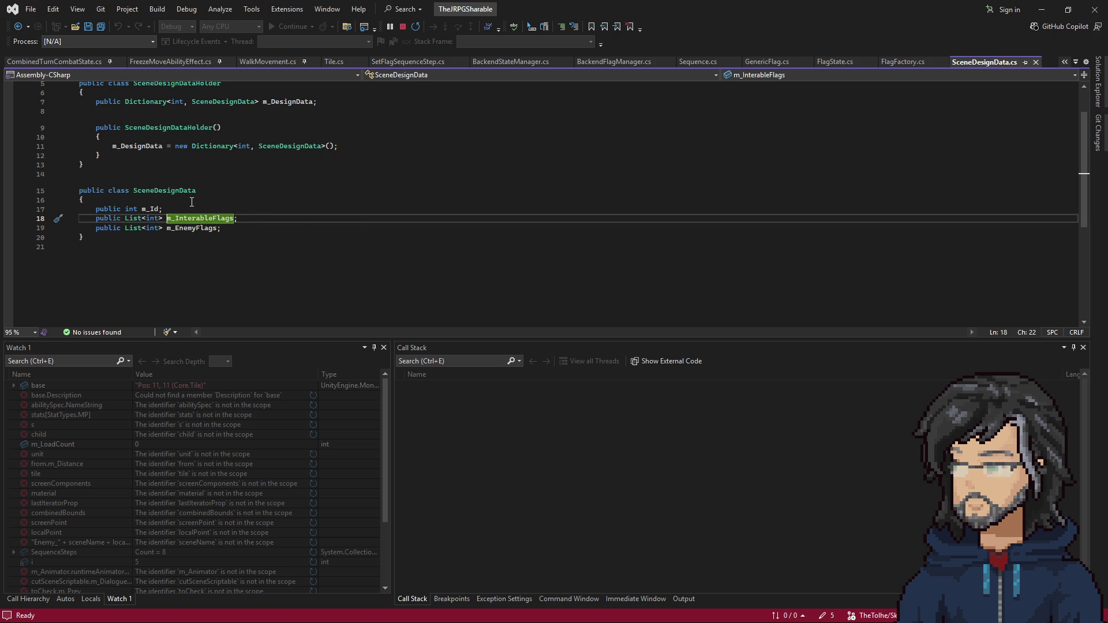
{"action": "left_click", "coordinate": [16, 27]}
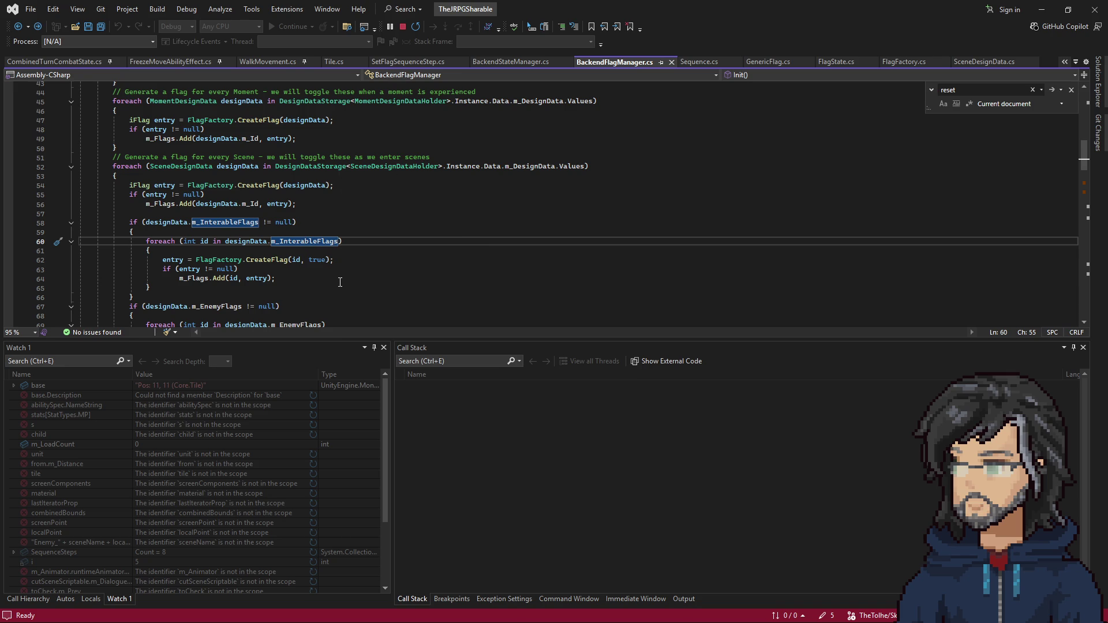
Check CreateFlag(int id, bool ResetOnNewRun), then select the CreateFlag(id, true) call on line 62
{"action": "double_click", "coordinate": [318, 261]}
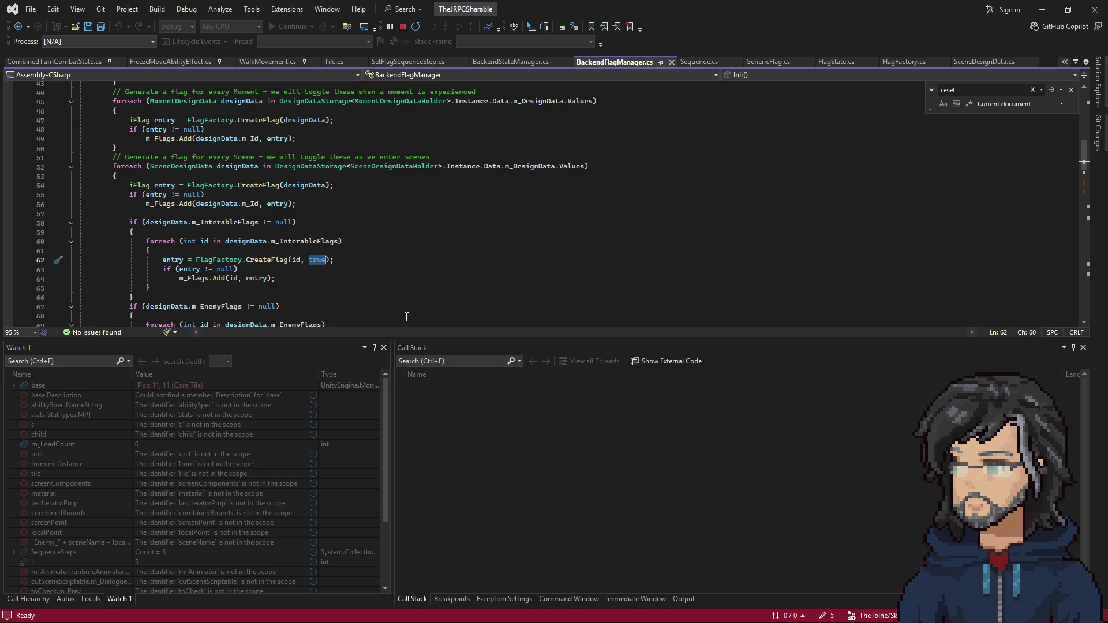
{"action": "scroll", "coordinate": [406, 317], "scroll_direction": "up", "scroll_amount": 3}
{"action": "scroll", "coordinate": [267, 216], "scroll_direction": "down", "scroll_amount": 3}
{"action": "right_click", "coordinate": [272, 261]}
{"action": "left_click", "coordinate": [341, 341]}
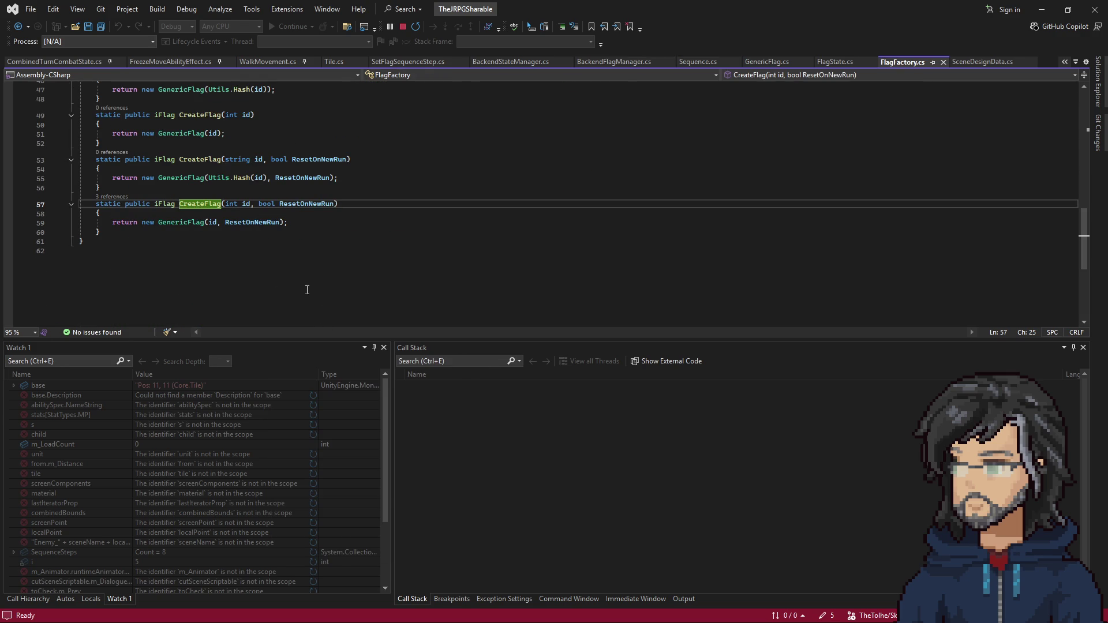
{"action": "left_click", "coordinate": [18, 26]}
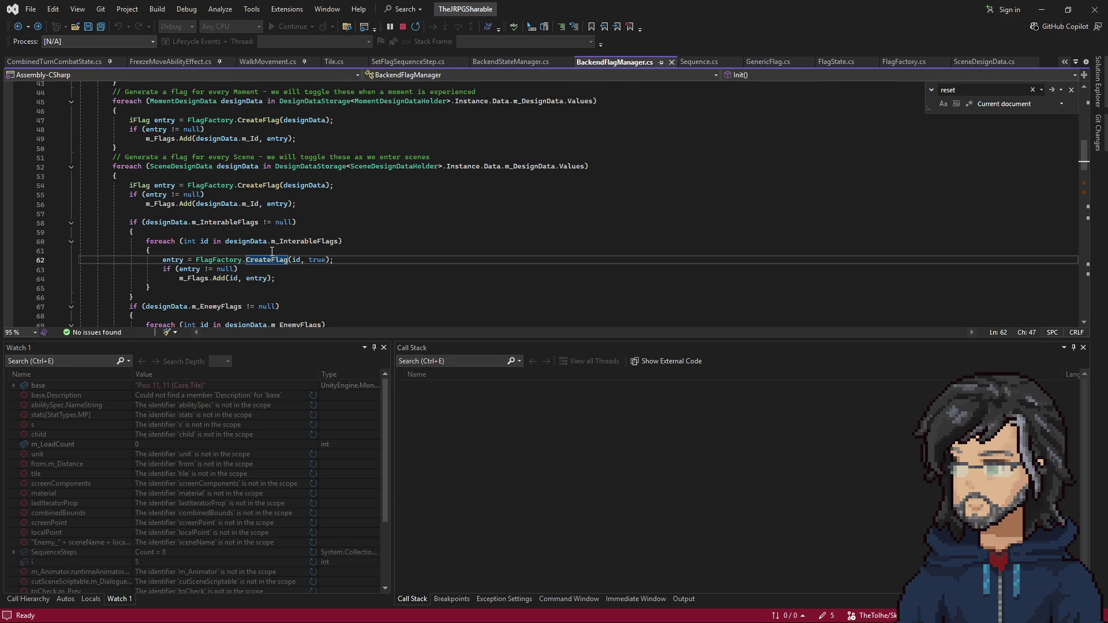
{"action": "left_click_drag", "start_coordinate": [247, 260], "coordinate": [356, 261]}
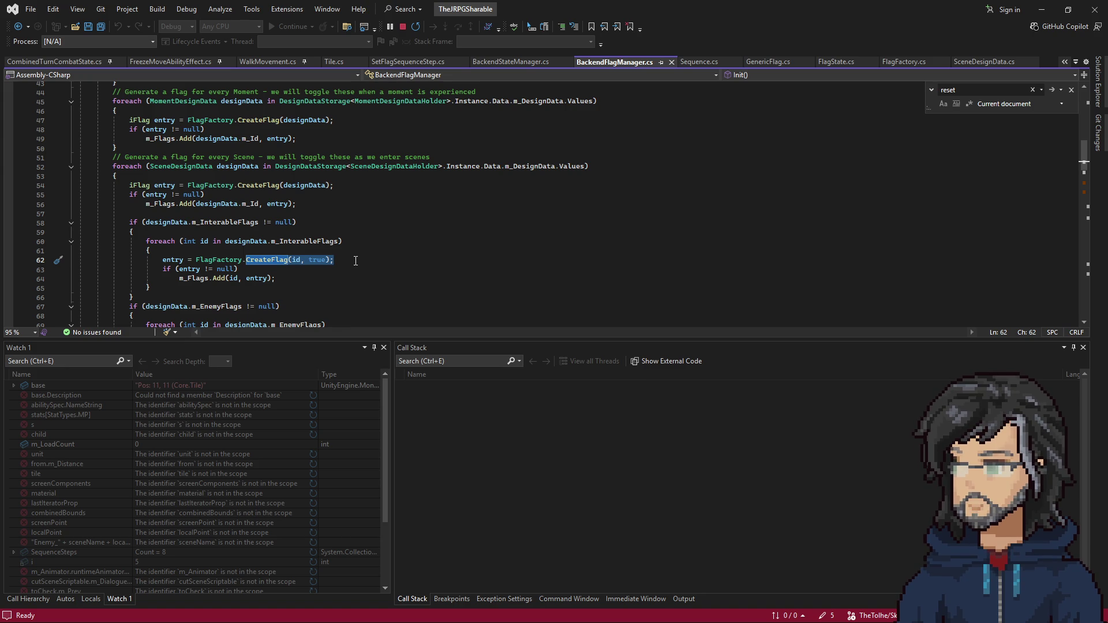
Select the CreateFlag call on line 62 of BackendFlagManager.cs, then minimize Visual Studio
{"action": "left_click", "coordinate": [360, 273]}
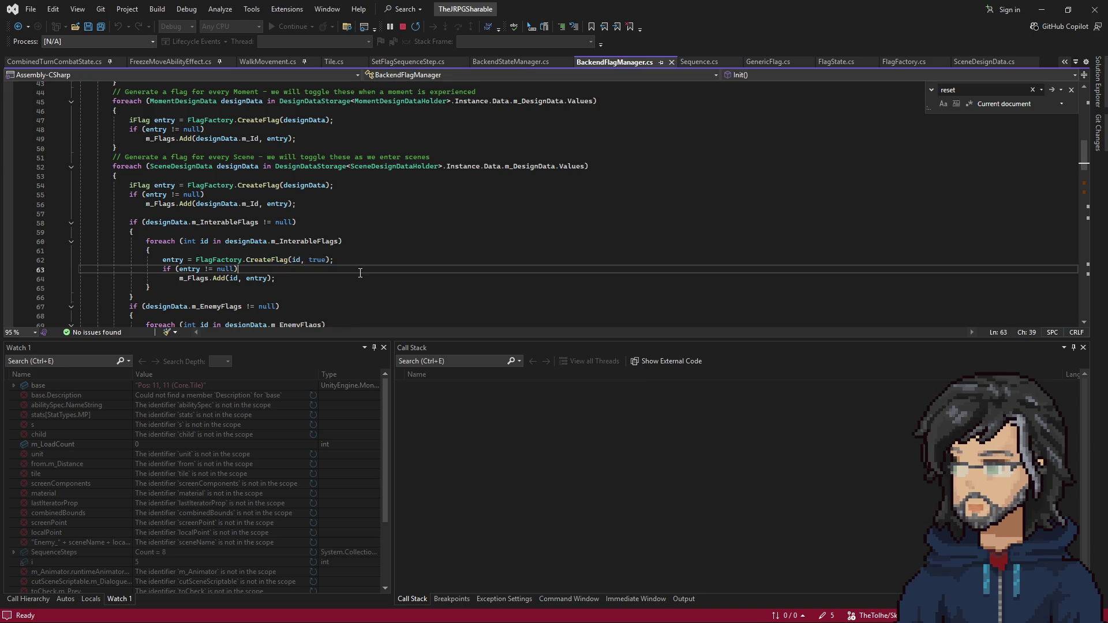
{"action": "double_click", "coordinate": [285, 260]}
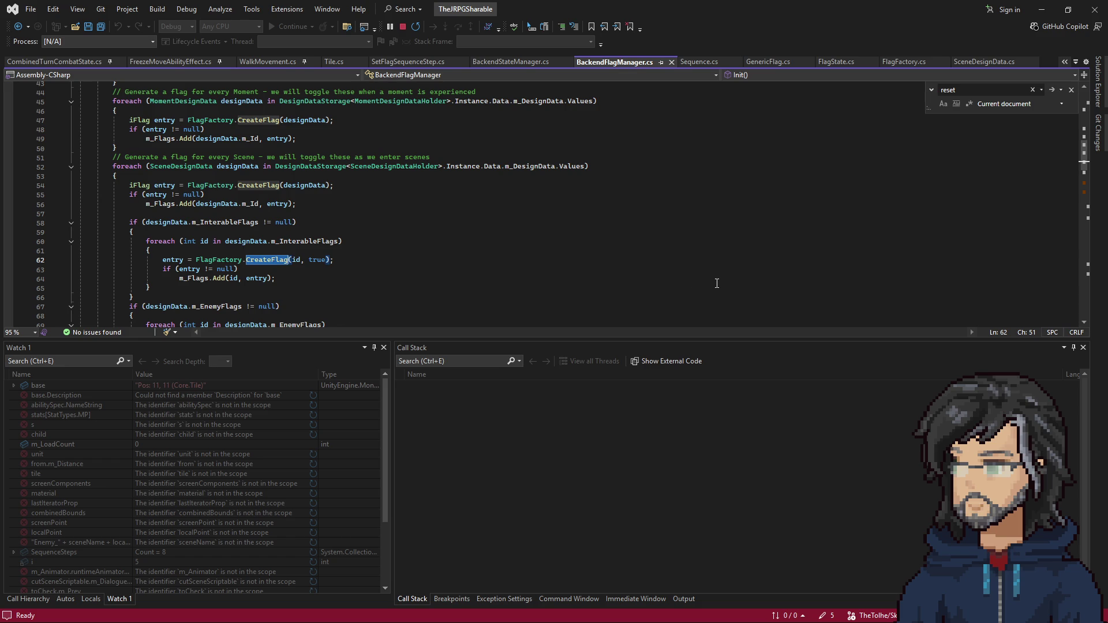
{"action": "left_click", "coordinate": [1040, 10]}
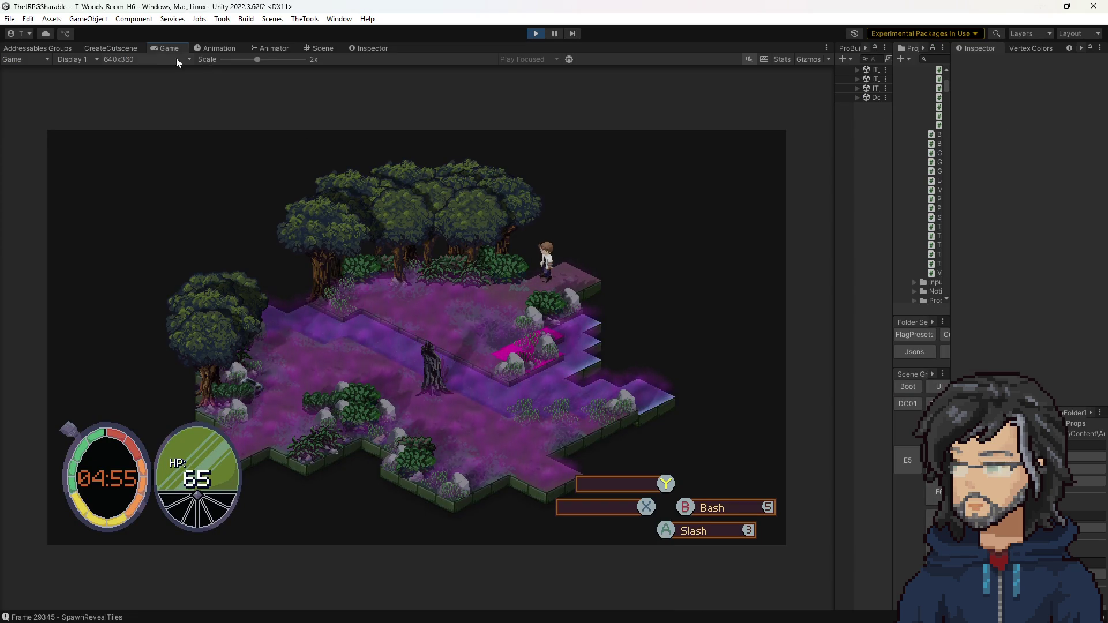
In the Scene view, select the 50_Stump and 24_SteelChest props while orbiting the camera
{"action": "left_click", "coordinate": [319, 48]}
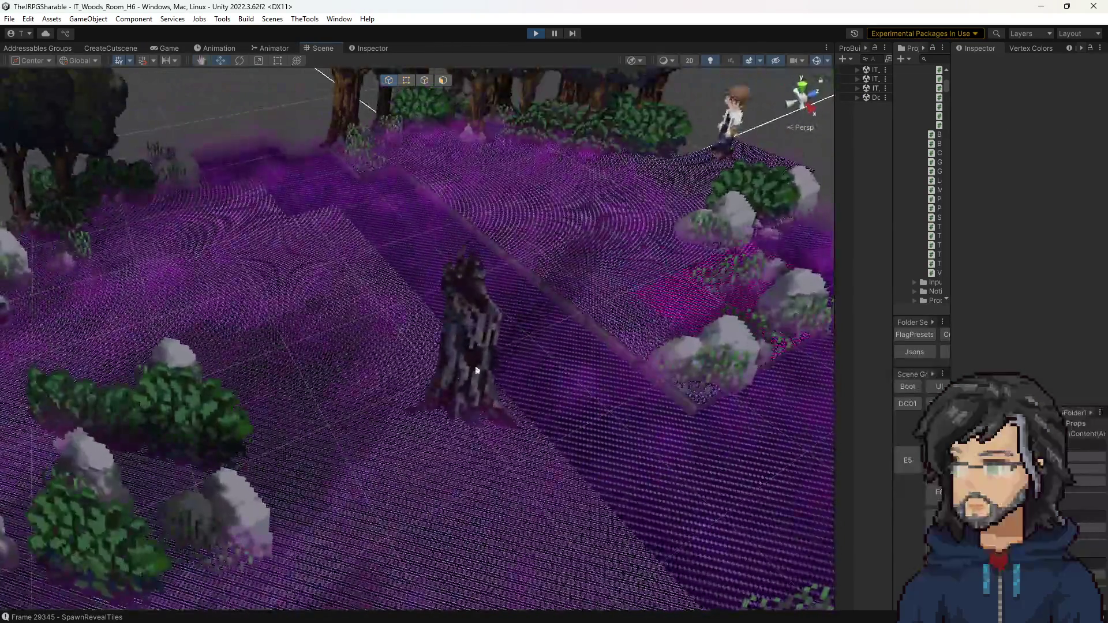
{"action": "left_click", "coordinate": [450, 346]}
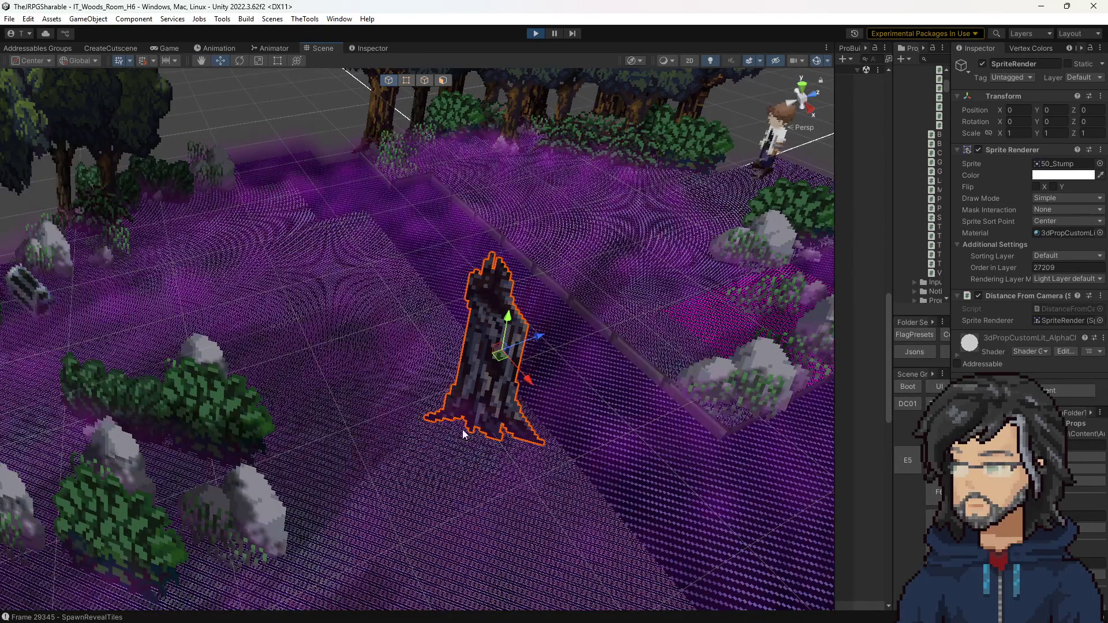
{"action": "mouse_move", "coordinate": [689, 345]}
{"action": "left_mouse_down"}
{"action": "mouse_move", "coordinate": [551, 286]}
{"action": "mouse_move", "coordinate": [497, 306]}
{"action": "mouse_move", "coordinate": [625, 308]}
{"action": "mouse_move", "coordinate": [626, 324]}
{"action": "left_mouse_up"}
{"action": "left_click", "coordinate": [452, 322]}
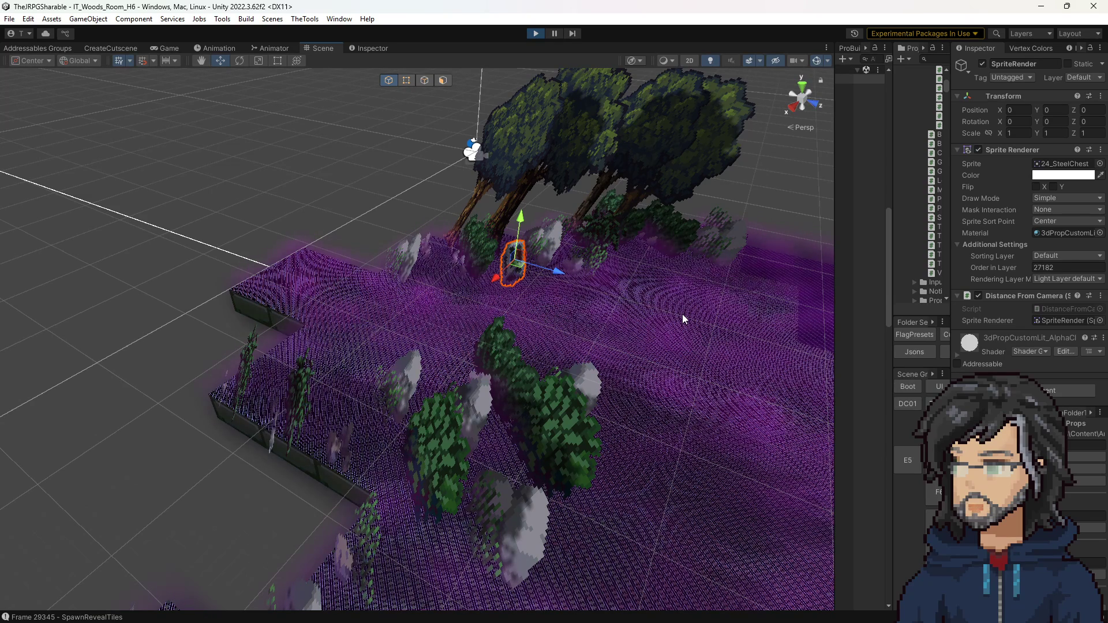
{"action": "left_click_drag", "start_coordinate": [622, 318], "coordinate": [666, 325]}
{"action": "scroll", "coordinate": [666, 325], "scroll_direction": "down", "scroll_amount": 5}
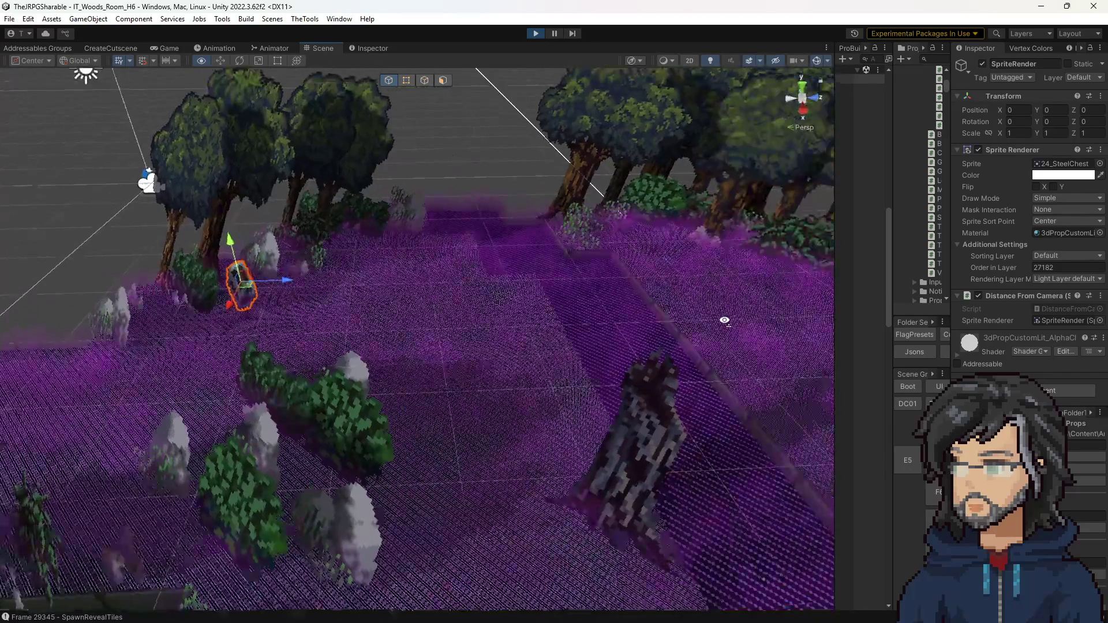
Re-select the tree stump and small steel chest up close, then return to Visual Studio
{"action": "left_click", "coordinate": [647, 447]}
{"action": "left_click", "coordinate": [244, 289]}
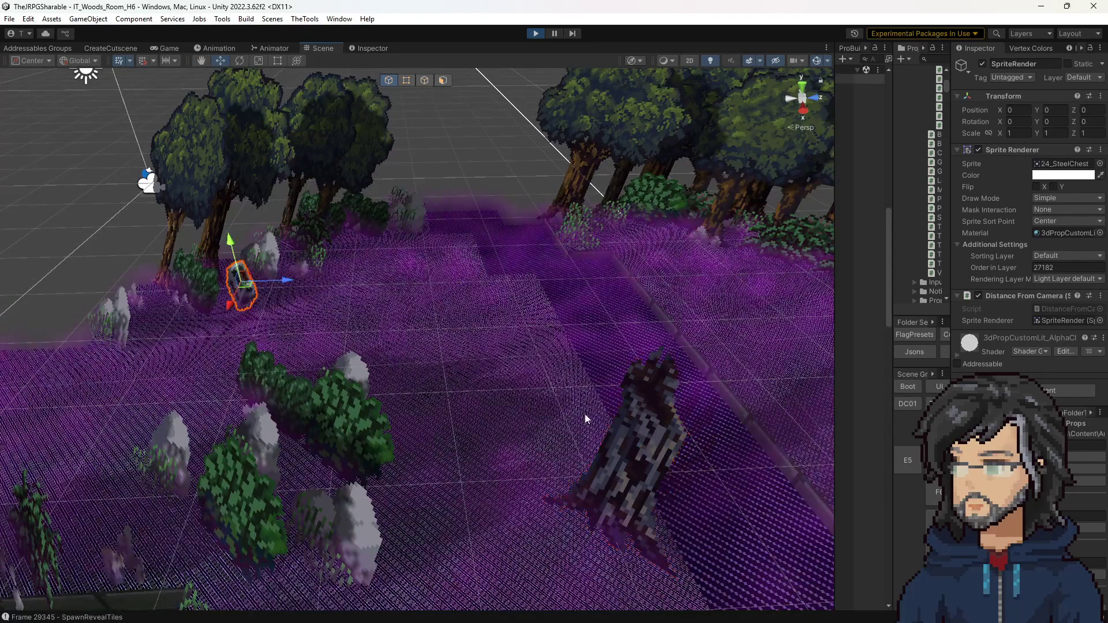
{"action": "left_click", "coordinate": [638, 435]}
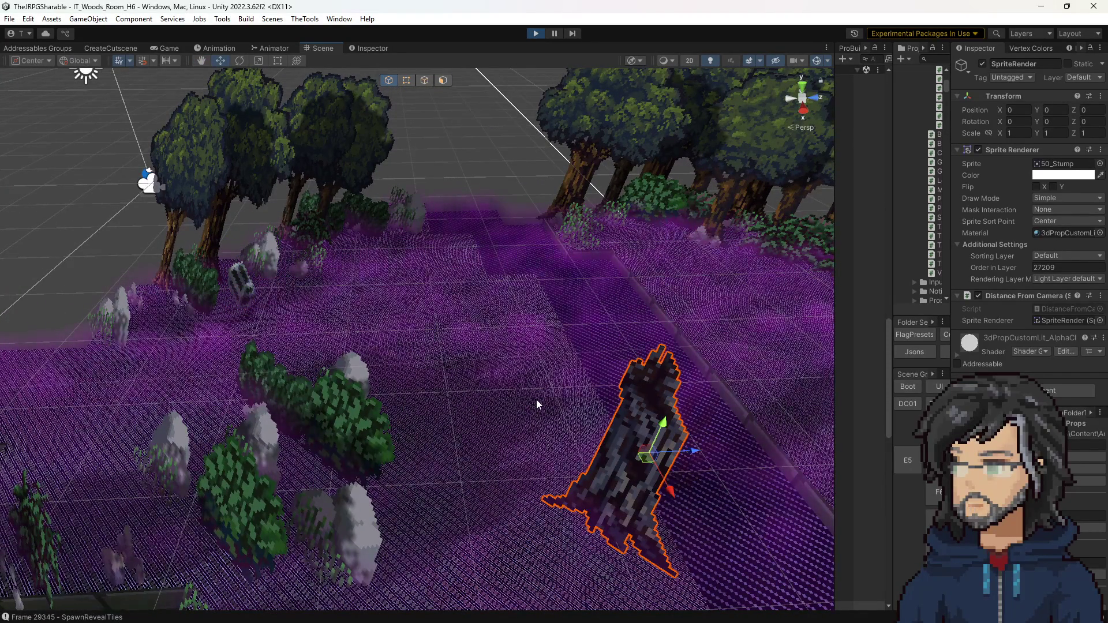
{"action": "mouse_move", "coordinate": [559, 406]}
{"action": "left_mouse_down"}
{"action": "mouse_move", "coordinate": [591, 397]}
{"action": "mouse_move", "coordinate": [575, 418]}
{"action": "left_mouse_up"}
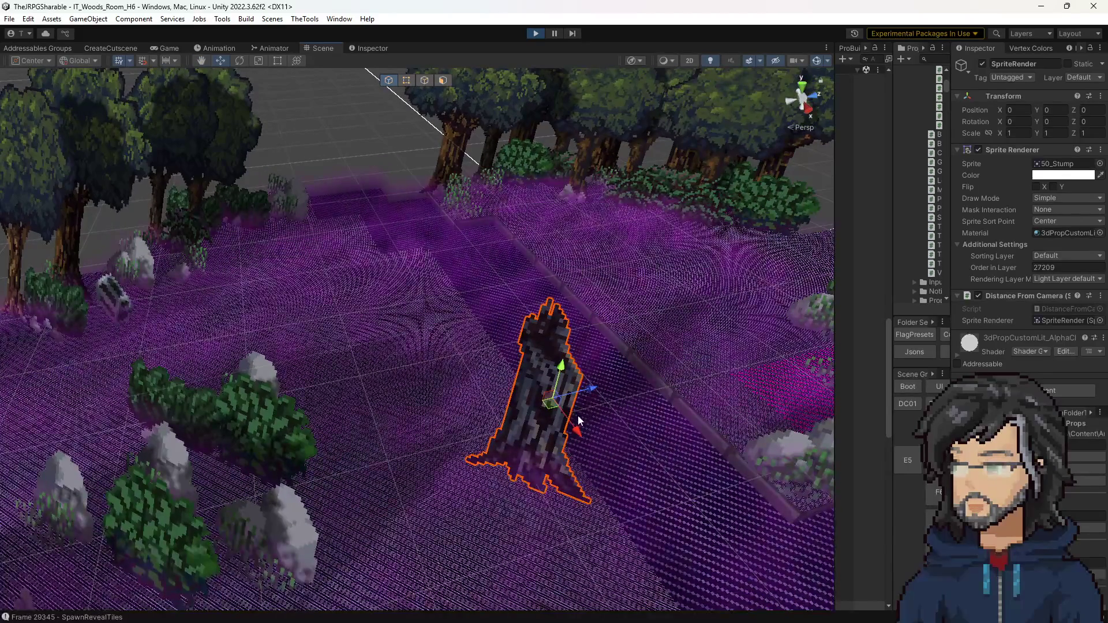
{"action": "left_click", "coordinate": [118, 299]}
{"action": "left_click_drag", "start_coordinate": [379, 240], "coordinate": [301, 229]}
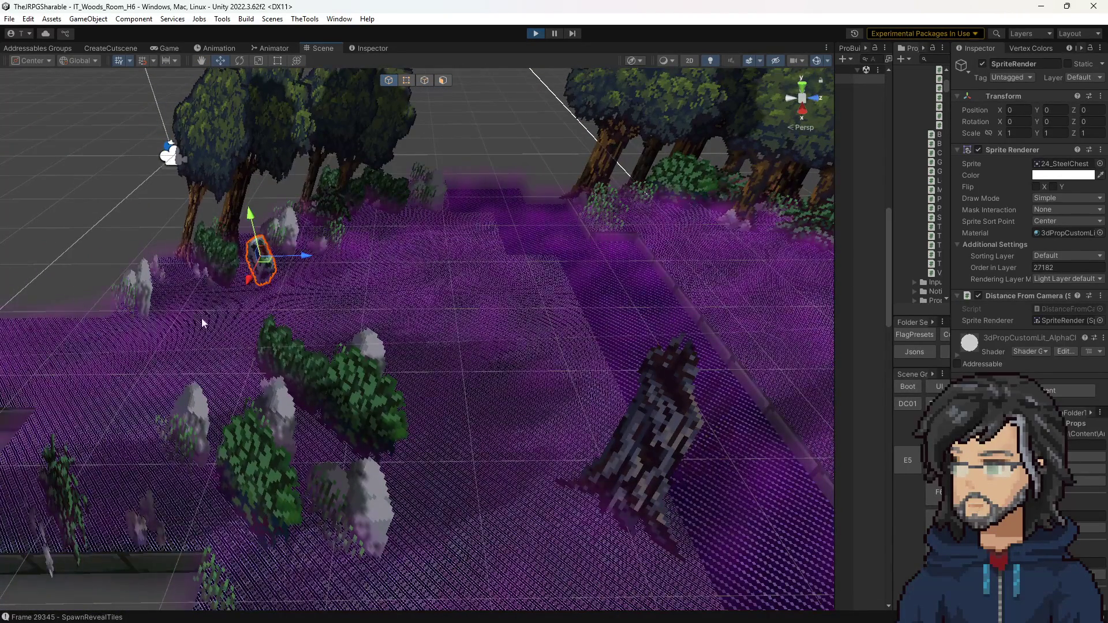
{"action": "key", "text": "alt+Tab"}
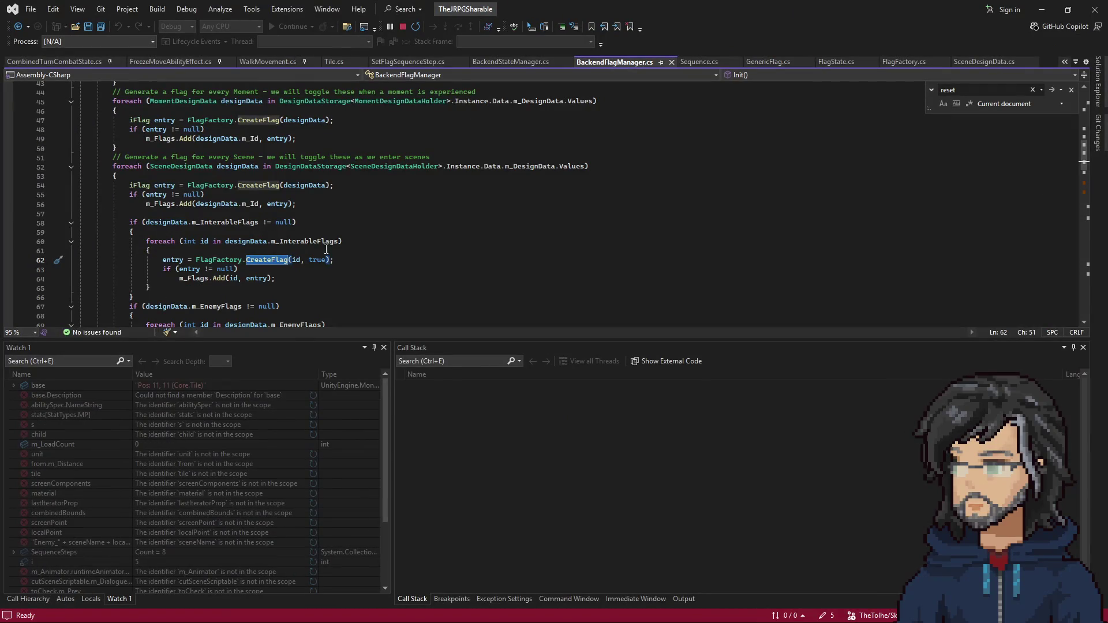
Find all references to m_InterableFlags and open the line 977 use in GenerateLevelDataFromWorldGeo.cs
{"action": "double_click", "coordinate": [321, 260]}
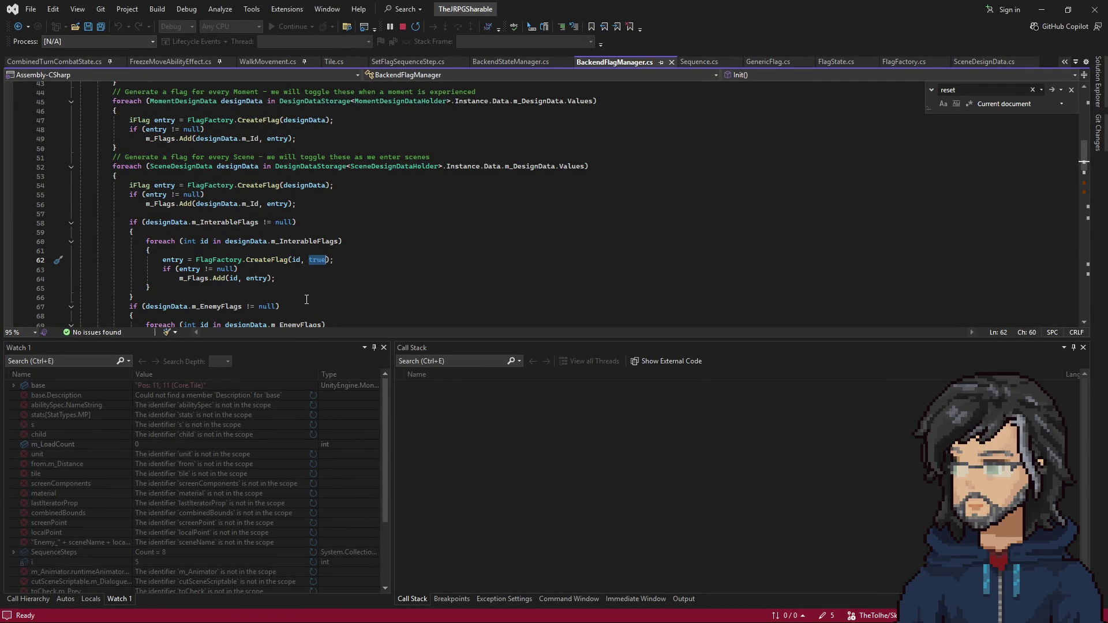
{"action": "right_click", "coordinate": [299, 240]}
{"action": "left_click", "coordinate": [358, 320]}
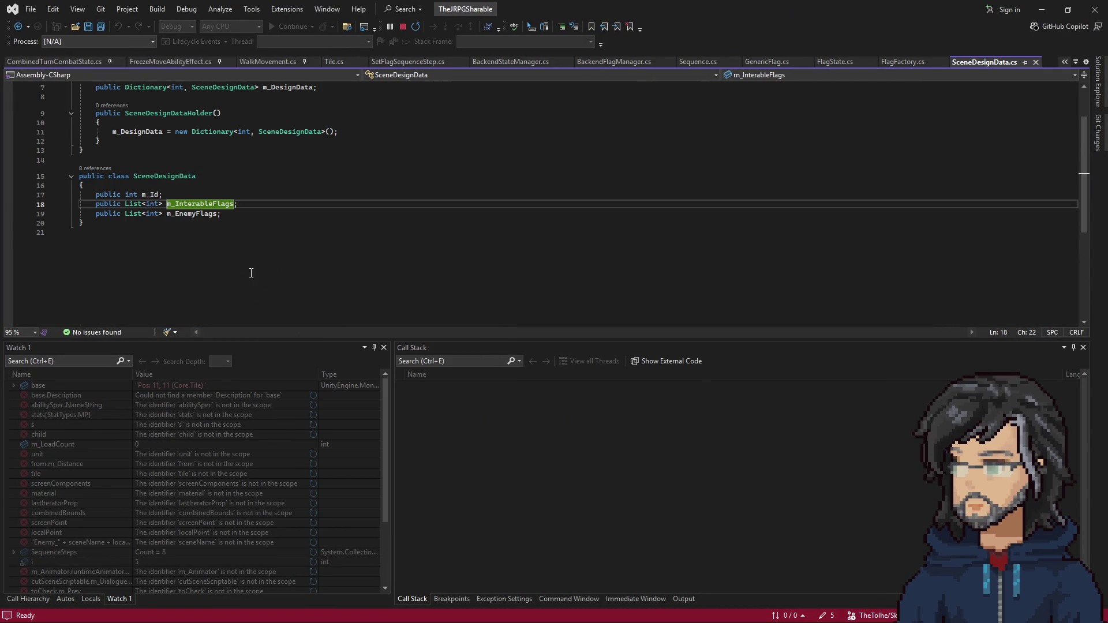
{"action": "right_click", "coordinate": [207, 204]}
{"action": "left_click", "coordinate": [275, 319]}
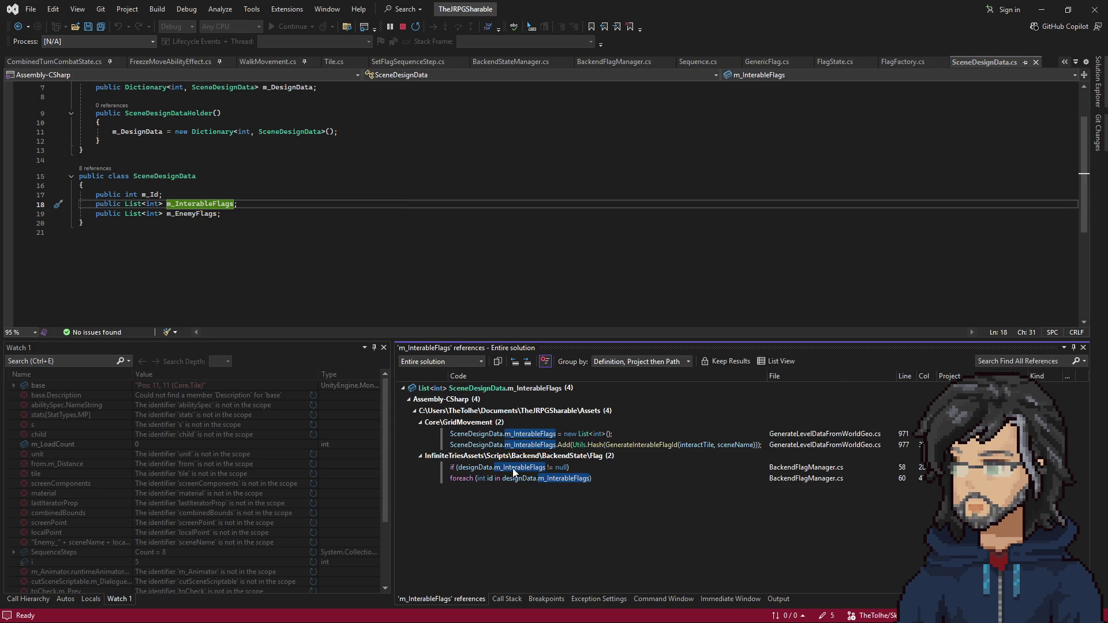
{"action": "double_click", "coordinate": [556, 445]}
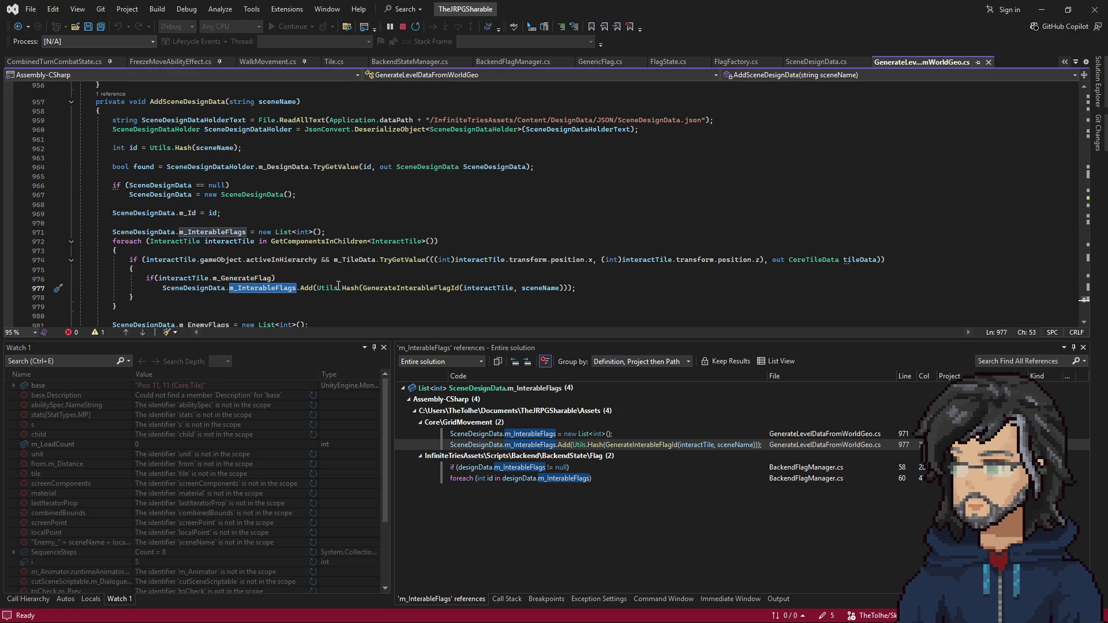
Go to the SceneDesignData class definition and place the caret after its opening brace
{"action": "scroll", "coordinate": [312, 238], "scroll_direction": "up", "scroll_amount": 2}
{"action": "scroll", "coordinate": [310, 279], "scroll_direction": "down", "scroll_amount": 2}
{"action": "right_click", "coordinate": [264, 197]}
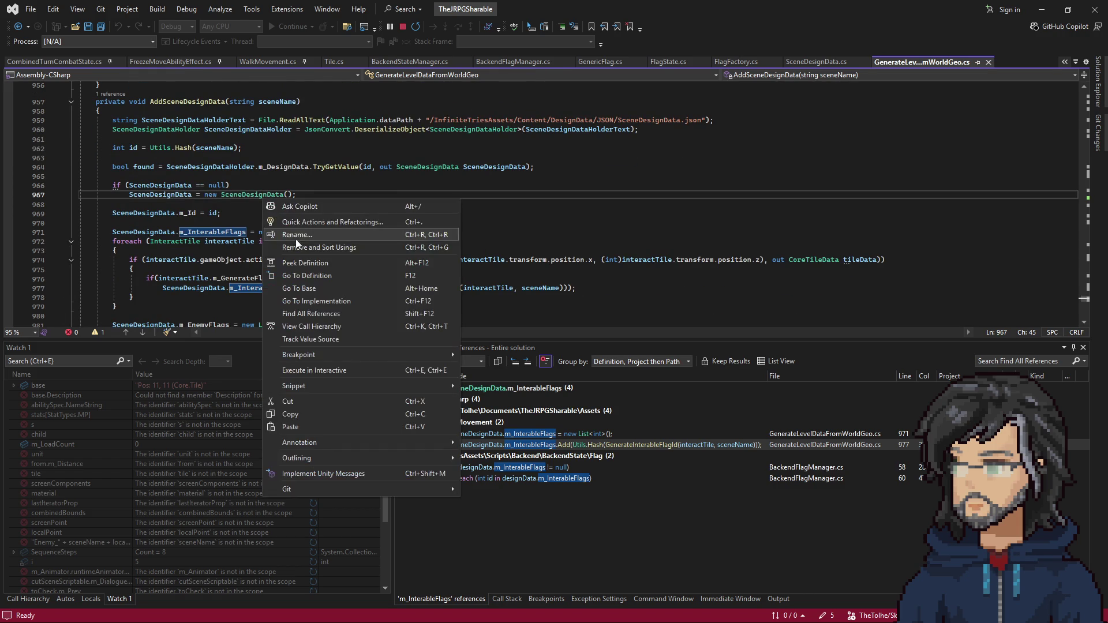
{"action": "left_click", "coordinate": [306, 271]}
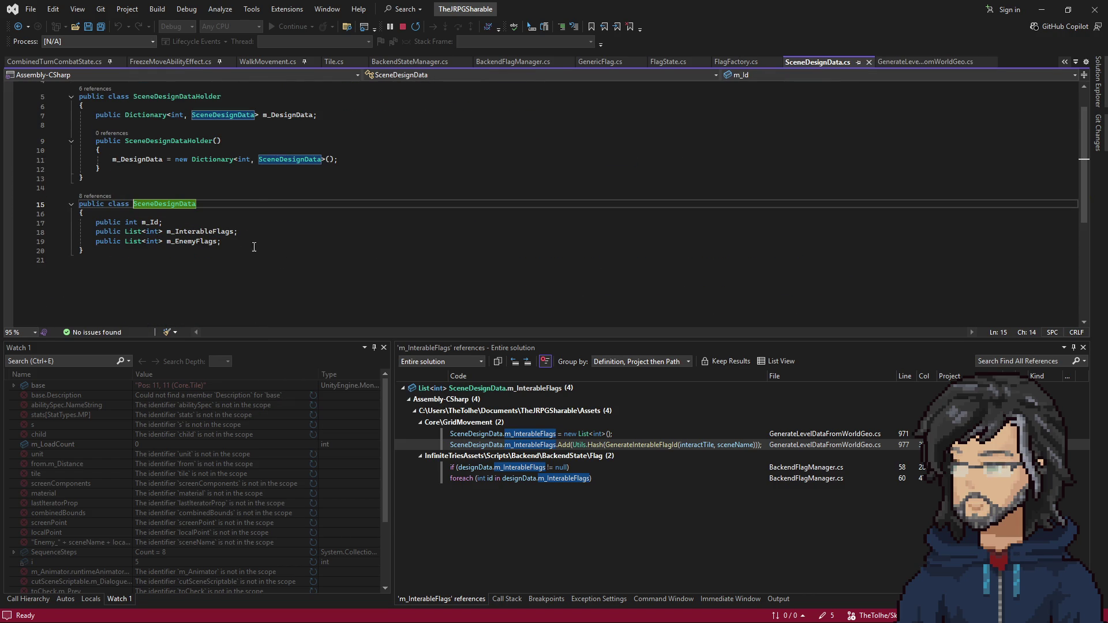
{"action": "scroll", "coordinate": [225, 260], "scroll_direction": "up", "scroll_amount": 1}
{"action": "left_click", "coordinate": [123, 246]}
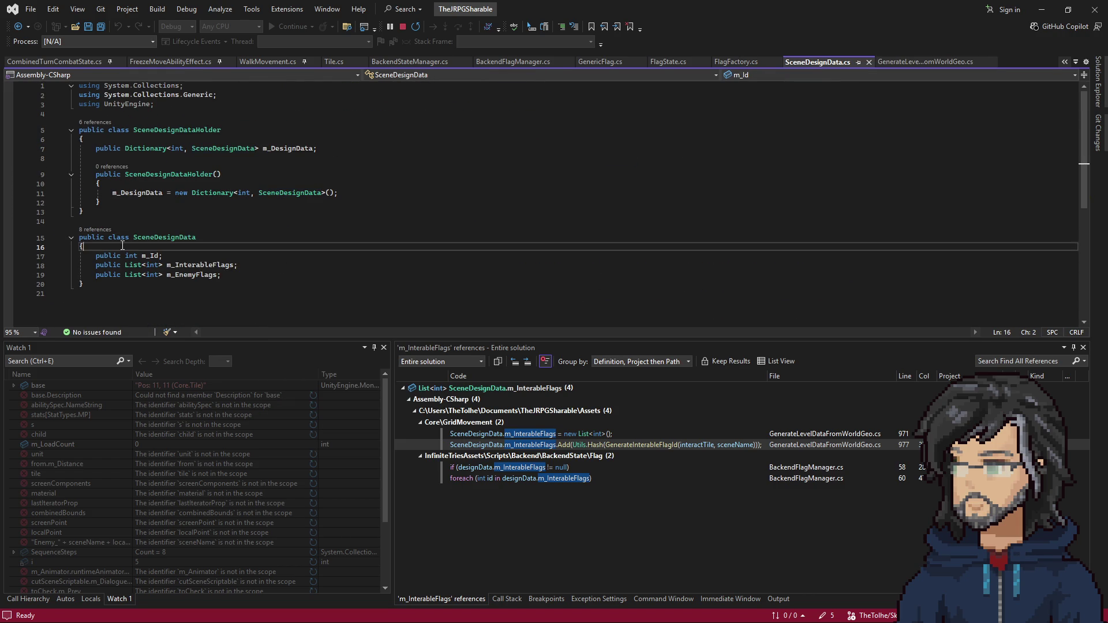
Declare a nested public class InterableFlagSceneData with braces inside SceneDesignData
{"action": "key", "text": "Return"}
{"action": "type", "text": "pou"}
{"action": "key", "text": "BackSpace"}
{"action": "key", "text": "BackSpace"}
{"action": "type", "text": "ublic"}
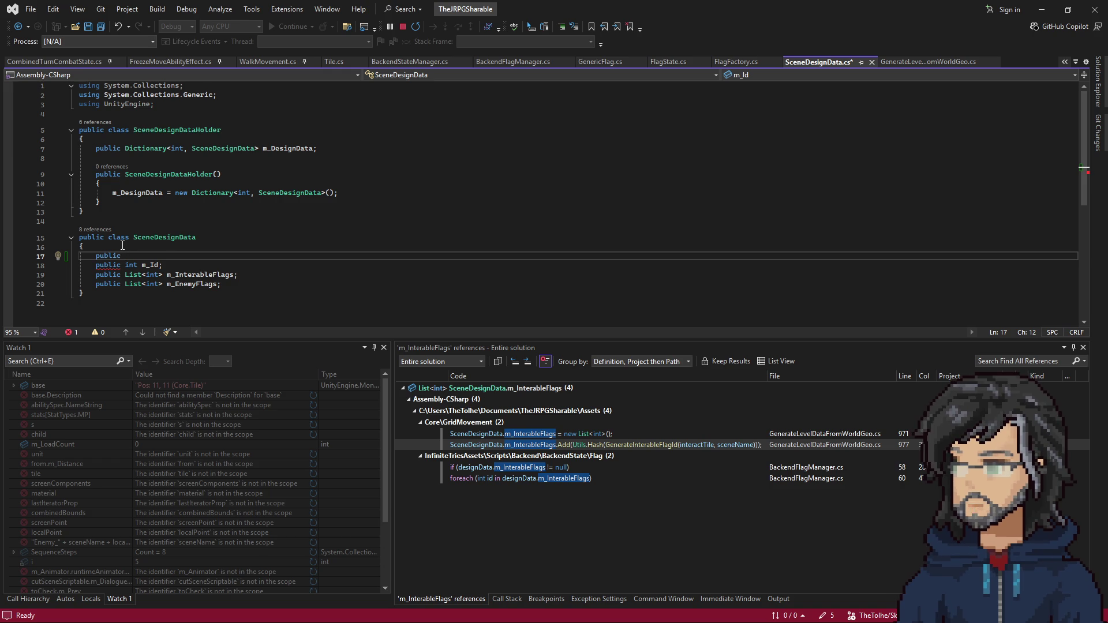
{"action": "type", "text": "class "}
{"action": "type", "text": "Inter"}
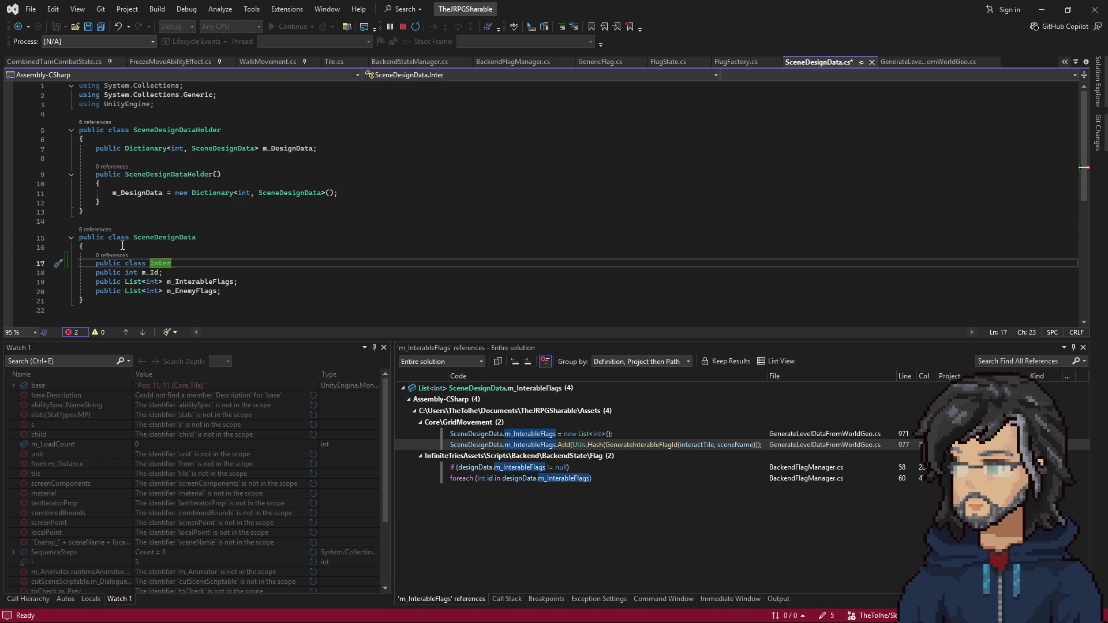
{"action": "type", "text": "ableFla"}
{"action": "type", "text": "g"}
{"action": "type", "text": "SceneData"}
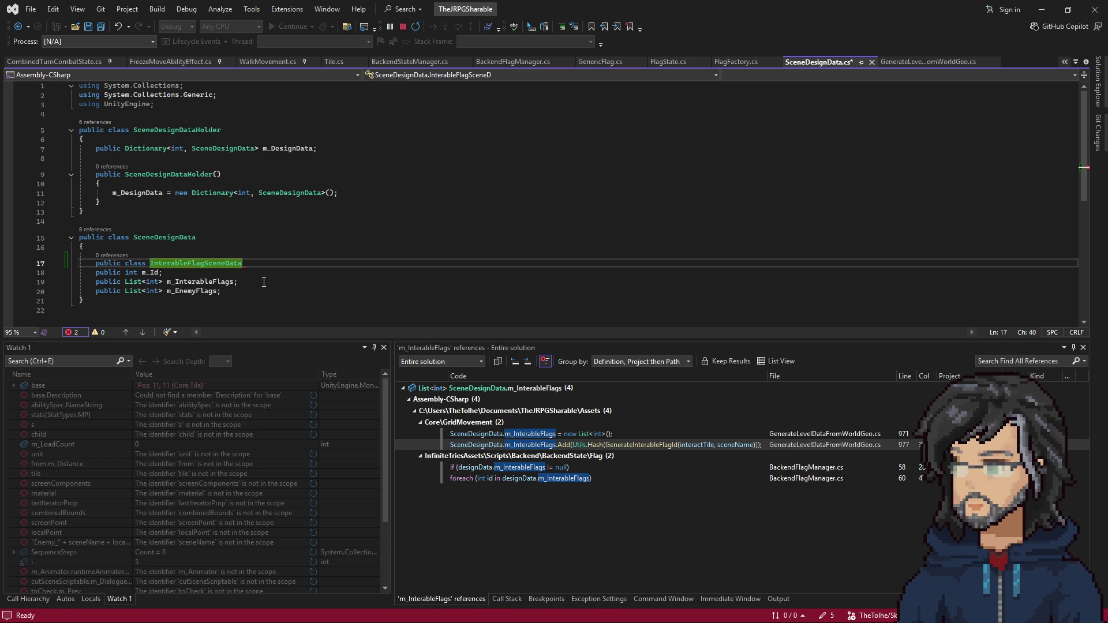
{"action": "key", "text": "Return"}
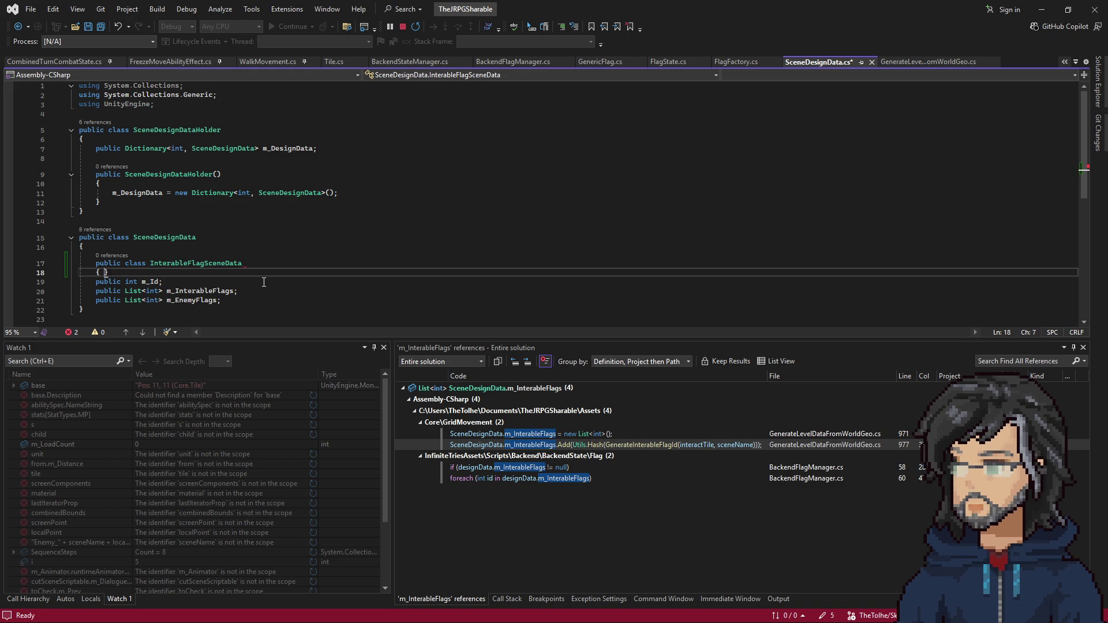
{"action": "type", "text": "{"}
{"action": "key", "text": "Return"}
{"action": "key", "text": "Up"}
{"action": "key", "text": "Up"}
{"action": "key", "text": "Down"}
Give InterableFlagSceneData an int m_FlagId and a bool m_ResetOnNewRun field, and save
{"action": "key", "text": "ctrl+space"}
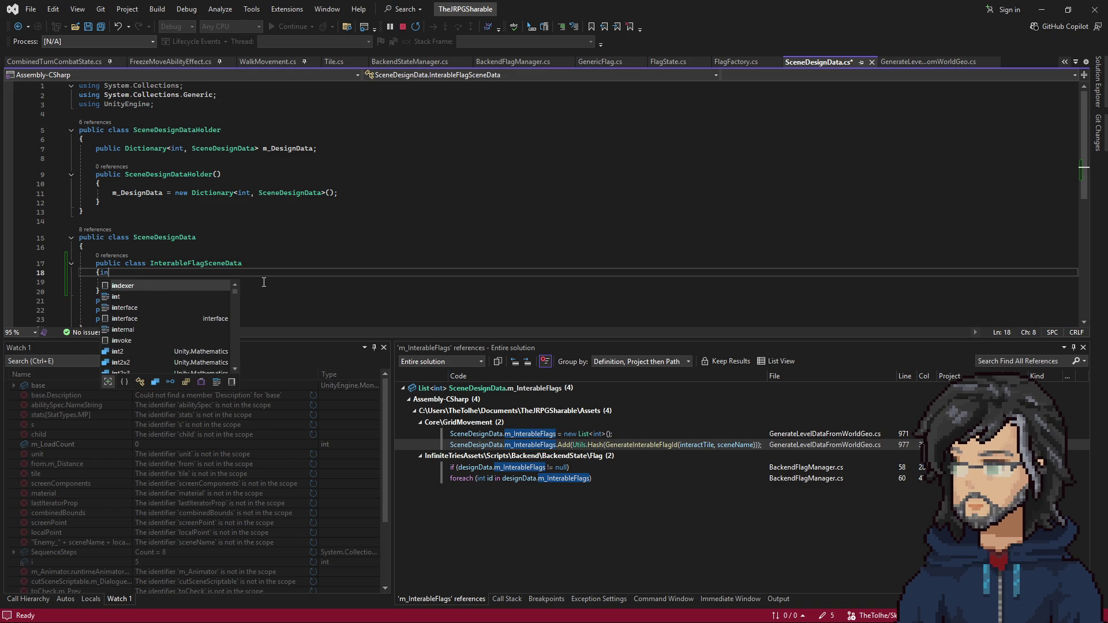
{"action": "key", "text": "Escape"}
{"action": "left_click_drag", "start_coordinate": [124, 272], "coordinate": [124, 278]}
{"action": "left_click", "coordinate": [124, 278]}
{"action": "type", "text": "int "}
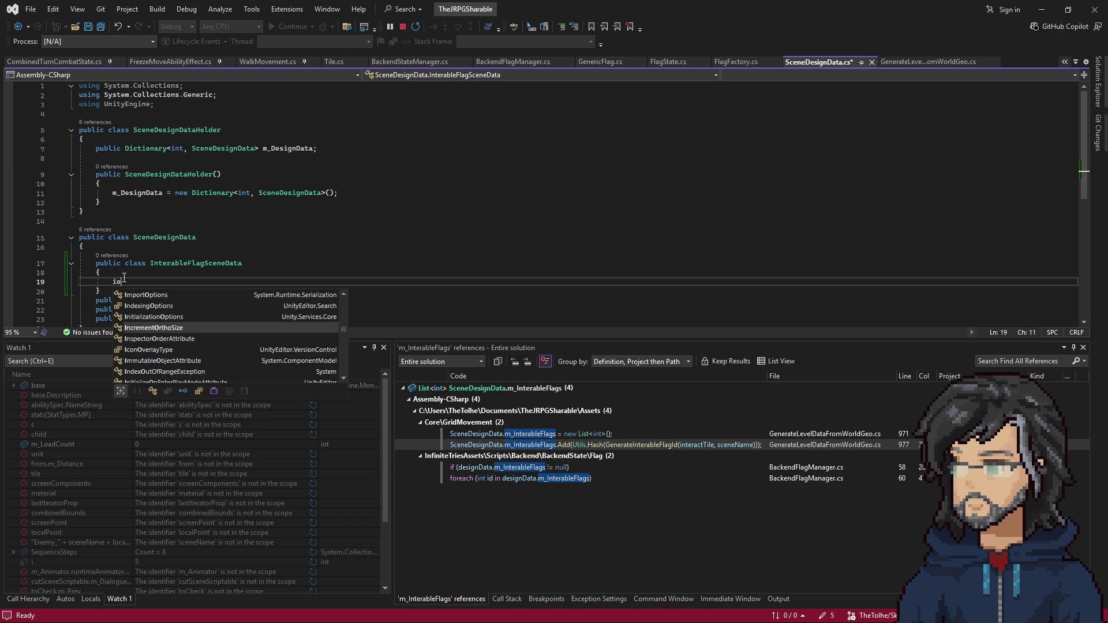
{"action": "type", "text": "m_FlagId;"}
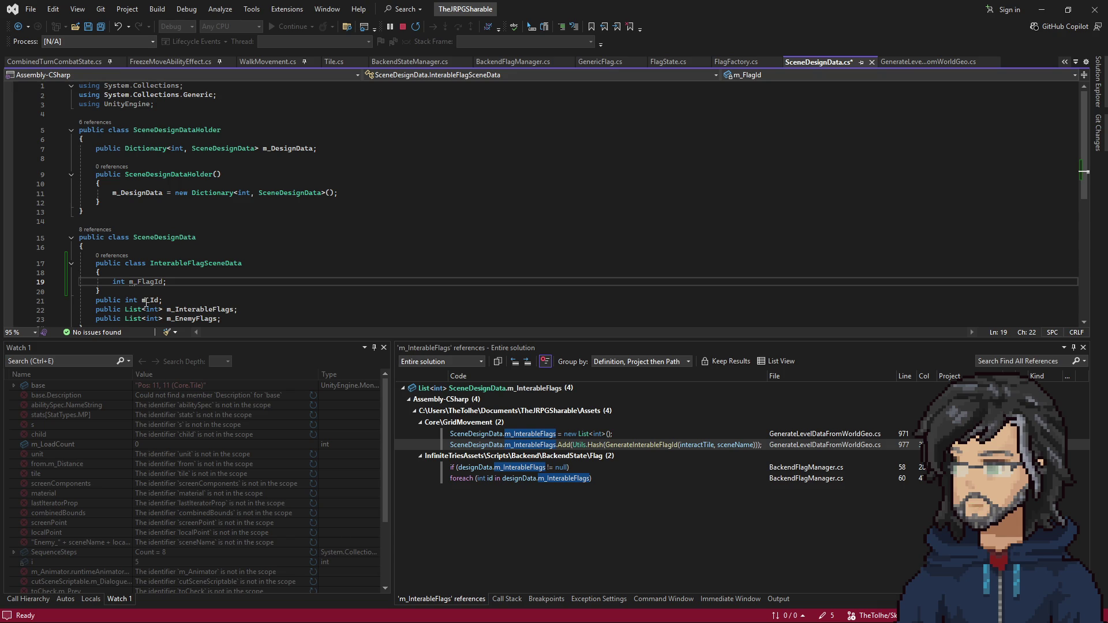
{"action": "left_click_drag", "start_coordinate": [176, 283], "coordinate": [178, 274]}
{"action": "key", "text": "Return"}
{"action": "type", "text": "bool m_ResetOP"}
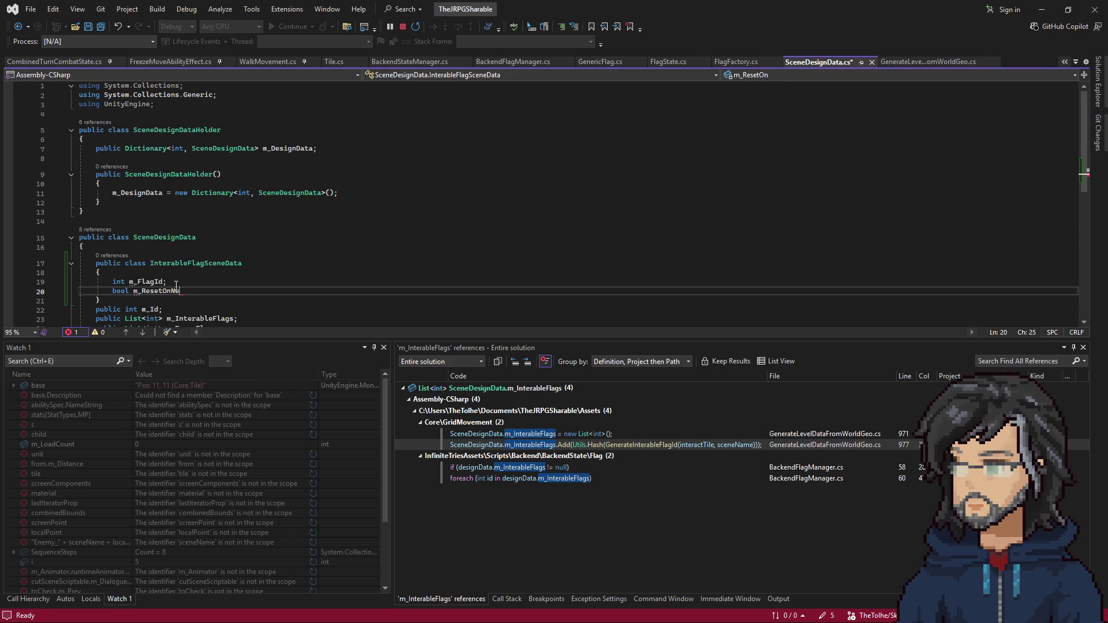
{"action": "type", "text": ";"}
{"action": "key", "text": "ctrl+s"}
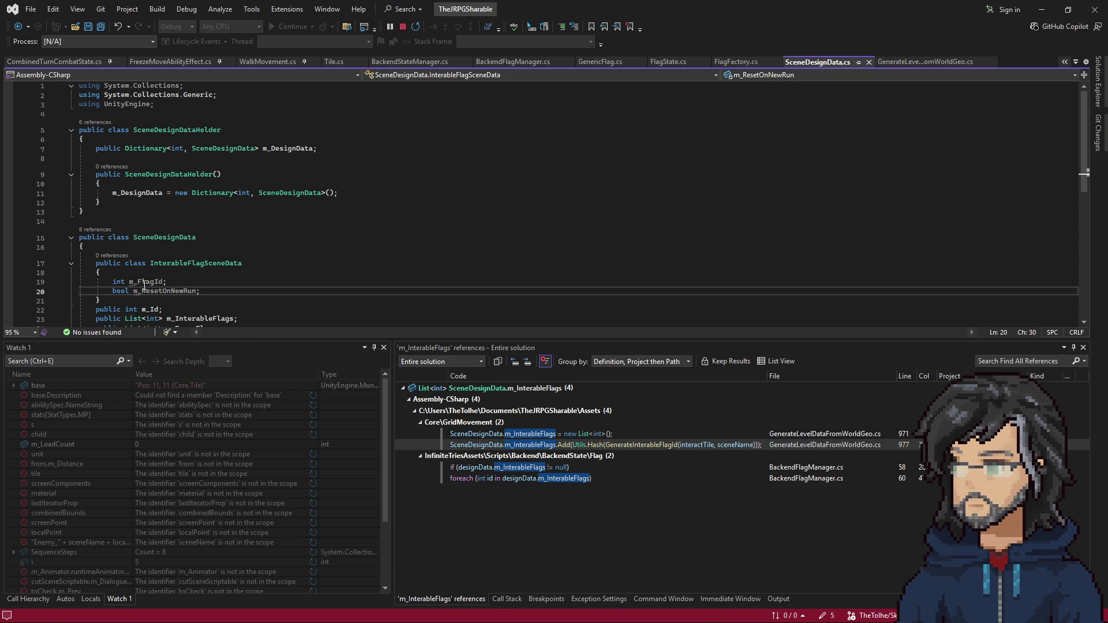
{"action": "left_click", "coordinate": [200, 264]}
{"action": "key", "text": "ctrl+r"}
{"action": "key", "text": "ctrl+r"}
{"action": "scroll", "coordinate": [234, 254], "scroll_direction": "down", "scroll_amount": 3}
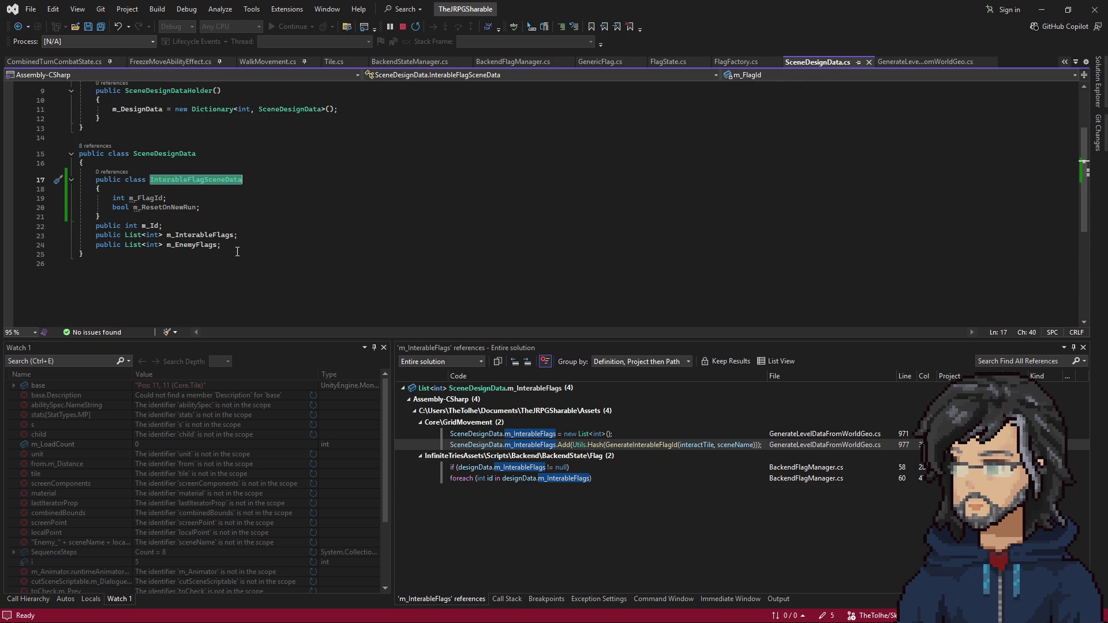
Duplicate the m_InterableFlags declaration and change its element type from int to InterableFlagSceneData
{"action": "left_click", "coordinate": [249, 235]}
{"action": "key", "text": "ctrl+c"}
{"action": "key", "text": "ctrl+v"}
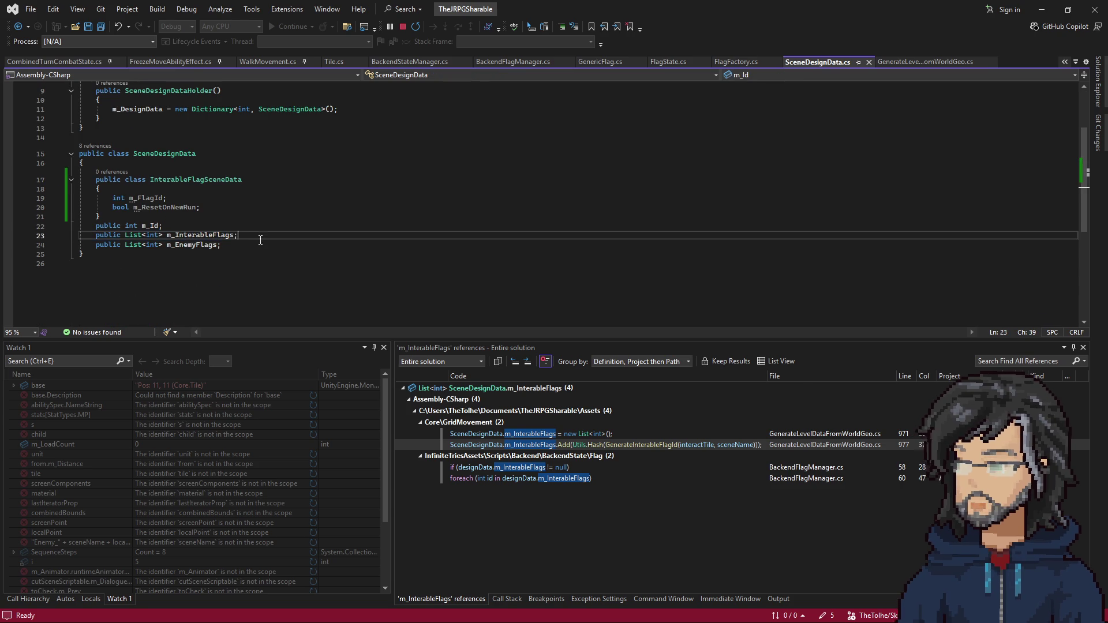
{"action": "double_click", "coordinate": [196, 180]}
{"action": "key", "text": "ctrl+c"}
{"action": "double_click", "coordinate": [151, 245]}
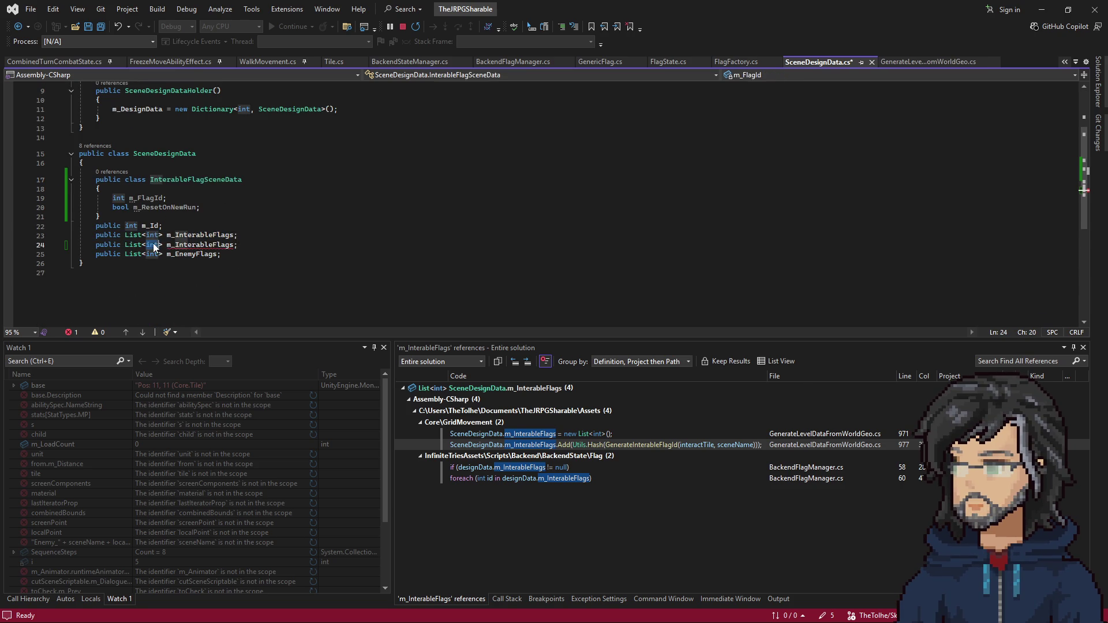
{"action": "key", "text": "ctrl+v"}
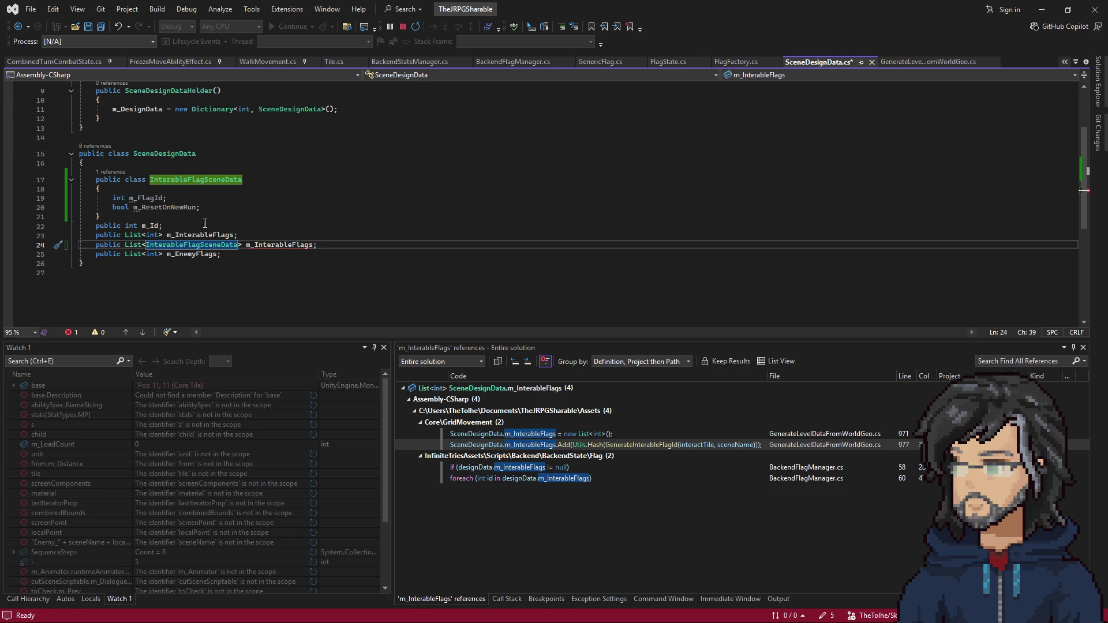
Delete the old List<int> m_InterableFlags line to clear the duplicate error, and save SceneDesignData.cs
{"action": "left_click", "coordinate": [98, 236]}
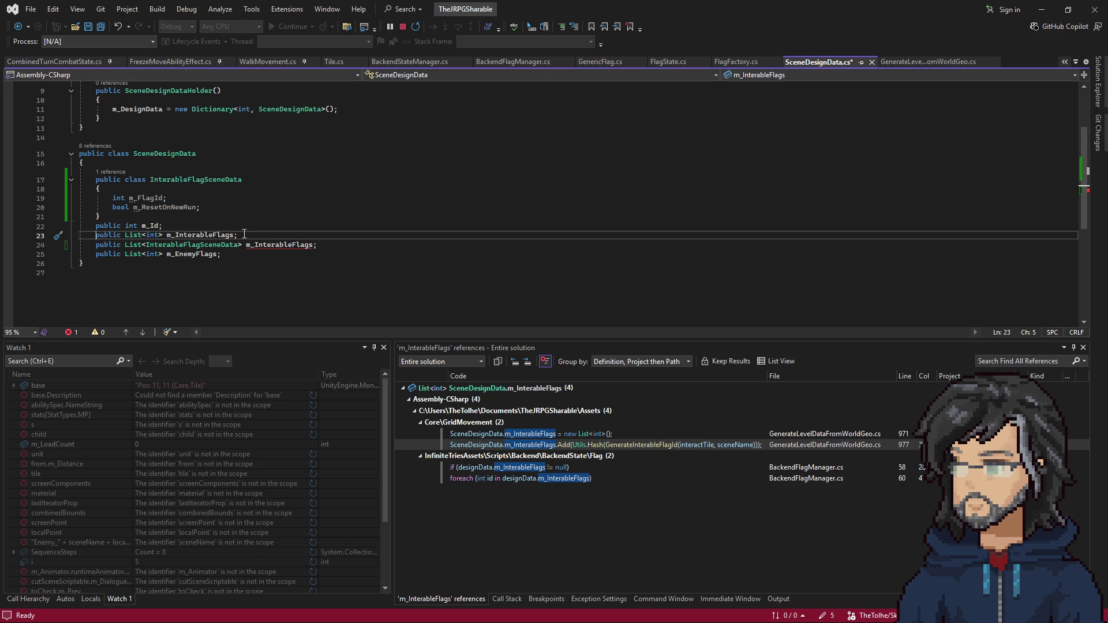
{"action": "left_click_drag", "start_coordinate": [245, 236], "coordinate": [248, 230]}
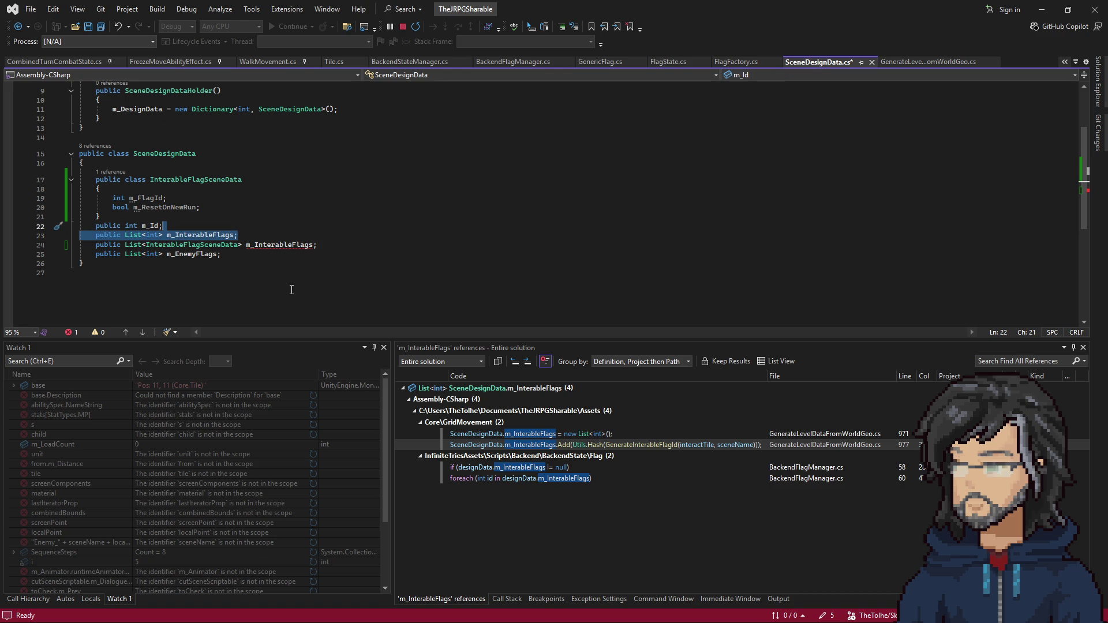
{"action": "left_click", "coordinate": [254, 248]}
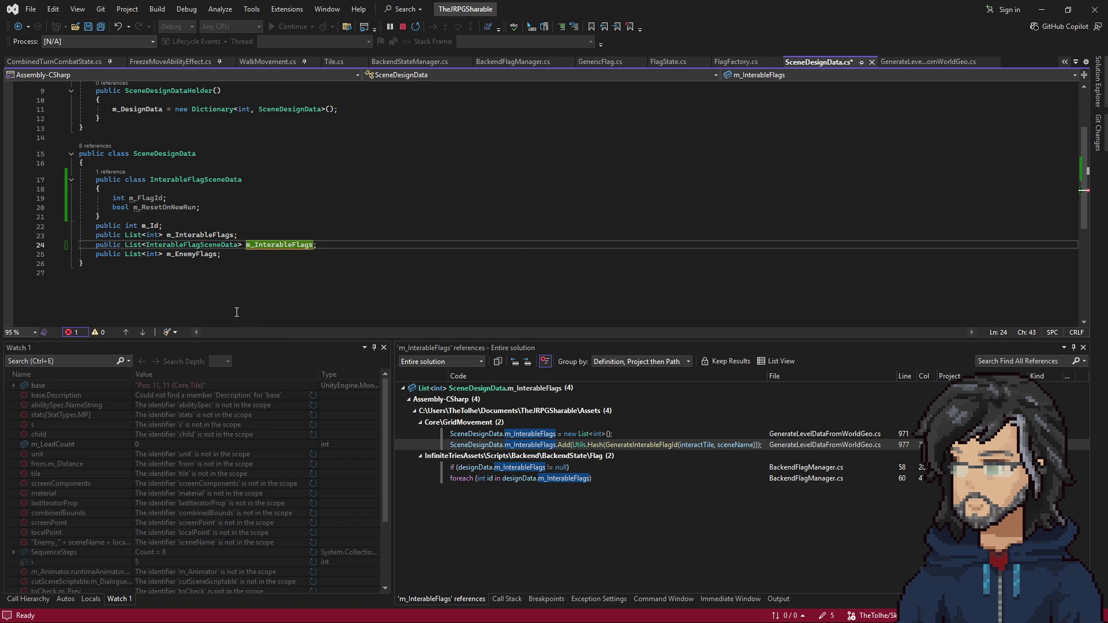
{"action": "left_click", "coordinate": [291, 244]}
{"action": "left_click", "coordinate": [309, 250]}
{"action": "mouse_move", "coordinate": [308, 249]}
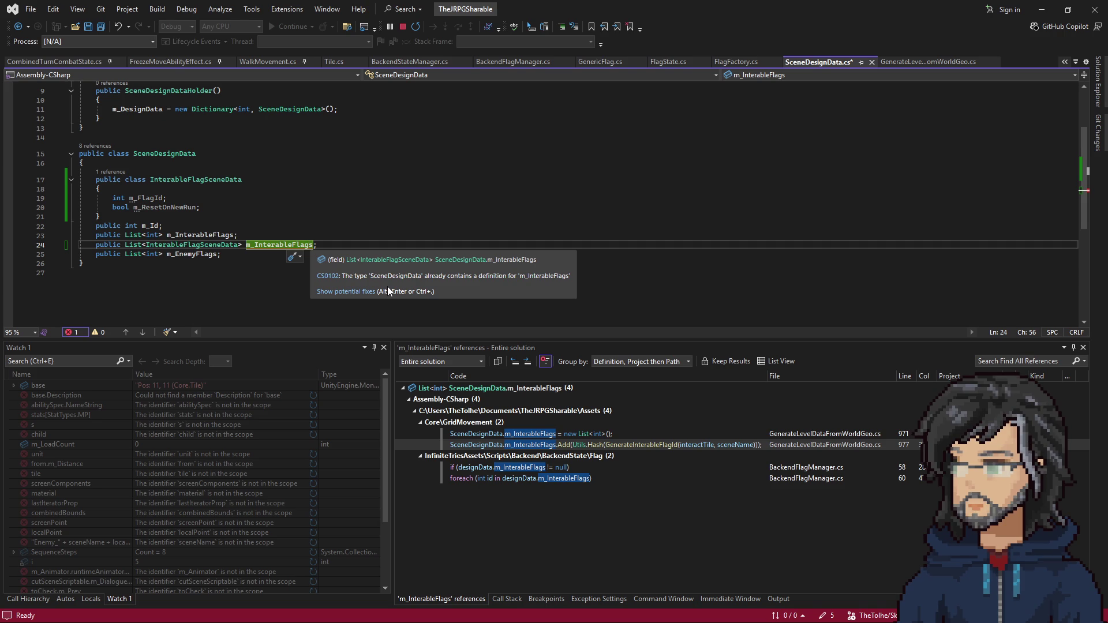
{"action": "left_click_drag", "start_coordinate": [261, 236], "coordinate": [266, 227]}
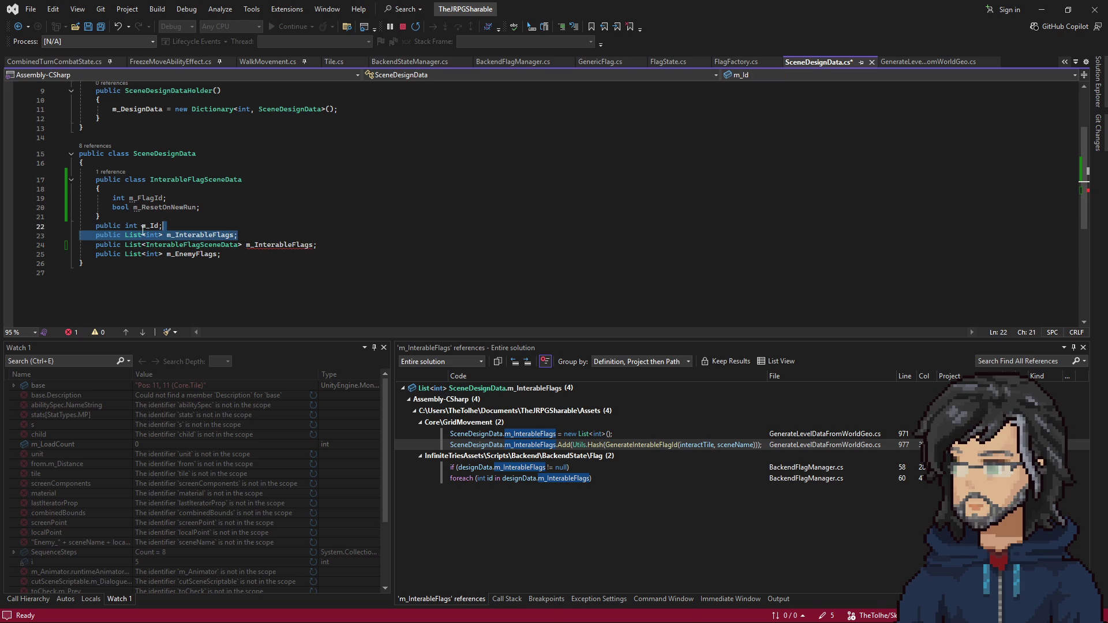
{"action": "key", "text": "Delete"}
{"action": "double_click", "coordinate": [279, 236]}
{"action": "key", "text": "ctrl+s"}
{"action": "right_click", "coordinate": [273, 235]}
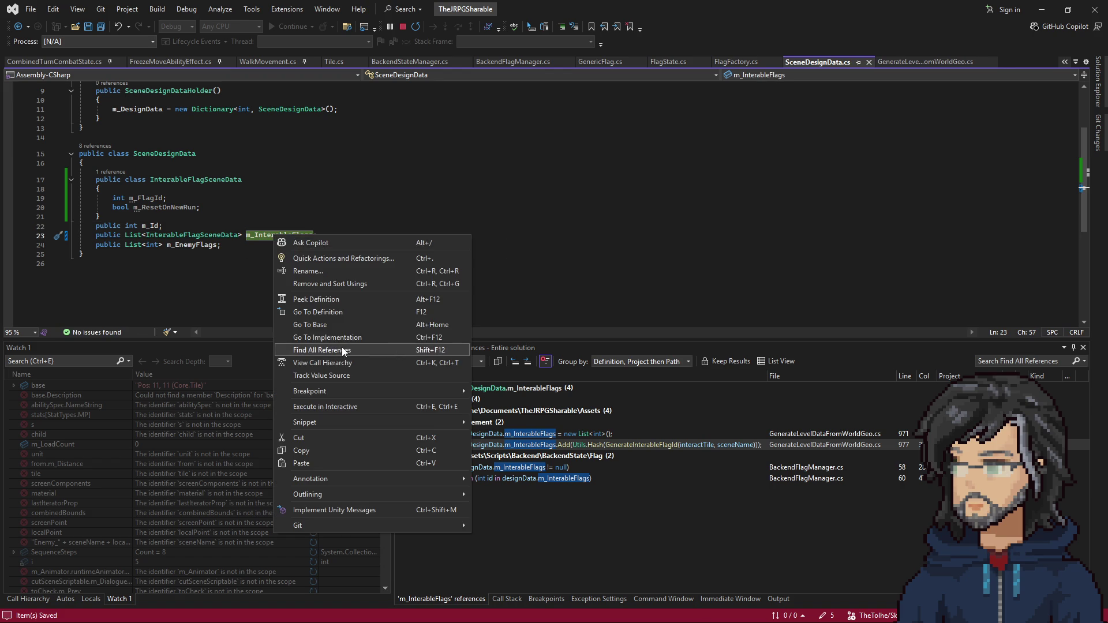
Change line 971's list type to List<SceneDesignData.InterableFlagSceneData> in GenerateLevelDataFromWorldGeo.cs
{"action": "left_click", "coordinate": [342, 347]}
{"action": "double_click", "coordinate": [548, 434]}
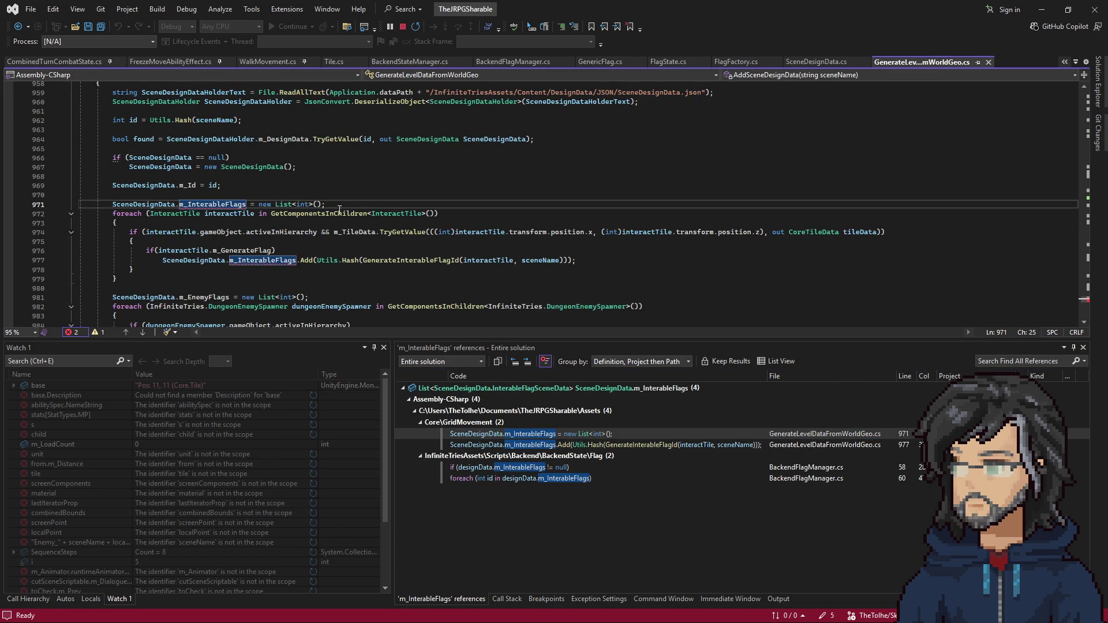
{"action": "double_click", "coordinate": [303, 204]}
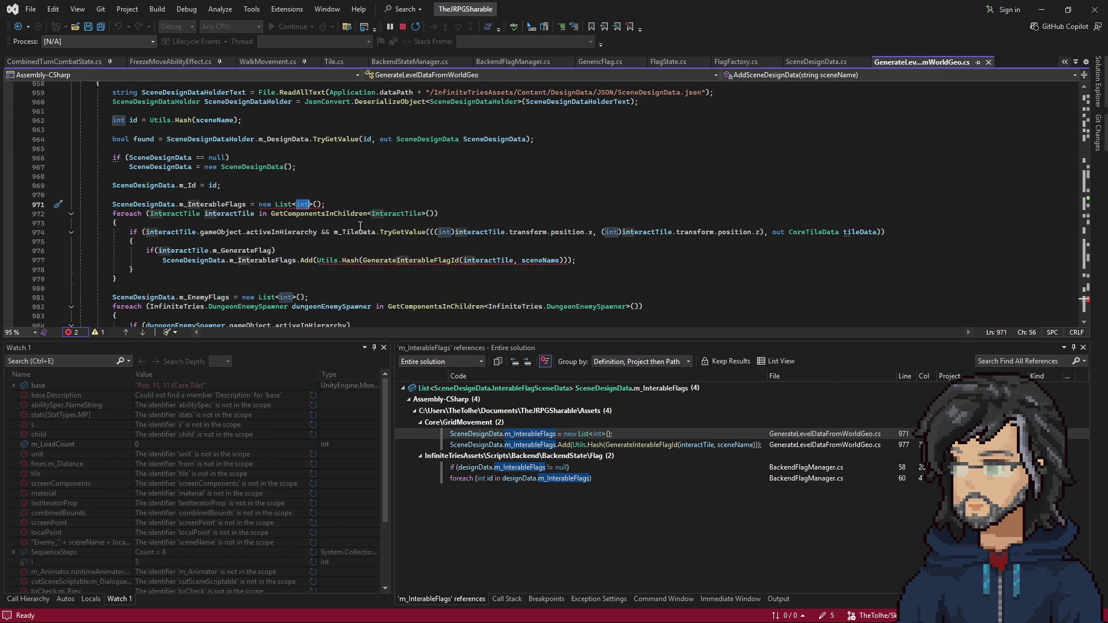
{"action": "type", "text": "sceneD"}
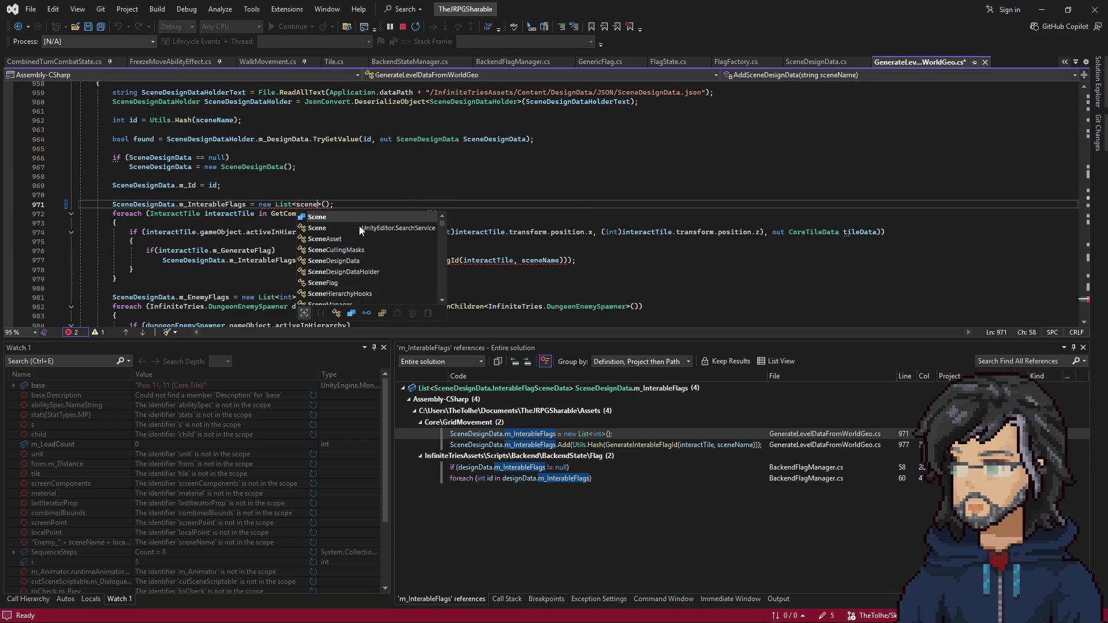
{"action": "key", "text": "Tab"}
{"action": "type", "text": "."}
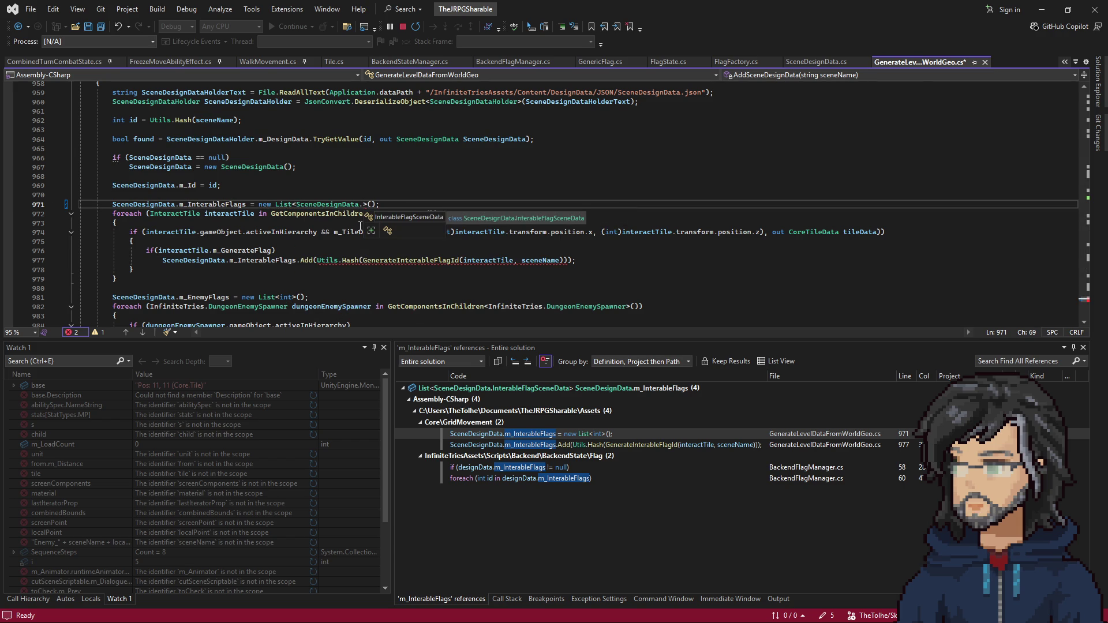
{"action": "key", "text": "Tab"}
{"action": "left_click_drag", "start_coordinate": [297, 204], "coordinate": [455, 205]}
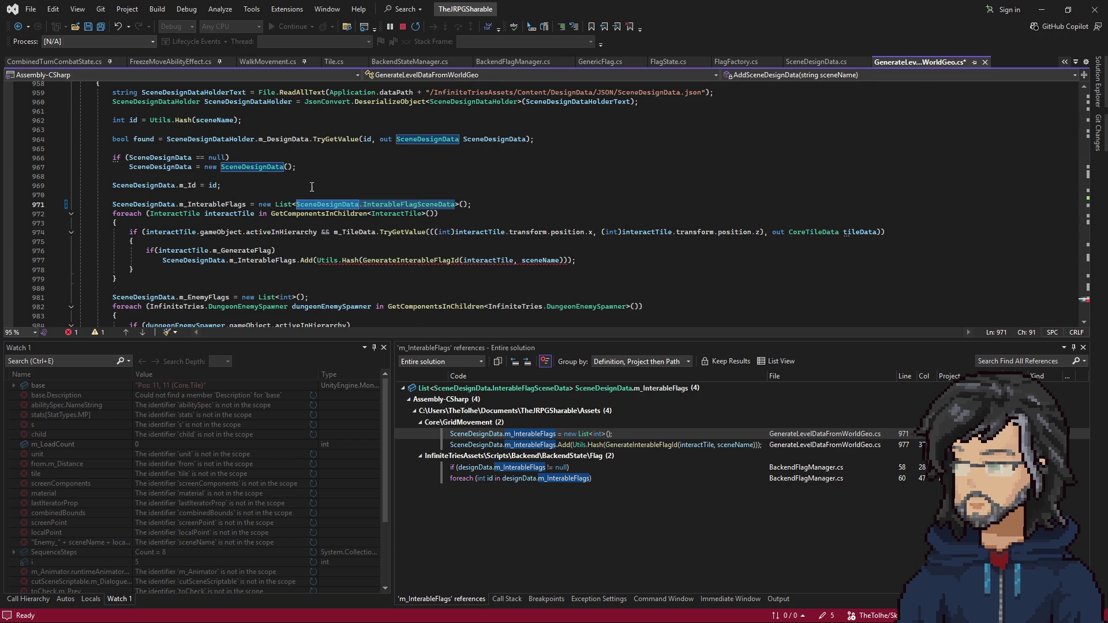
{"action": "left_click", "coordinate": [225, 204]}
{"action": "double_click", "coordinate": [225, 204]}
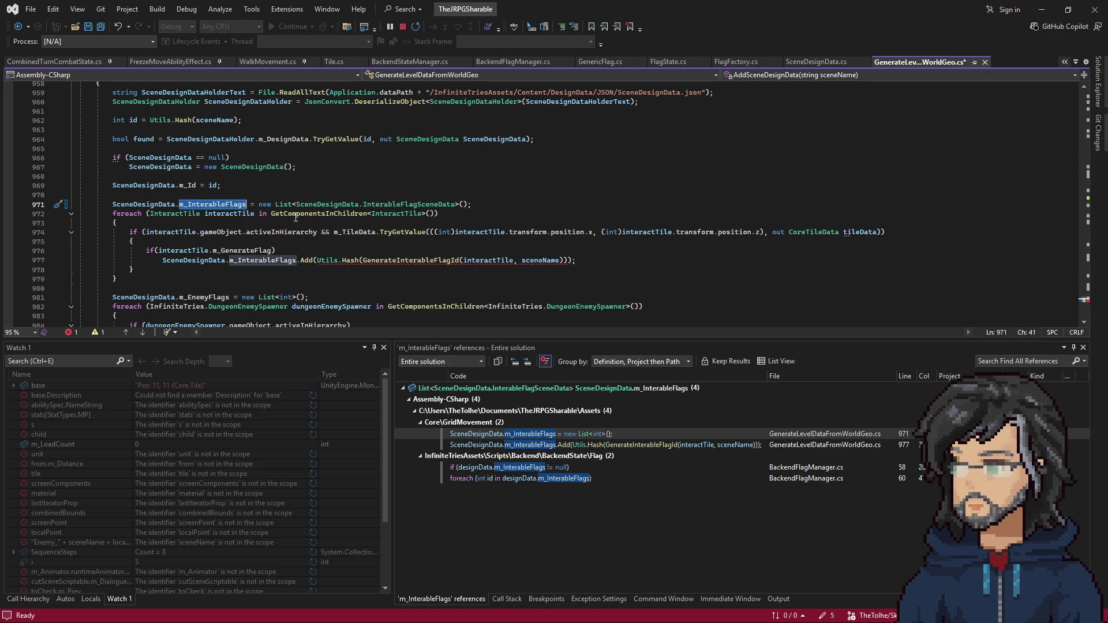
{"action": "left_click_drag", "start_coordinate": [297, 204], "coordinate": [456, 205]}
{"action": "key", "text": "ctrl+c"}
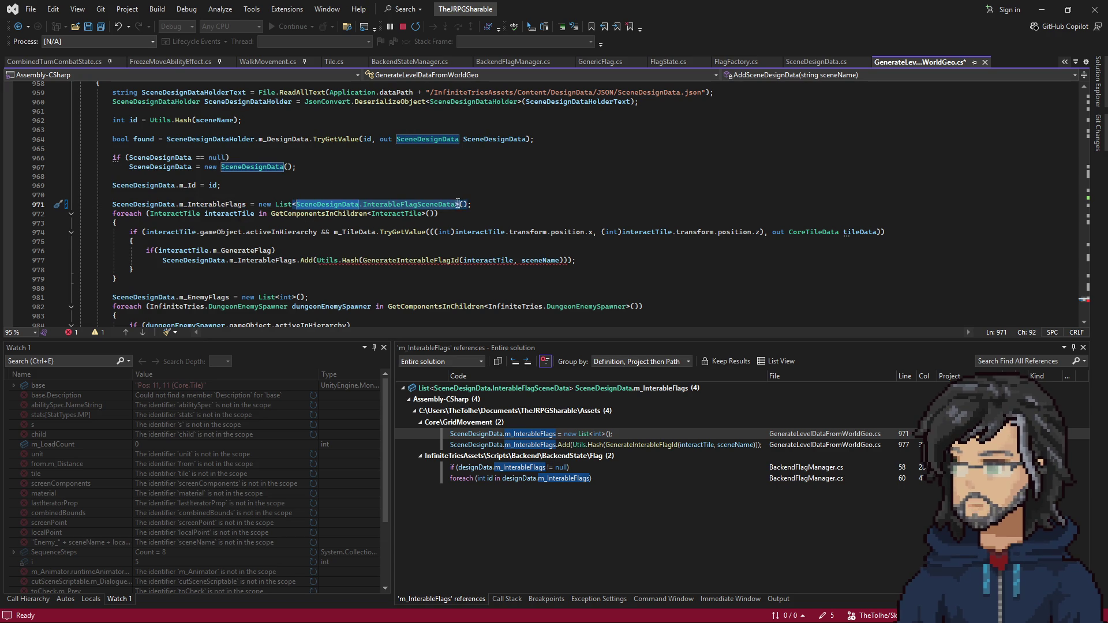
Wrap line 977's Add argument in a new InterableFlagSceneData() { } initializer
{"action": "left_click", "coordinate": [317, 260]}
{"action": "type", "text": "new"}
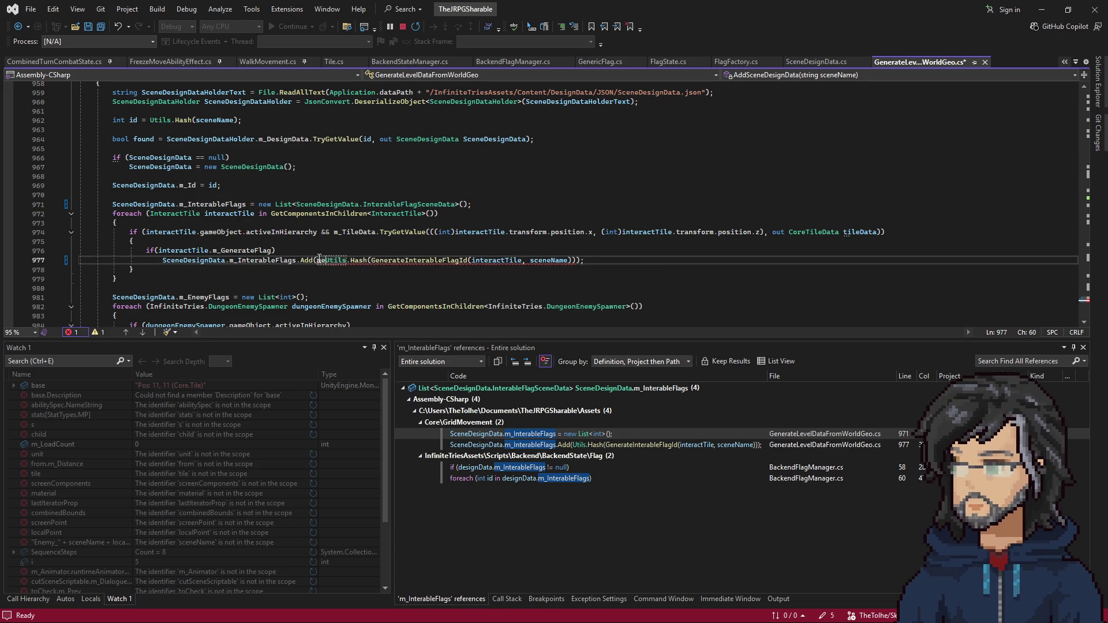
{"action": "key", "text": "ctrl+v"}
{"action": "type", "text": "() "}
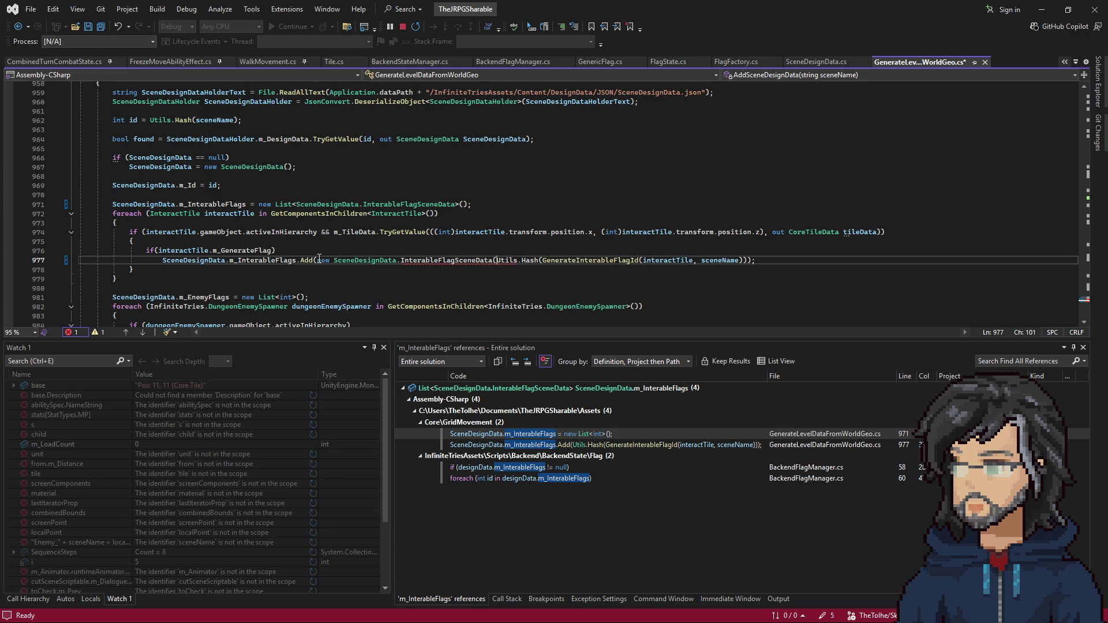
{"action": "type", "text": "{ m_"}
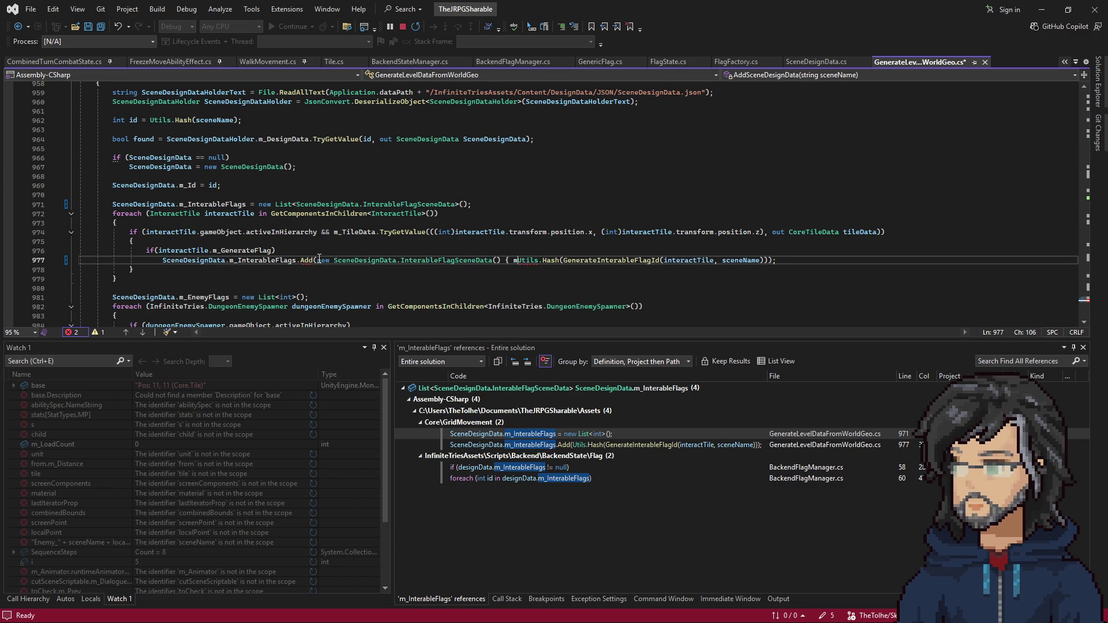
{"action": "type", "text": "id"}
{"action": "key", "text": "BackSpace"}
{"action": "key", "text": "BackSpace"}
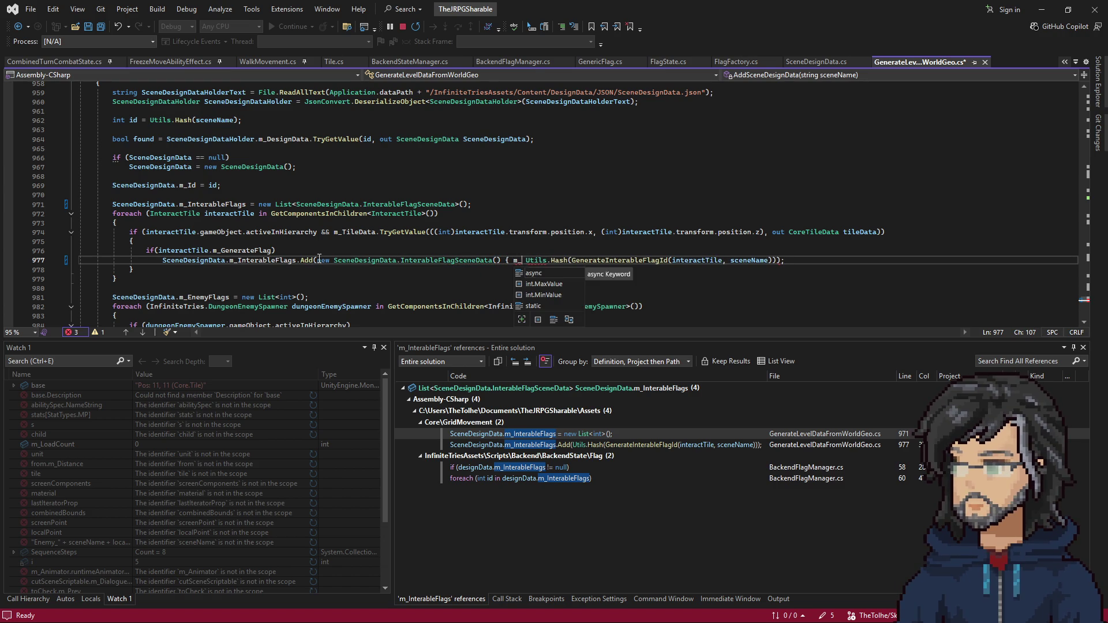
{"action": "key", "text": "BackSpace"}
{"action": "key", "text": "BackSpace"}
{"action": "left_click", "coordinate": [437, 263]}
{"action": "right_click", "coordinate": [437, 263]}
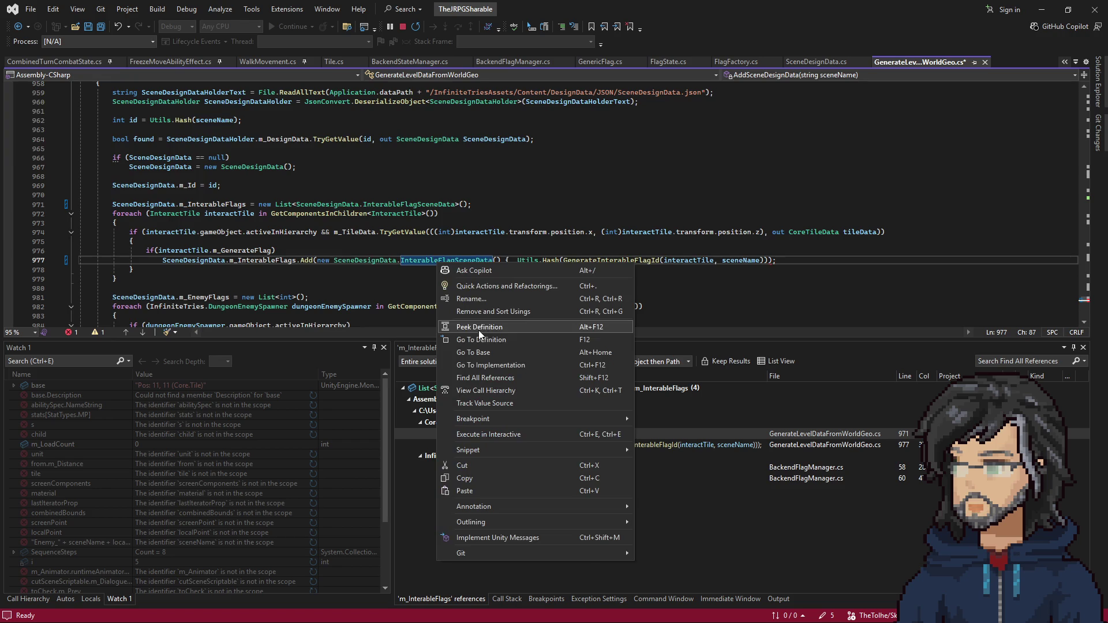
Make InterableFlagSceneData's m_FlagId and m_ResetOnNewRun fields public and save SceneDesignData.cs
{"action": "left_click", "coordinate": [479, 340]}
{"action": "key", "text": "ctrl+c"}
{"action": "left_click", "coordinate": [113, 223]}
{"action": "key", "text": "ctrl+v"}
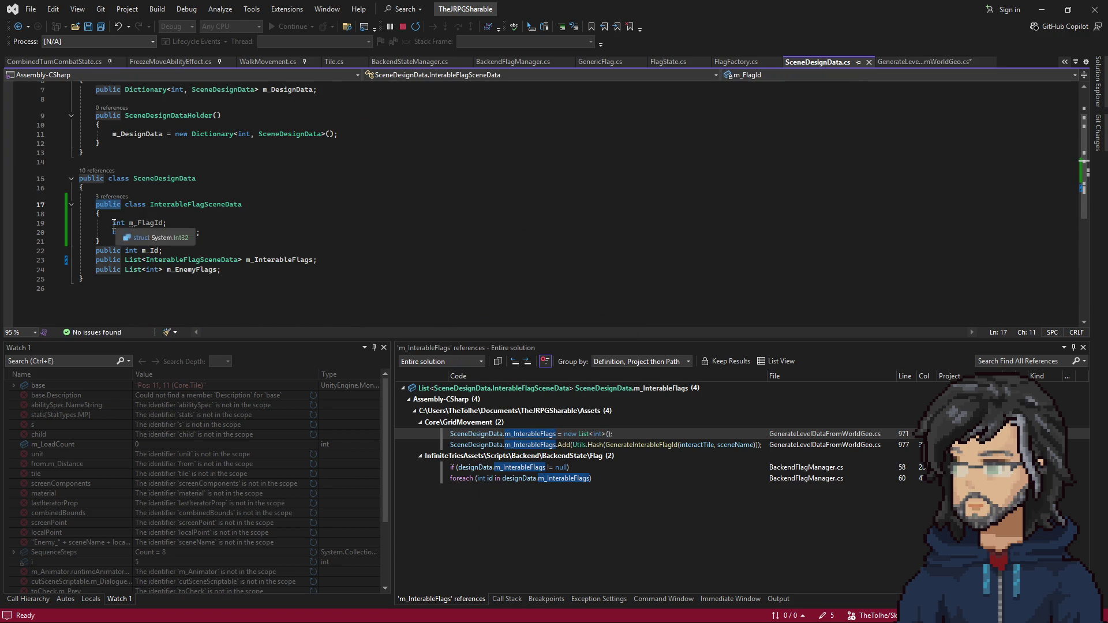
{"action": "left_click", "coordinate": [113, 232]}
{"action": "key", "text": "ctrl+v"}
{"action": "double_click", "coordinate": [174, 224]}
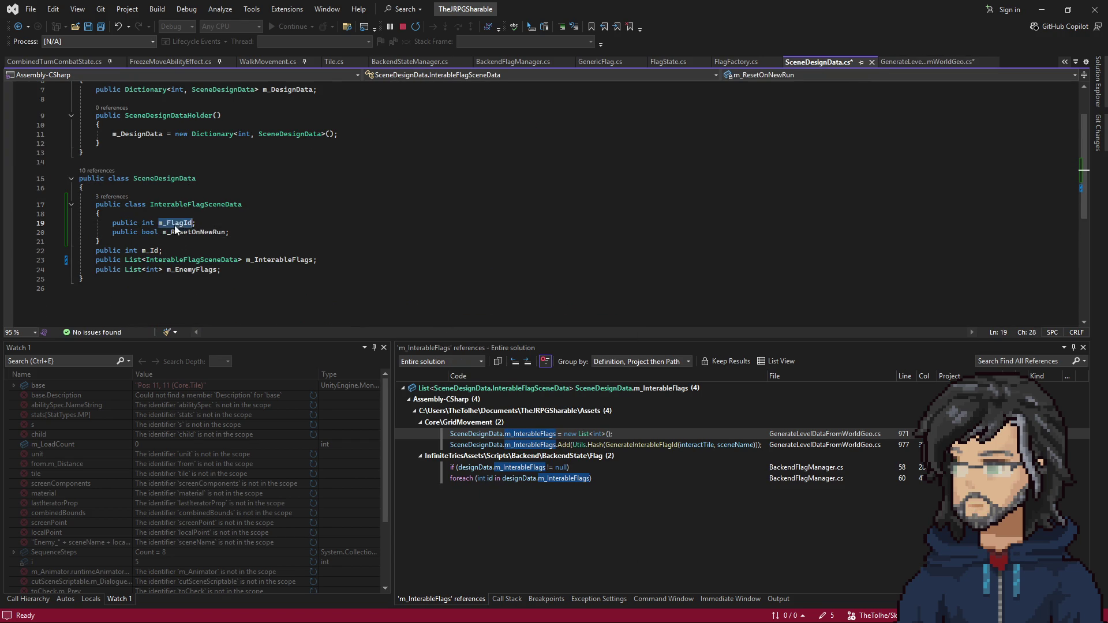
{"action": "key", "text": "ctrl+s"}
Set m_FlagId from the Utils.Hash value in line 977's InterableFlagSceneData initializer
{"action": "key", "text": "ctrl+minus"}
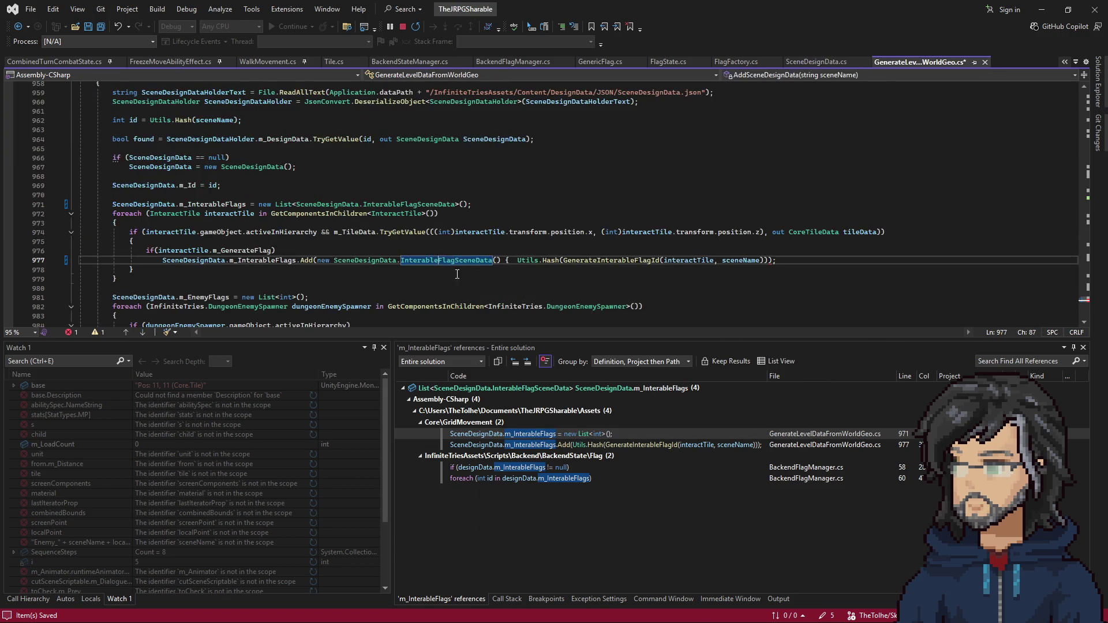
{"action": "type", "text": "m_FlagId ="}
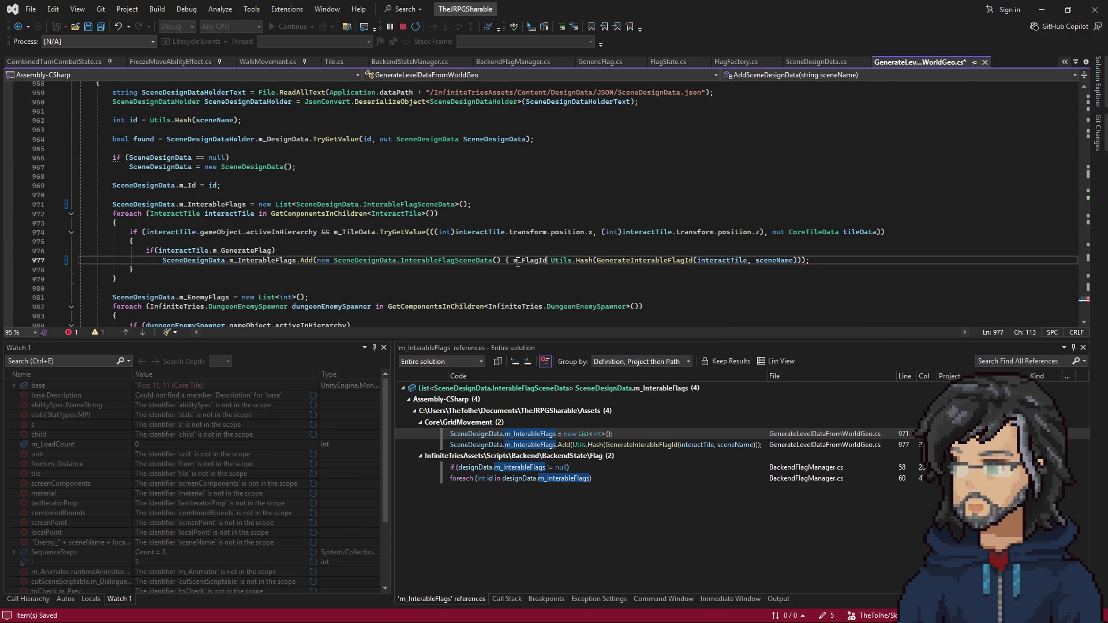
{"action": "key", "text": "BackSpace"}
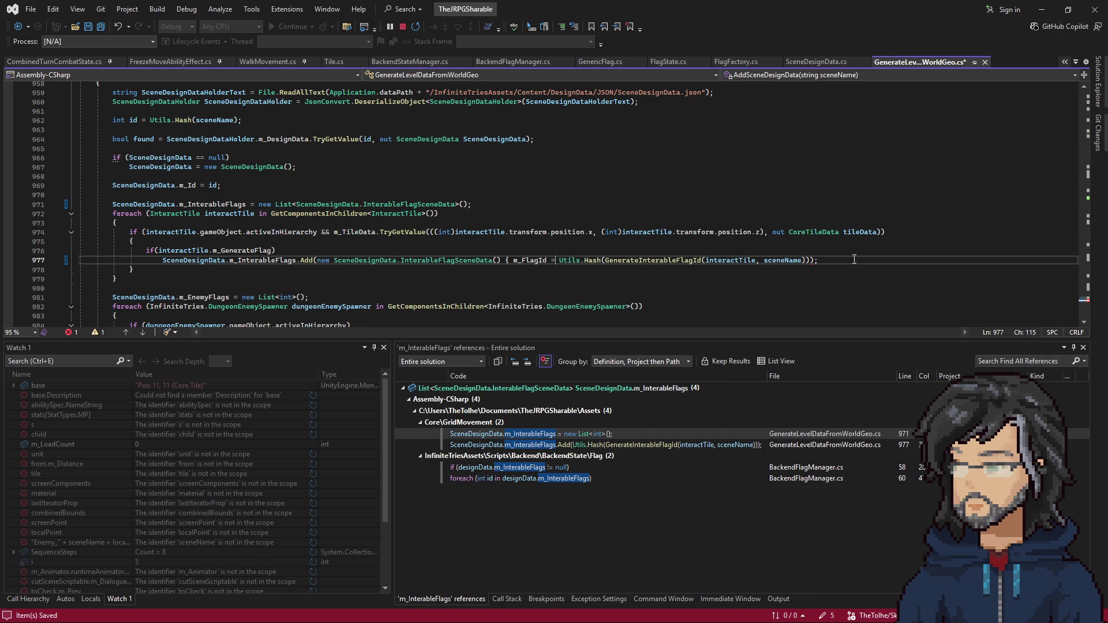
{"action": "left_click", "coordinate": [808, 260]}
{"action": "type", "text": ")"}
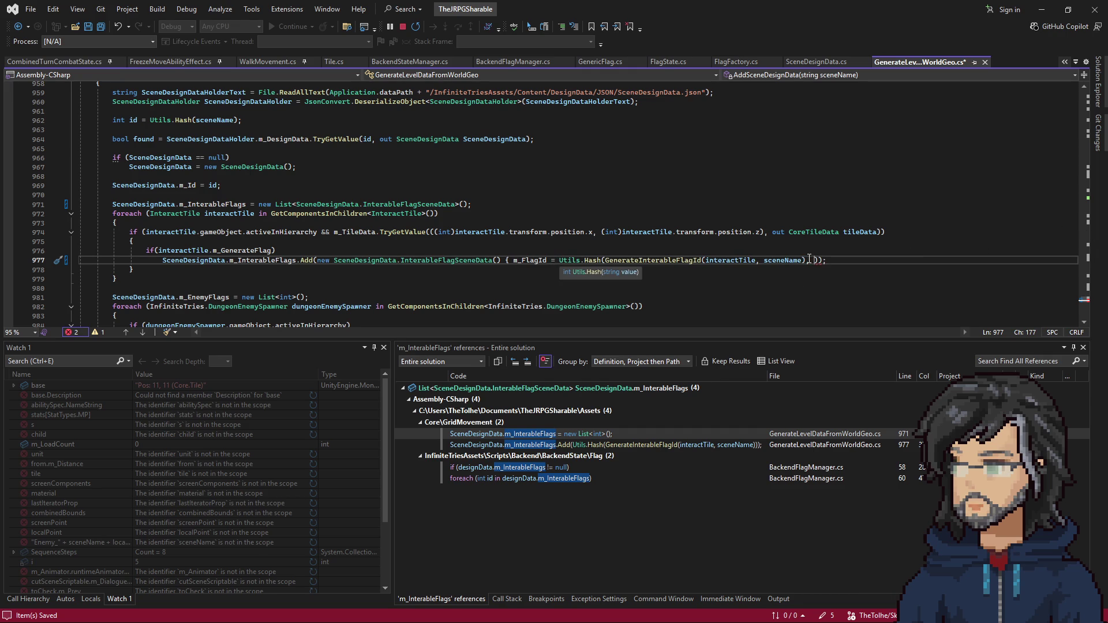
{"action": "type", "text": ", m_ResetOnNewRun ="}
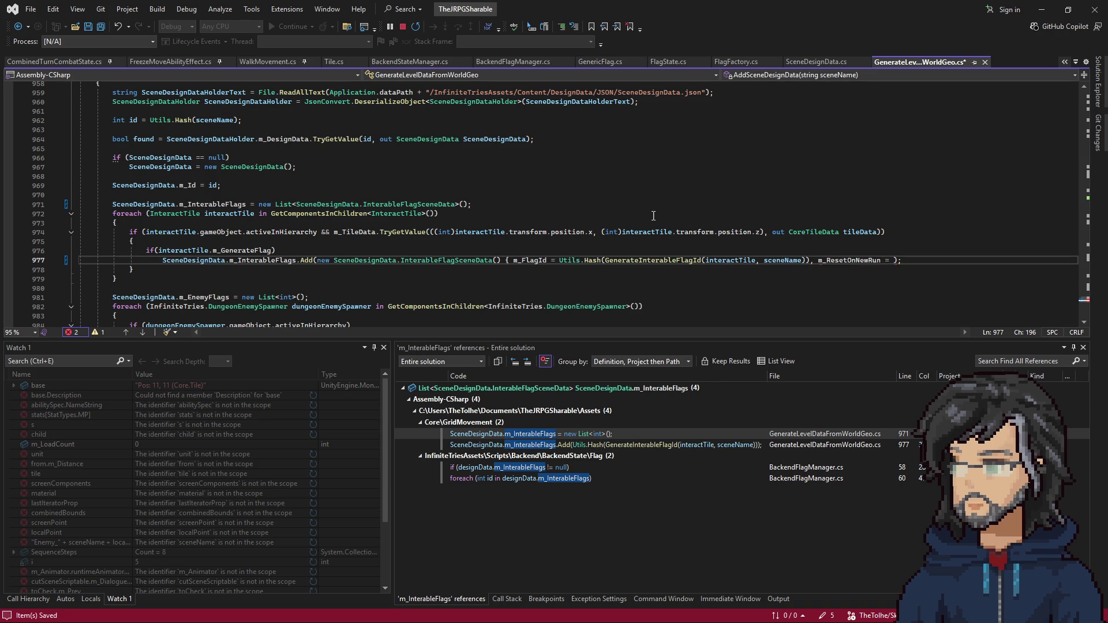
{"action": "right_click", "coordinate": [396, 214]}
{"action": "left_click", "coordinate": [434, 290]}
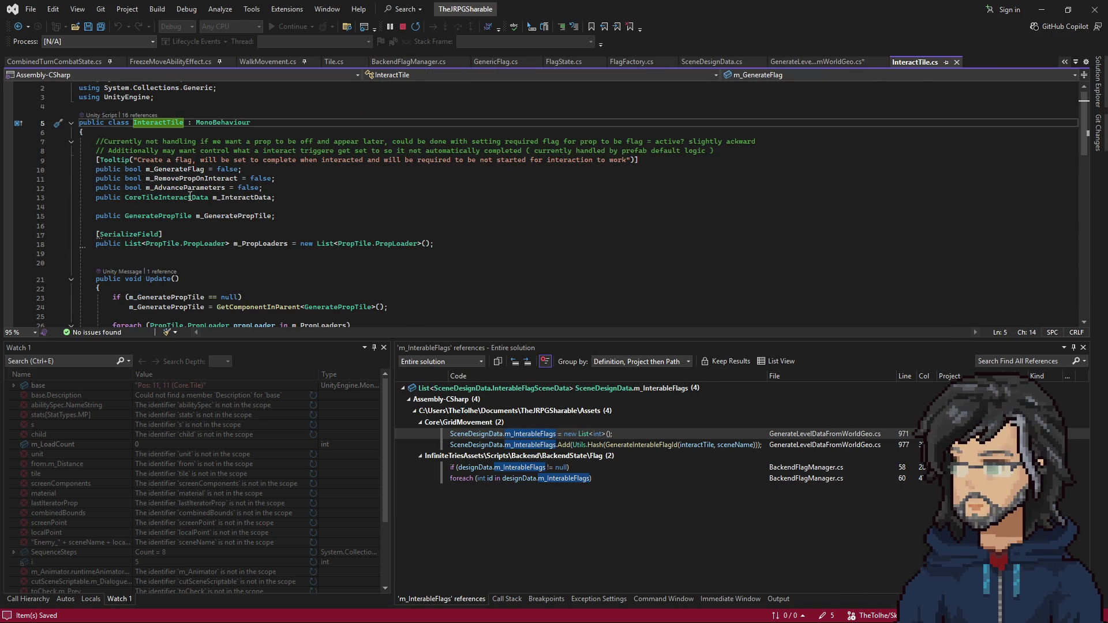
Add 'public bool m_ResetOnNewRun = true;' after m_FlagId in CoreTileInteractData and save
{"action": "right_click", "coordinate": [184, 197]}
{"action": "left_click", "coordinate": [244, 275]}
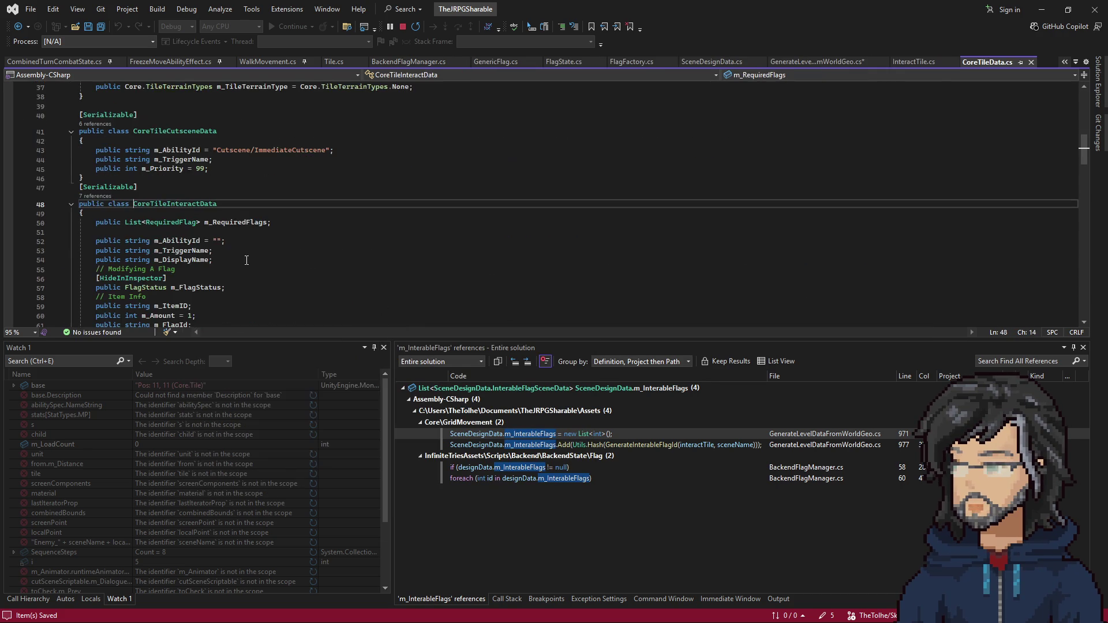
{"action": "left_click", "coordinate": [244, 268]}
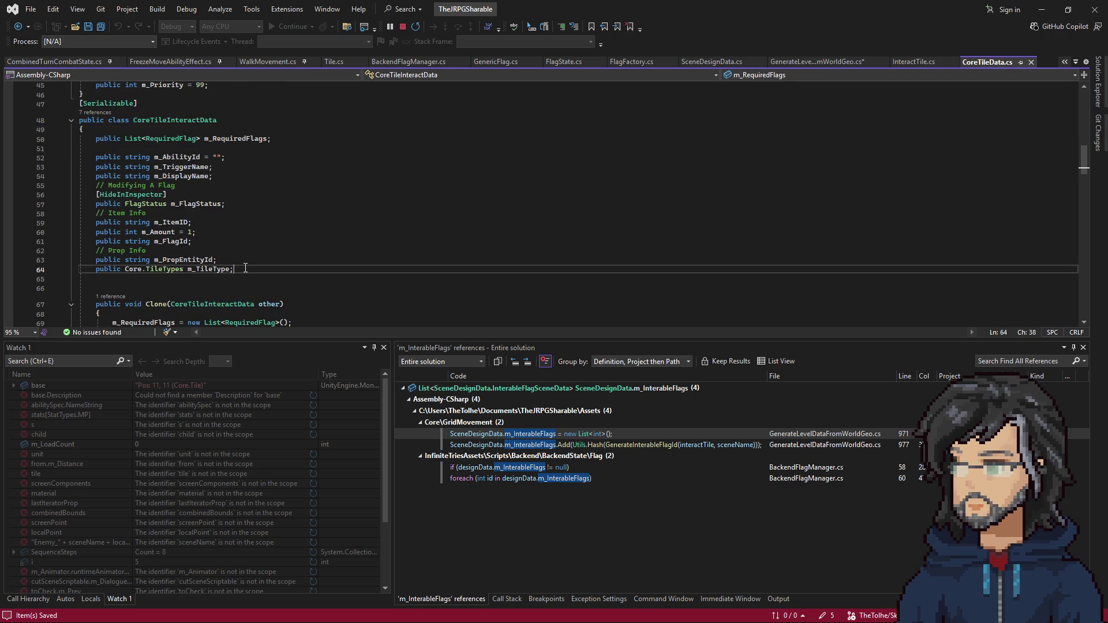
{"action": "key", "text": "Up"}
{"action": "key", "text": "Up"}
{"action": "key", "text": "Up"}
{"action": "key", "text": "Down"}
{"action": "key", "text": "Down"}
{"action": "key", "text": "Up"}
{"action": "key", "text": "Up"}
{"action": "key", "text": "Return"}
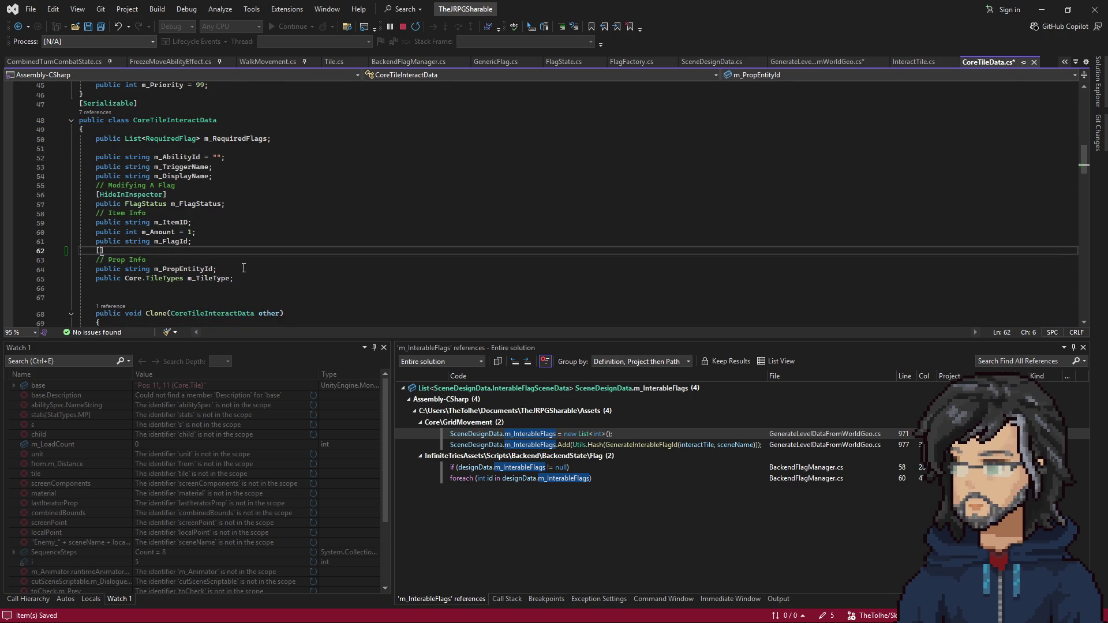
{"action": "key", "text": "BackSpace"}
{"action": "type", "text": "ublic "}
{"action": "type", "text": "bool m_ResetOnNE"}
{"action": "key", "text": "BackSpace"}
{"action": "key", "text": "BackSpace"}
{"action": "key", "text": "BackSpace"}
{"action": "type", "text": "ewRun = "}
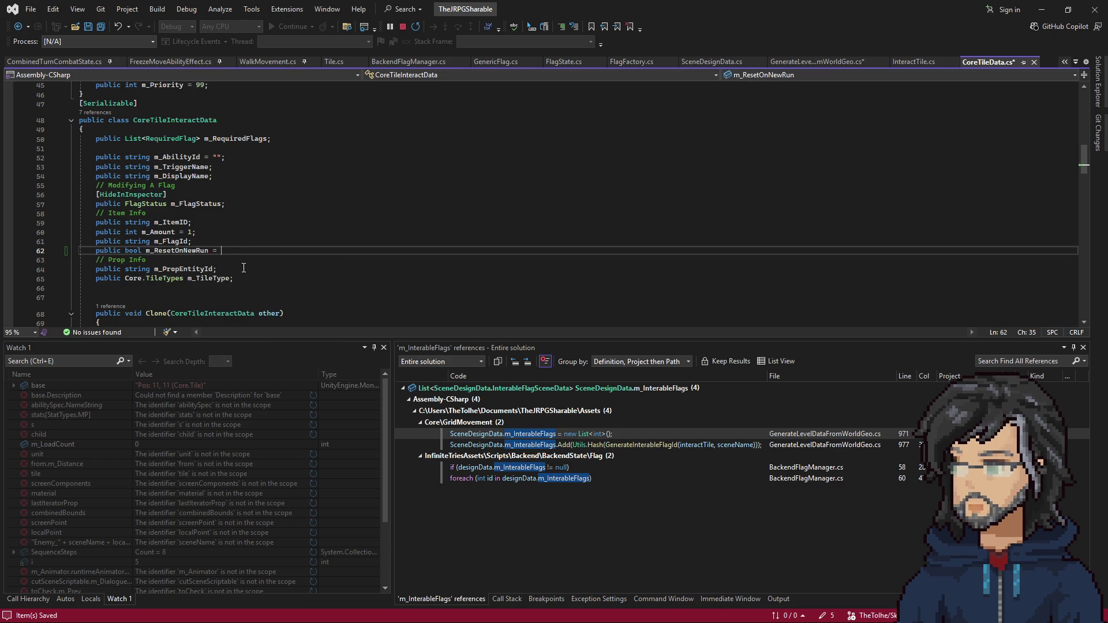
{"action": "type", "text": "true;"}
{"action": "key", "text": "ctrl+s"}
Add m_ResetOnNewRun to the flag entry initializer in GenerateLevelDataFromWorldGeo.cs
{"action": "left_click", "coordinate": [840, 60]}
{"action": "left_click", "coordinate": [892, 260]}
{"action": "type", "text": "m_ResetOnNewRun = m_ResetOnNewRun);"}
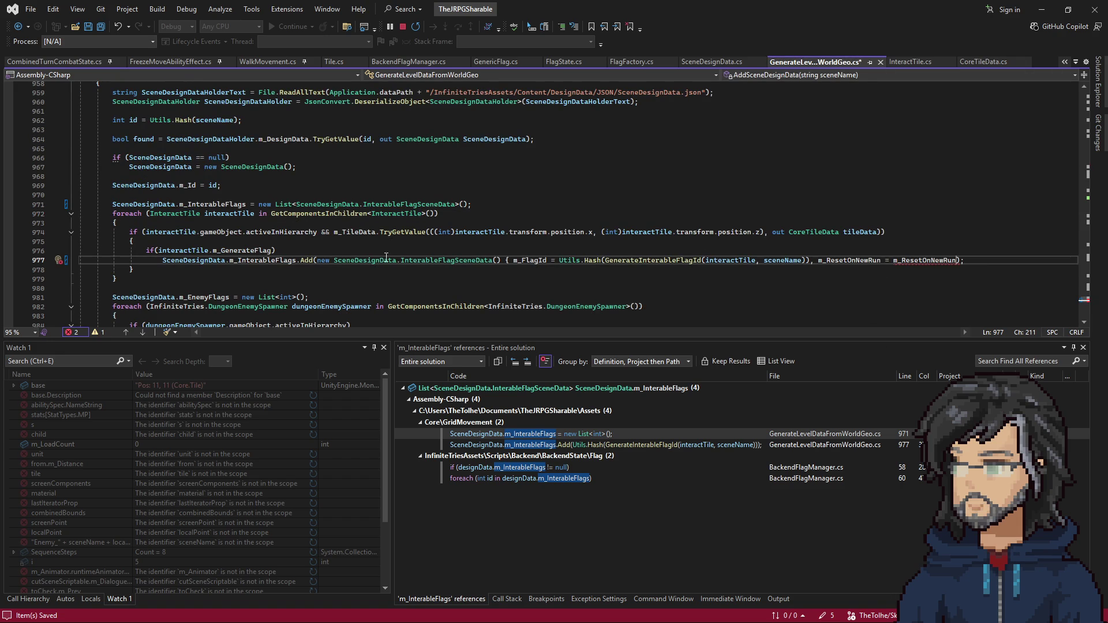
Assign m_ResetOnNewRun from interactTile.m_InteractData.m_ResetOnNewRun, save, and open BackendFlagManager.cs's line 58 reference
{"action": "left_click", "coordinate": [192, 250]}
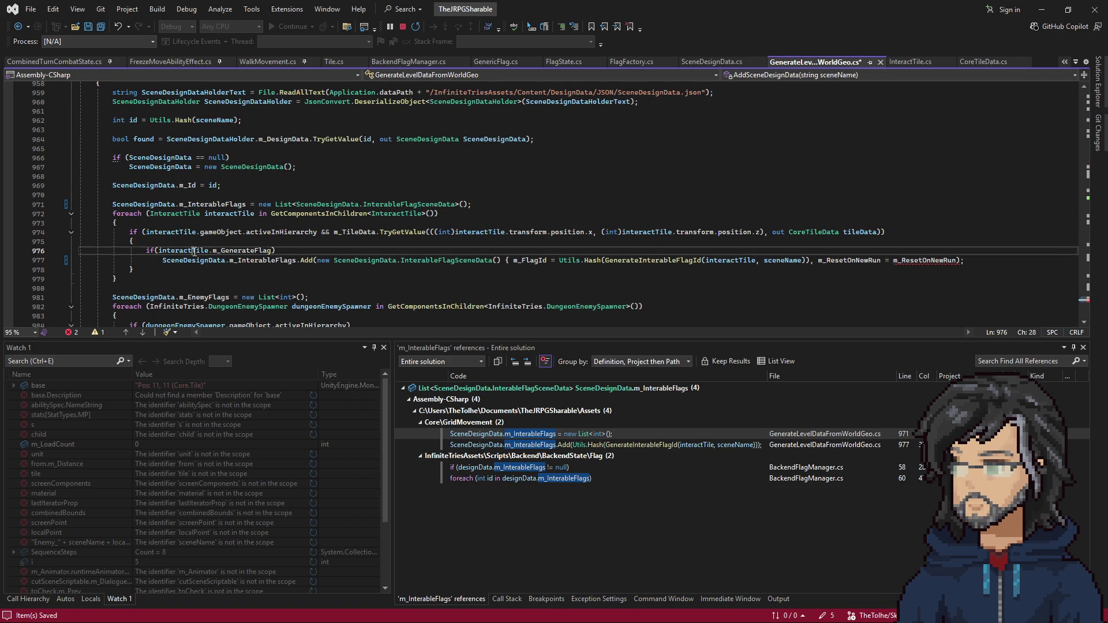
{"action": "left_click", "coordinate": [893, 260]}
{"action": "type", "text": "interactTile."}
{"action": "left_click", "coordinate": [952, 230]}
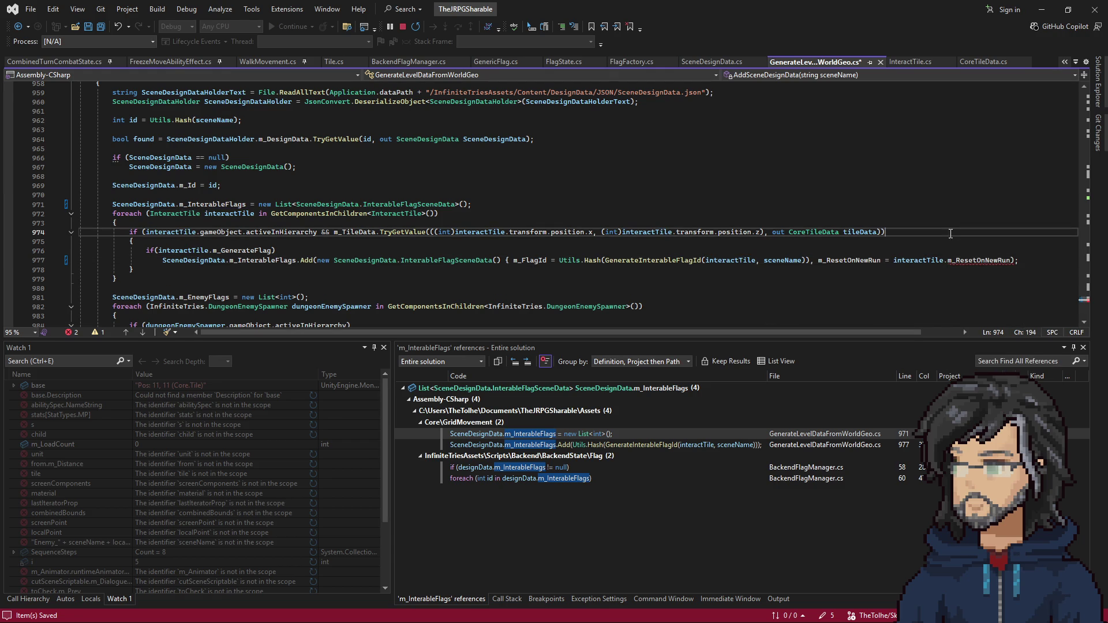
{"action": "left_click", "coordinate": [948, 261]}
{"action": "type", "text": "m_I"}
{"action": "key", "text": "Tab"}
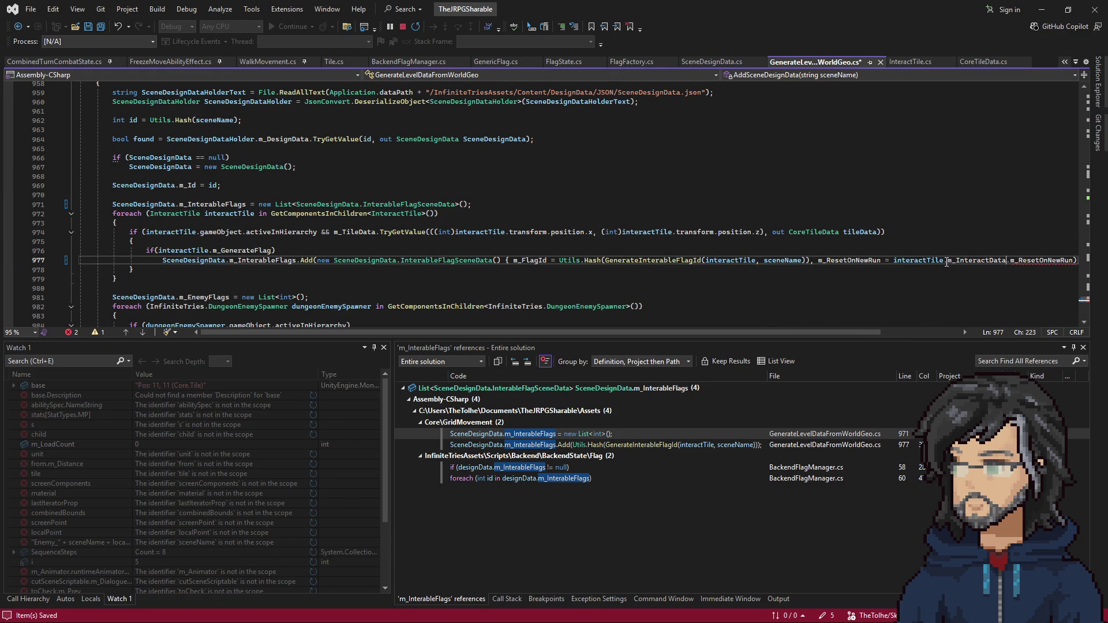
{"action": "key", "text": "Up"}
{"action": "key", "text": "Up"}
{"action": "key", "text": "ctrl+s"}
{"action": "double_click", "coordinate": [528, 469]}
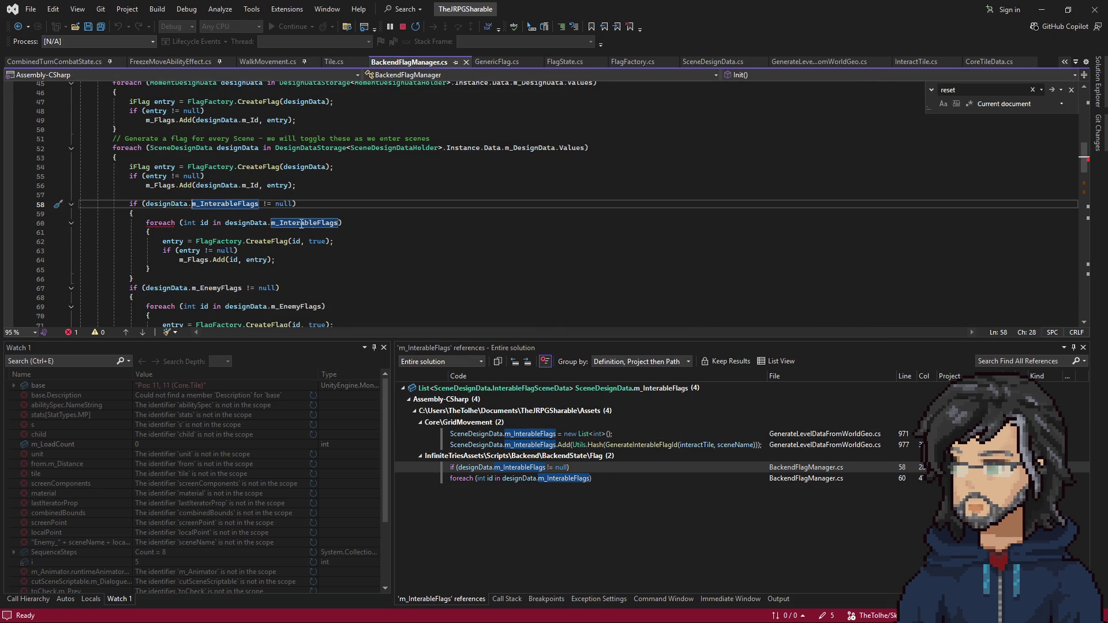
Change the foreach loop to iterate SceneDesignData.InterableFlagSceneData interactableFlag
{"action": "left_click", "coordinate": [204, 223]}
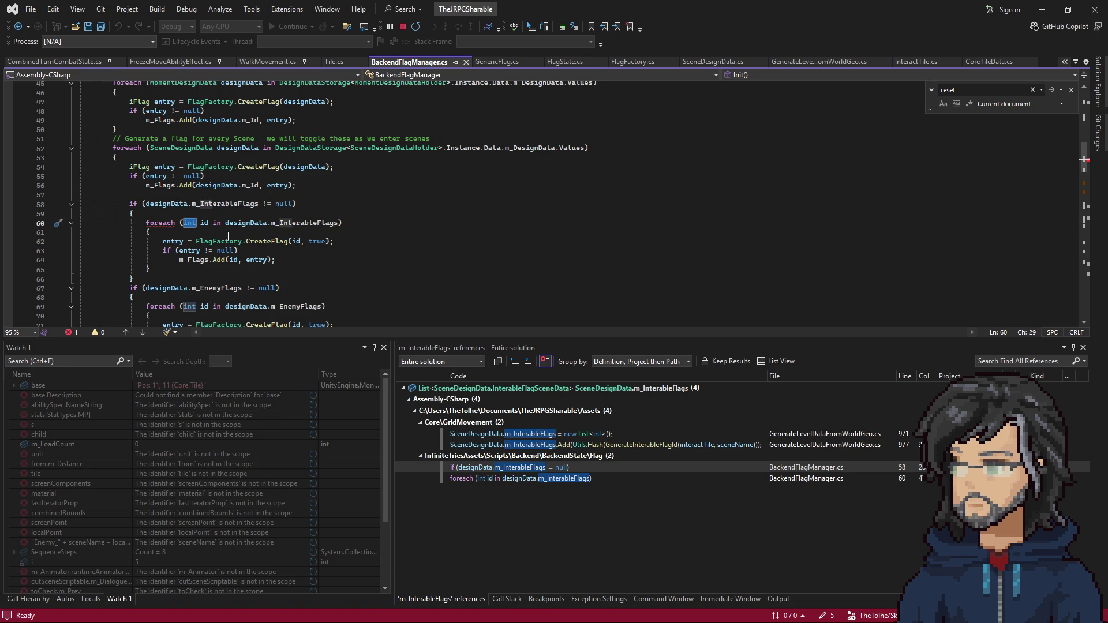
{"action": "type", "text": "scened"}
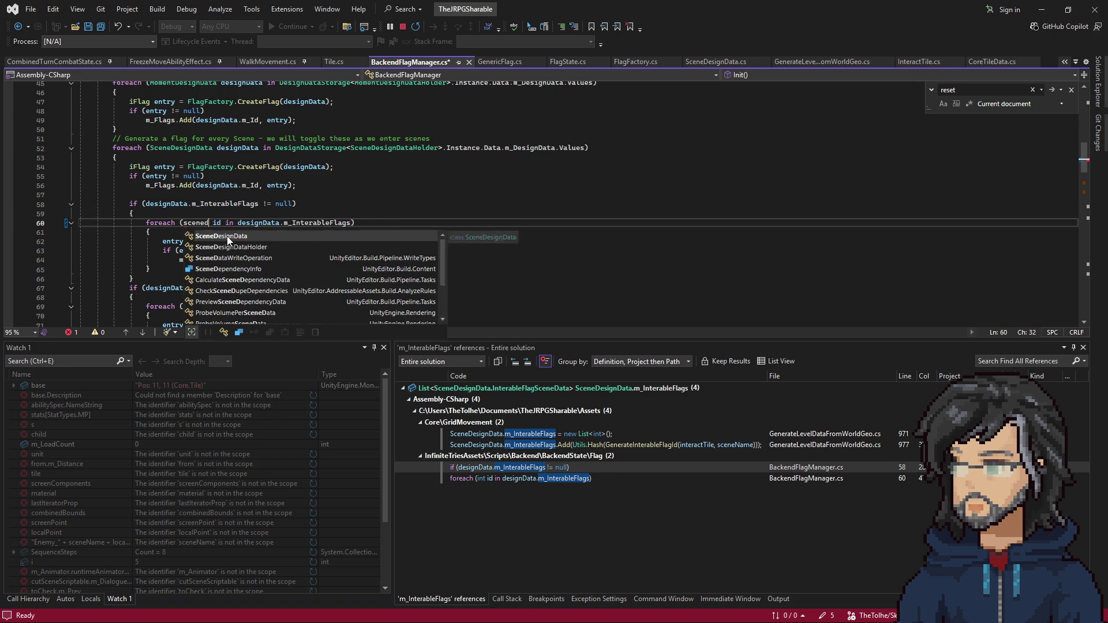
{"action": "type", "text": "."}
{"action": "key", "text": "Tab"}
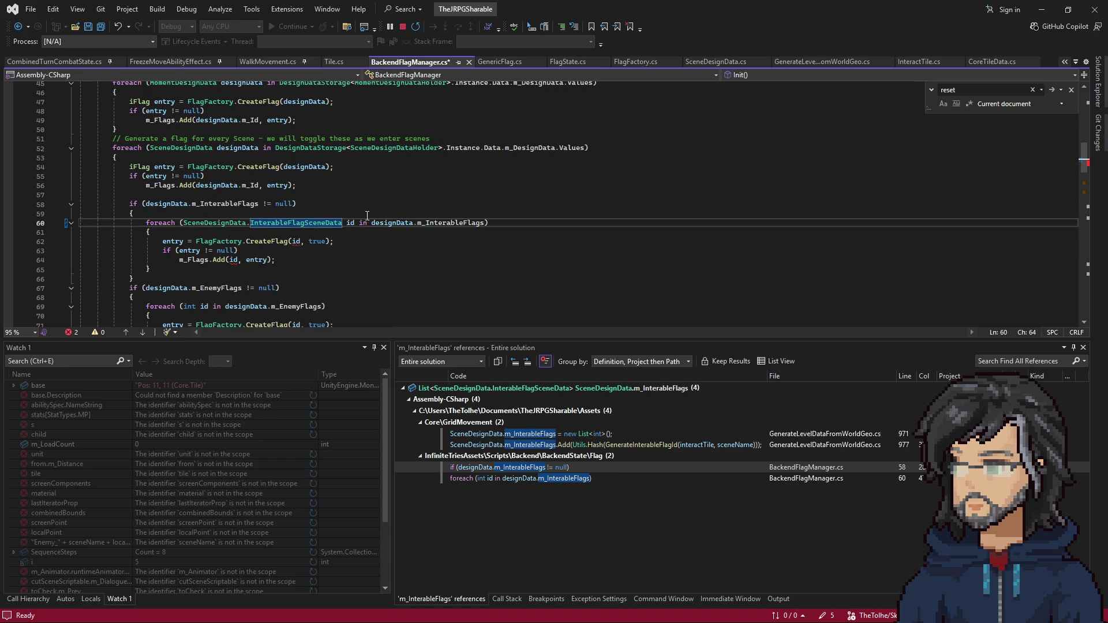
{"action": "left_click", "coordinate": [354, 223]}
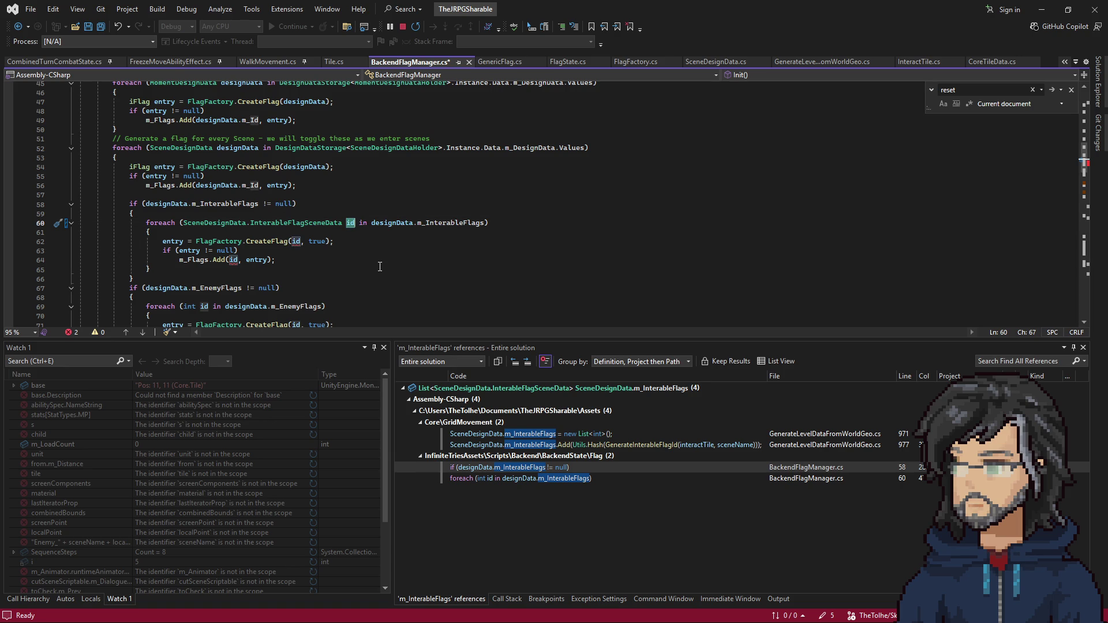
{"action": "key", "text": "BackSpace"}
{"action": "key", "text": "BackSpace"}
{"action": "type", "text": "int"}
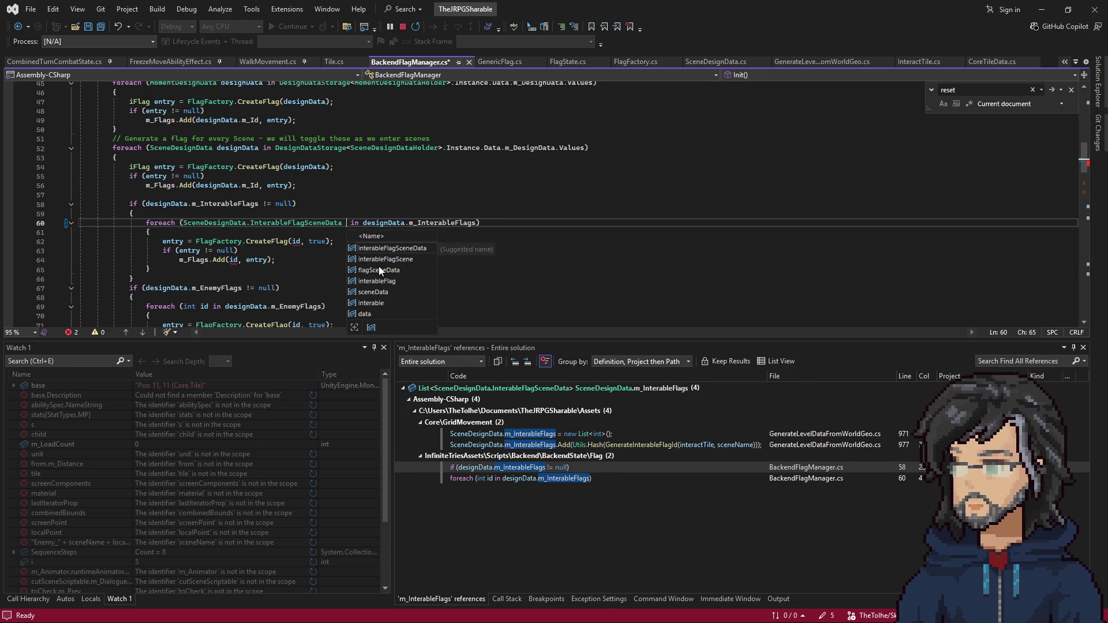
{"action": "type", "text": "eractable"}
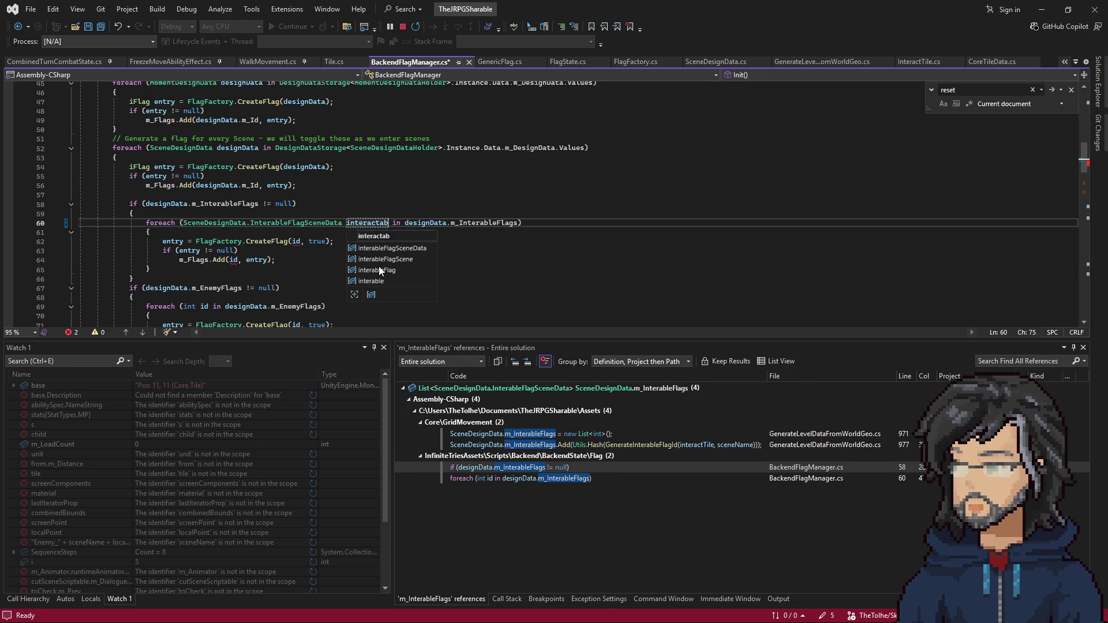
{"action": "type", "text": "Flag"}
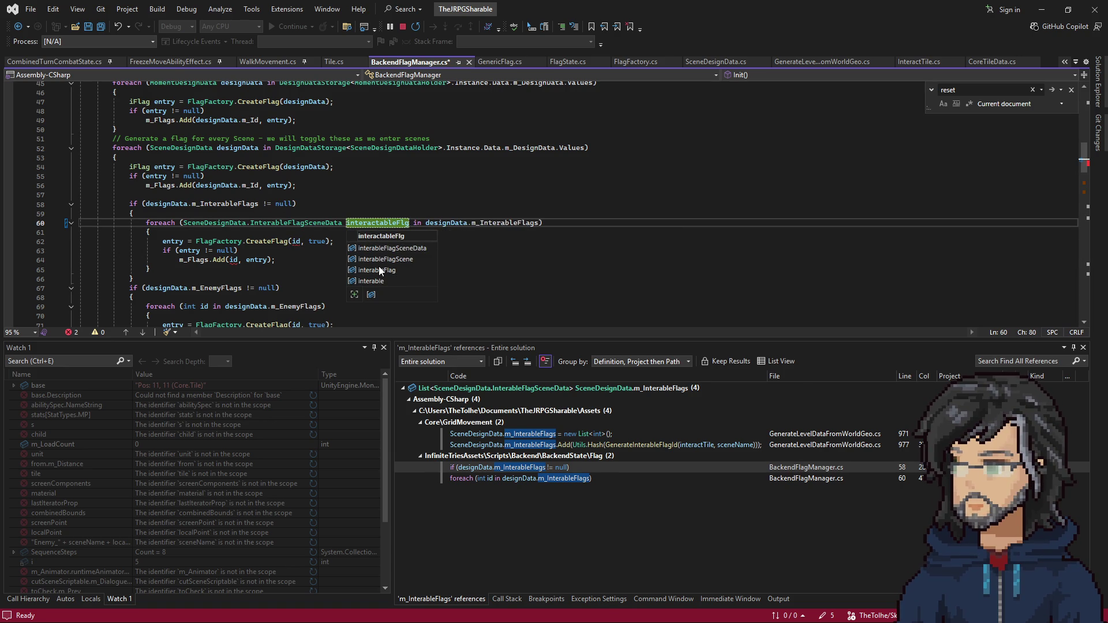
Pass interactableFlag.m_FlagId and interactableFlag.m_ResetOnNewRun to the CreateFlag call
{"action": "double_click", "coordinate": [295, 242]}
{"action": "type", "text": "interactableFlag.m_FlagId"}
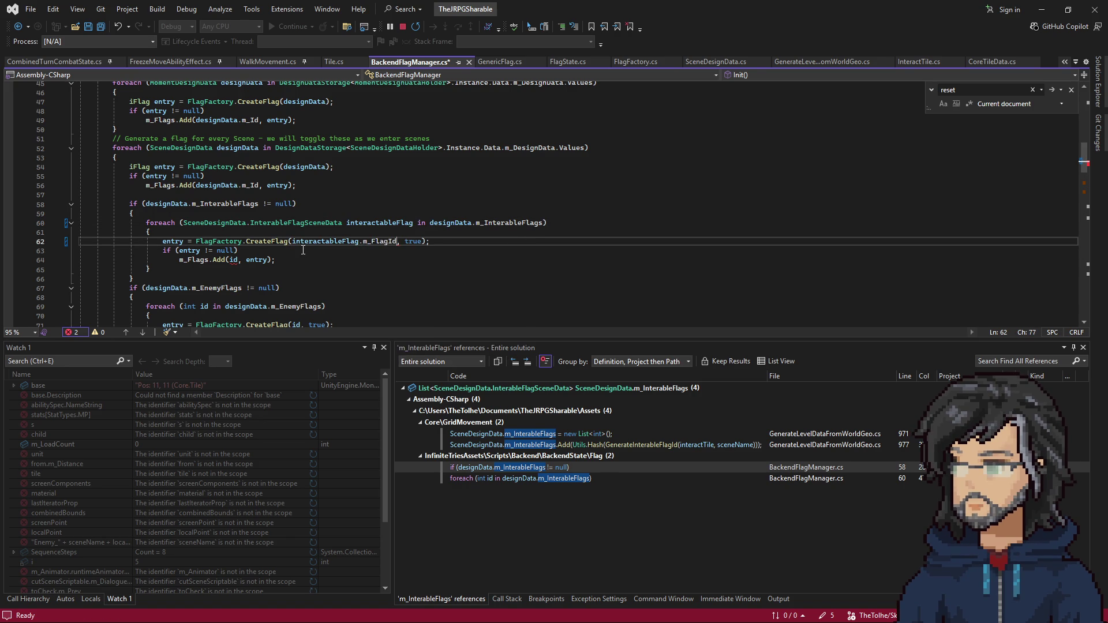
{"action": "double_click", "coordinate": [413, 238]}
{"action": "type", "text": "interactableFlag.m"}
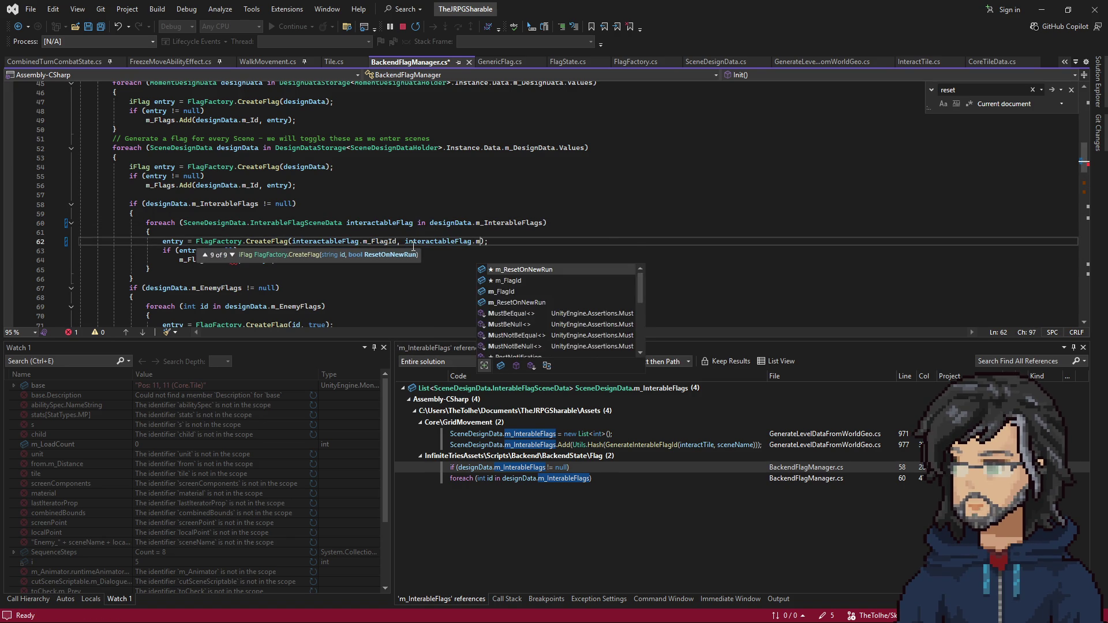
{"action": "key", "text": "Tab"}
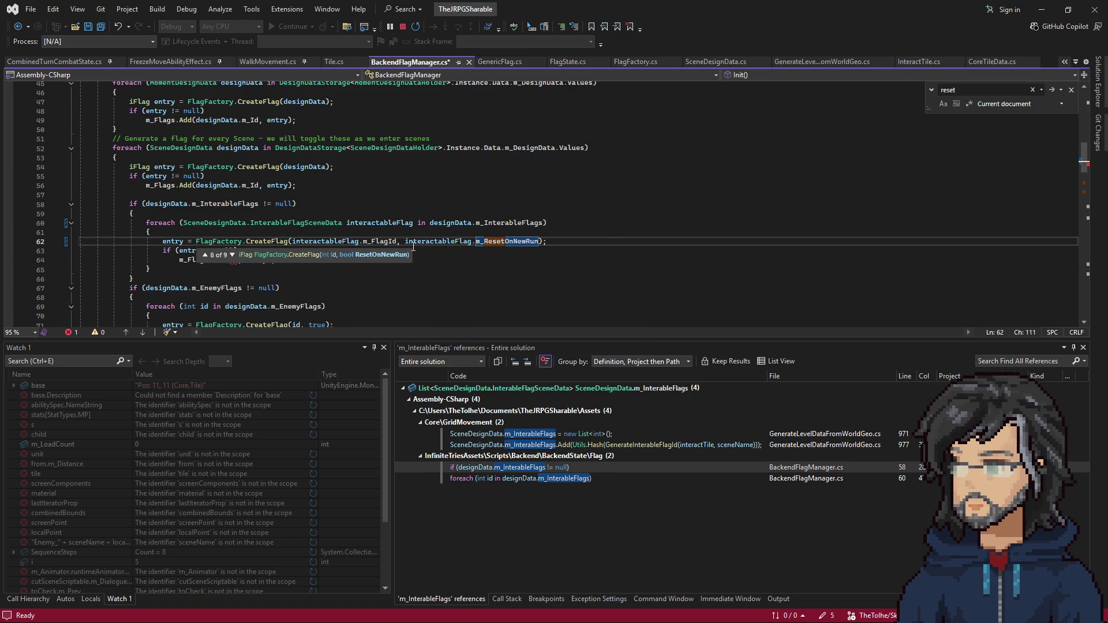
Use interactableFlag.m_FlagId in the m_Flags.Add call and save BackendFlagManager
{"action": "left_click_drag", "start_coordinate": [294, 238], "coordinate": [380, 249]}
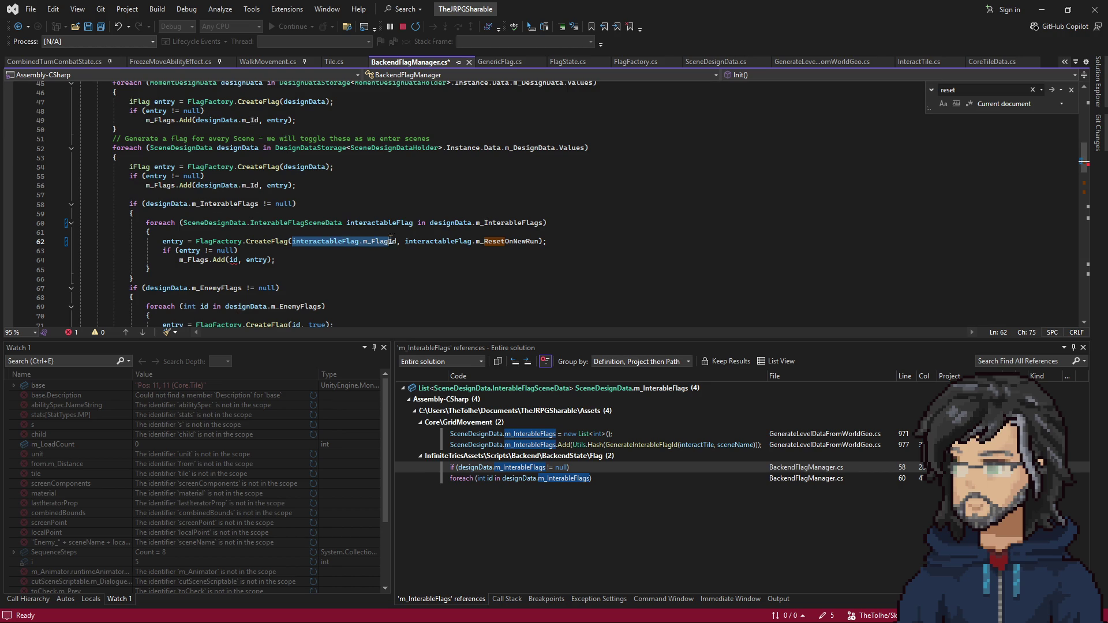
{"action": "key", "text": "ctrl+c"}
{"action": "double_click", "coordinate": [234, 260]}
{"action": "key", "text": "ctrl+v"}
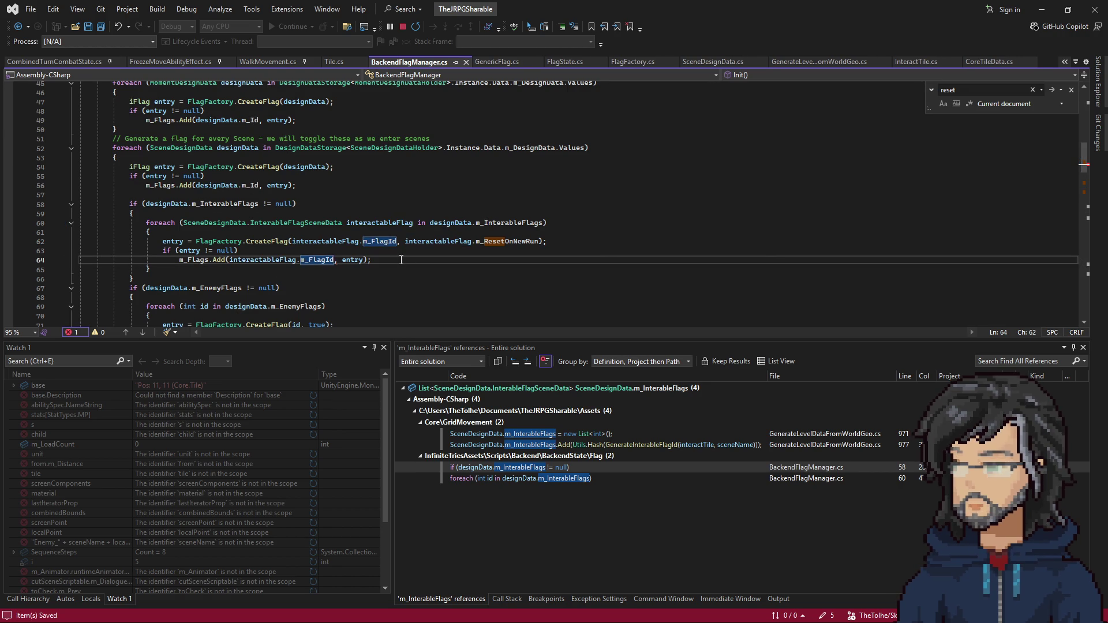
{"action": "key", "text": "ctrl+s"}
{"action": "scroll", "coordinate": [450, 256], "scroll_direction": "down", "scroll_amount": 3}
{"action": "scroll", "coordinate": [451, 256], "scroll_direction": "down", "scroll_amount": 7}
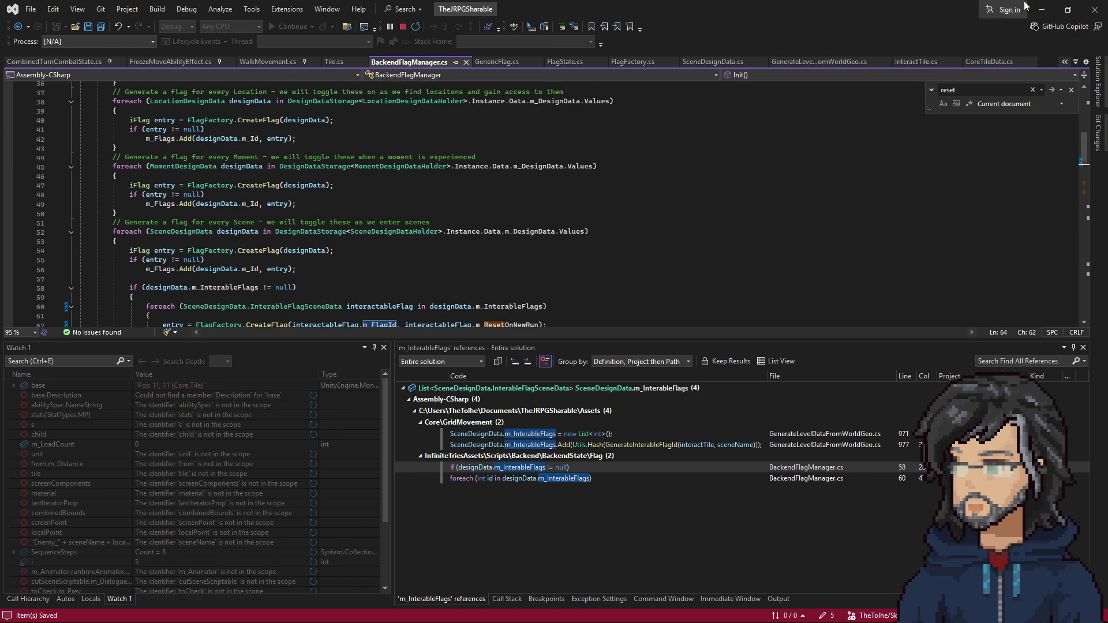
{"action": "left_click", "coordinate": [1042, 9]}
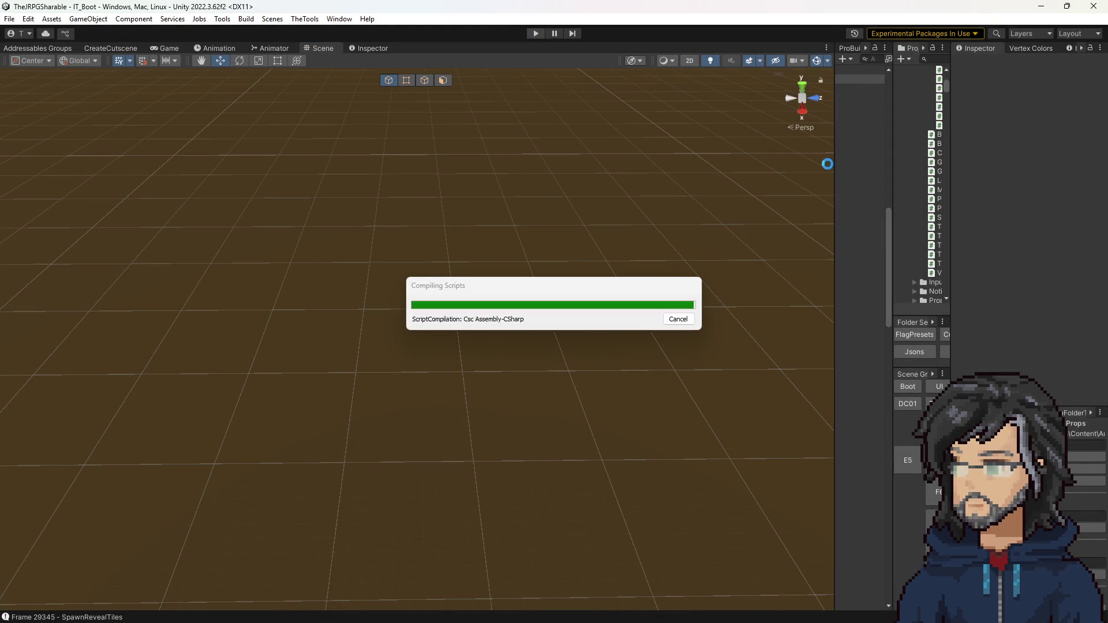
Widen the Project and Hierarchy panels and load the IT_Woods_Room_F8 scene
{"action": "left_click_drag", "start_coordinate": [894, 414], "coordinate": [569, 404]}
{"action": "left_click", "coordinate": [671, 557]}
{"action": "left_click_drag", "start_coordinate": [300, 328], "coordinate": [427, 322]}
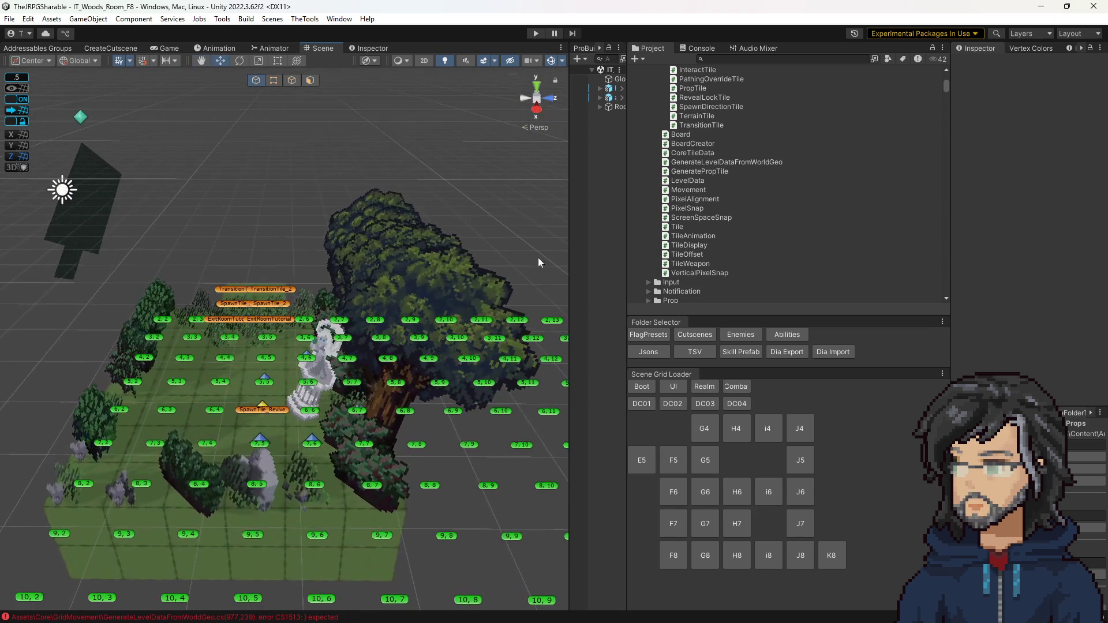
{"action": "left_click_drag", "start_coordinate": [627, 136], "coordinate": [722, 139]}
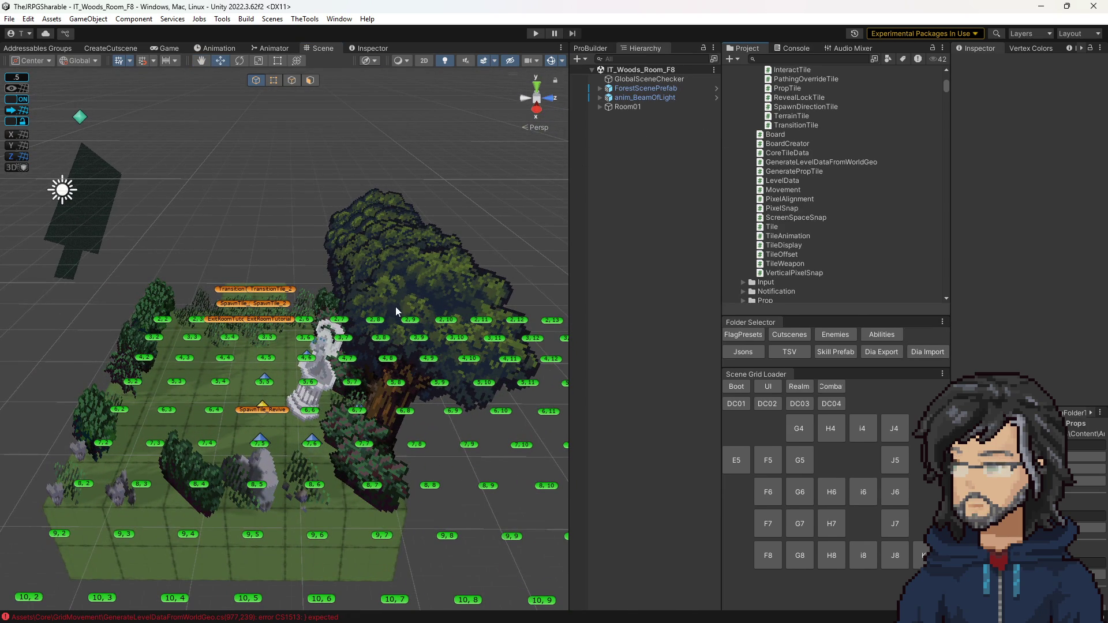
{"action": "scroll", "coordinate": [417, 322], "scroll_direction": "up", "scroll_amount": 2}
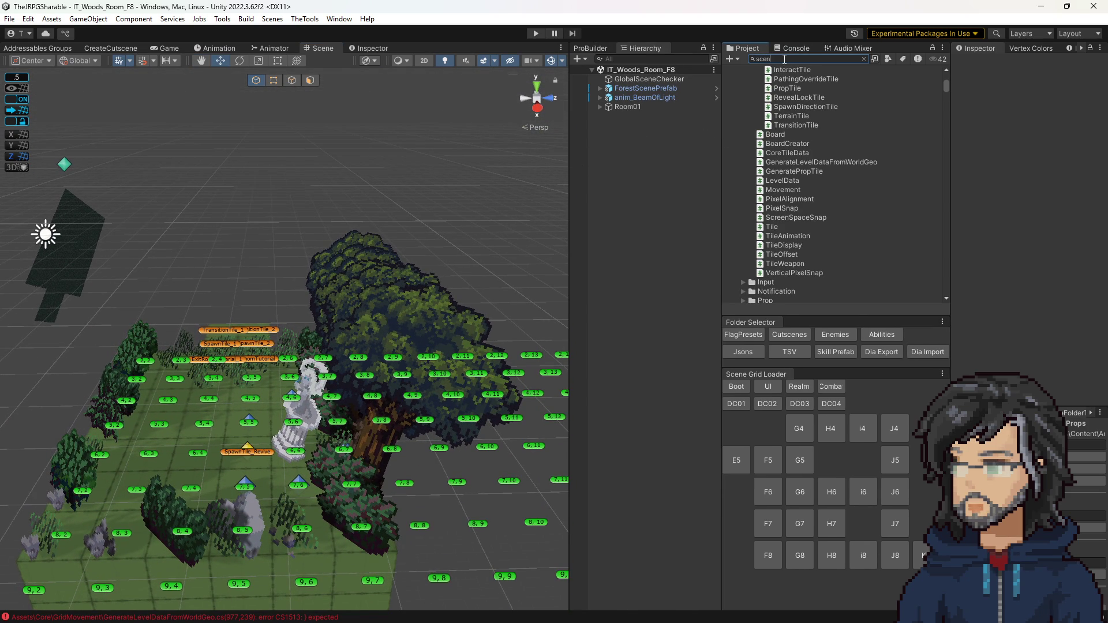
Find the SceneDesignData JSON asset via 'scenedes' search and open it in VS Code
{"action": "type", "text": "nedes"}
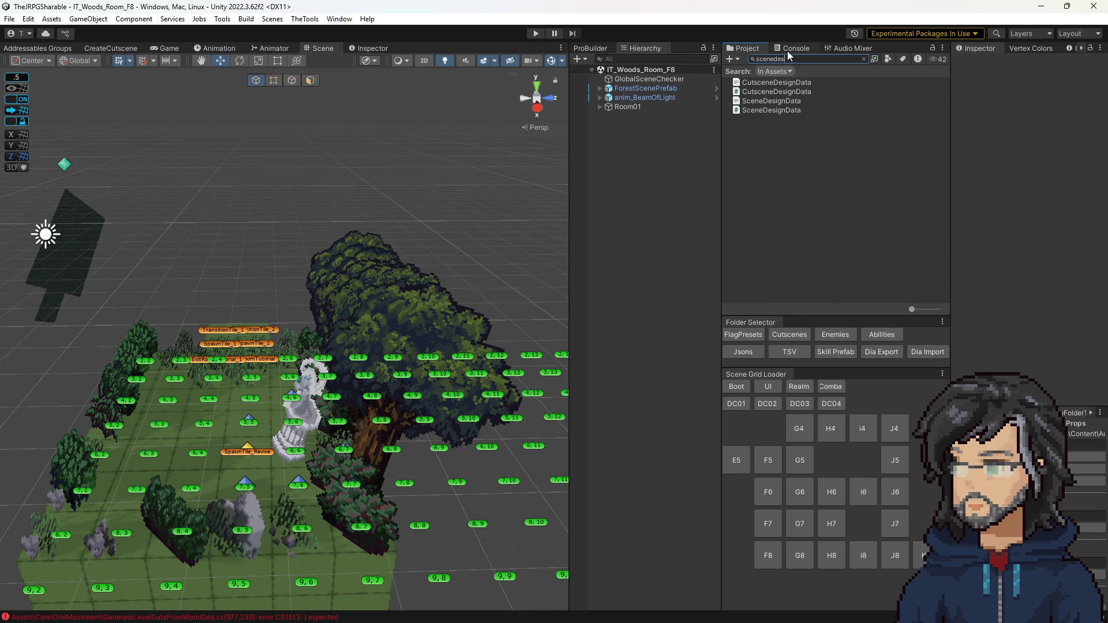
{"action": "left_click", "coordinate": [768, 101]}
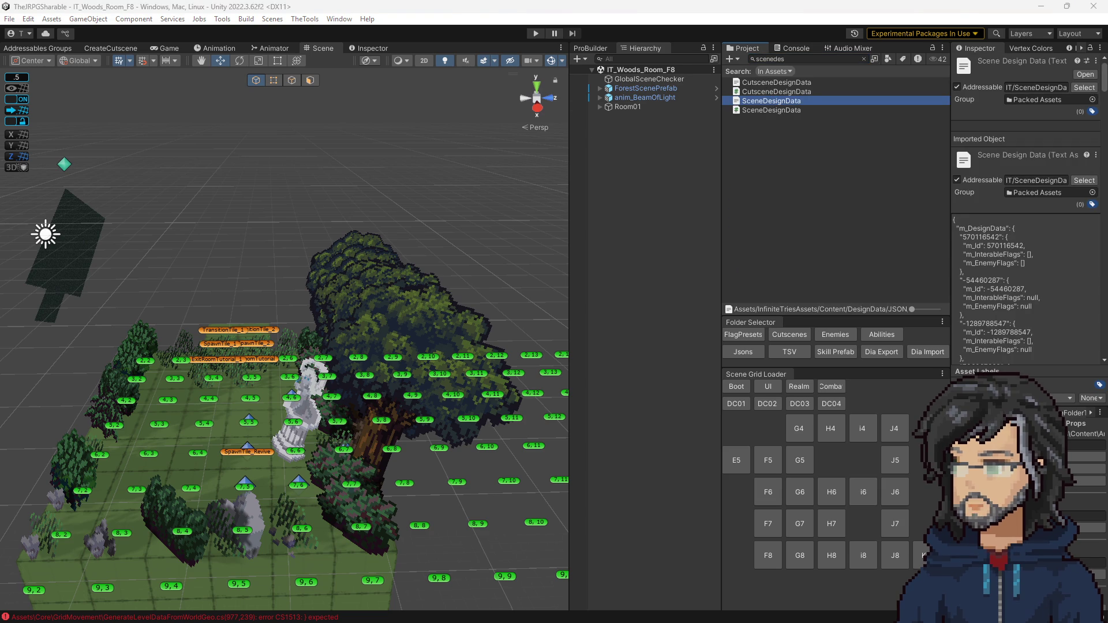
{"action": "double_click", "coordinate": [768, 101]}
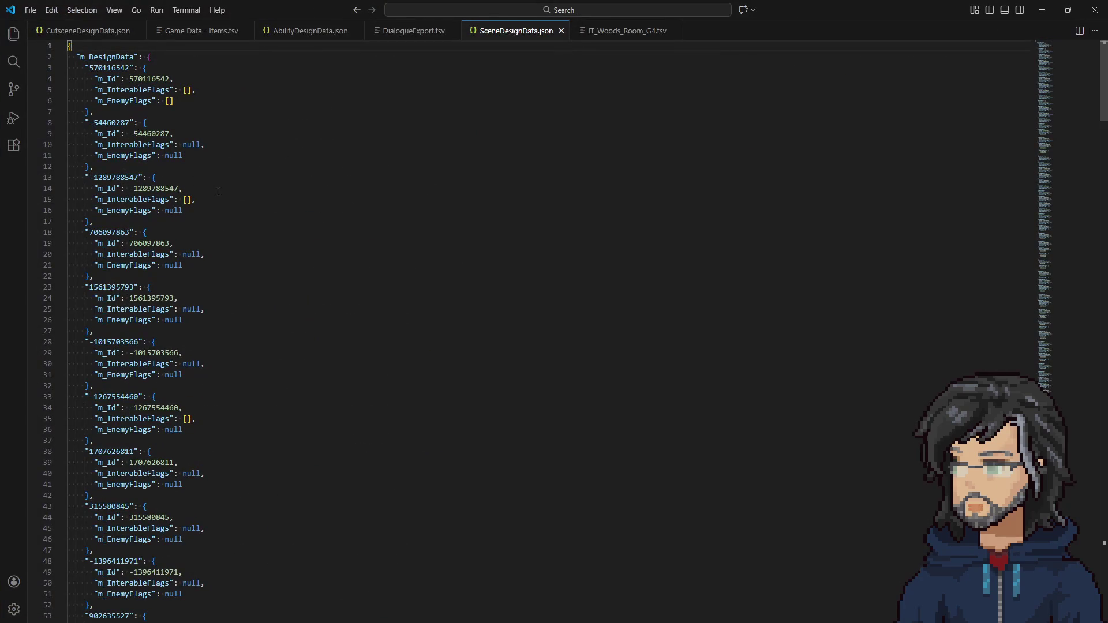
Highlight every m_InterableFlags occurrence in SceneDesignData.json and check for empty or null values
{"action": "left_click_drag", "start_coordinate": [126, 89], "coordinate": [197, 90]}
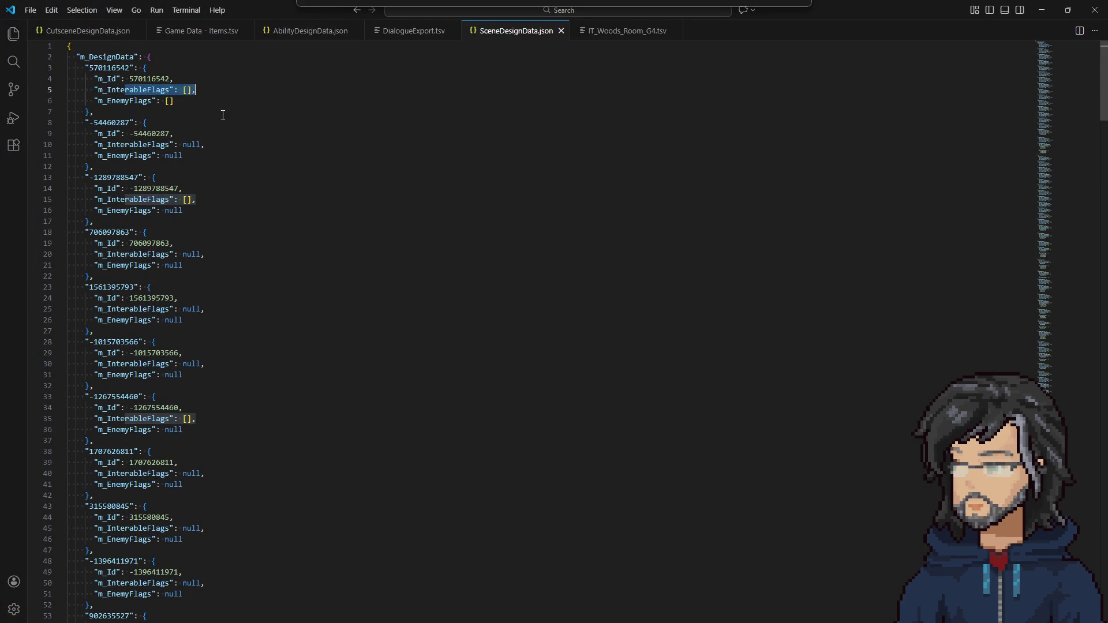
{"action": "scroll", "coordinate": [234, 304], "scroll_direction": "down", "scroll_amount": 5}
{"action": "scroll", "coordinate": [233, 304], "scroll_direction": "down", "scroll_amount": 12}
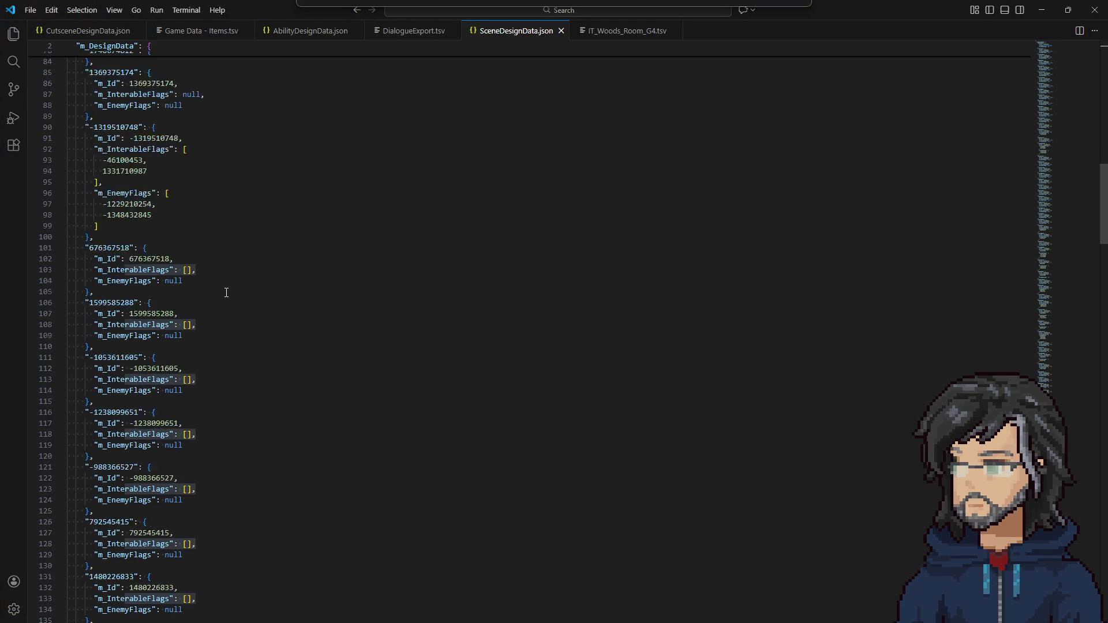
{"action": "left_click", "coordinate": [133, 298]}
{"action": "scroll", "coordinate": [194, 277], "scroll_direction": "up", "scroll_amount": 2}
{"action": "scroll", "coordinate": [195, 276], "scroll_direction": "up", "scroll_amount": 15}
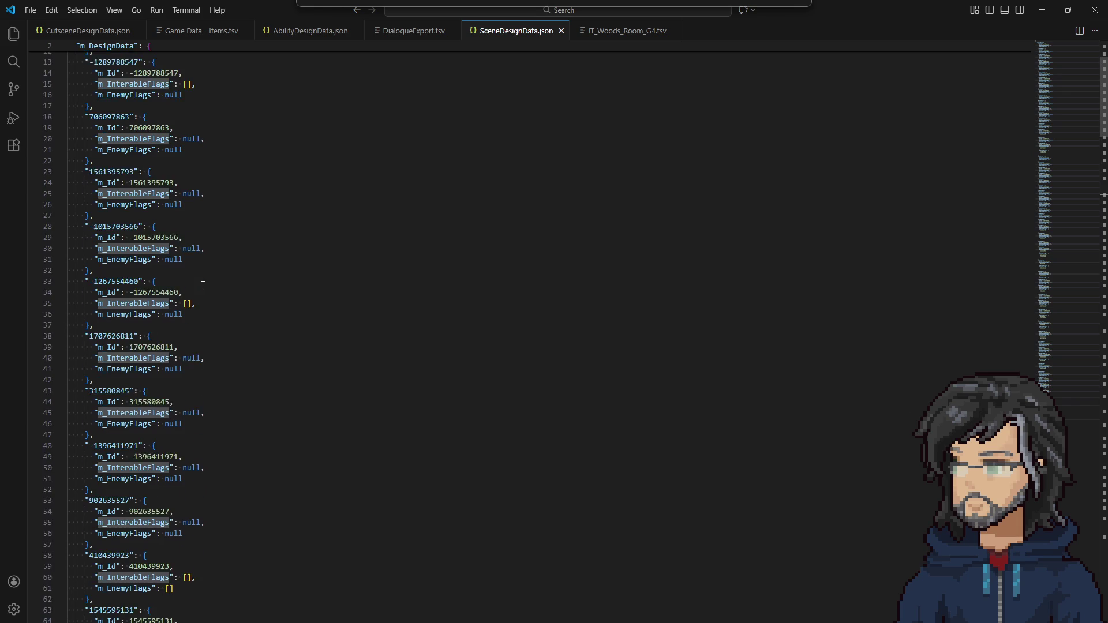
{"action": "scroll", "coordinate": [102, 88], "scroll_direction": "down", "scroll_amount": 20}
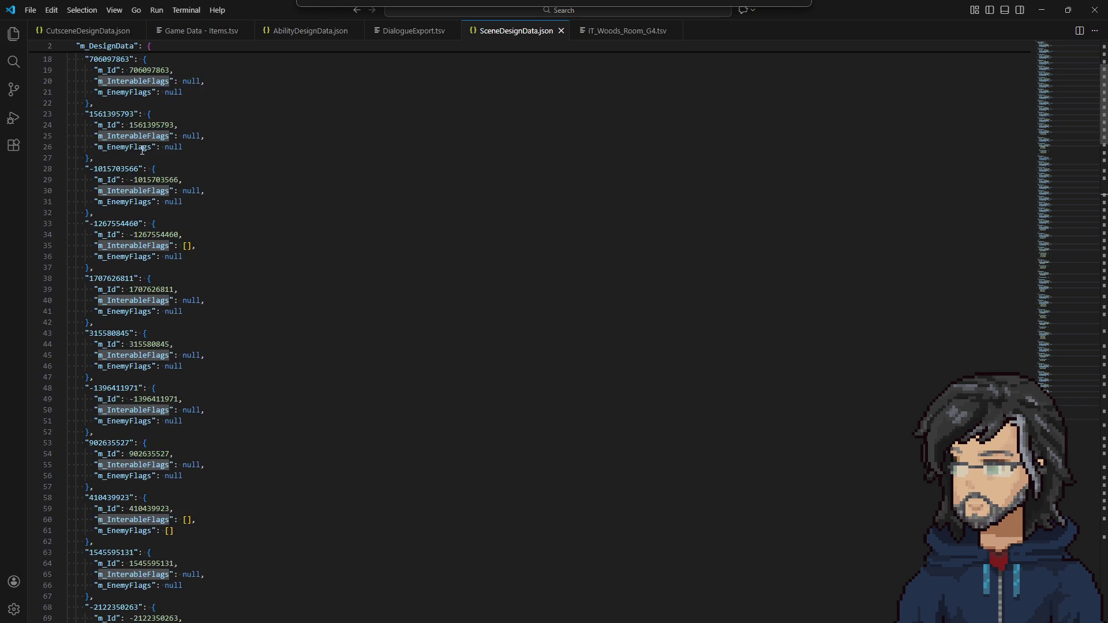
{"action": "scroll", "coordinate": [160, 202], "scroll_direction": "down", "scroll_amount": 20}
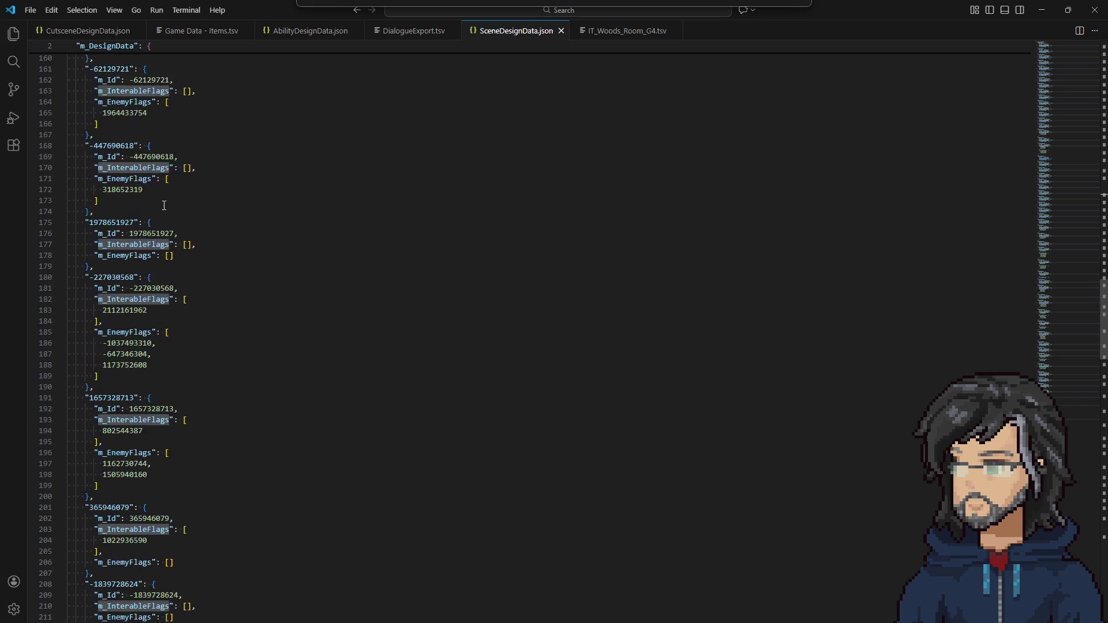
{"action": "left_click", "coordinate": [1045, 9]}
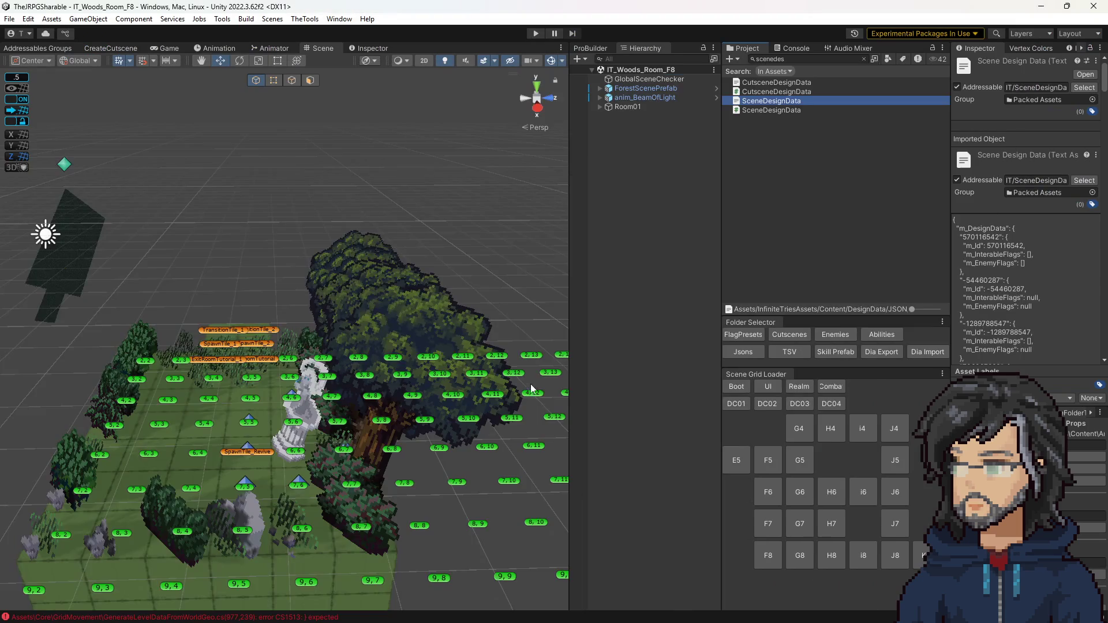
Load IT_Woods_Room_F7 and open the CS1513 error's line 977 from the Console
{"action": "left_click", "coordinate": [768, 522]}
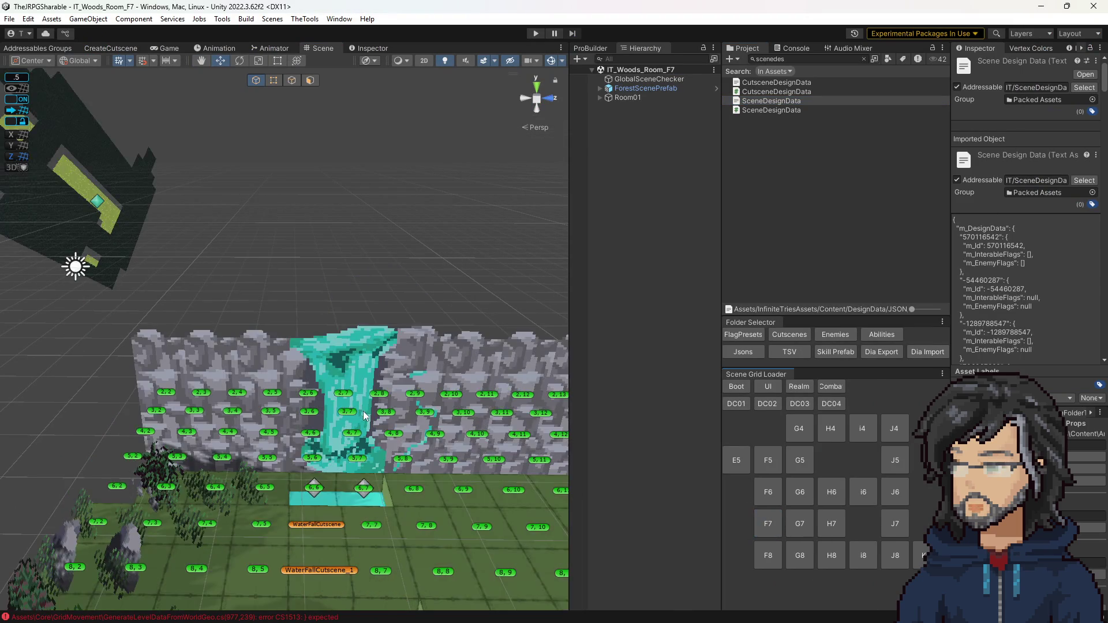
{"action": "left_click", "coordinate": [792, 48]}
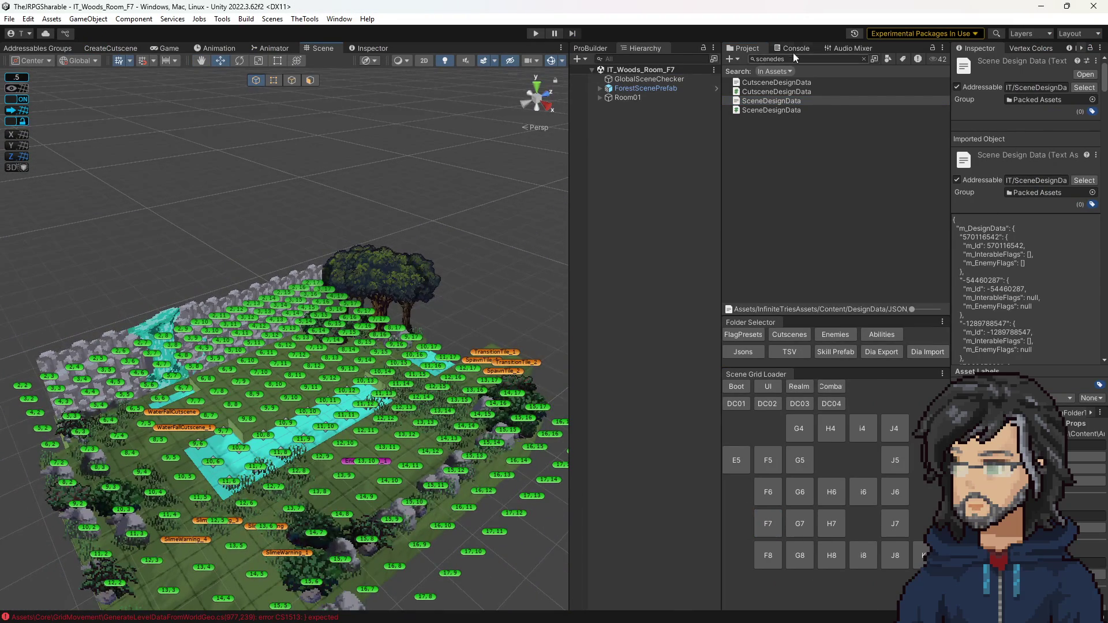
{"action": "double_click", "coordinate": [788, 228]}
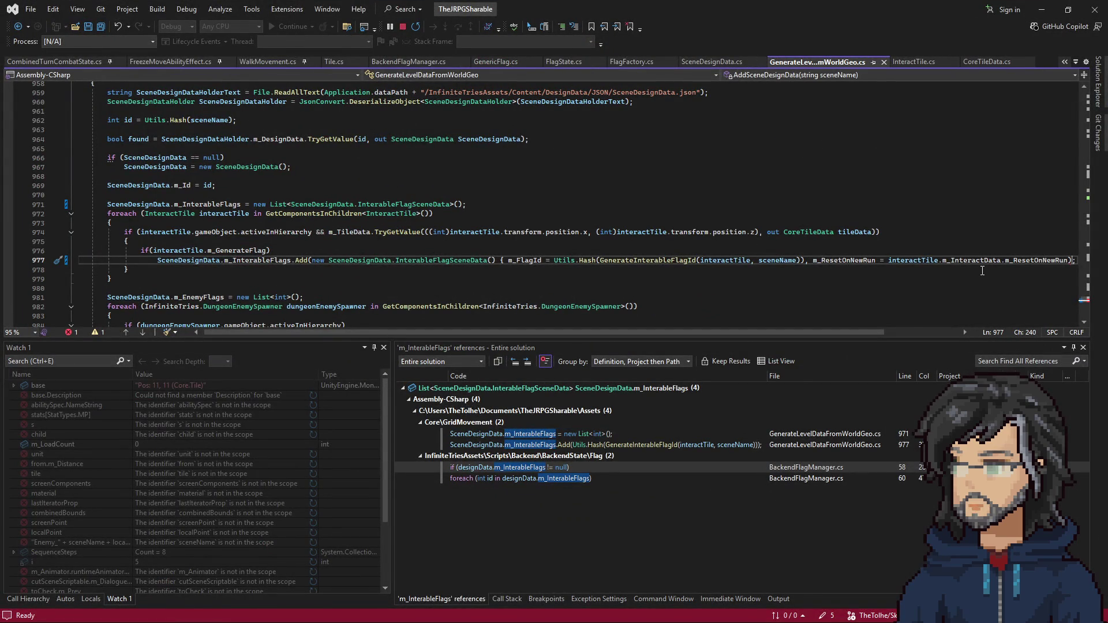
Add the missing closing brace on line 977, remove the stray ')', and save
{"action": "type", "text": "}"}
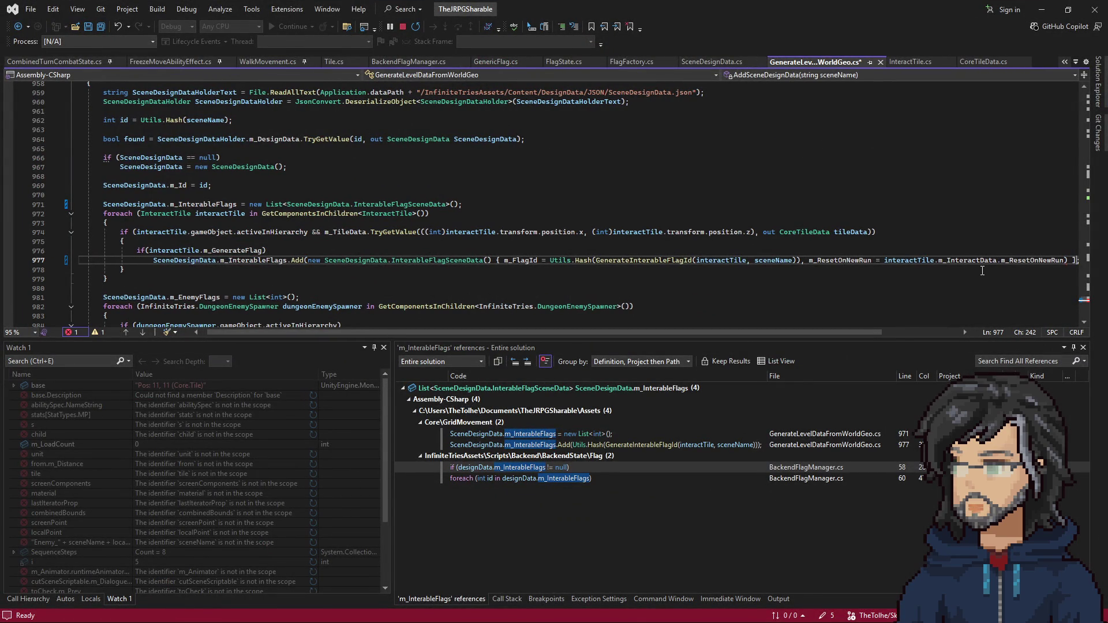
{"action": "type", "text": "}"}
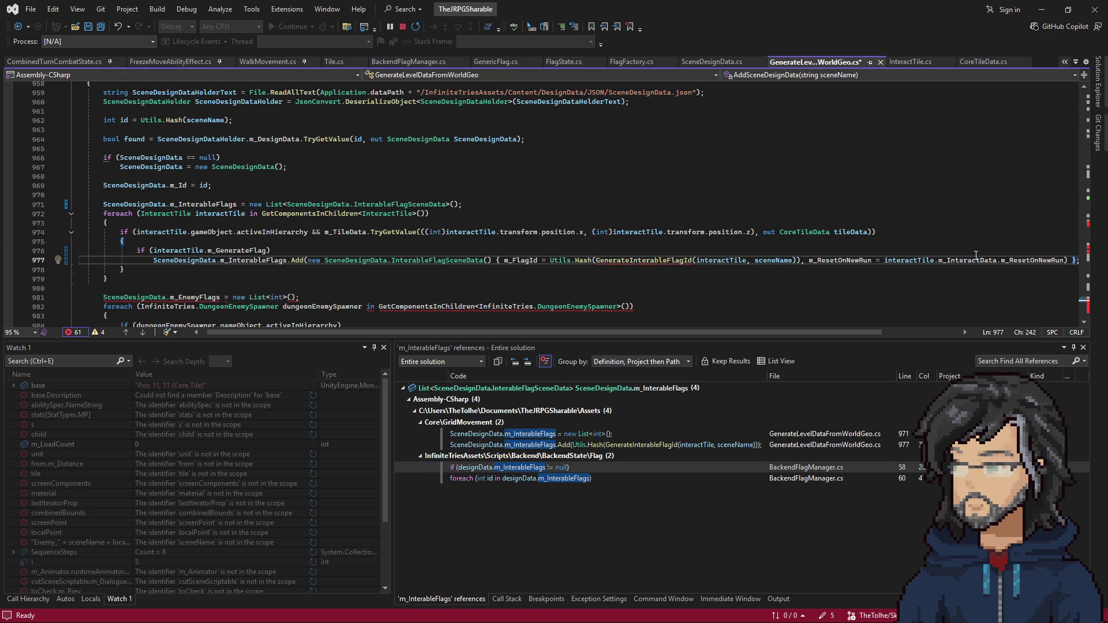
{"action": "mouse_move", "coordinate": [1054, 261]}
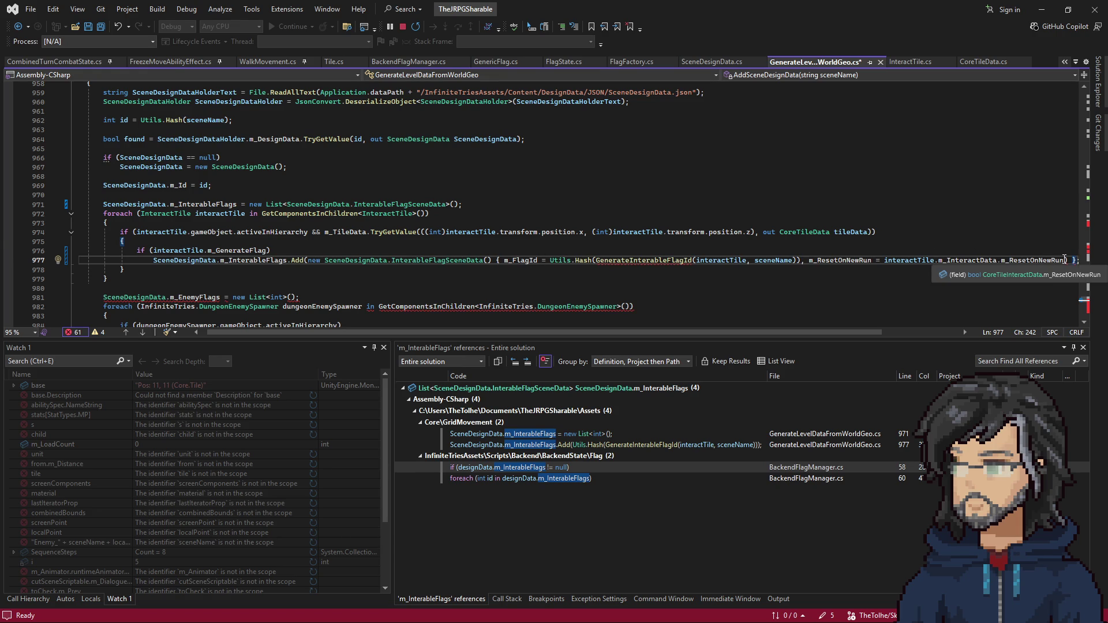
{"action": "key", "text": "BackSpace"}
{"action": "type", "text": ")"}
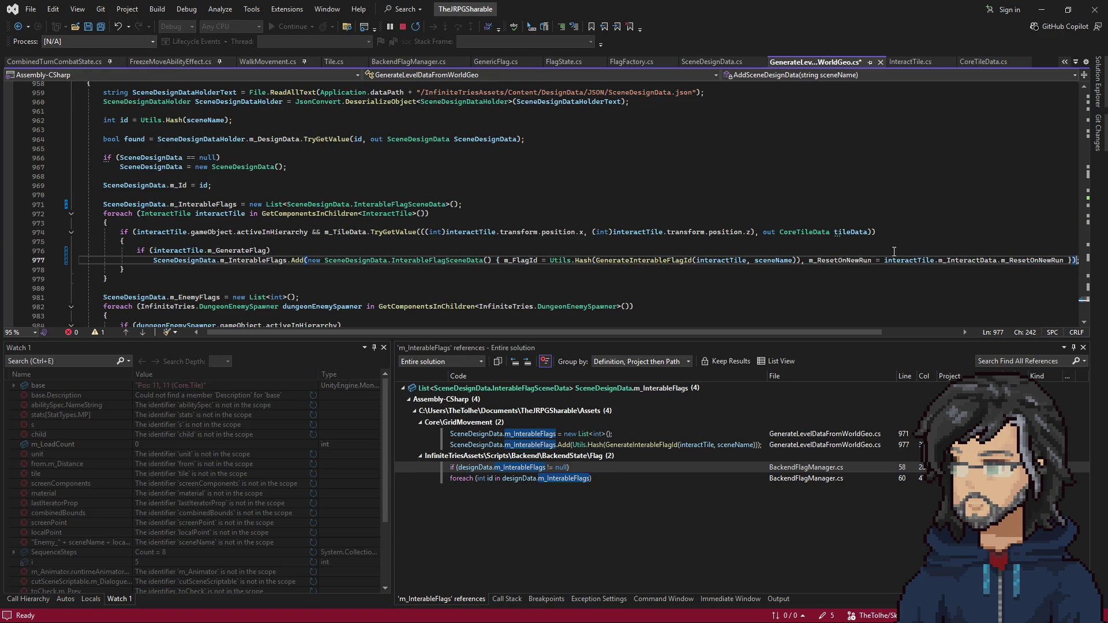
{"action": "key", "text": "ctrl+s"}
{"action": "left_click", "coordinate": [1042, 9]}
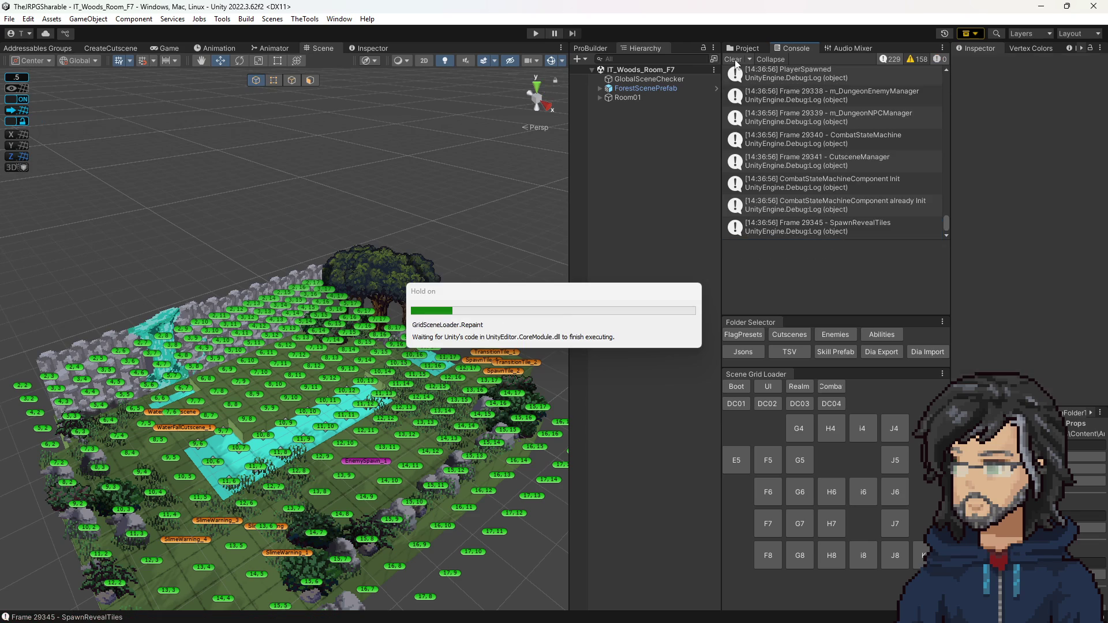
Turn off Reset On New Run for Interact[Def] in IT_Woods_Room_H6, save, and open the cast error's code
{"action": "left_click", "coordinate": [734, 60]}
{"action": "left_click", "coordinate": [833, 495]}
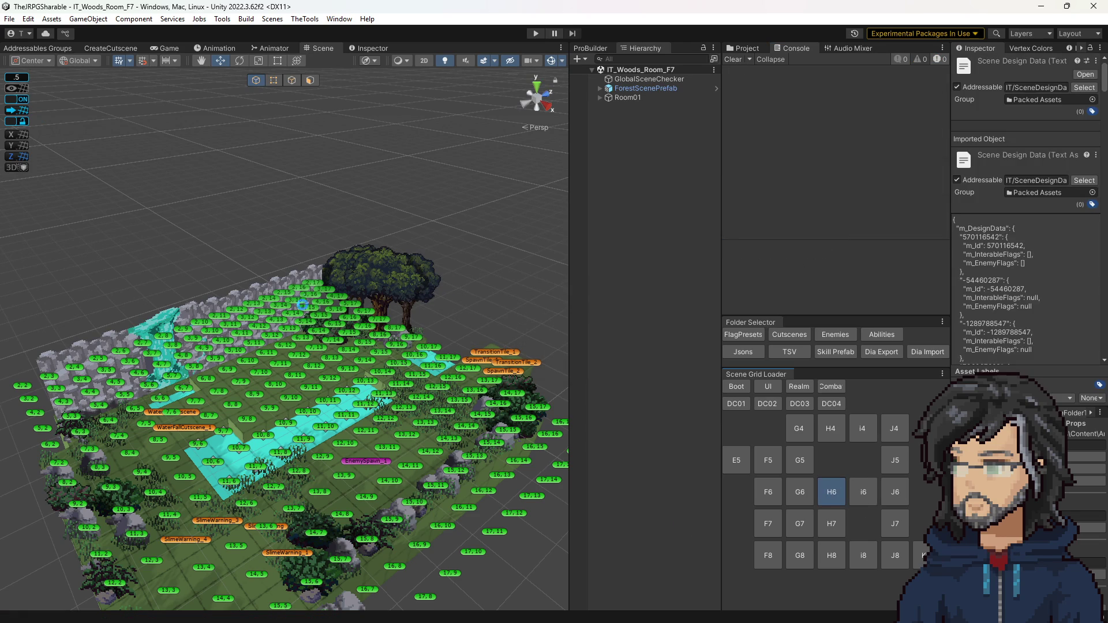
{"action": "left_click", "coordinate": [302, 298]}
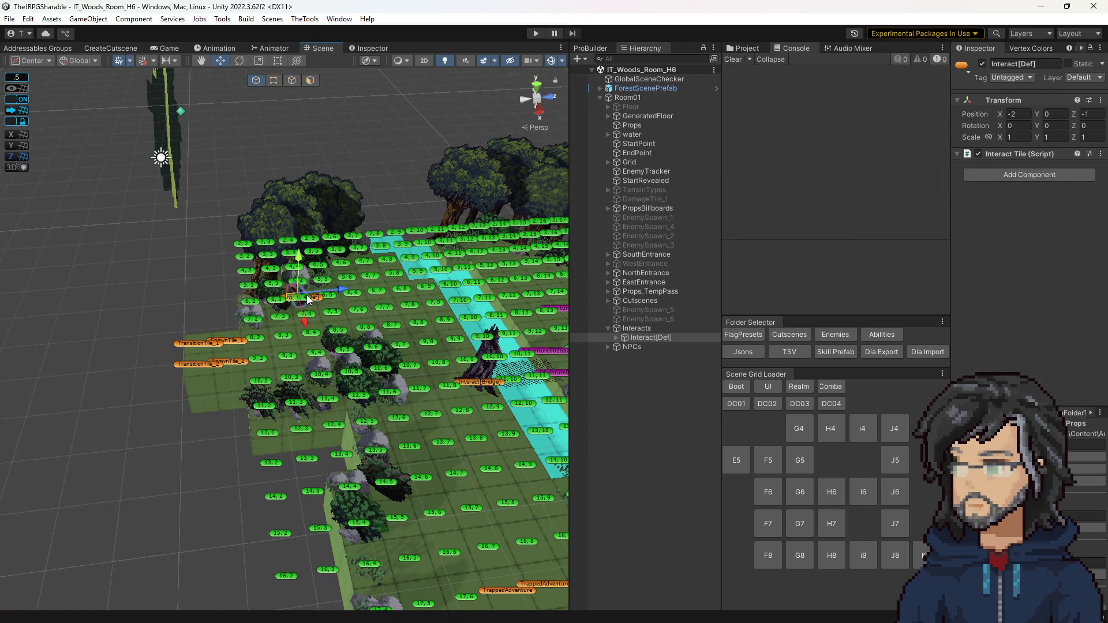
{"action": "scroll", "coordinate": [1037, 167], "scroll_direction": "down", "scroll_amount": 5}
{"action": "left_click", "coordinate": [1036, 161]}
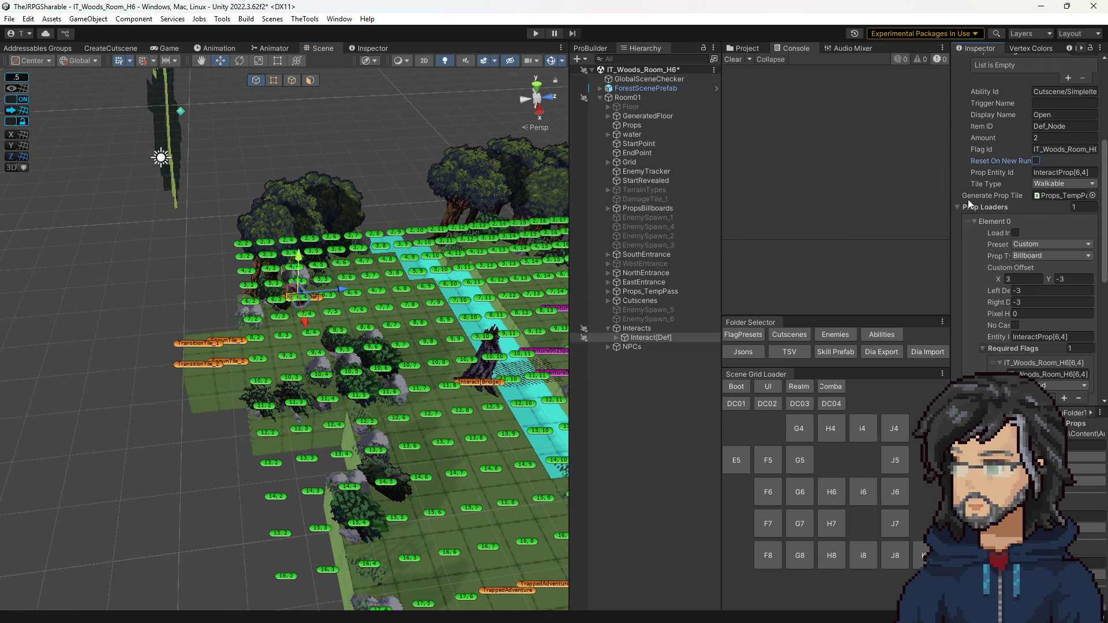
{"action": "key", "text": "ctrl+s"}
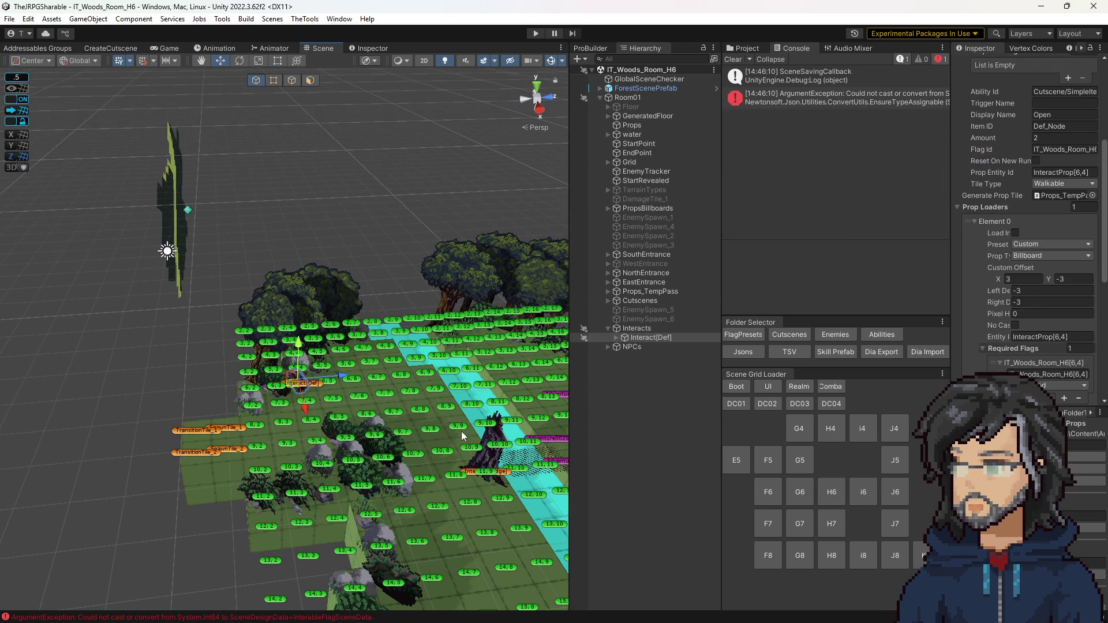
{"action": "left_click", "coordinate": [776, 100]}
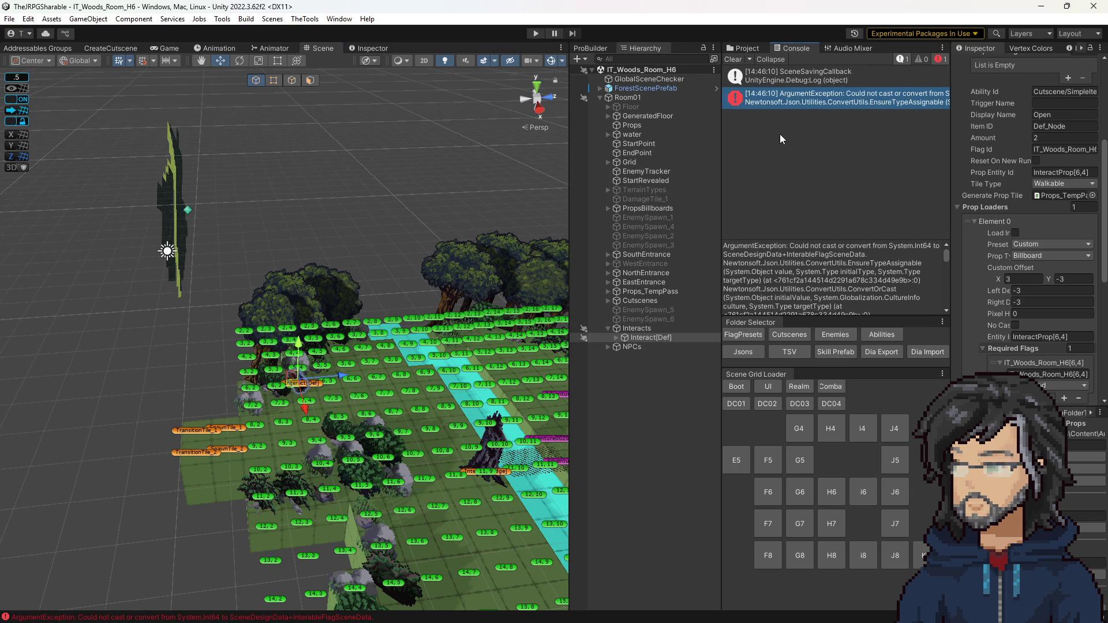
{"action": "double_click", "coordinate": [803, 106]}
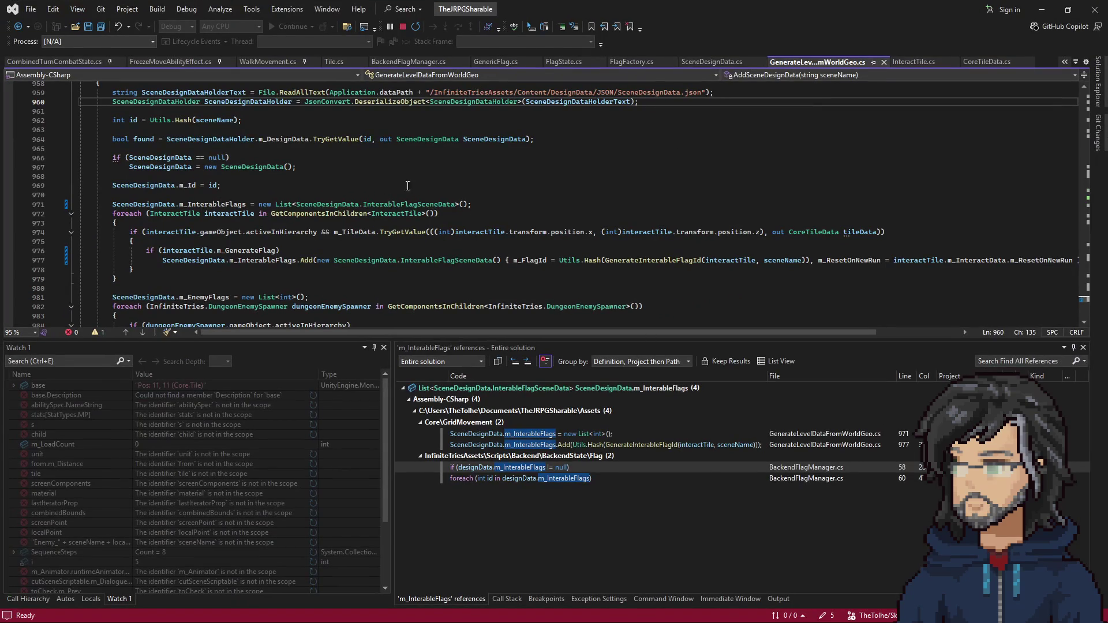
Go to the SceneDesignData definition and duplicate the m_InterableFlags field line
{"action": "scroll", "coordinate": [484, 213], "scroll_direction": "up", "scroll_amount": 3}
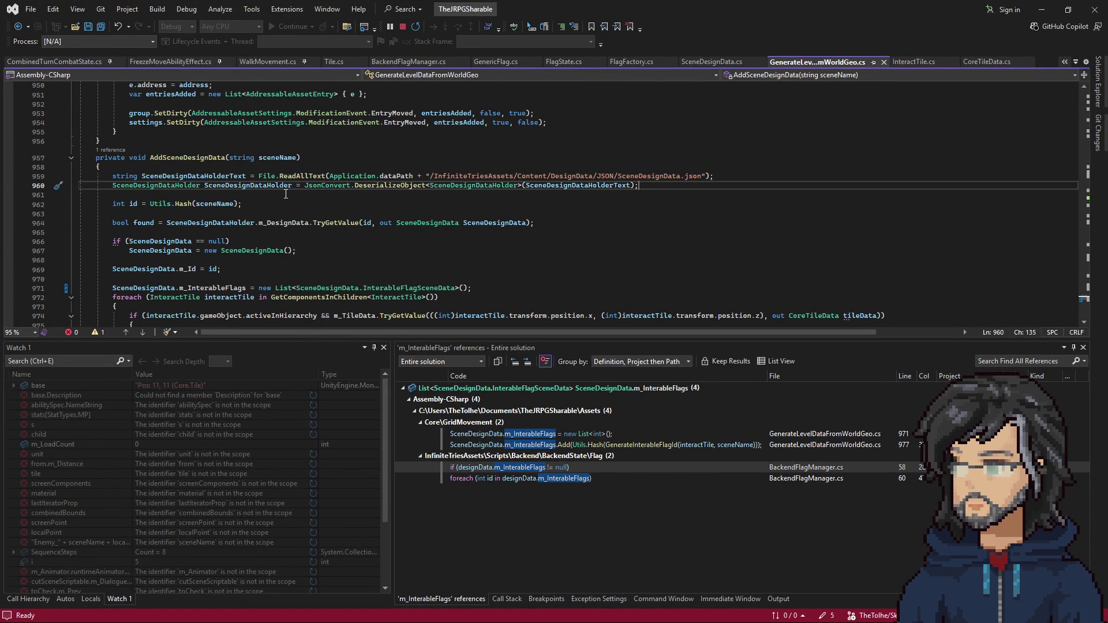
{"action": "right_click", "coordinate": [490, 189]}
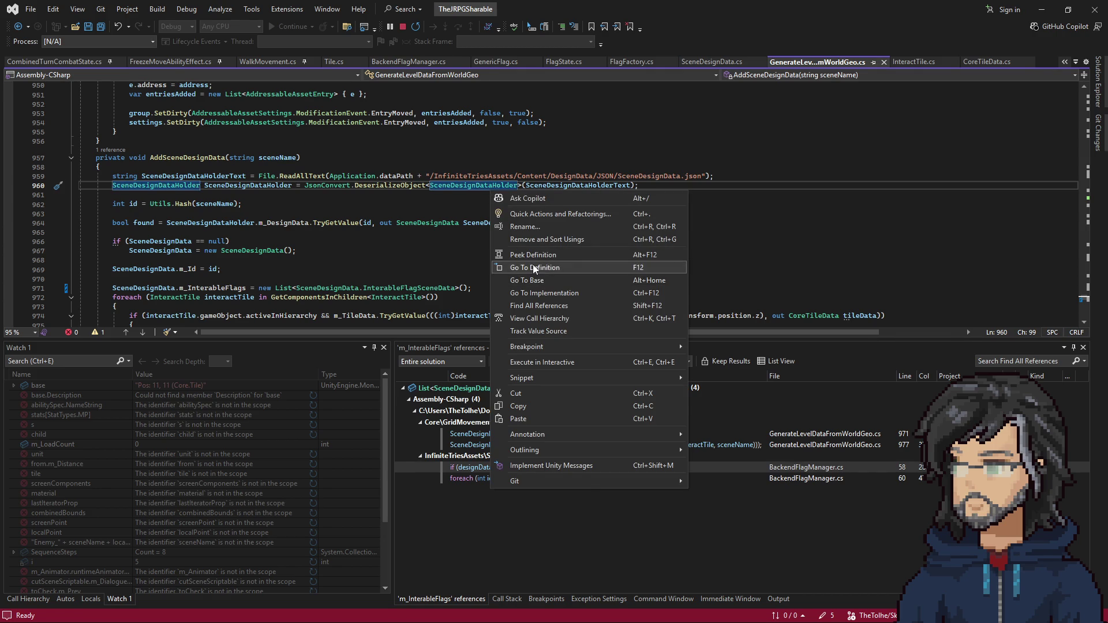
{"action": "left_click", "coordinate": [532, 264]}
{"action": "scroll", "coordinate": [281, 213], "scroll_direction": "down", "scroll_amount": 3}
{"action": "triple_click", "coordinate": [356, 226]}
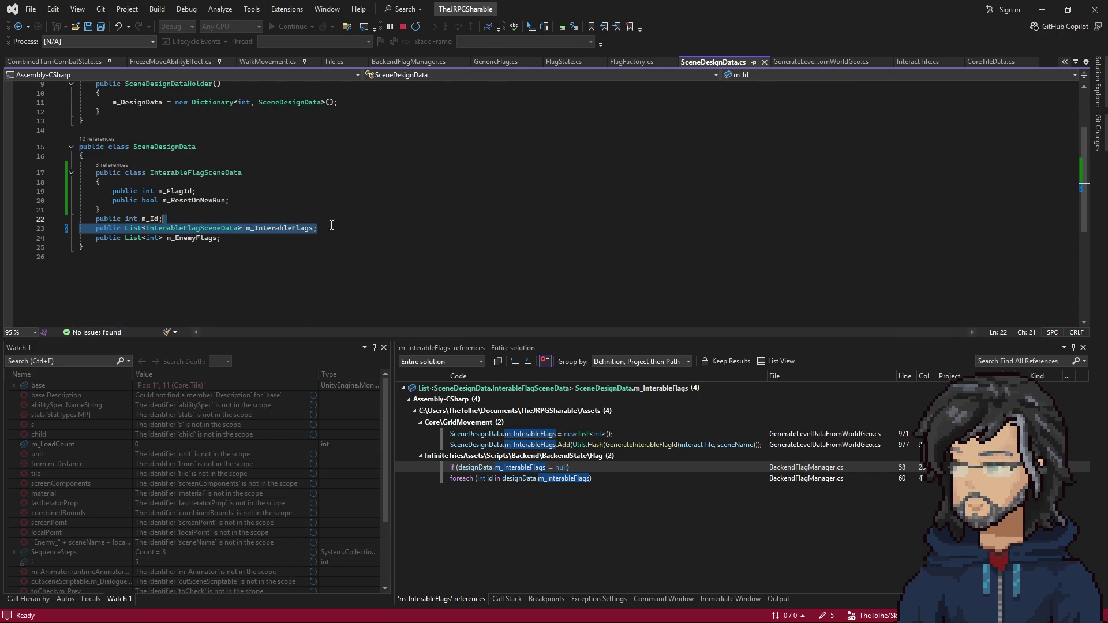
{"action": "key", "text": "ctrl+d"}
Make the first field List<int> m_InterableFlags, rename the copy m_InterableFlagSceneDatas, and save
{"action": "left_click", "coordinate": [220, 228]}
{"action": "double_click", "coordinate": [219, 228]}
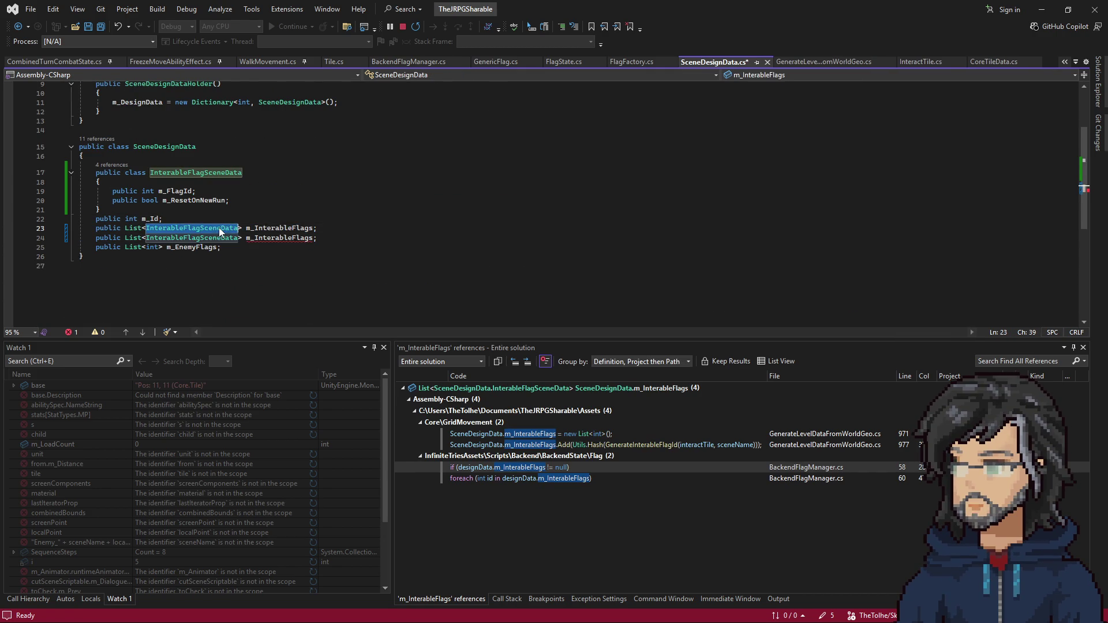
{"action": "type", "text": "int"}
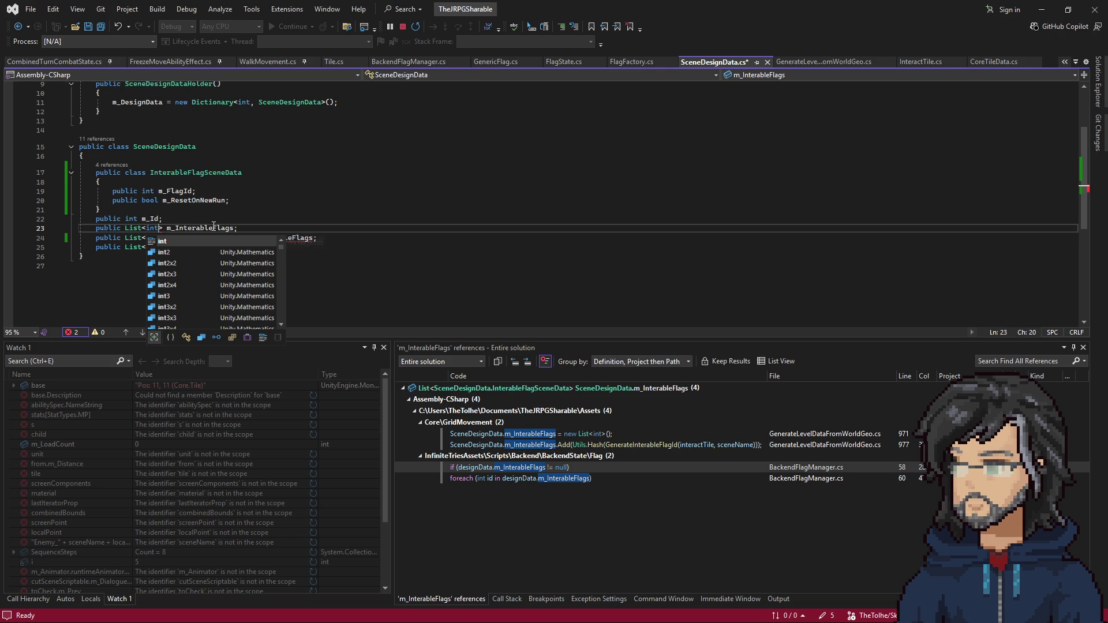
{"action": "left_click", "coordinate": [179, 191]}
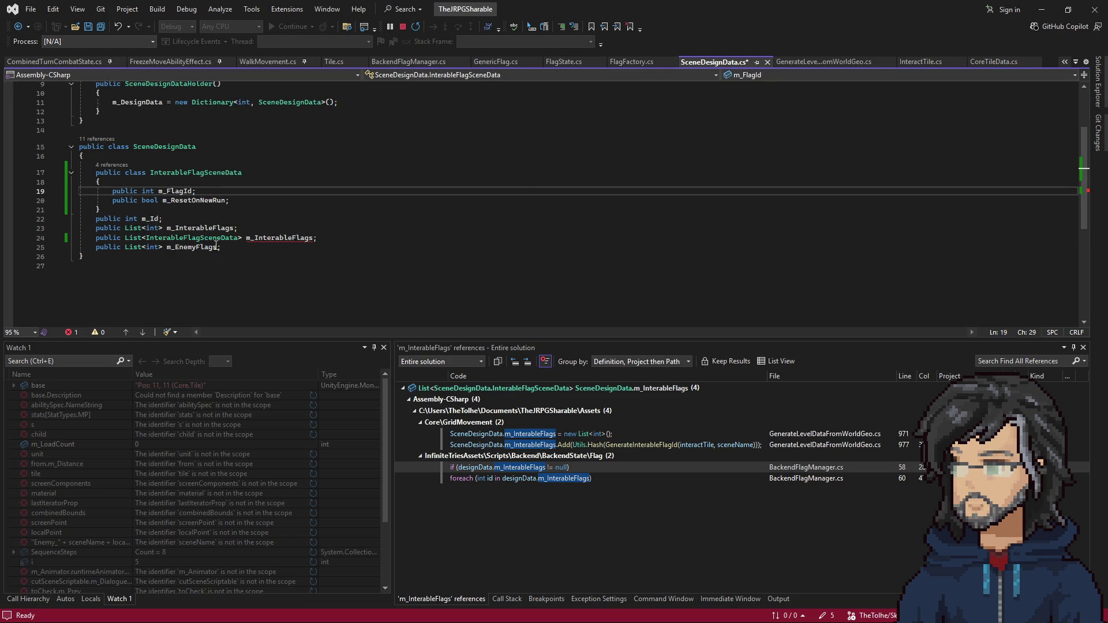
{"action": "left_click", "coordinate": [298, 238]}
{"action": "type", "text": "SceneData"}
{"action": "left_click", "coordinate": [401, 242]}
{"action": "key", "text": "ctrl+s"}
{"action": "left_click", "coordinate": [1042, 9]}
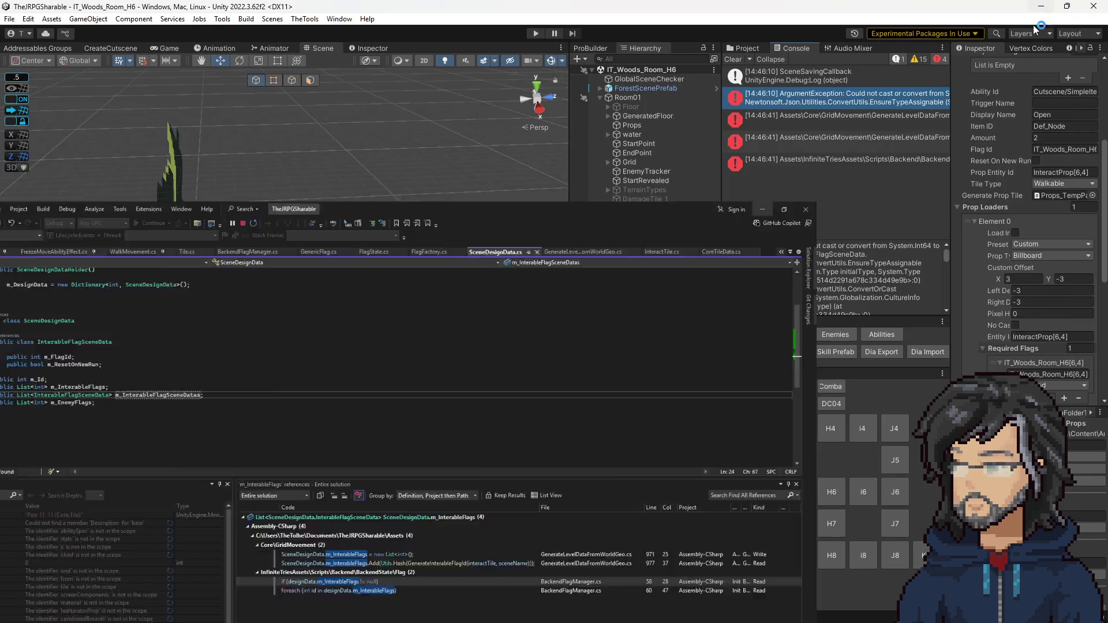
{"action": "double_click", "coordinate": [798, 77]}
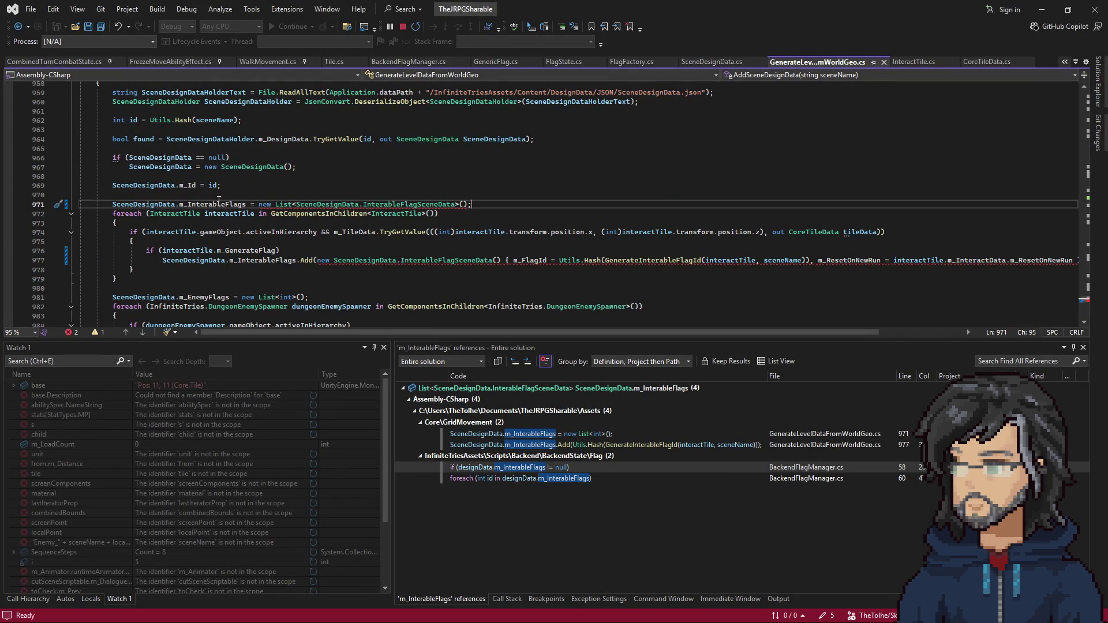
Rename the list references on generator lines 971 and 977 to m_InterableFlagSceneDatas and save
{"action": "key", "text": "ctrl+space"}
{"action": "key", "text": "Down"}
{"action": "key", "text": "Tab"}
{"action": "double_click", "coordinate": [236, 205]}
{"action": "key", "text": "ctrl+c"}
{"action": "double_click", "coordinate": [262, 261]}
{"action": "key", "text": "ctrl+v"}
{"action": "key", "text": "ctrl+s"}
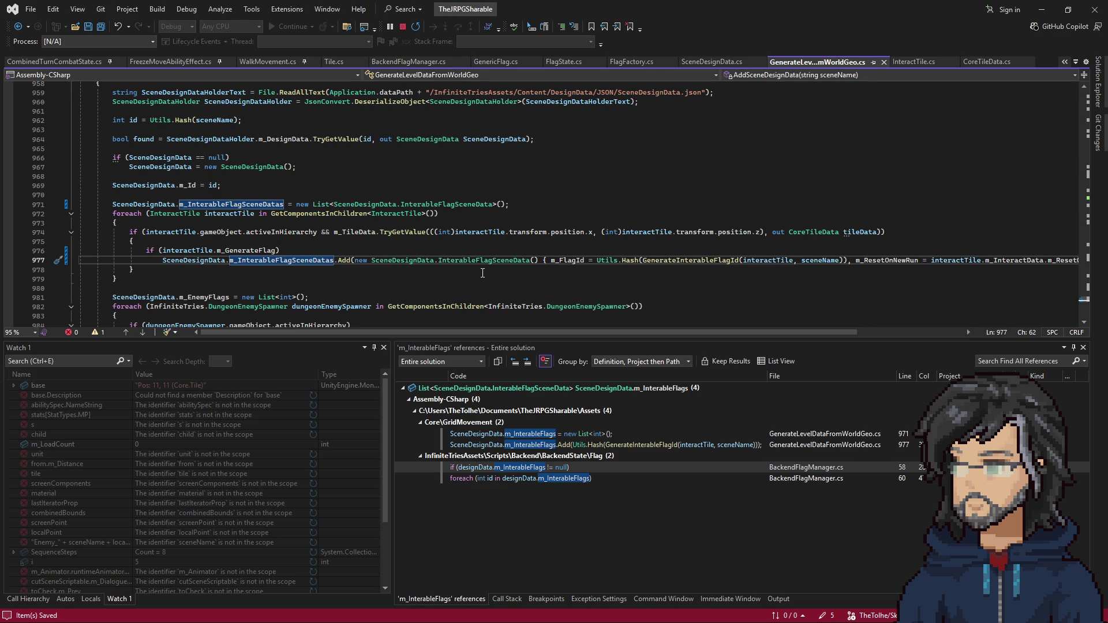
Undo those renames and delete the List<int> m_InterableFlags field from SceneDesignData.cs, saving it
{"action": "key", "text": "ctrl+z"}
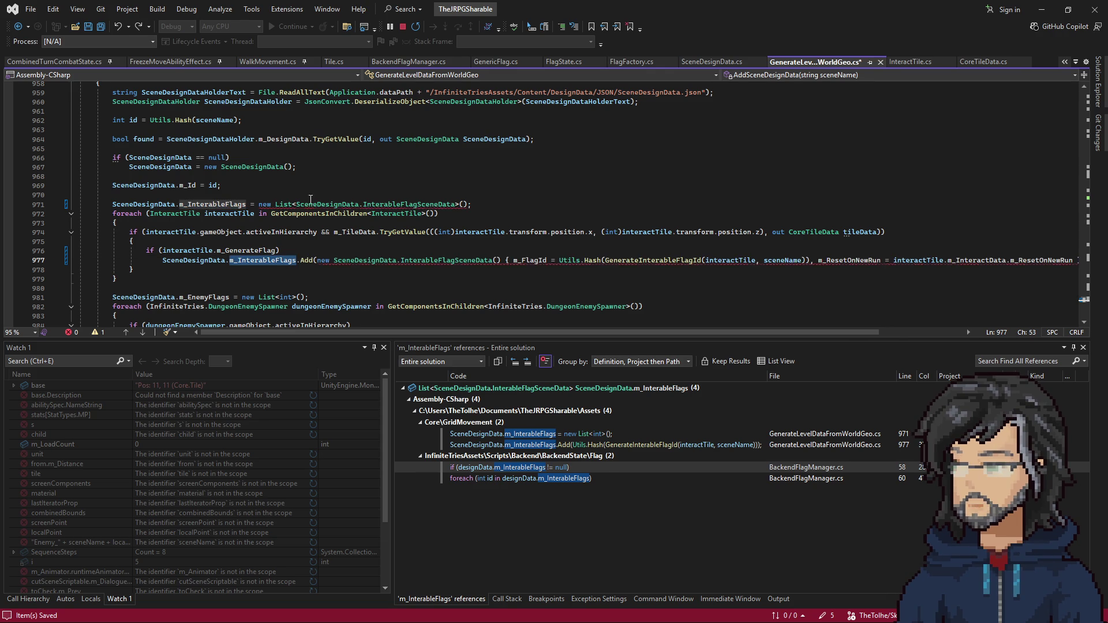
{"action": "left_click", "coordinate": [19, 26]}
{"action": "key", "text": "ctrl+z"}
{"action": "left_click", "coordinate": [336, 201]}
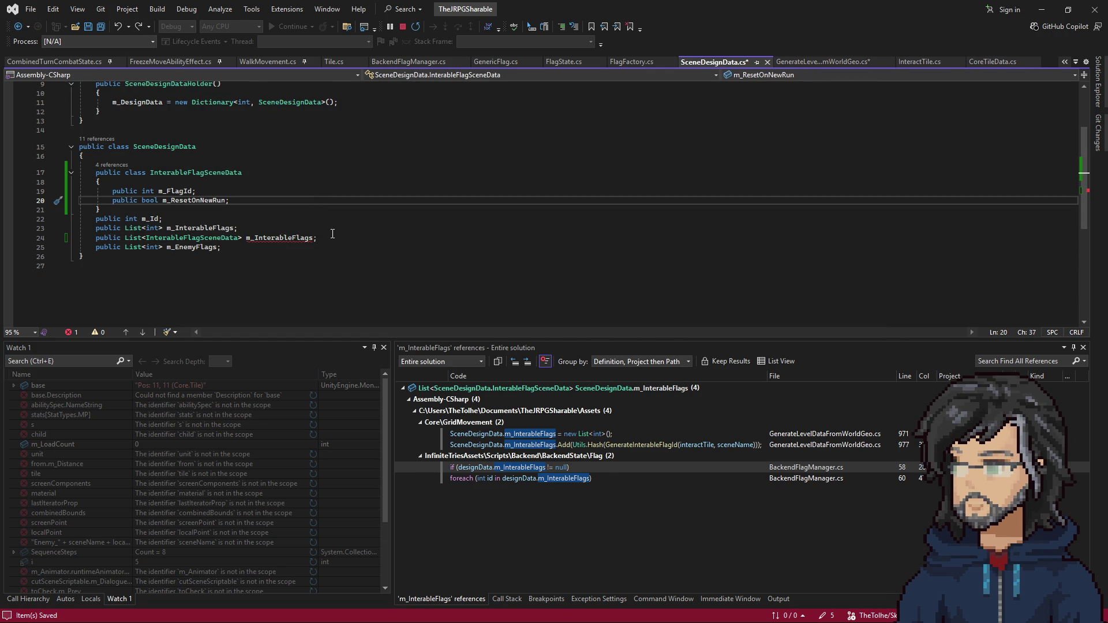
{"action": "triple_click", "coordinate": [256, 229]}
{"action": "key", "text": "Delete"}
{"action": "key", "text": "ctrl+s"}
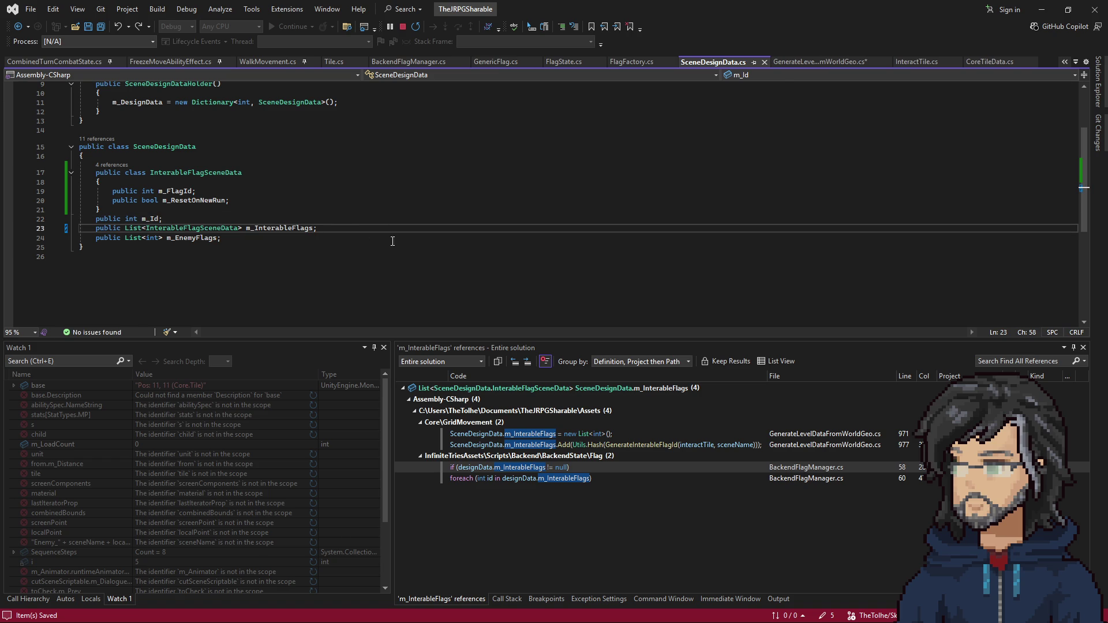
{"action": "left_click", "coordinate": [820, 61]}
{"action": "scroll", "coordinate": [410, 248], "scroll_direction": "up", "scroll_amount": 2}
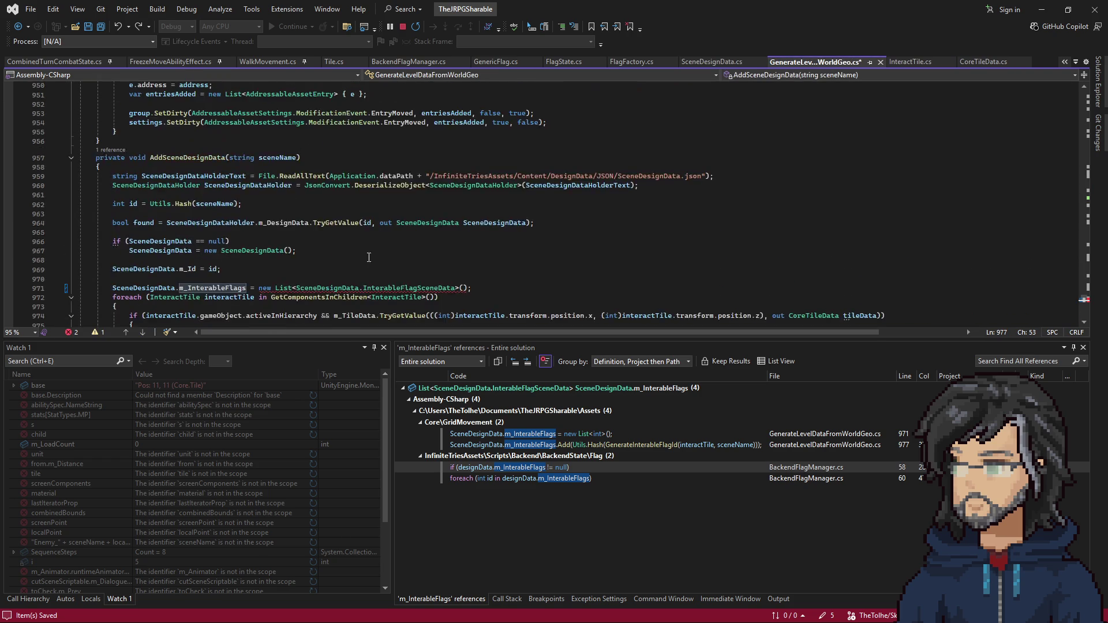
{"action": "scroll", "coordinate": [410, 248], "scroll_direction": "down", "scroll_amount": 2}
{"action": "left_click", "coordinate": [517, 225]}
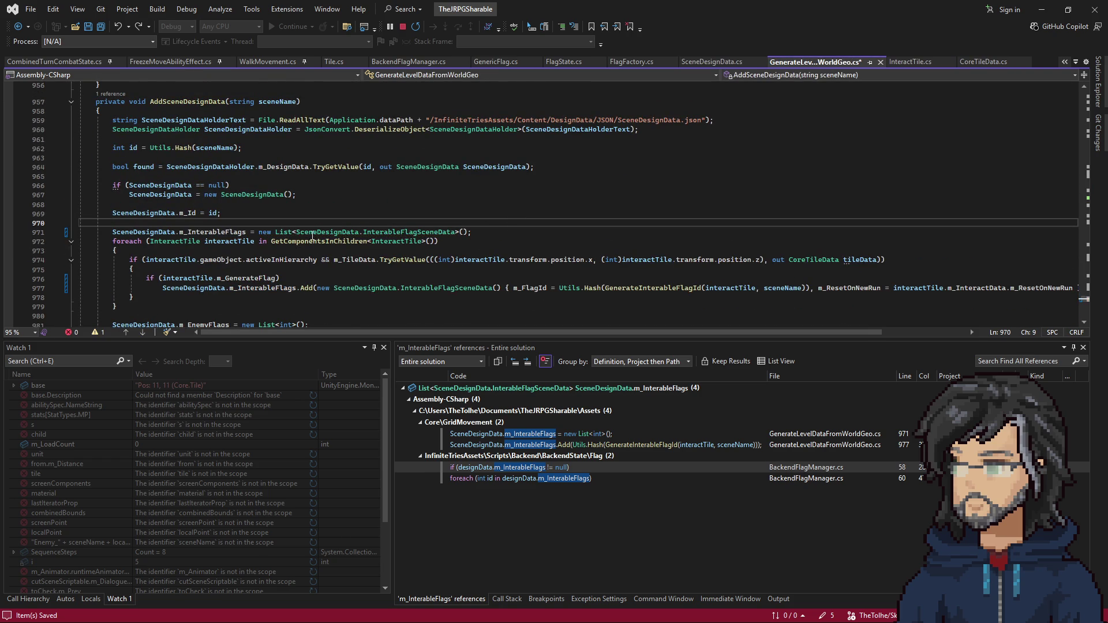
{"action": "scroll", "coordinate": [323, 225], "scroll_direction": "up", "scroll_amount": 2}
{"action": "double_click", "coordinate": [231, 187]}
{"action": "scroll", "coordinate": [167, 229], "scroll_direction": "down", "scroll_amount": 2}
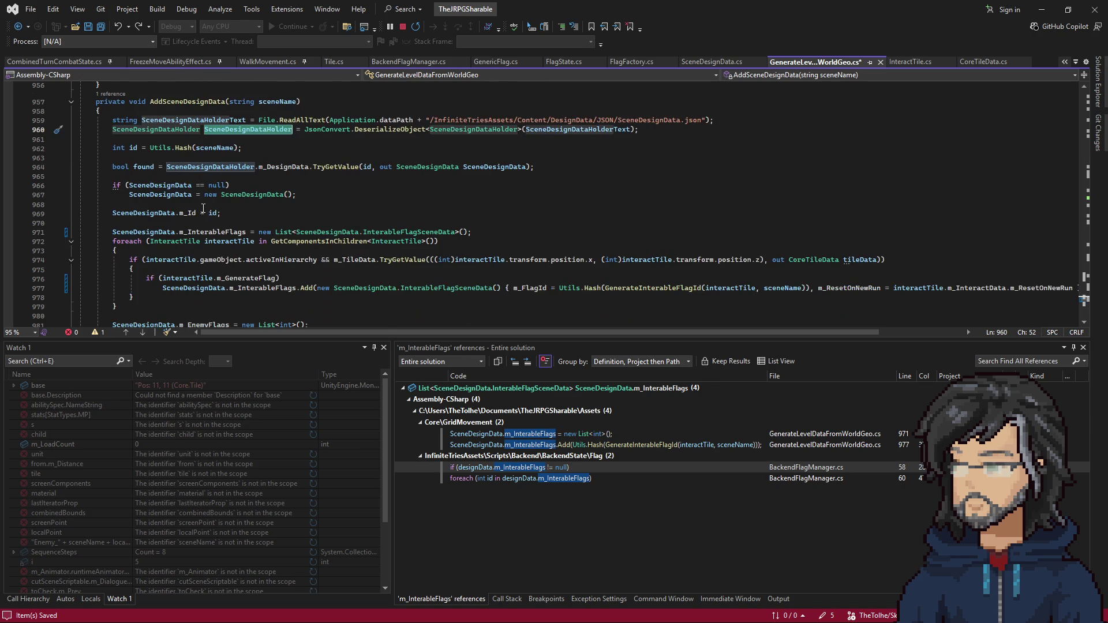
{"action": "left_click", "coordinate": [113, 129]}
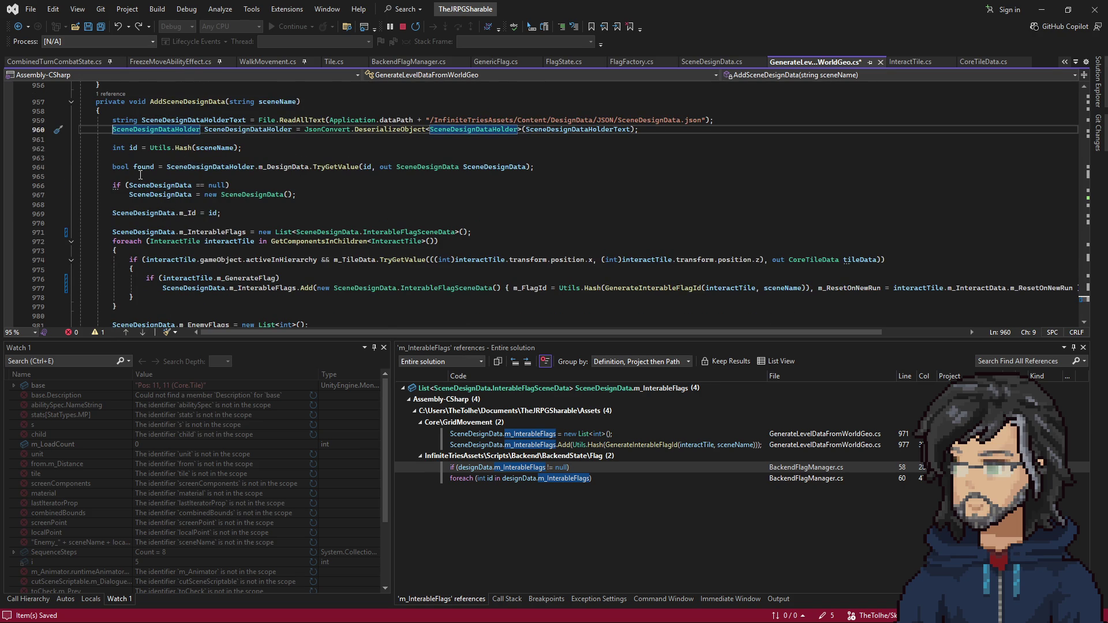
{"action": "key", "text": "ctrl+k"}
{"action": "key", "text": "ctrl+c"}
{"action": "left_click", "coordinate": [164, 167]}
{"action": "type", "text": "false;"}
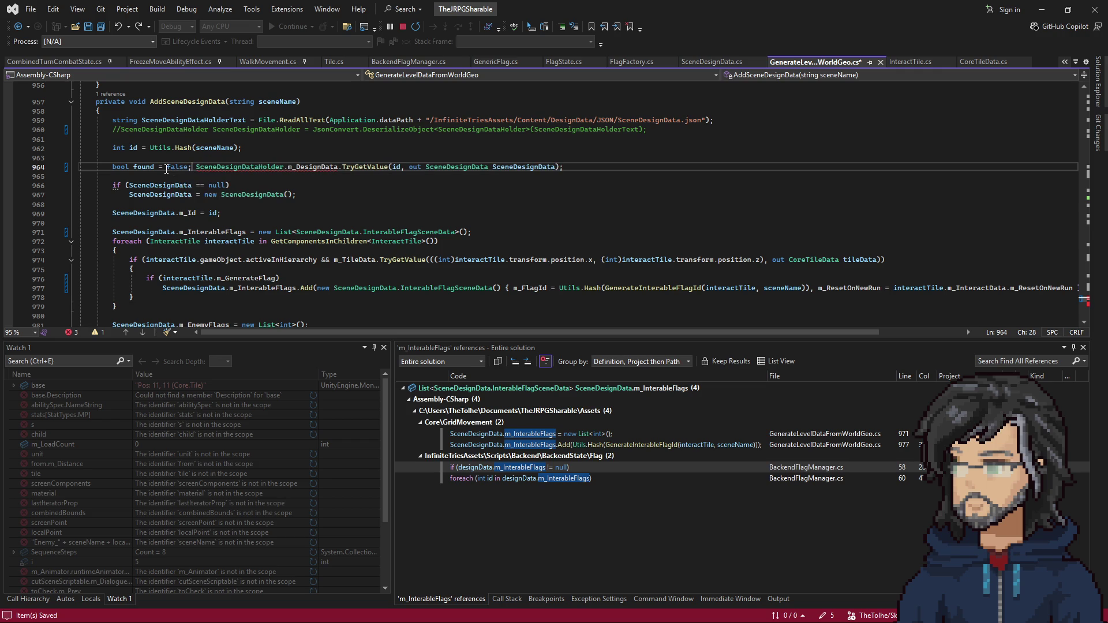
{"action": "type", "text": "//"}
{"action": "key", "text": "ctrl+s"}
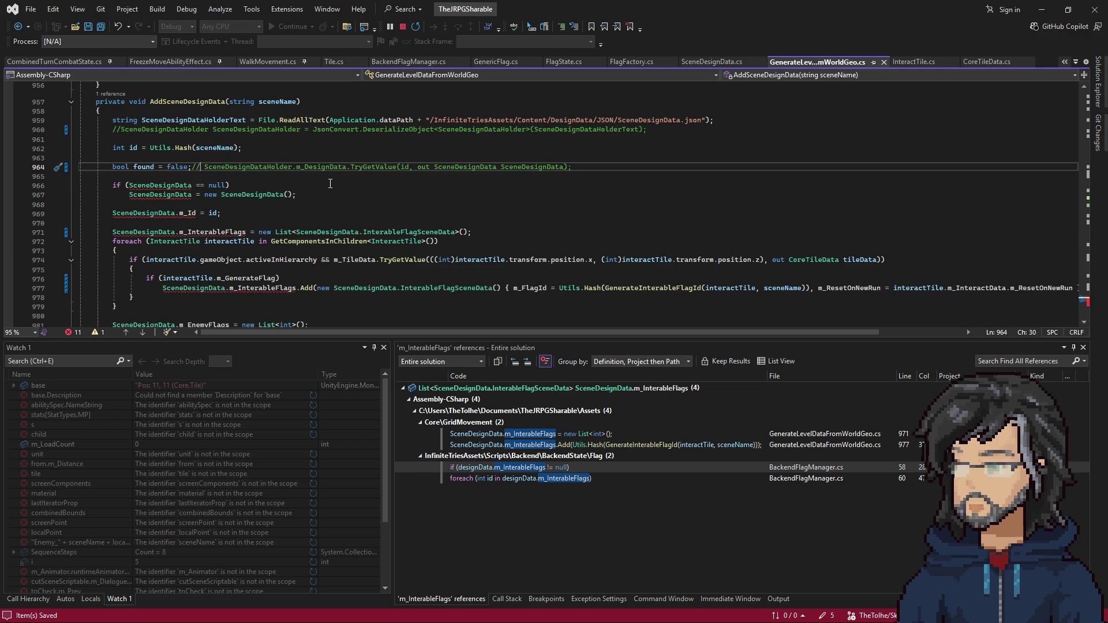
{"action": "key", "text": "BackSpace"}
{"action": "key", "text": "BackSpace"}
{"action": "type", "text": "."}
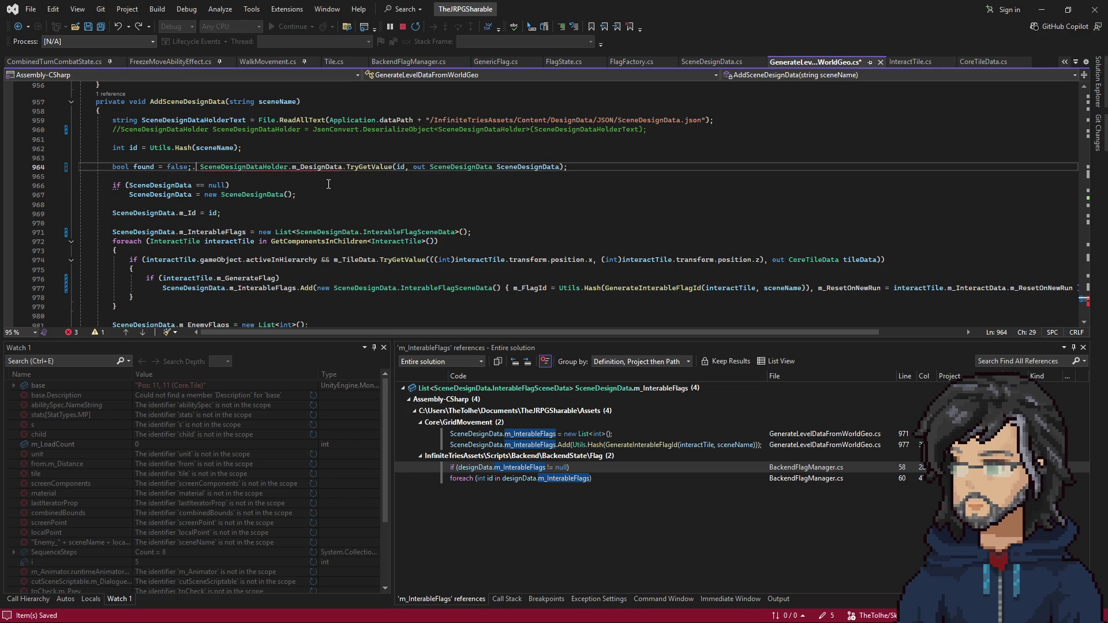
{"action": "key", "text": "BackSpace"}
{"action": "key", "text": "BackSpace"}
{"action": "key", "text": "BackSpace"}
{"action": "key", "text": "BackSpace"}
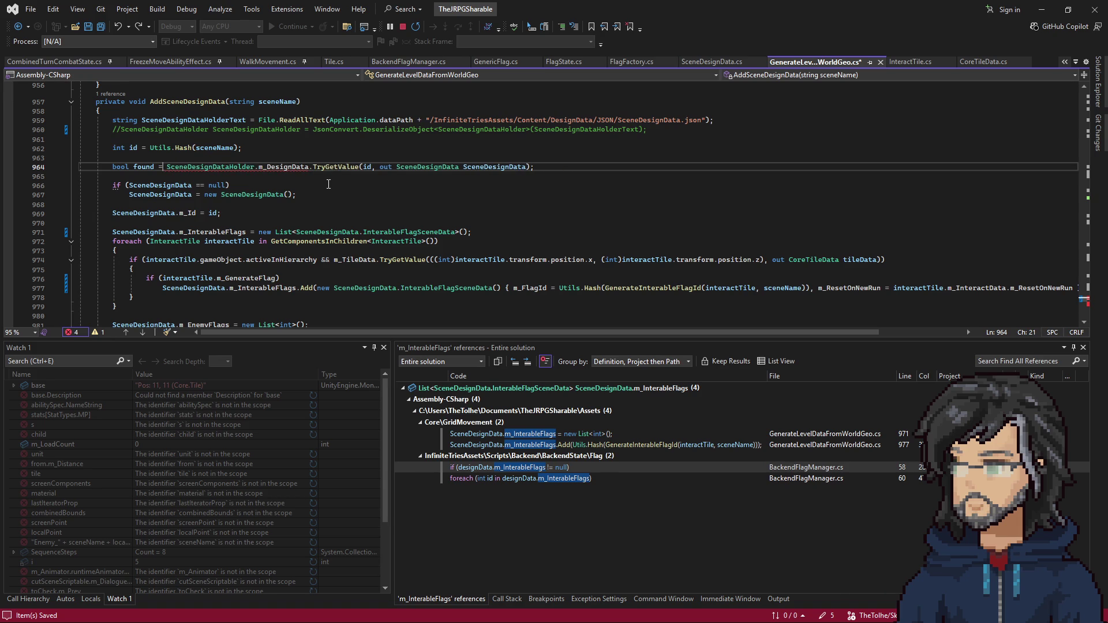
{"action": "key", "text": "Up"}
{"action": "key", "text": "Up"}
{"action": "key", "text": "Up"}
{"action": "key", "text": "ctrl+k"}
{"action": "key", "text": "ctrl+u"}
{"action": "left_click", "coordinate": [376, 148]}
{"action": "key", "text": "ctrl+s"}
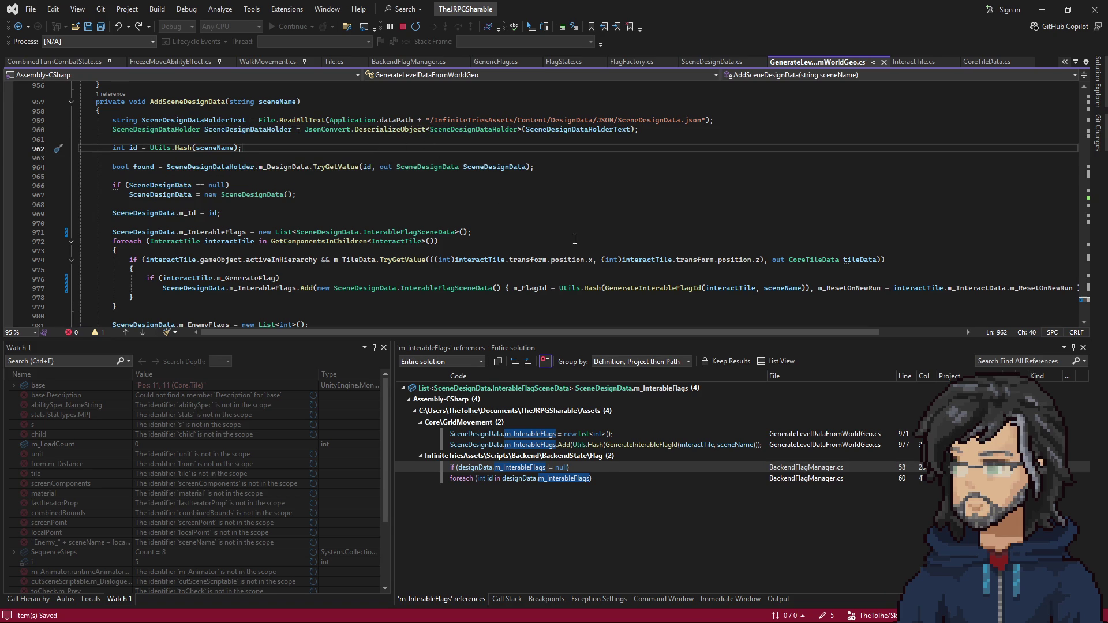
{"action": "right_click", "coordinate": [469, 128]}
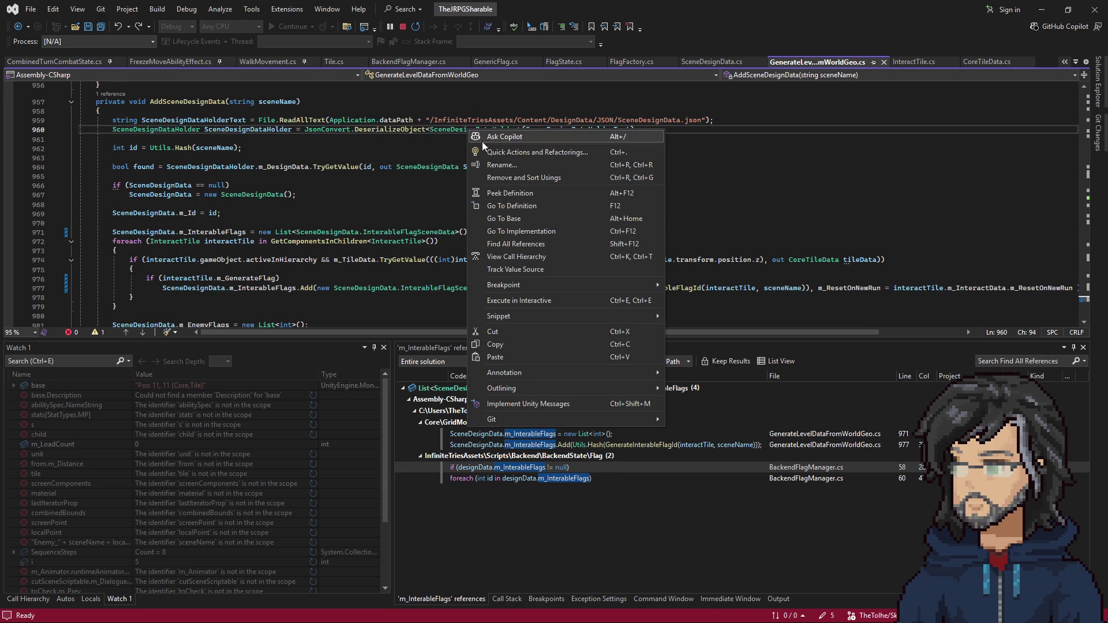
Duplicate the m_InterableFlags declaration in SceneDesignData and make the copy a List<int>
{"action": "left_click", "coordinate": [517, 209]}
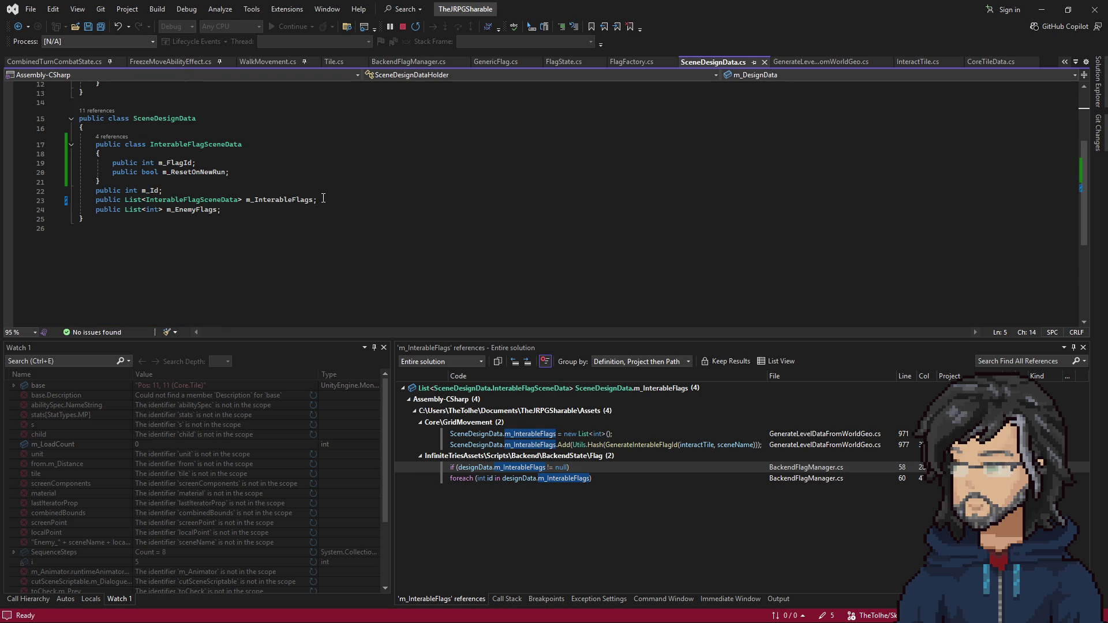
{"action": "left_click_drag", "start_coordinate": [322, 200], "coordinate": [324, 192]}
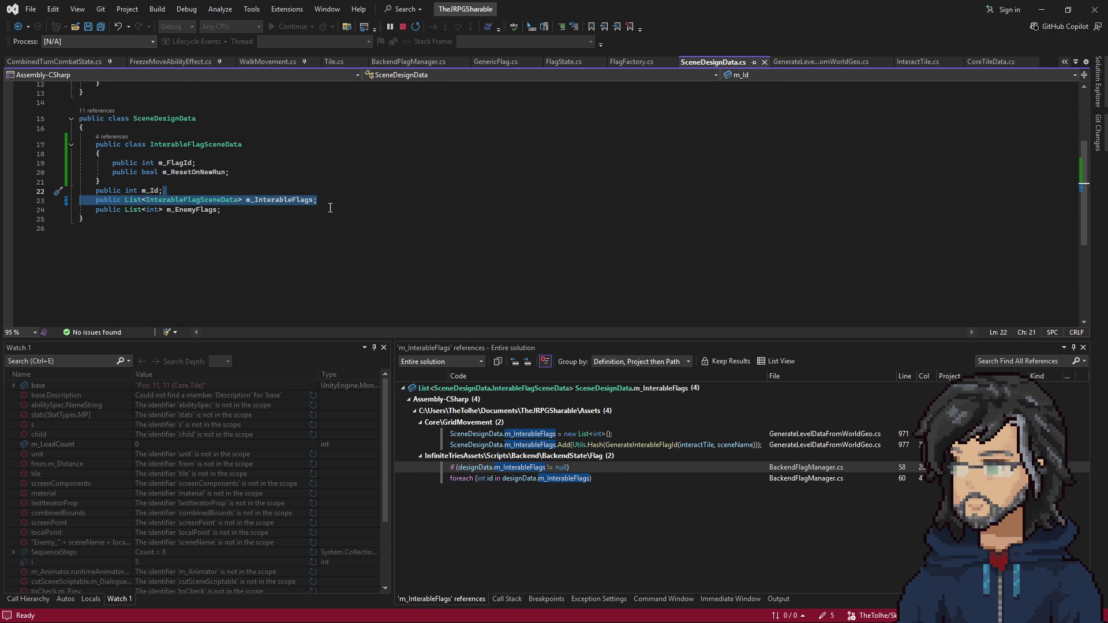
{"action": "key", "text": "ctrl+d"}
{"action": "double_click", "coordinate": [171, 210]}
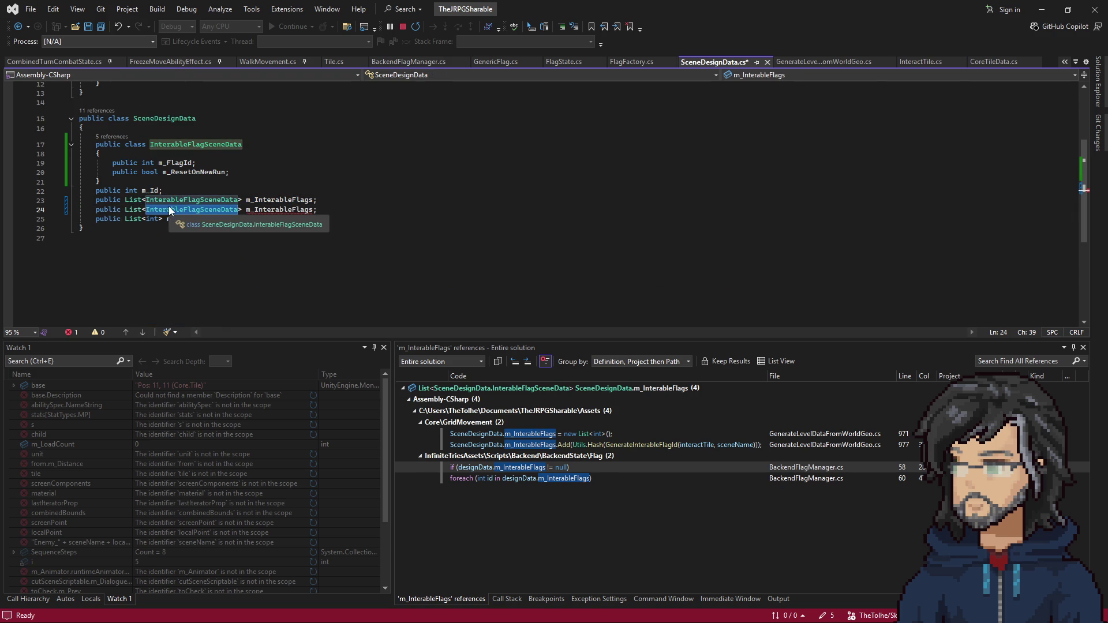
{"action": "type", "text": "int"}
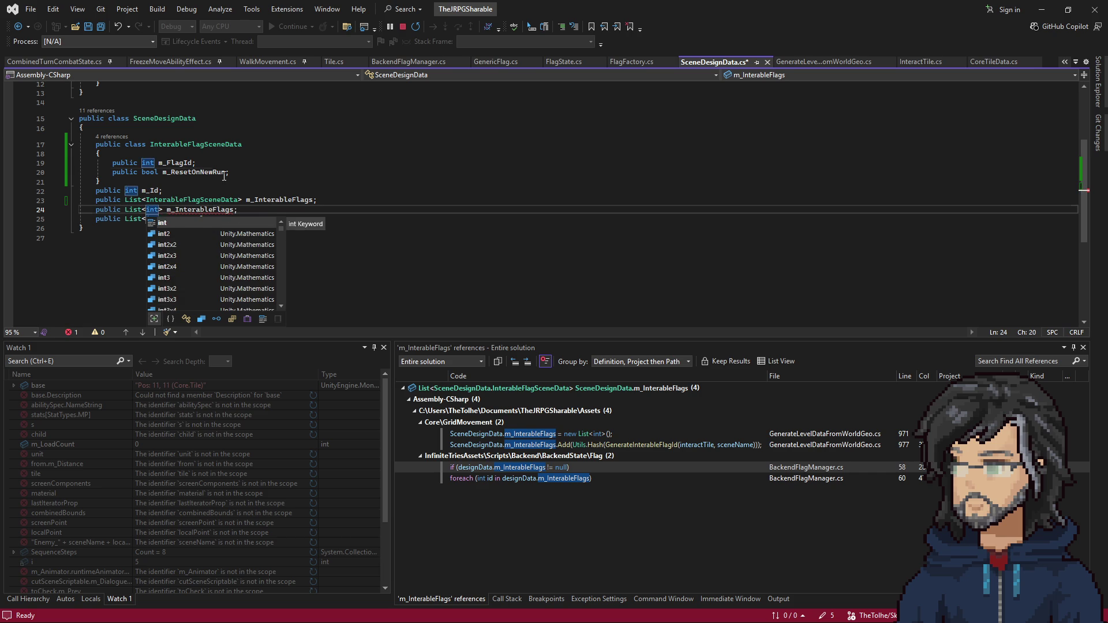
{"action": "left_click", "coordinate": [225, 173]}
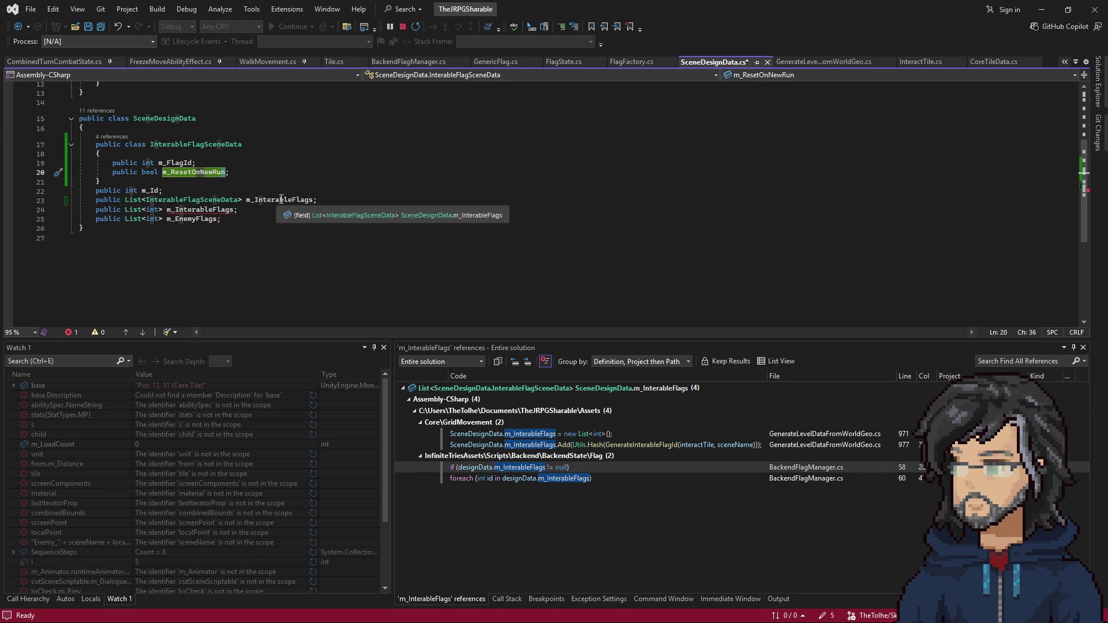
Rename line 23's list to m_InterableFlagDatas and open the generator's line 971 reference
{"action": "left_click", "coordinate": [310, 200]}
{"action": "type", "text": "Data"}
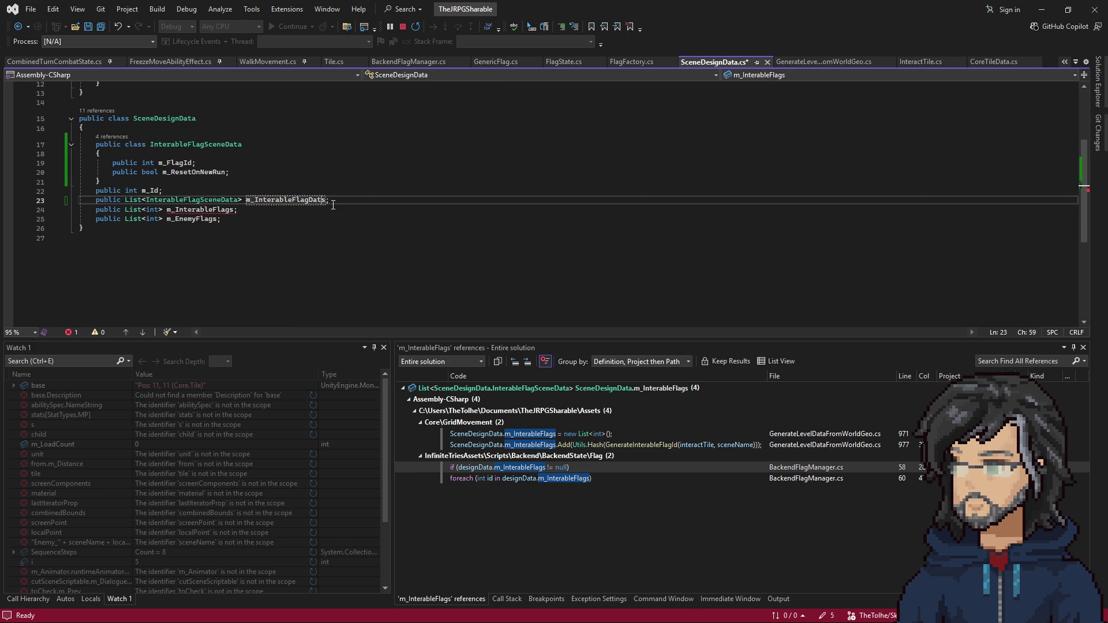
{"action": "key", "text": "BackSpace"}
{"action": "key", "text": "BackSpace"}
{"action": "key", "text": "BackSpace"}
{"action": "key", "text": "Left"}
{"action": "key", "text": "Left"}
{"action": "key", "text": "Left"}
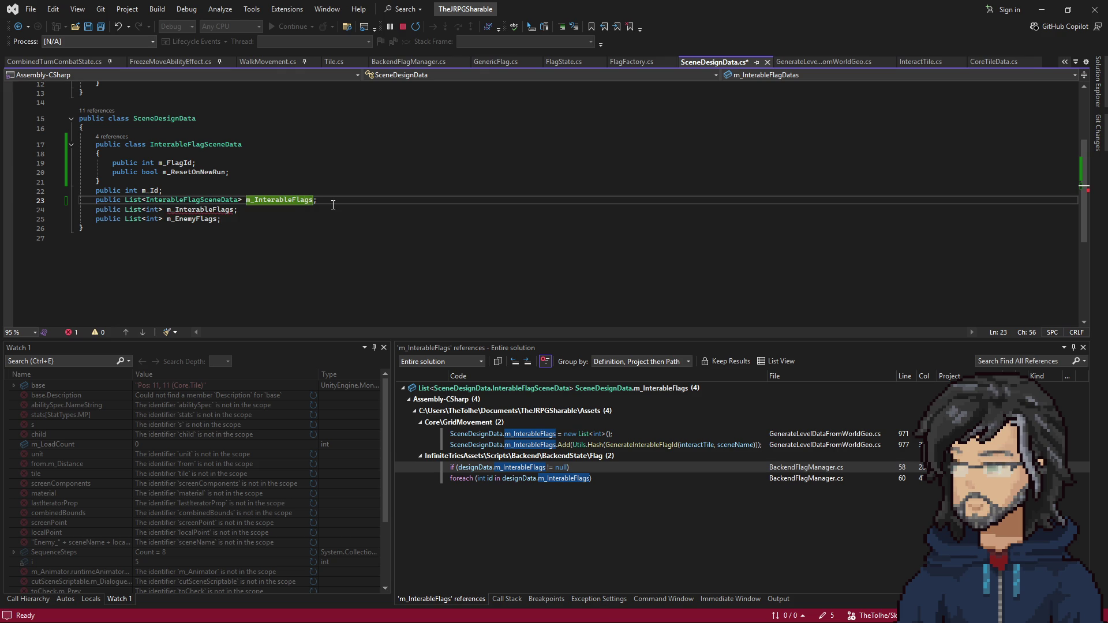
{"action": "key", "text": "End"}
{"action": "key", "text": "Return"}
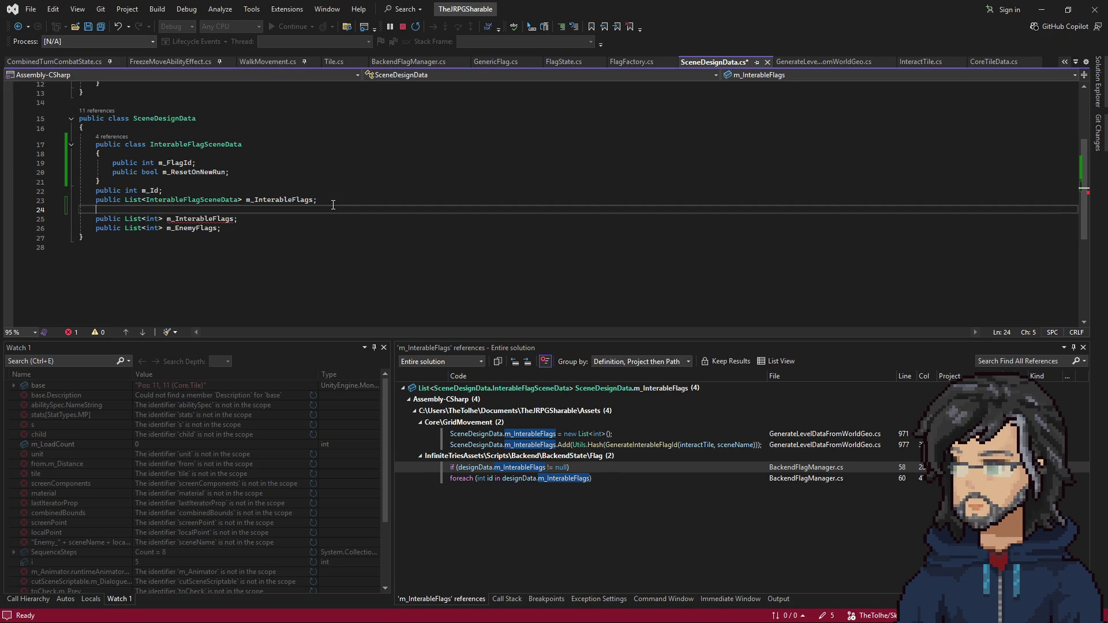
{"action": "key", "text": "ctrl+z"}
{"action": "key", "text": "ctrl+z"}
{"action": "key", "text": "ctrl+z"}
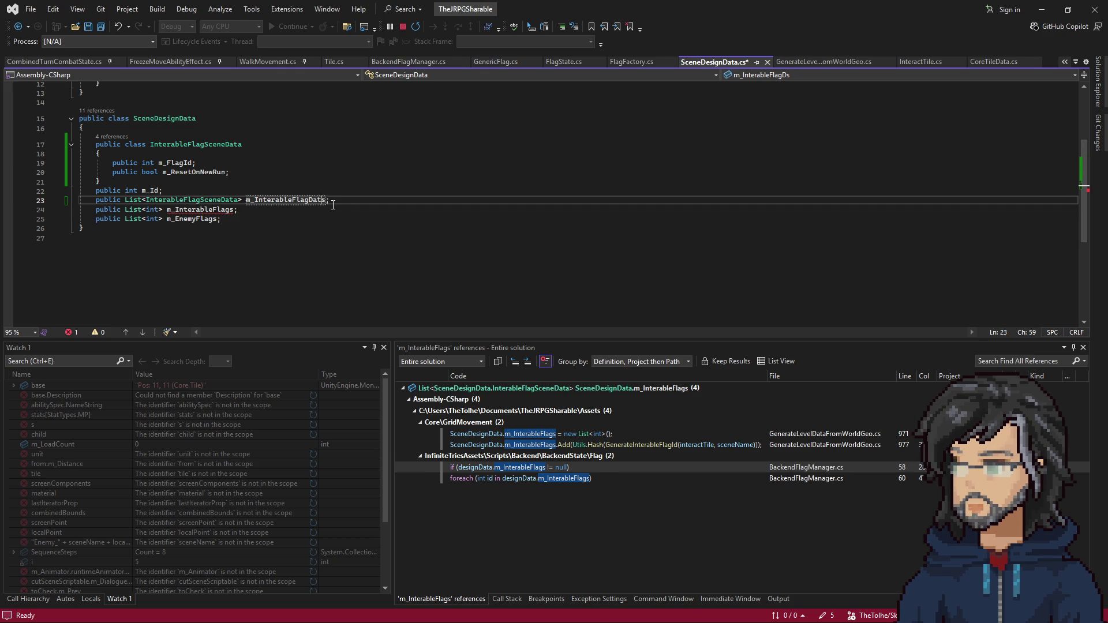
{"action": "left_click", "coordinate": [199, 210]}
{"action": "right_click", "coordinate": [201, 210]}
{"action": "left_click", "coordinate": [251, 278]}
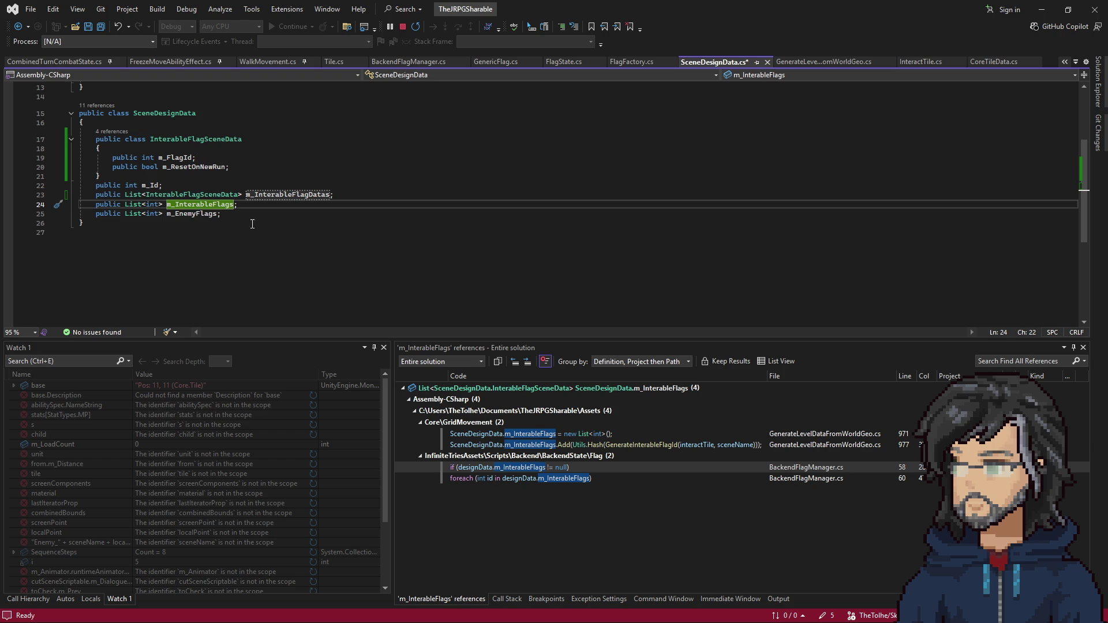
{"action": "double_click", "coordinate": [584, 437]}
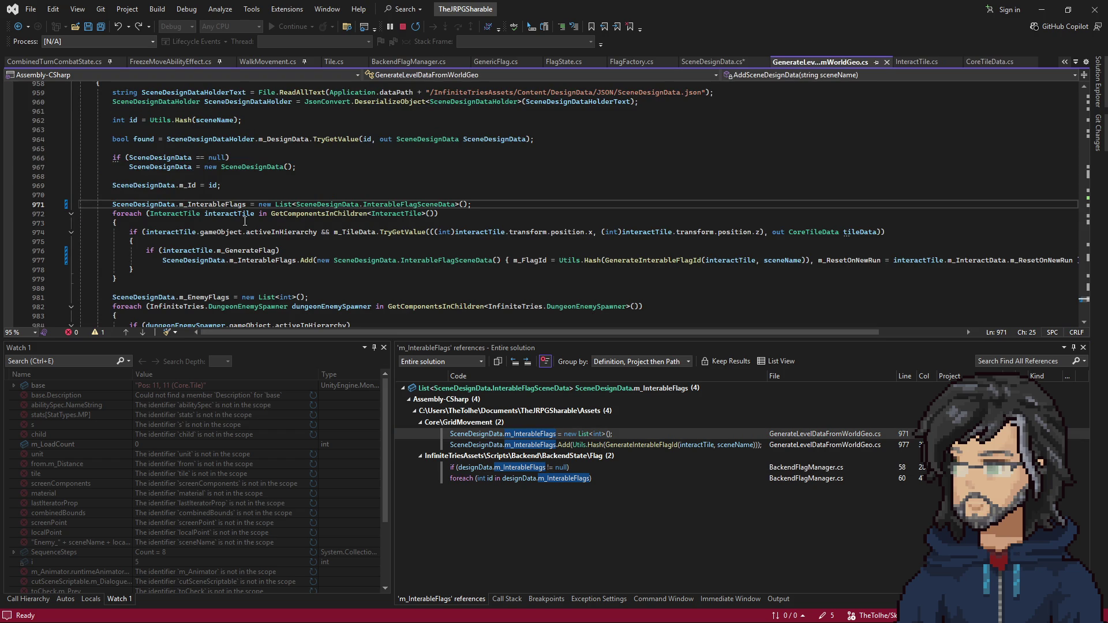
Replace m_InterableFlags with m_InterableFlagDatas on line 977 and BackendFlagManager.cs lines 58 and 60
{"action": "double_click", "coordinate": [257, 260]}
{"action": "type", "text": "m_InterableFlagDatas"}
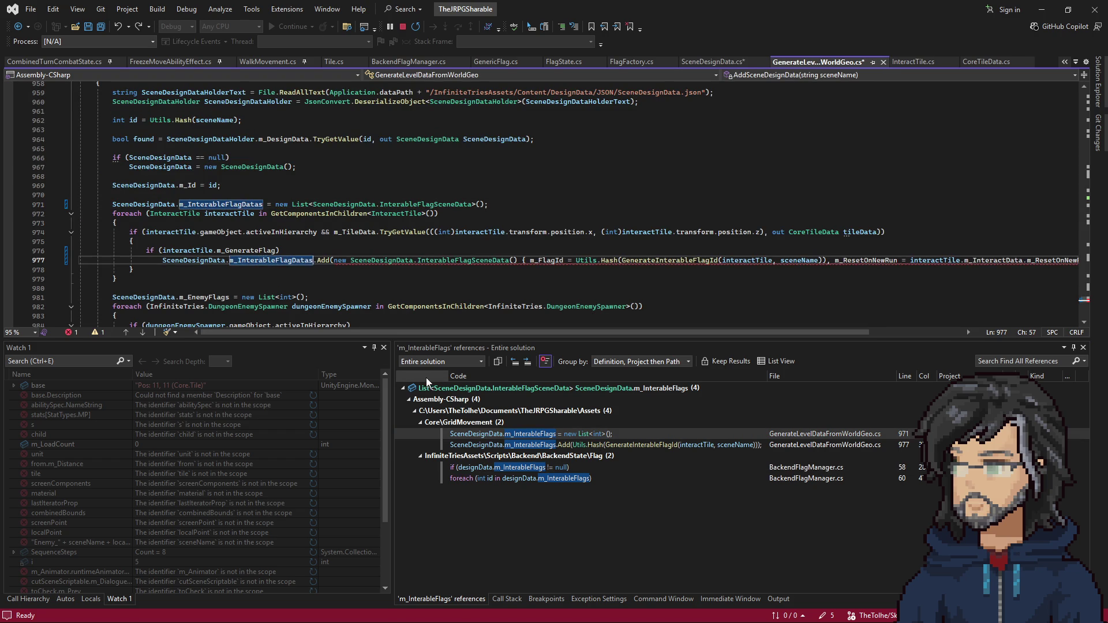
{"action": "double_click", "coordinate": [539, 476]}
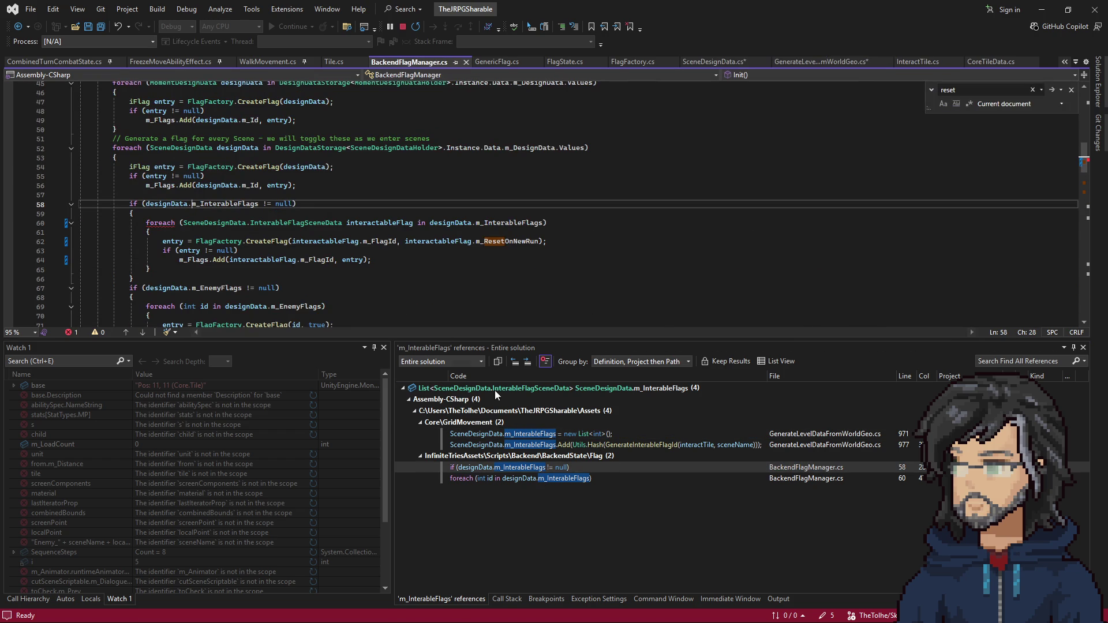
{"action": "type", "text": "m_InterableFlagDatas"}
{"action": "double_click", "coordinate": [233, 203]}
{"action": "type", "text": "m_InterableFlagDatas"}
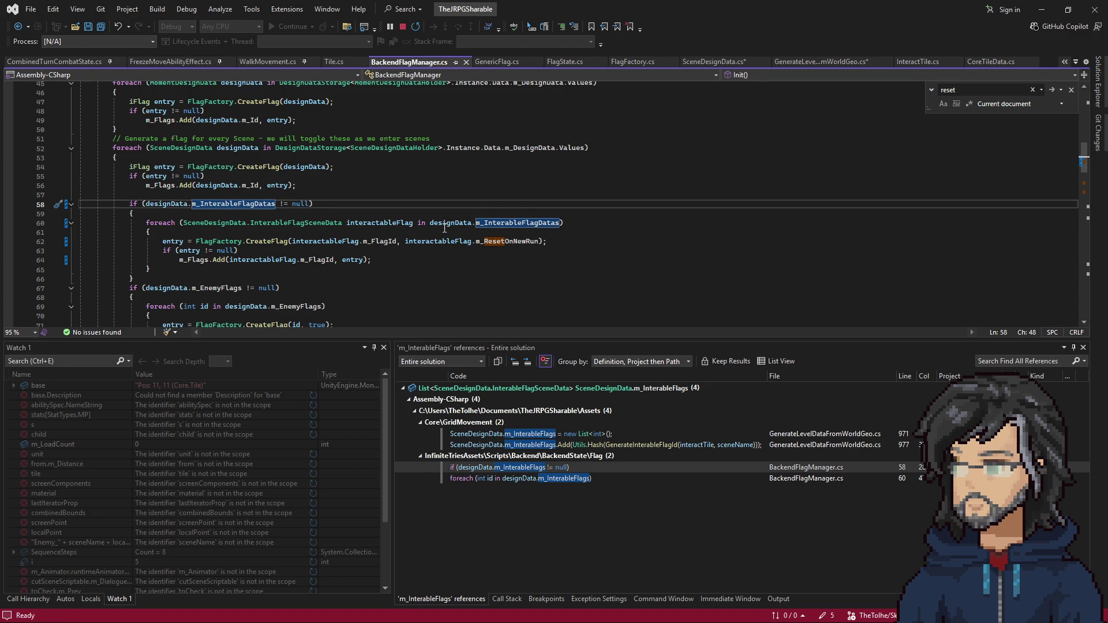
Save SceneDesignData.cs and select its line 24 m_InterableFlags declaration
{"action": "left_click", "coordinate": [751, 64]}
{"action": "key", "text": "ctrl+s"}
{"action": "left_click", "coordinate": [815, 61]}
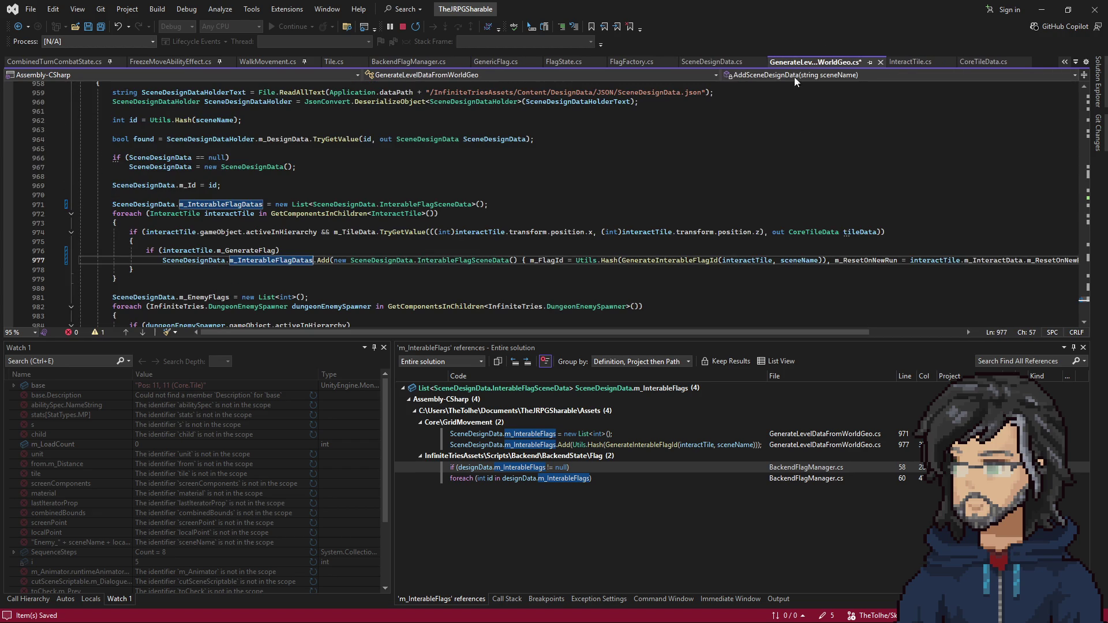
{"action": "left_click", "coordinate": [712, 61]}
{"action": "left_click_drag", "start_coordinate": [167, 204], "coordinate": [287, 207]}
{"action": "left_click", "coordinate": [287, 207]}
{"action": "key", "text": "shift+Home"}
{"action": "left_click", "coordinate": [1042, 10]}
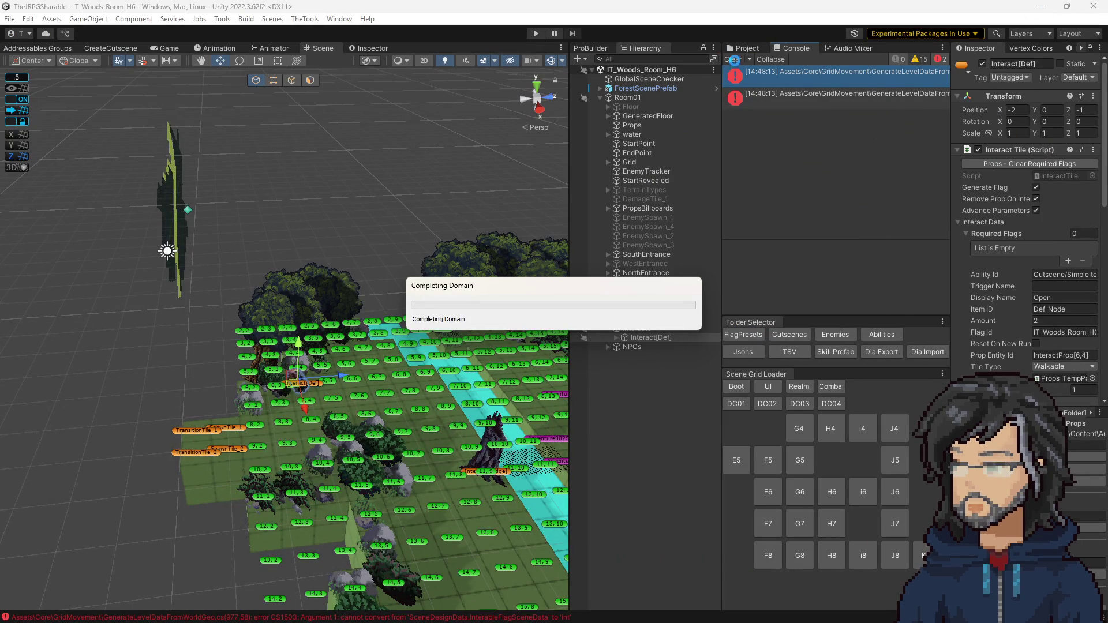
Clear the console errors and select the 10, 8 tile in the room
{"action": "left_click", "coordinate": [735, 59]}
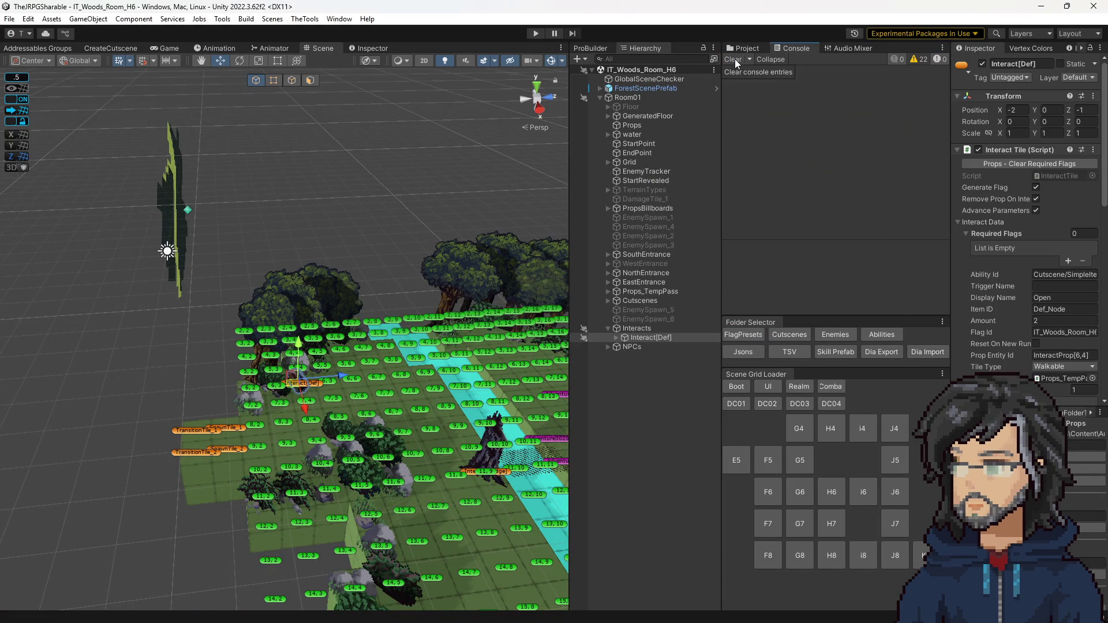
{"action": "left_click_drag", "start_coordinate": [528, 201], "coordinate": [549, 198]}
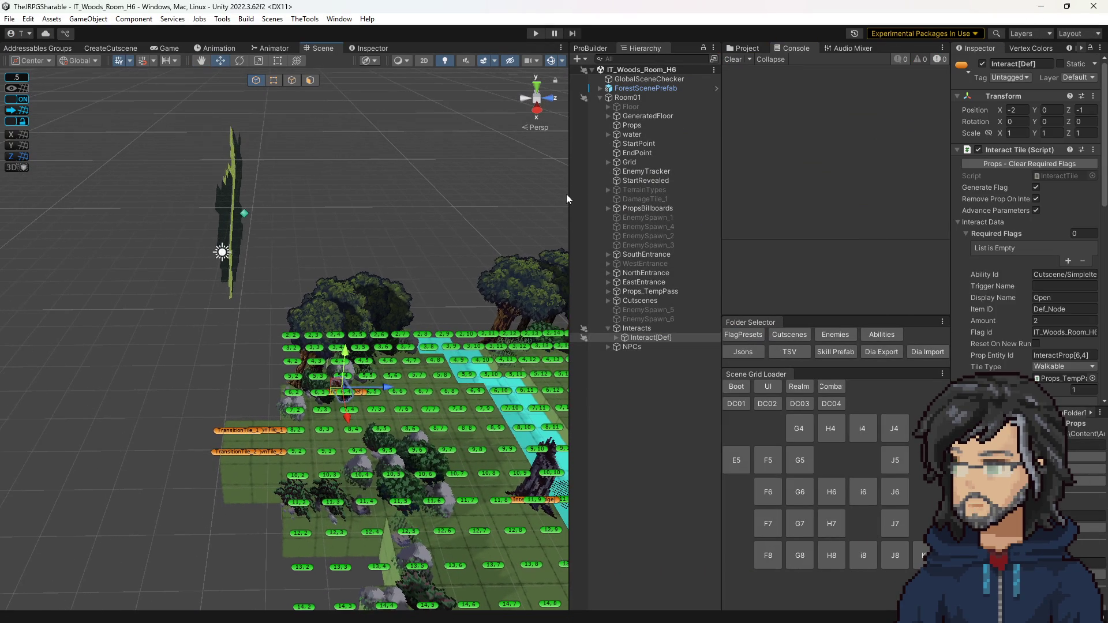
{"action": "left_click_drag", "start_coordinate": [535, 351], "coordinate": [501, 356]}
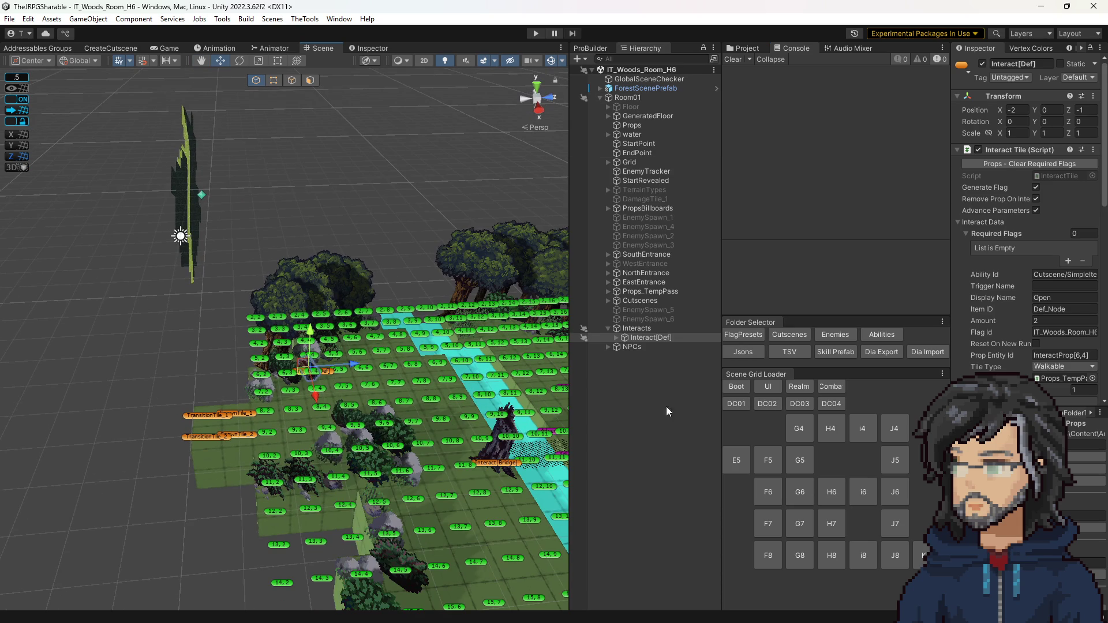
{"action": "left_click_drag", "start_coordinate": [404, 283], "coordinate": [361, 270]}
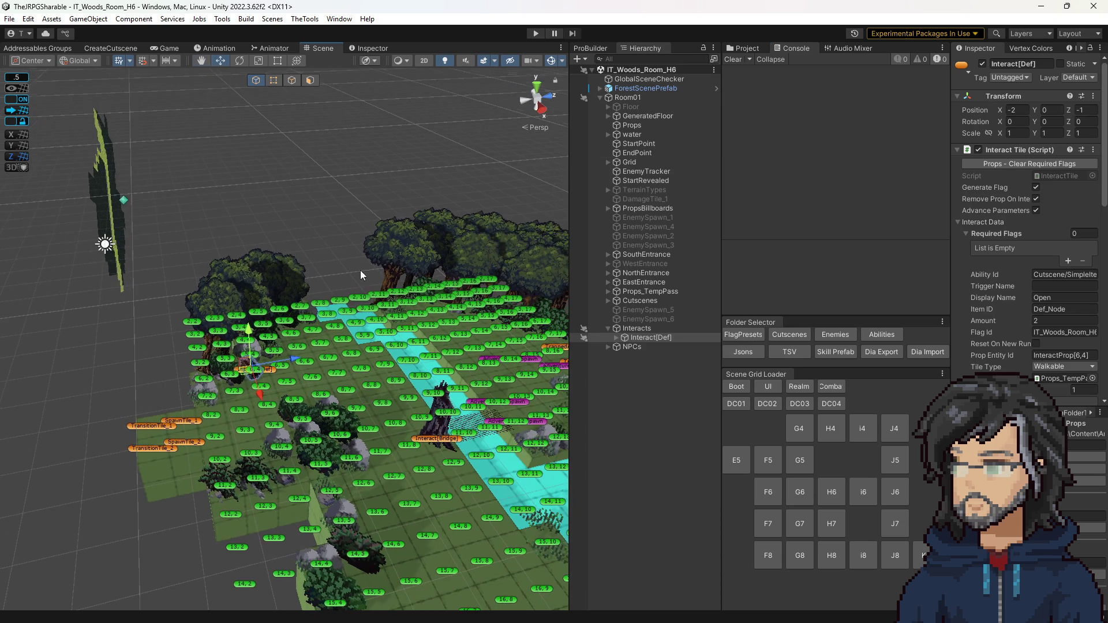
{"action": "left_click", "coordinate": [398, 428]}
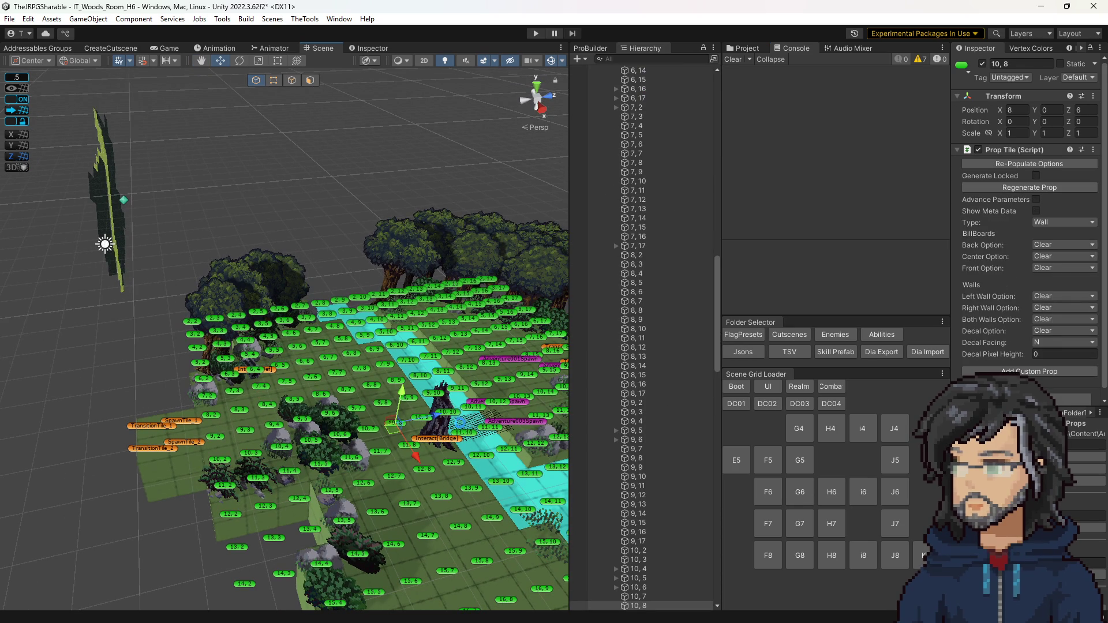
Save the IT_Woods_Room_H6 scene and clear the console log
{"action": "key", "text": "ctrl+s"}
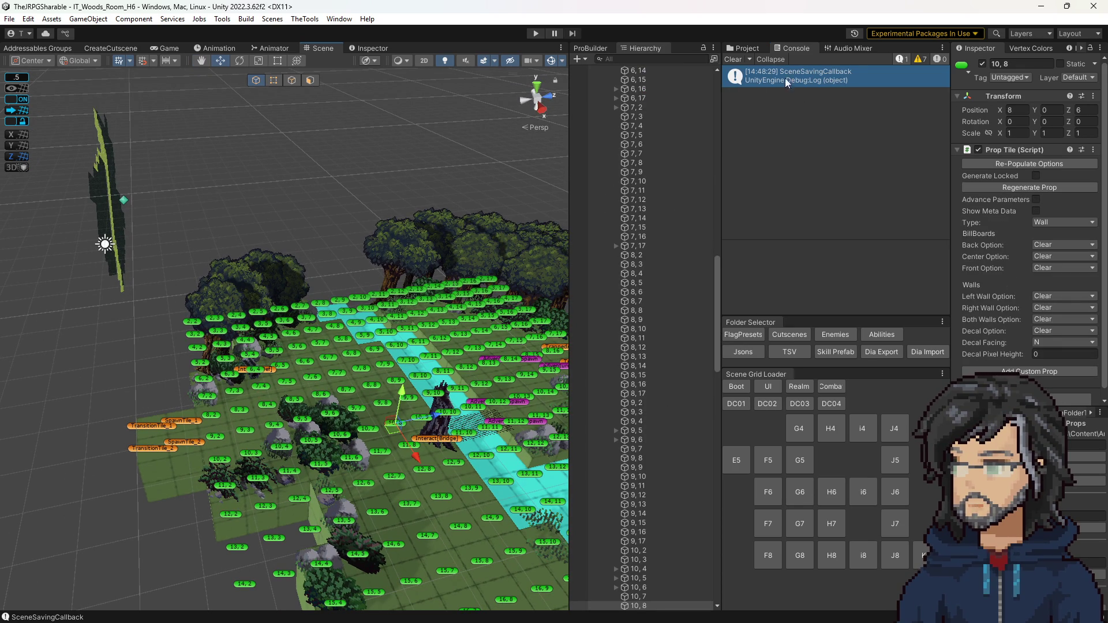
{"action": "left_click", "coordinate": [734, 59]}
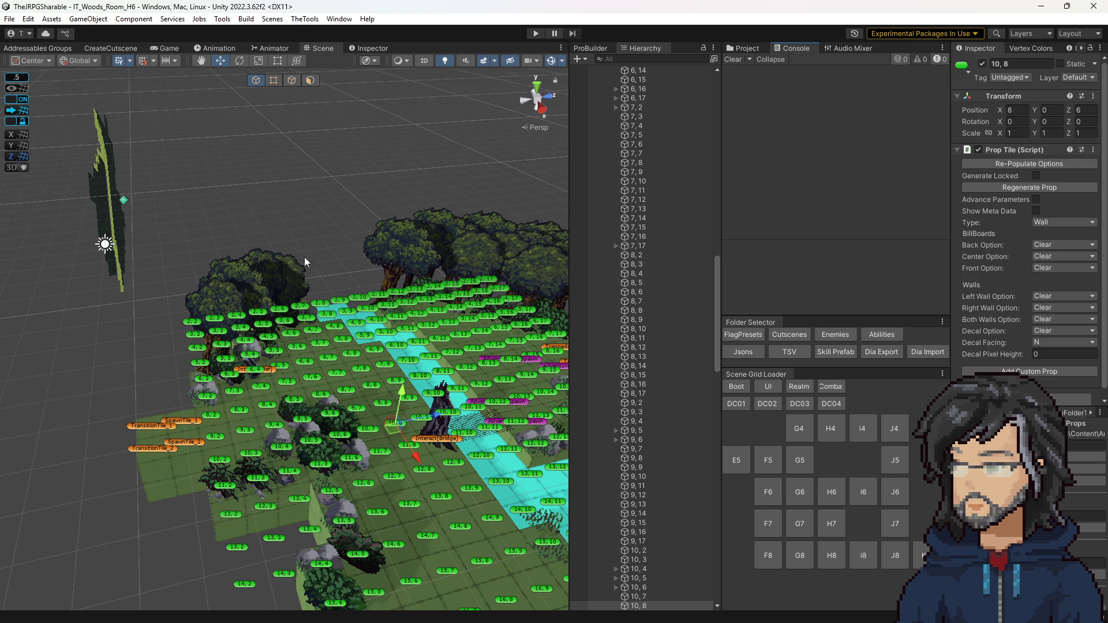
{"action": "key", "text": "f"}
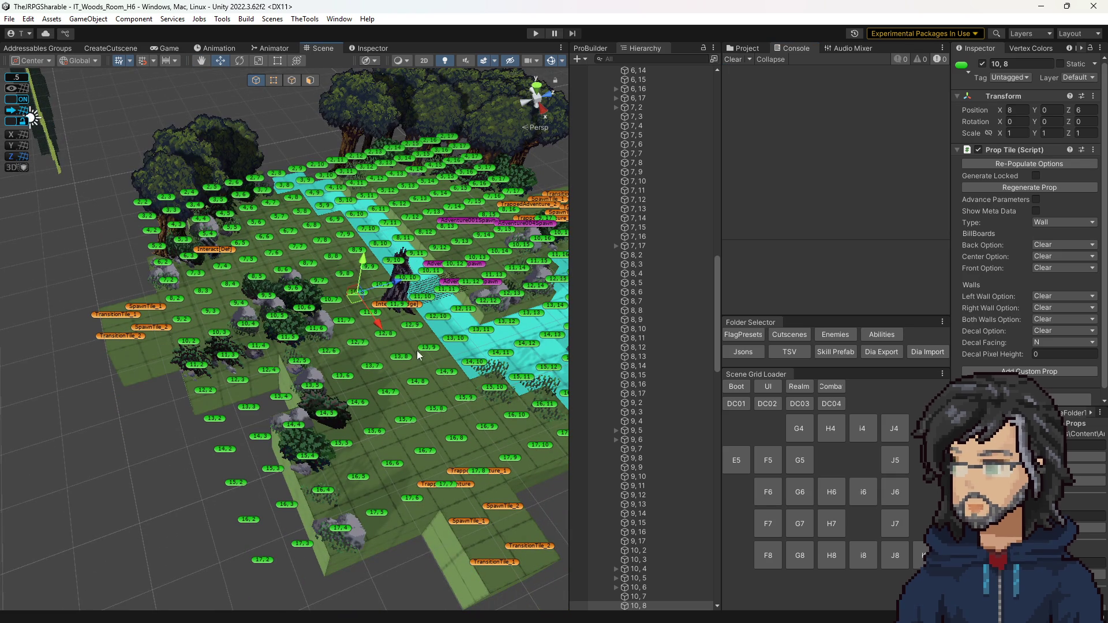
{"action": "left_click", "coordinate": [35, 610]}
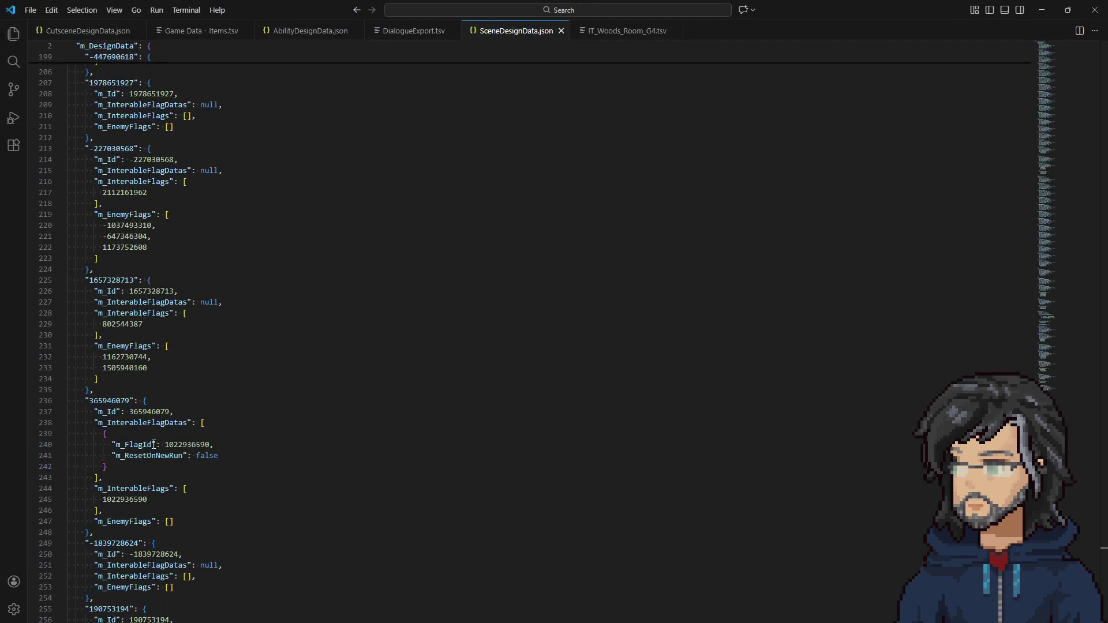
{"action": "scroll", "coordinate": [293, 245], "scroll_direction": "down", "scroll_amount": 10}
{"action": "scroll", "coordinate": [291, 245], "scroll_direction": "up", "scroll_amount": 5}
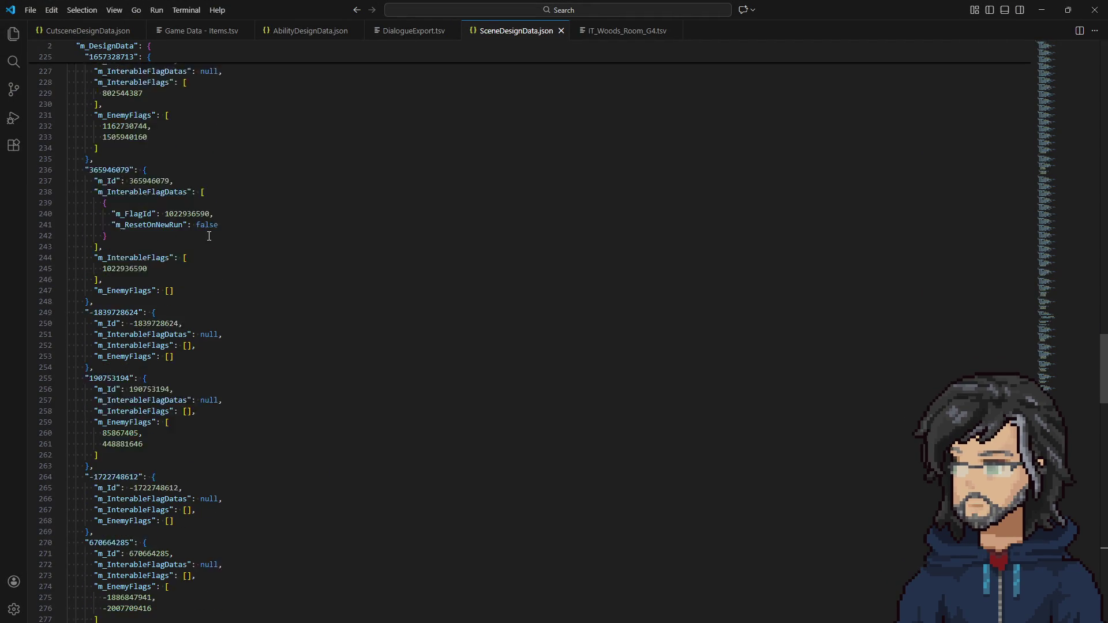
{"action": "double_click", "coordinate": [149, 253]}
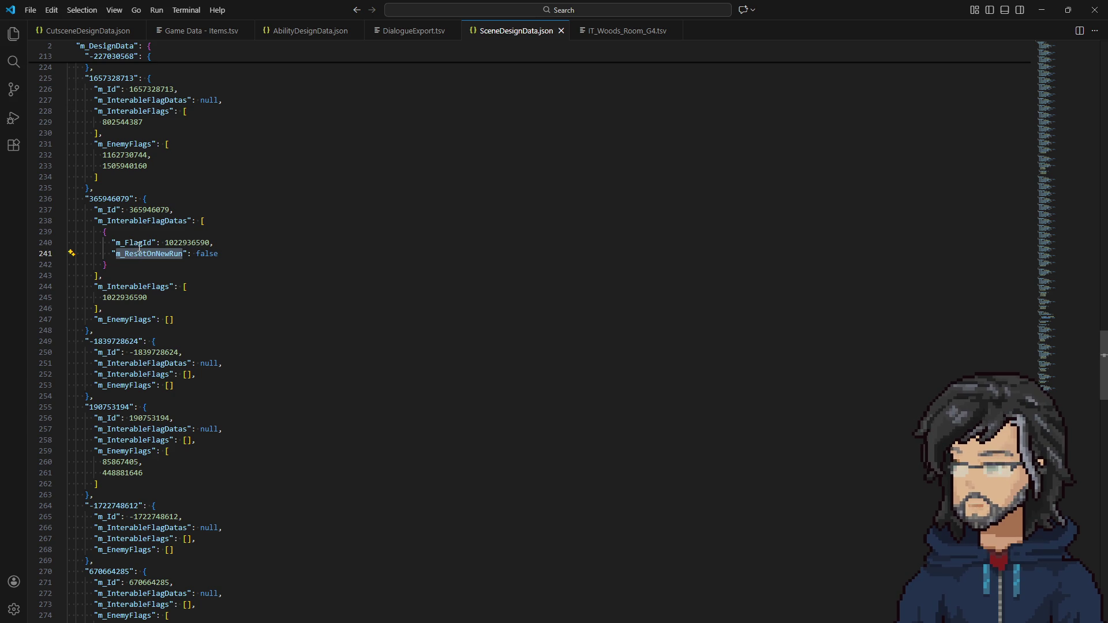
{"action": "double_click", "coordinate": [187, 242]}
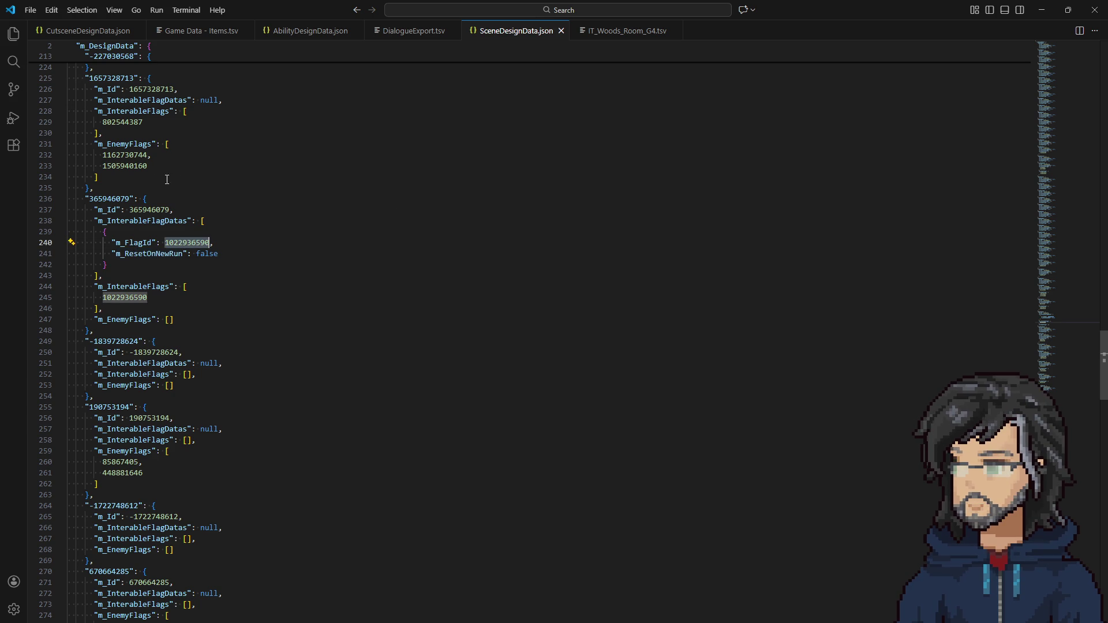
{"action": "double_click", "coordinate": [144, 221]}
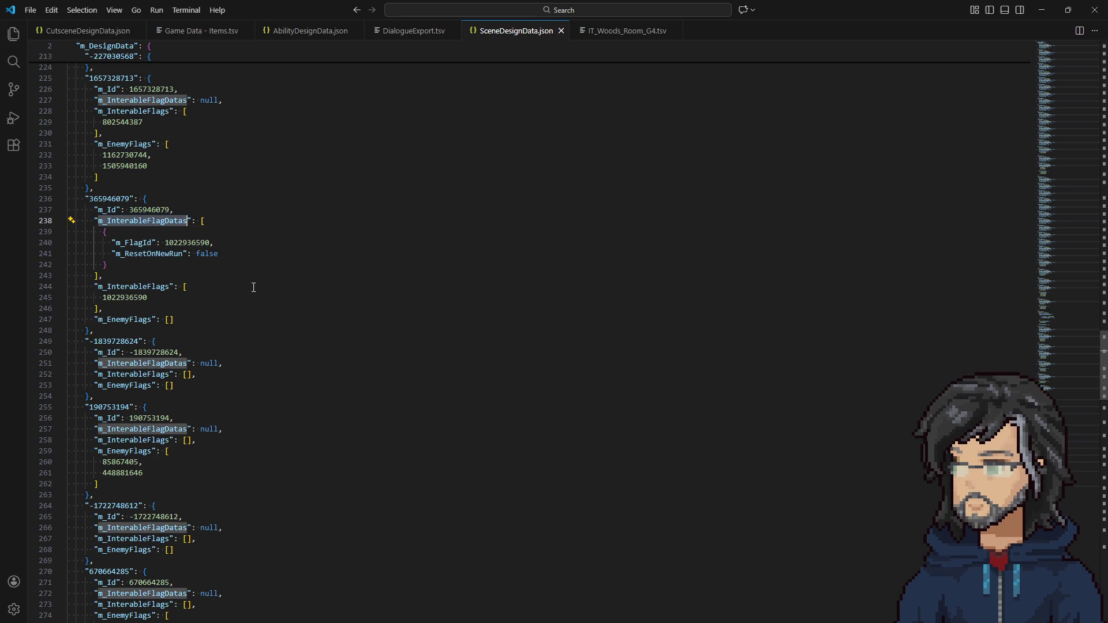
{"action": "scroll", "coordinate": [258, 291], "scroll_direction": "up", "scroll_amount": 10}
{"action": "scroll", "coordinate": [257, 291], "scroll_direction": "up", "scroll_amount": 20}
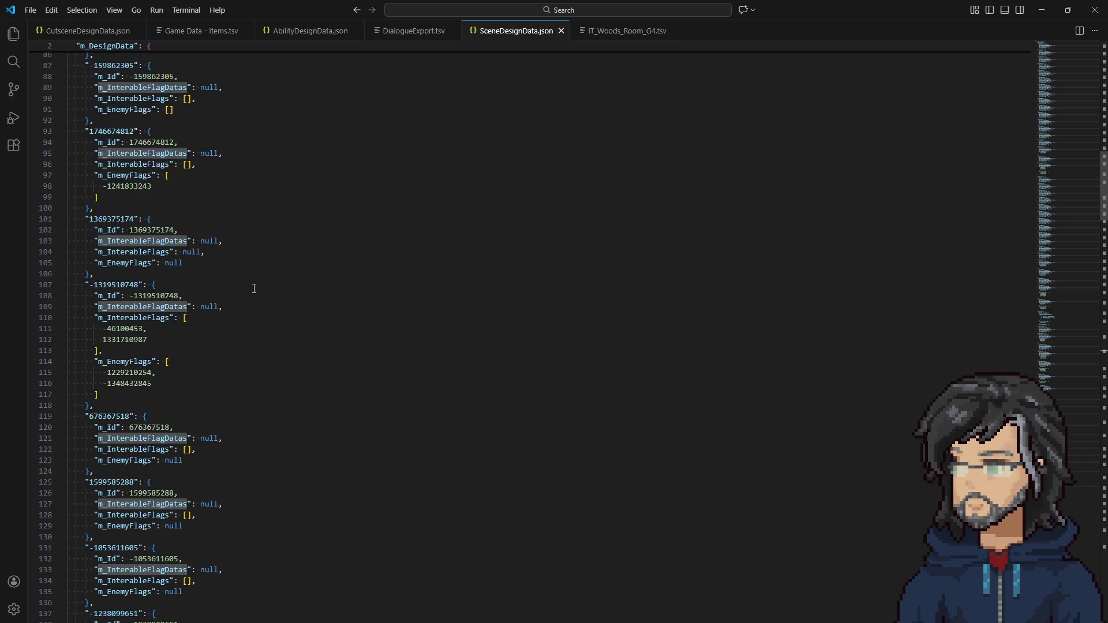
{"action": "scroll", "coordinate": [254, 289], "scroll_direction": "down", "scroll_amount": 15}
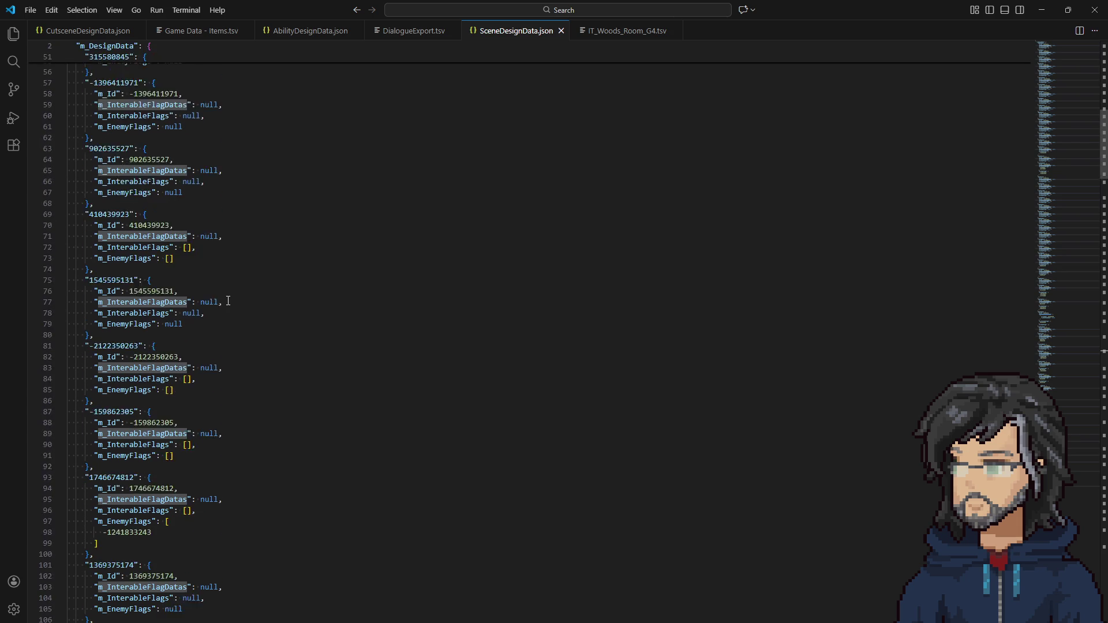
{"action": "scroll", "coordinate": [221, 307], "scroll_direction": "down", "scroll_amount": 6}
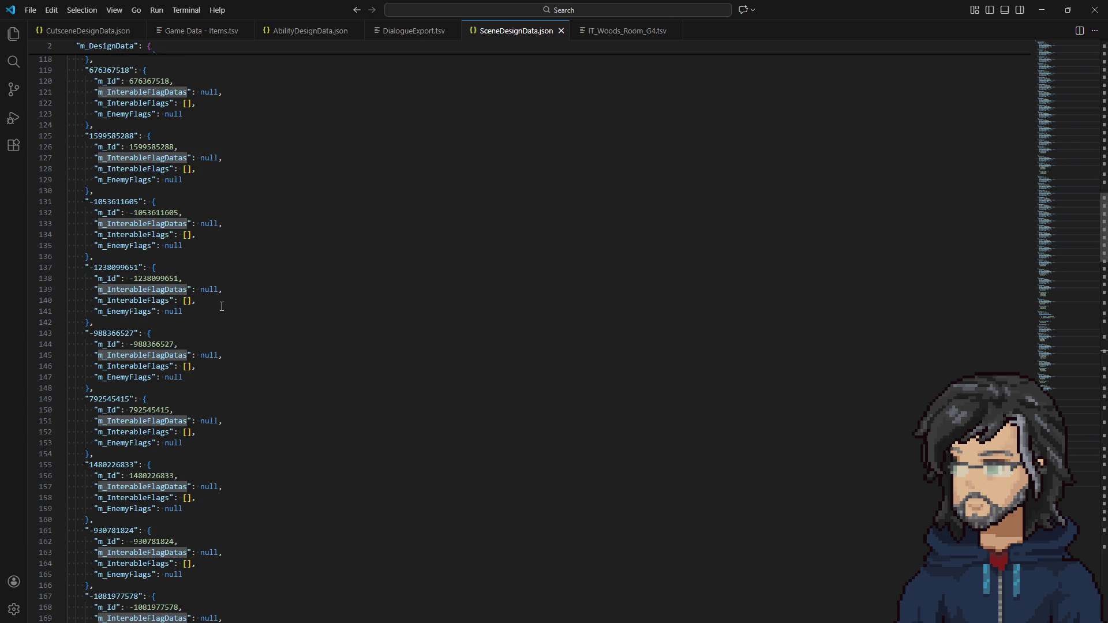
{"action": "scroll", "coordinate": [221, 306], "scroll_direction": "down", "scroll_amount": 10}
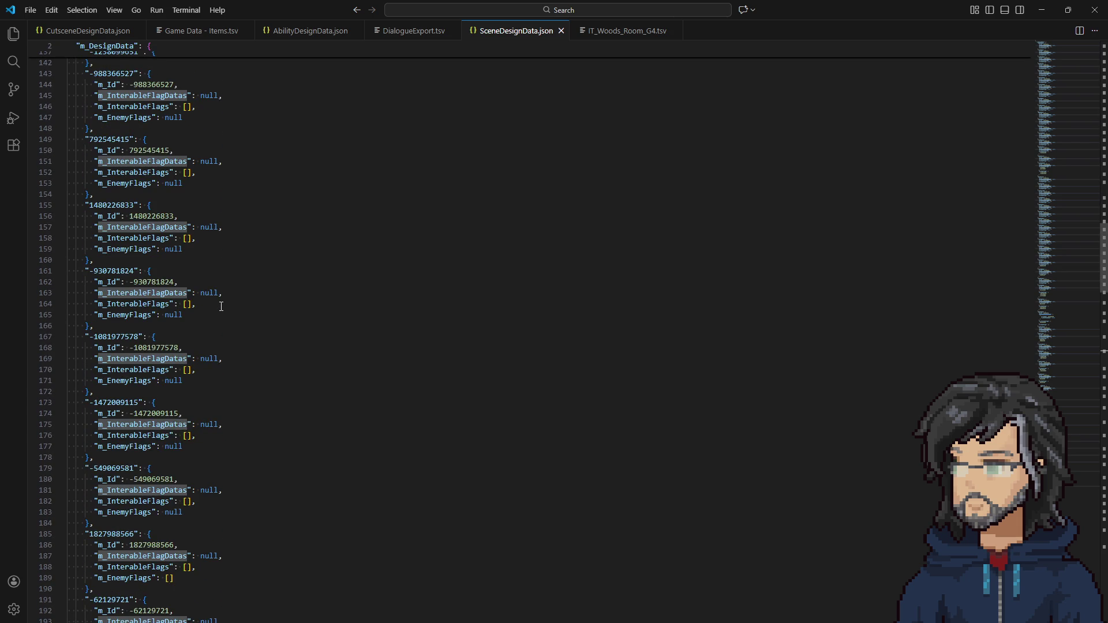
{"action": "scroll", "coordinate": [221, 306], "scroll_direction": "down", "scroll_amount": 19}
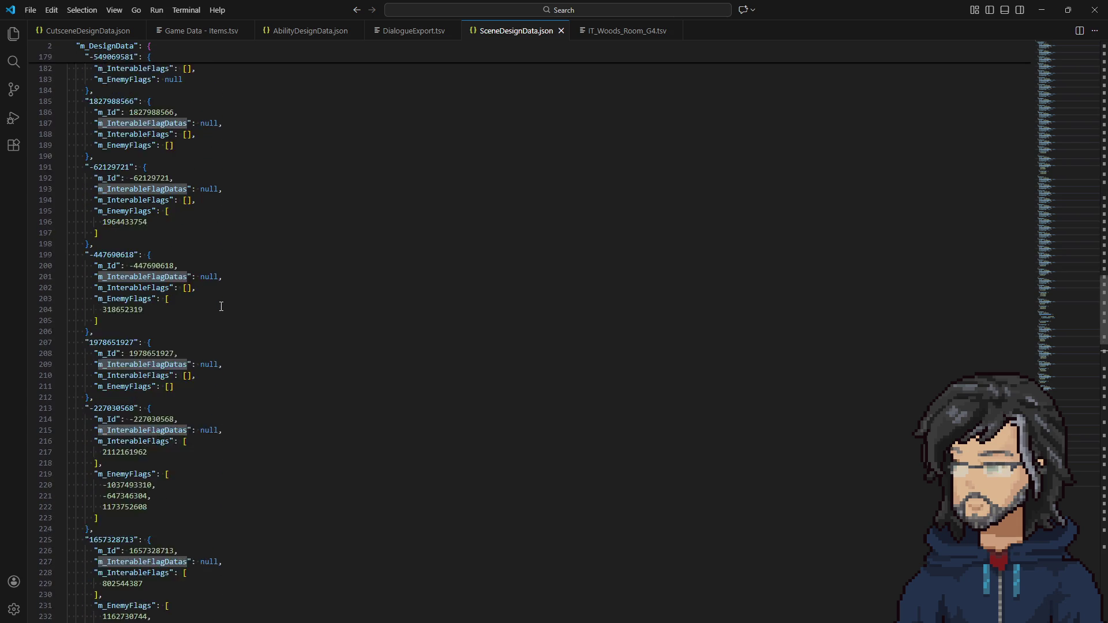
{"action": "scroll", "coordinate": [221, 306], "scroll_direction": "down", "scroll_amount": 2}
{"action": "scroll", "coordinate": [220, 306], "scroll_direction": "up", "scroll_amount": 2}
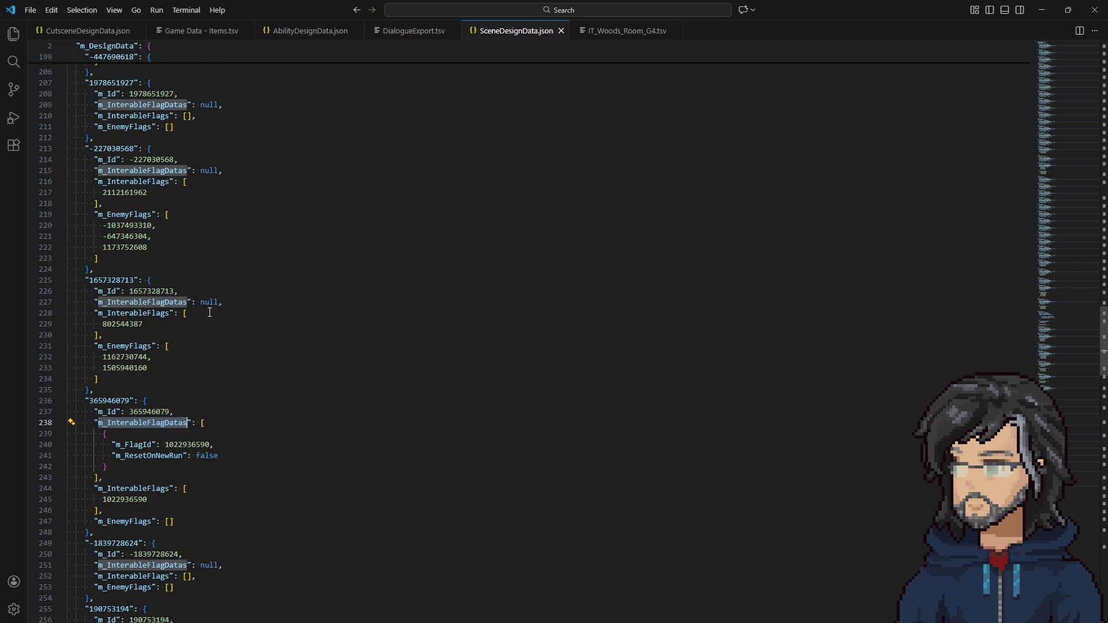
{"action": "scroll", "coordinate": [210, 312], "scroll_direction": "down", "scroll_amount": 4}
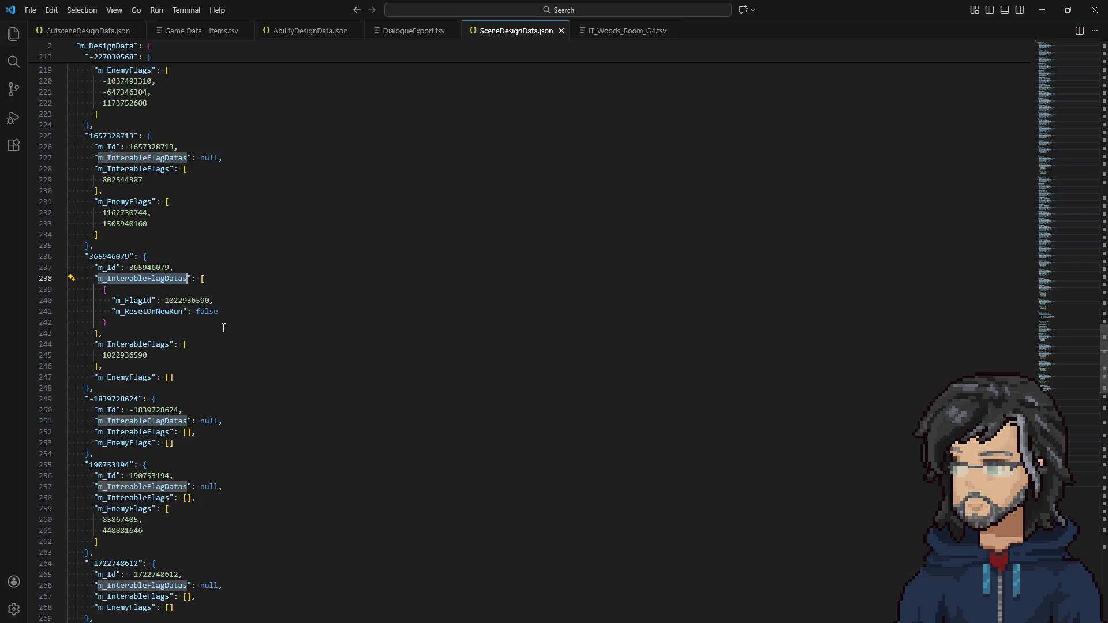
Inspect entry 365946079's flag data block, including its m_FlagId and m_ResetOnNewRun lines
{"action": "double_click", "coordinate": [109, 256]}
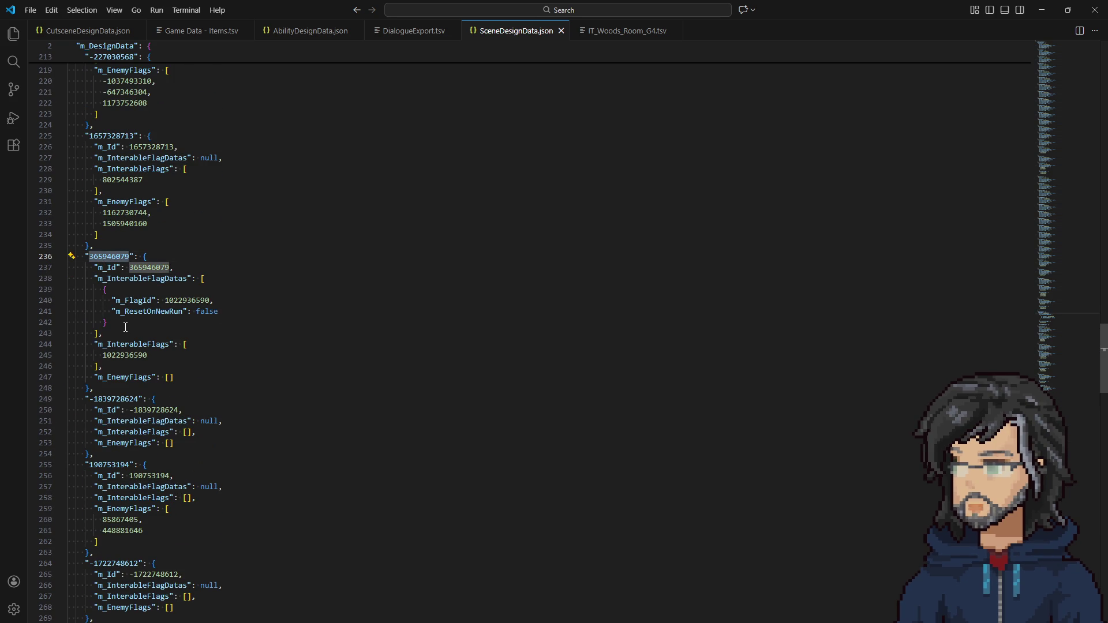
{"action": "mouse_move", "coordinate": [108, 322]}
{"action": "left_mouse_down"}
{"action": "mouse_move", "coordinate": [68, 289]}
{"action": "mouse_move", "coordinate": [59, 252]}
{"action": "left_mouse_up"}
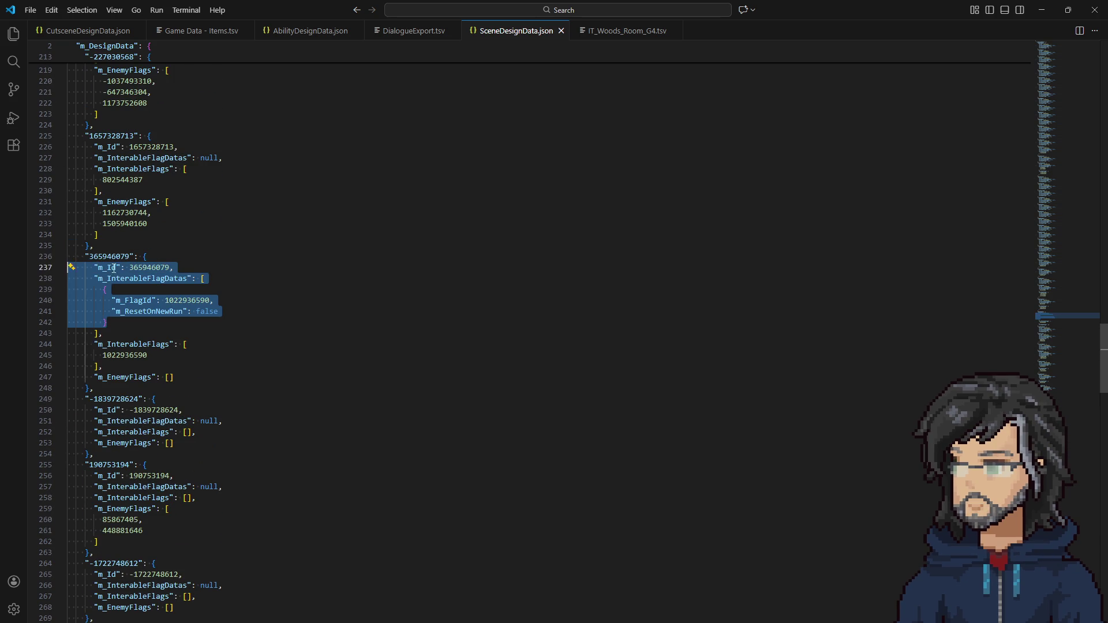
{"action": "left_click", "coordinate": [132, 267]}
{"action": "double_click", "coordinate": [132, 267]}
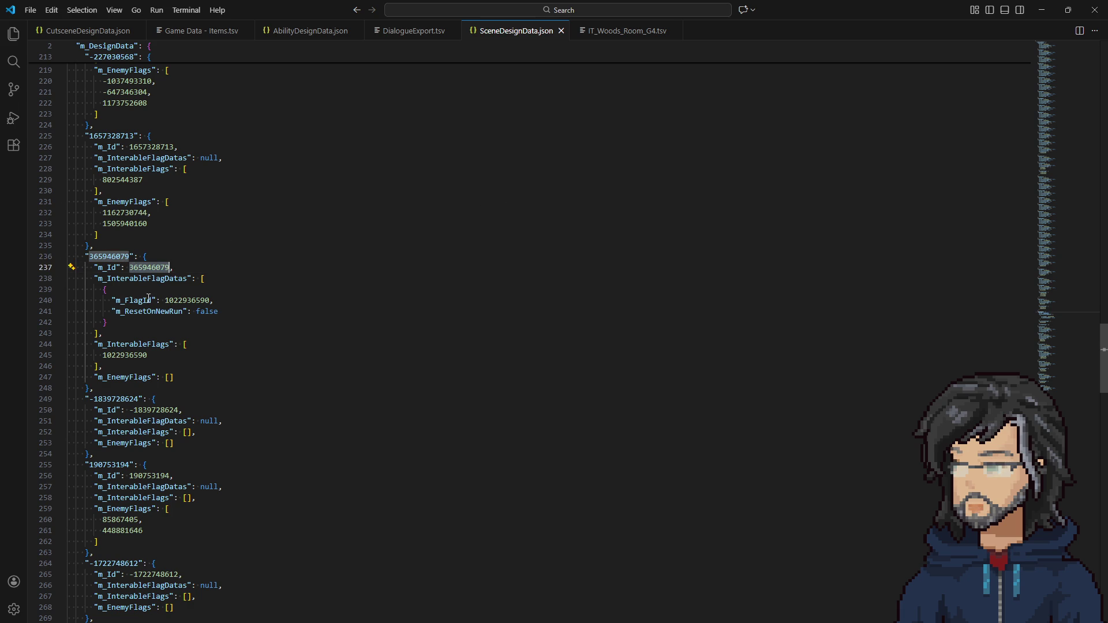
{"action": "left_click", "coordinate": [100, 279]}
{"action": "left_click_drag", "start_coordinate": [100, 281], "coordinate": [132, 322]}
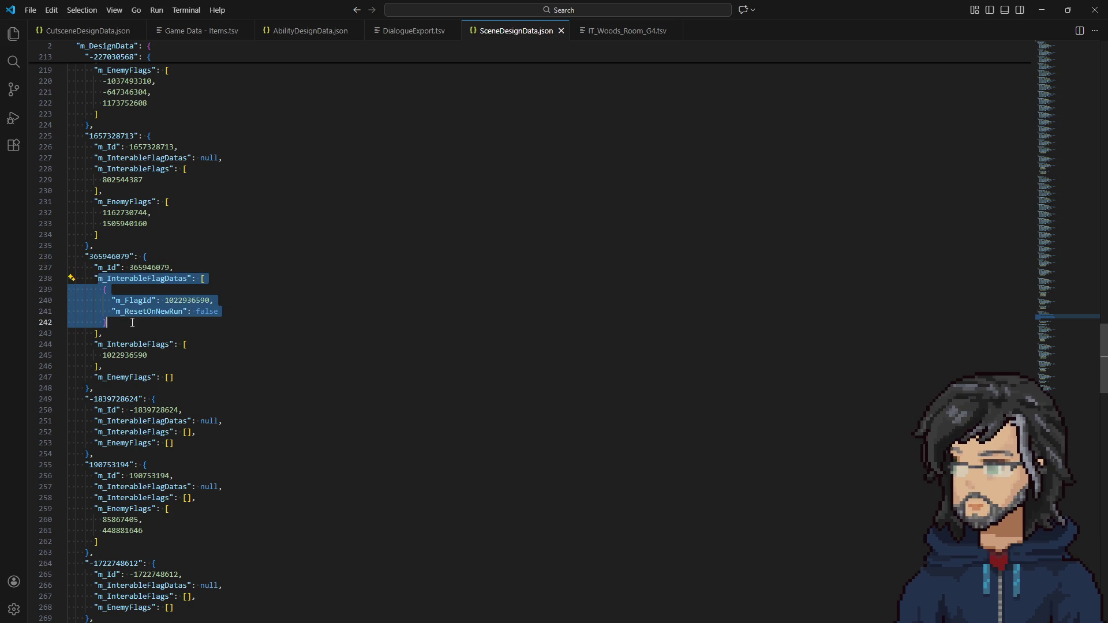
{"action": "left_click", "coordinate": [132, 323]}
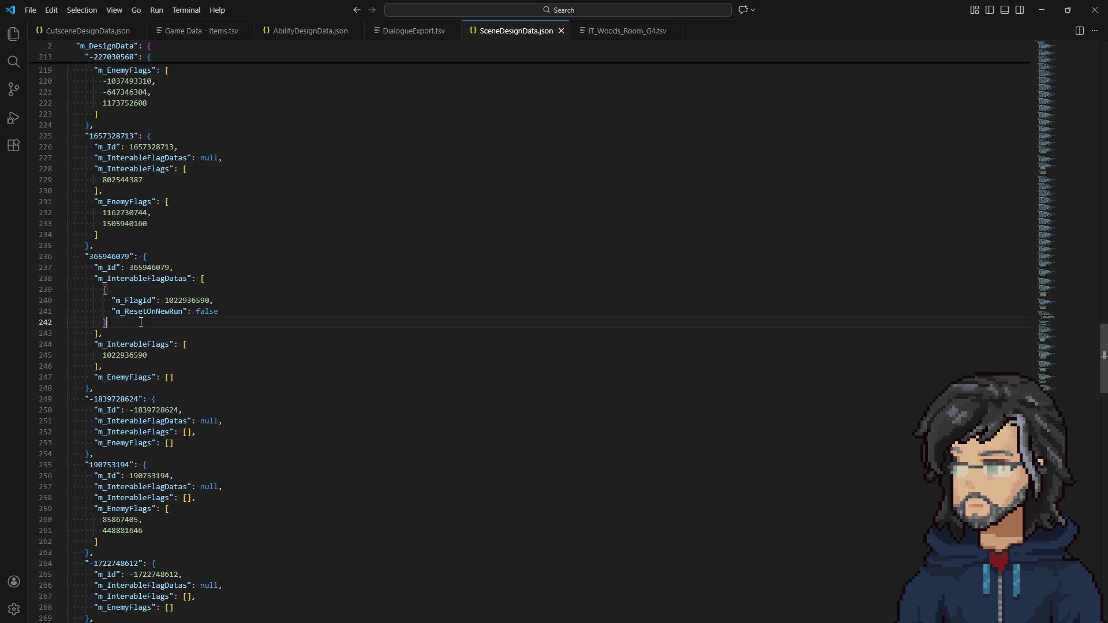
{"action": "mouse_move", "coordinate": [117, 301]}
{"action": "left_mouse_down"}
{"action": "mouse_move", "coordinate": [112, 311]}
{"action": "mouse_move", "coordinate": [183, 311]}
{"action": "left_mouse_up"}
{"action": "left_click", "coordinate": [1044, 10]}
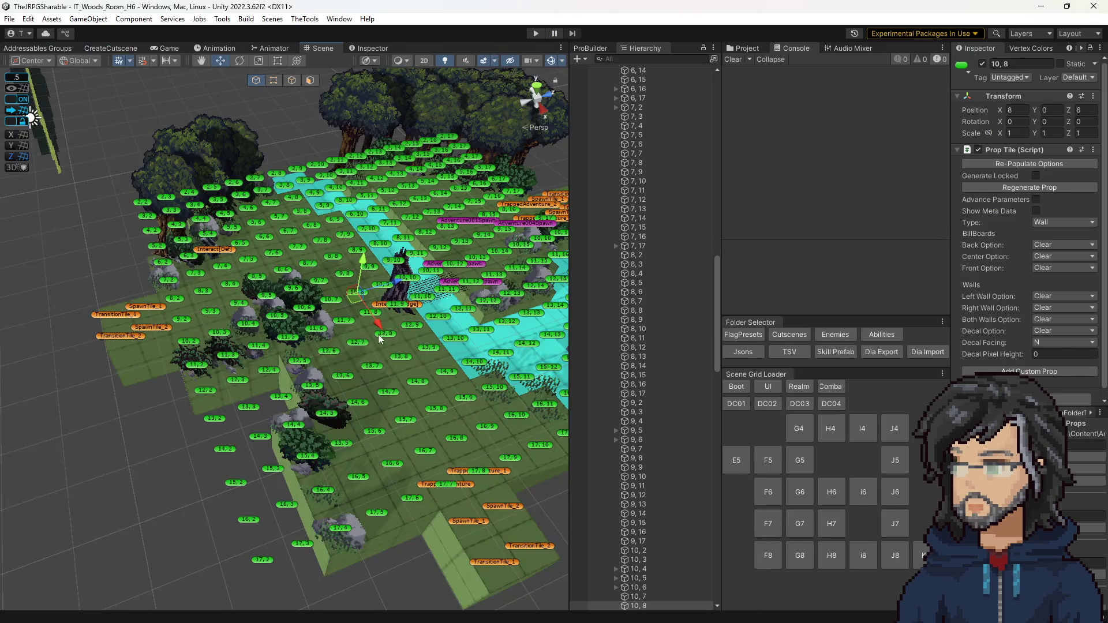
Tick Reset On New Run on the Interact[Bridge] tile and save IT_Woods_Room_H6
{"action": "left_click", "coordinate": [380, 306]}
{"action": "left_click", "coordinate": [380, 306]}
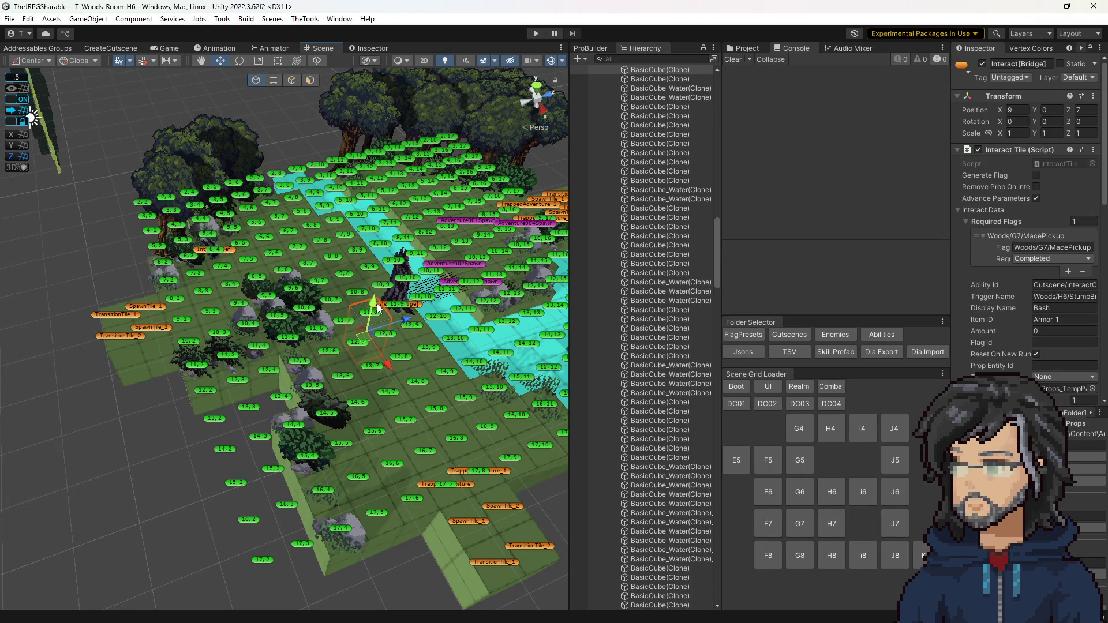
{"action": "left_click", "coordinate": [414, 308]}
{"action": "scroll", "coordinate": [1033, 202], "scroll_direction": "down", "scroll_amount": 10}
{"action": "left_click", "coordinate": [1036, 167]}
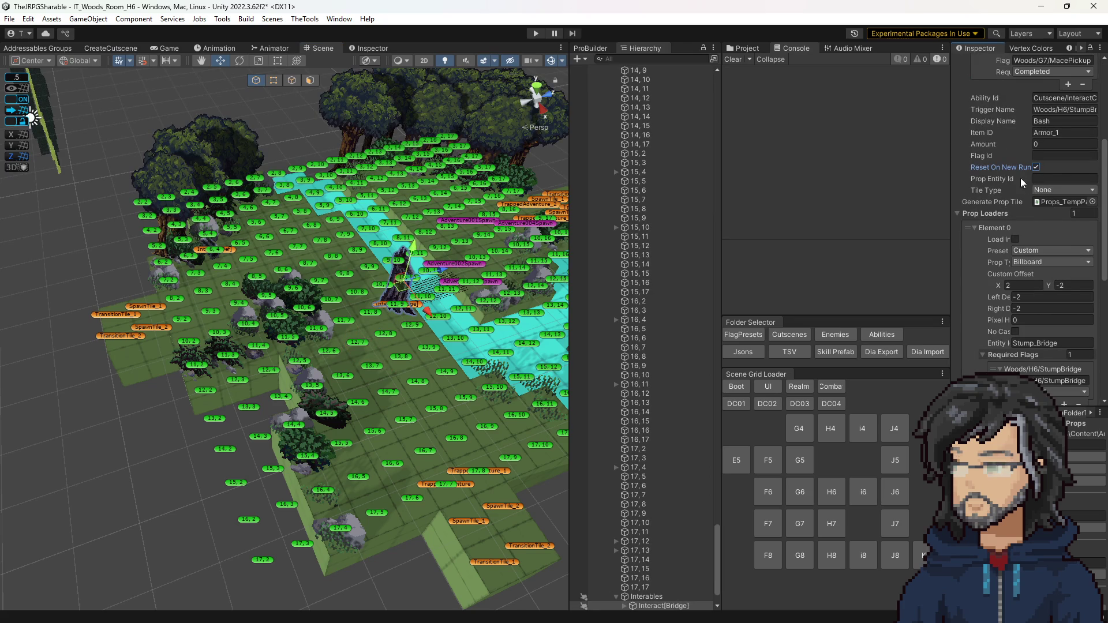
{"action": "key", "text": "ctrl+s"}
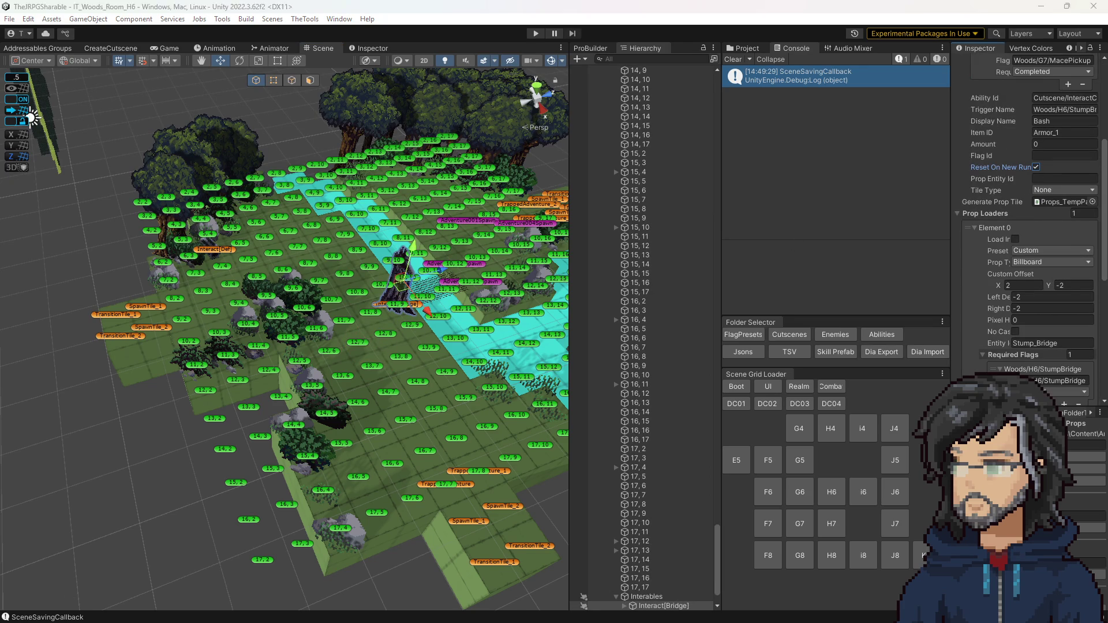
{"action": "key", "text": "alt+Tab"}
{"action": "left_click", "coordinate": [255, 328]}
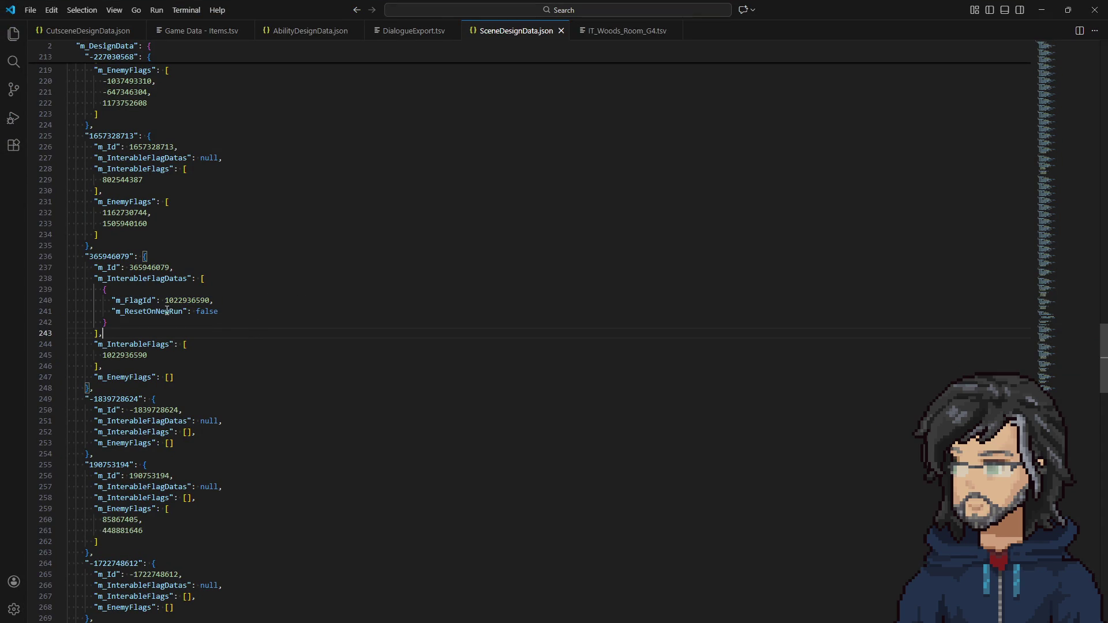
Search SceneDesignData.json for 'reset' to find the m_ResetOnNewRun entry
{"action": "scroll", "coordinate": [192, 301], "scroll_direction": "down", "scroll_amount": 20}
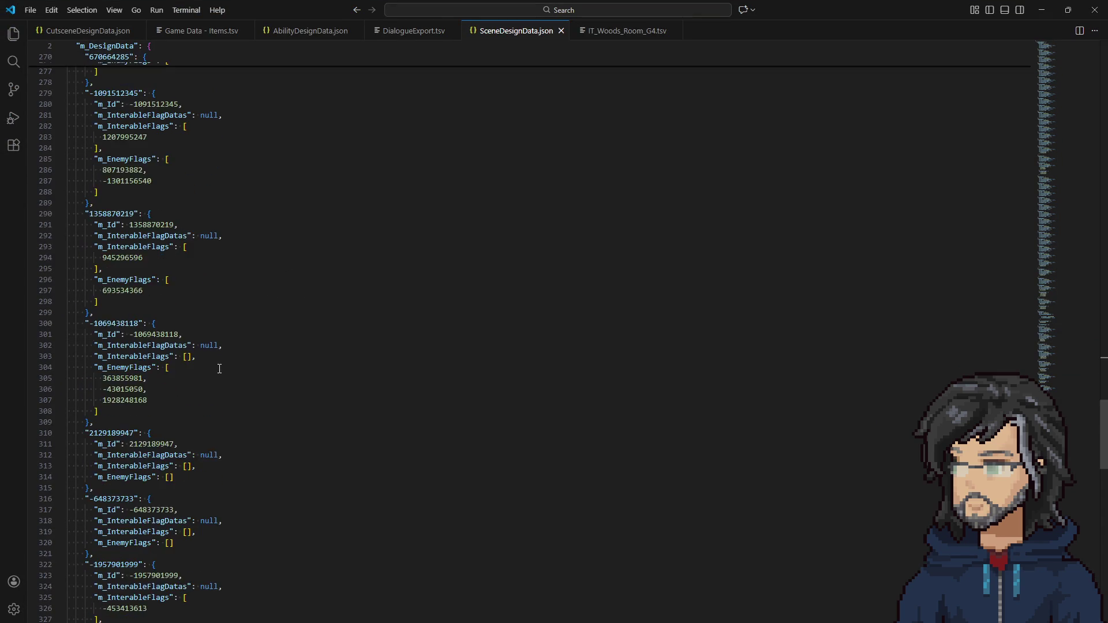
{"action": "scroll", "coordinate": [222, 363], "scroll_direction": "down", "scroll_amount": 20}
{"action": "scroll", "coordinate": [214, 346], "scroll_direction": "up", "scroll_amount": 15}
{"action": "scroll", "coordinate": [217, 340], "scroll_direction": "up", "scroll_amount": 15}
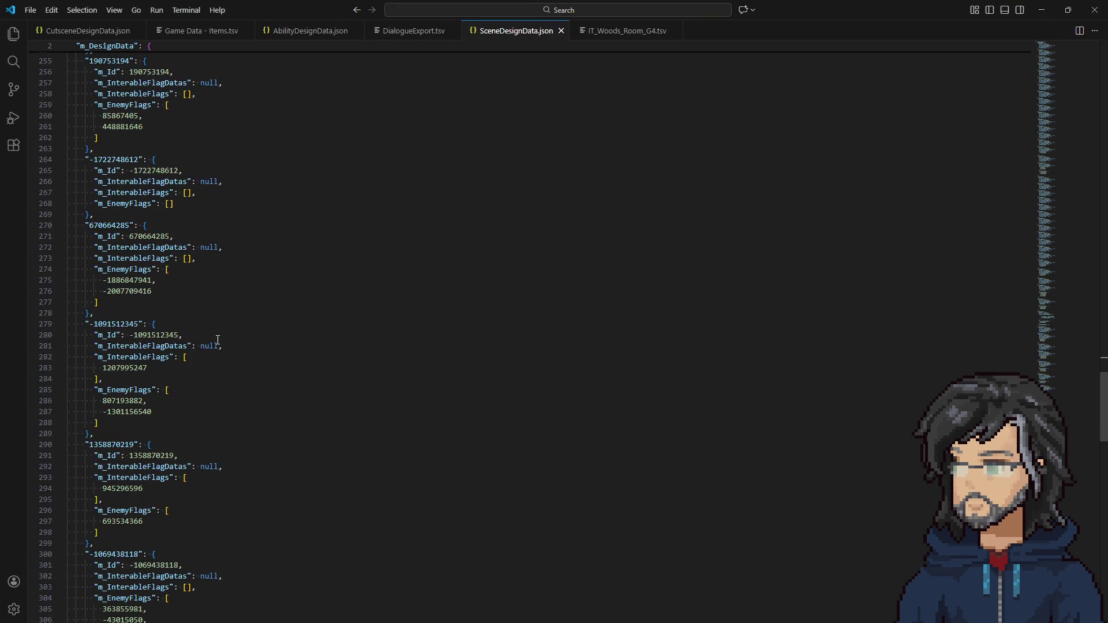
{"action": "left_click", "coordinate": [314, 203]}
{"action": "key", "text": "ctrl+f"}
{"action": "type", "text": "reset"}
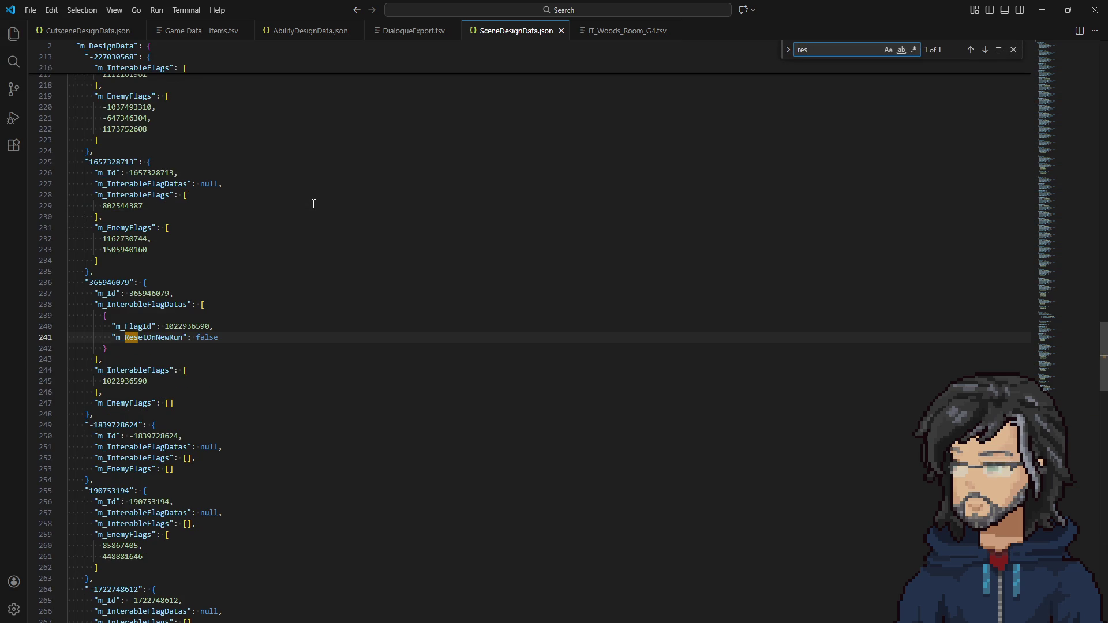
Zoom the Scene view onto the bridge tile, then return to m_InterableFlags in SceneDesignData.cs
{"action": "left_click", "coordinate": [1041, 10]}
{"action": "left_click_drag", "start_coordinate": [425, 333], "coordinate": [378, 315]}
{"action": "scroll", "coordinate": [1027, 231], "scroll_direction": "up", "scroll_amount": 4}
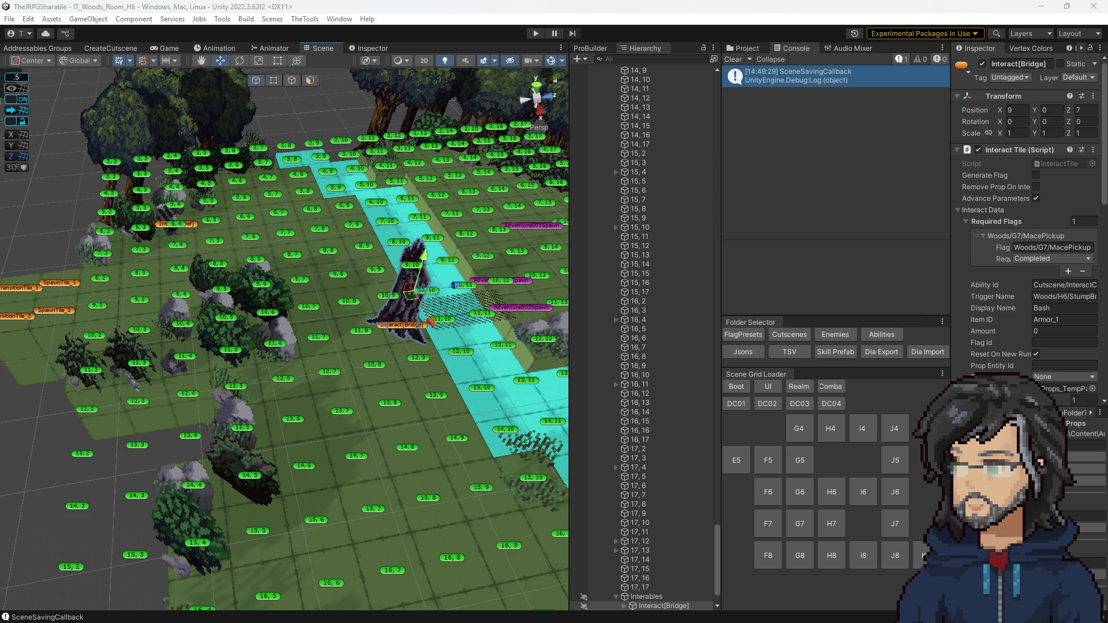
{"action": "key", "text": "alt+Tab"}
{"action": "left_click", "coordinate": [187, 204]}
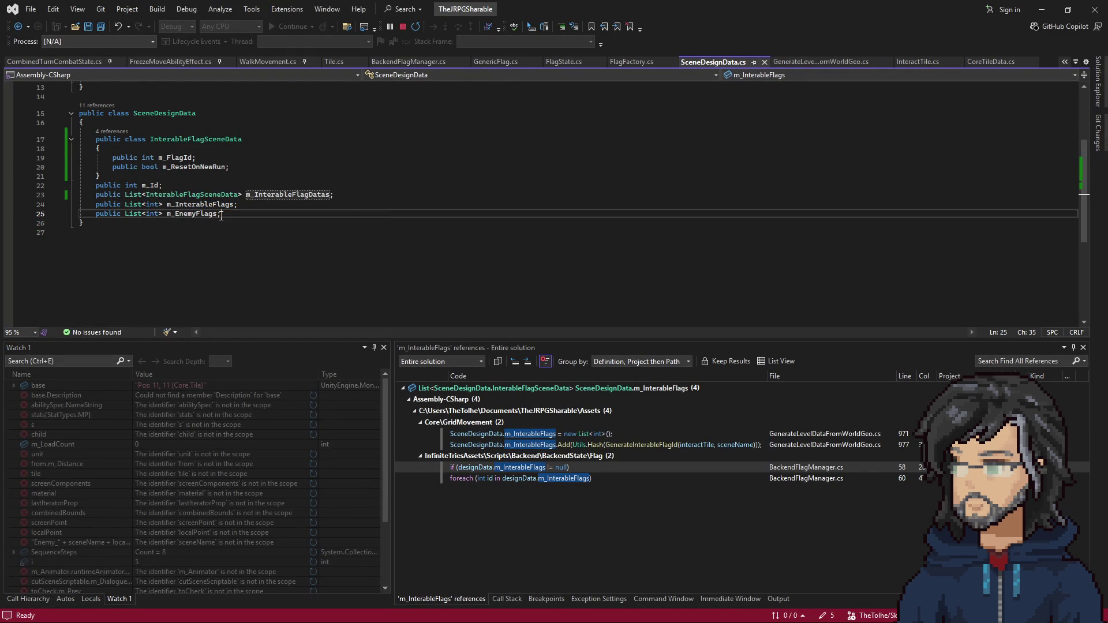
Find All References for m_InterableFlags, then for m_InterableFlagDatas
{"action": "right_click", "coordinate": [206, 205]}
{"action": "left_click", "coordinate": [275, 320]}
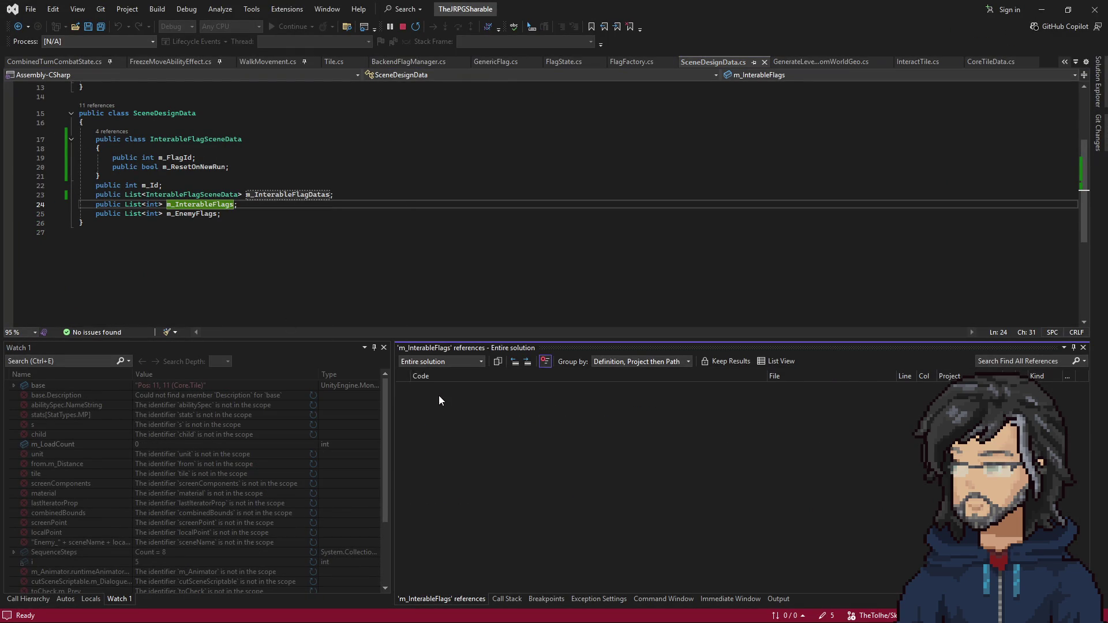
{"action": "right_click", "coordinate": [295, 193]}
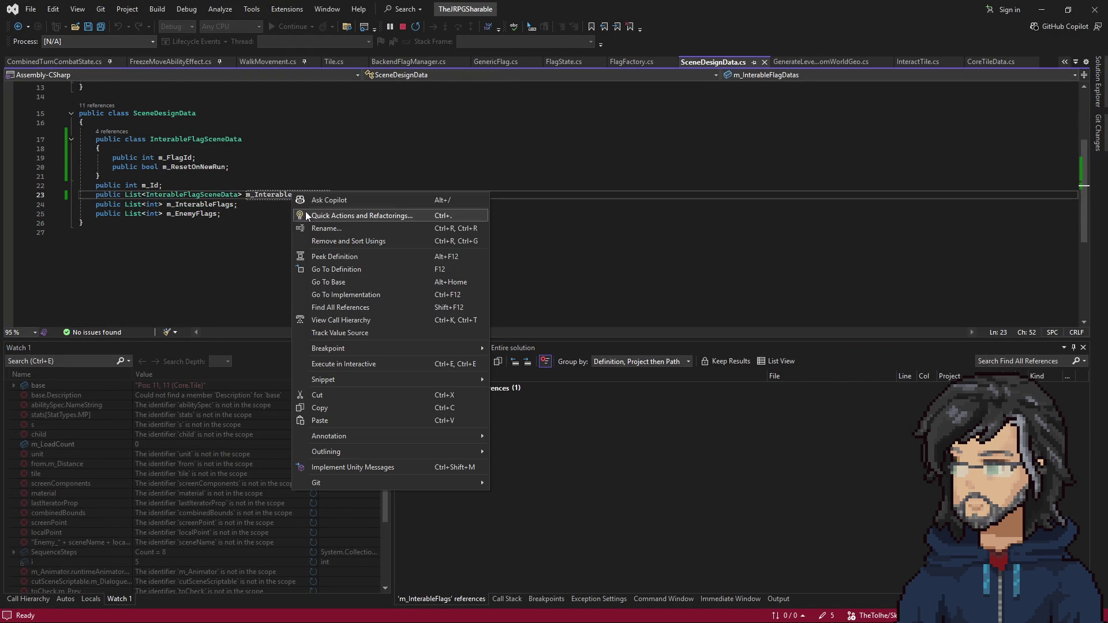
{"action": "left_click", "coordinate": [344, 313]}
Open the generator code that builds m_InterableFlagDatas and read the m_GenerateFlag check
{"action": "double_click", "coordinate": [545, 437]}
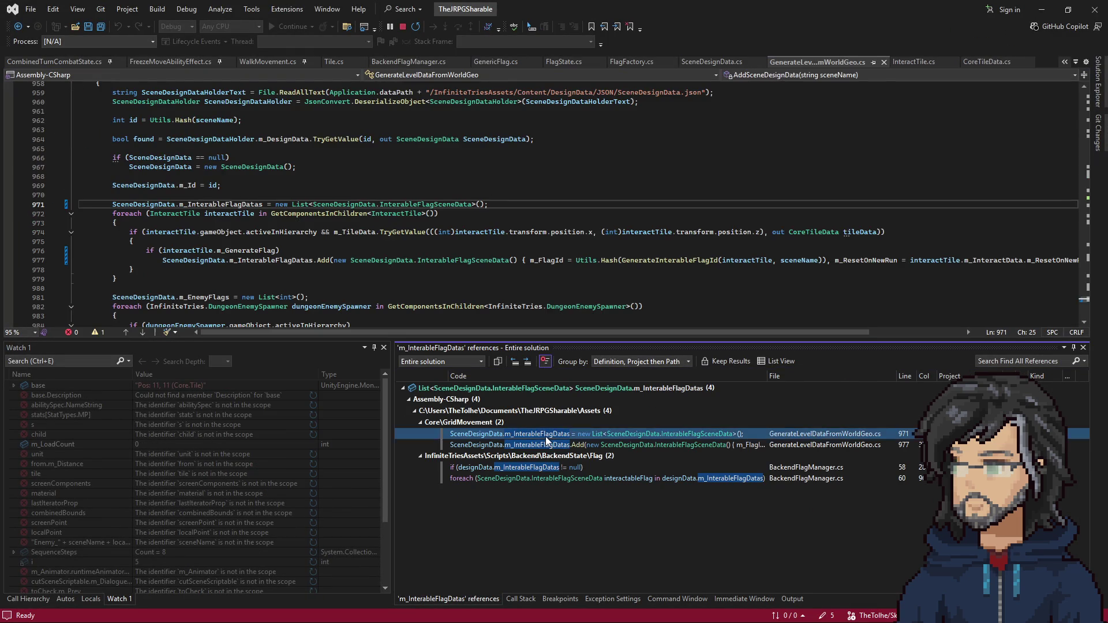
{"action": "scroll", "coordinate": [269, 268], "scroll_direction": "up", "scroll_amount": 1}
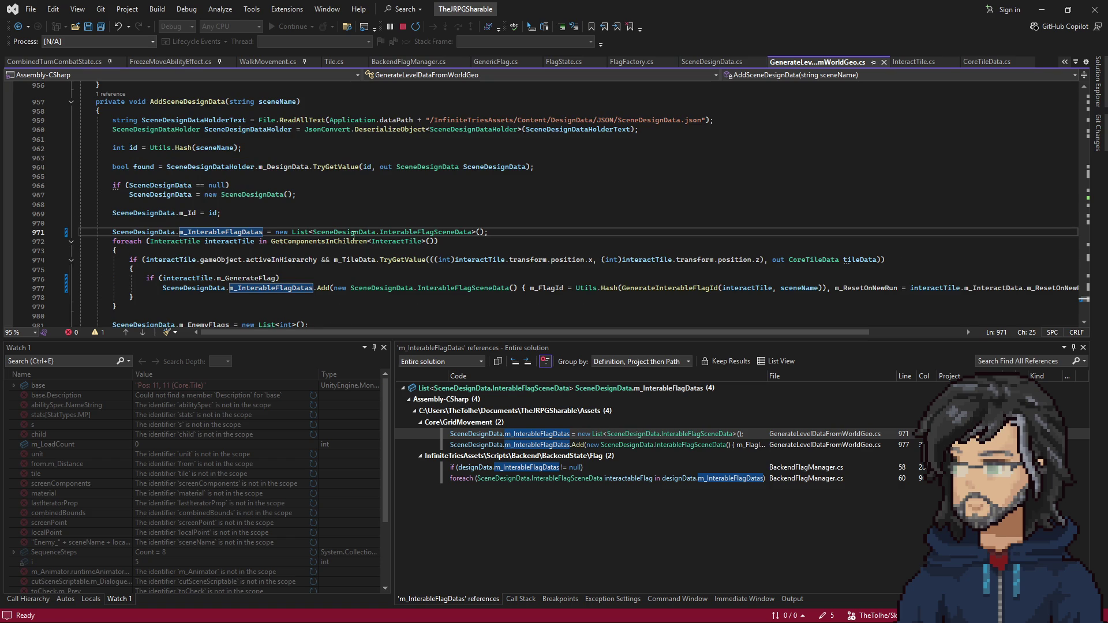
{"action": "scroll", "coordinate": [319, 268], "scroll_direction": "down", "scroll_amount": 1}
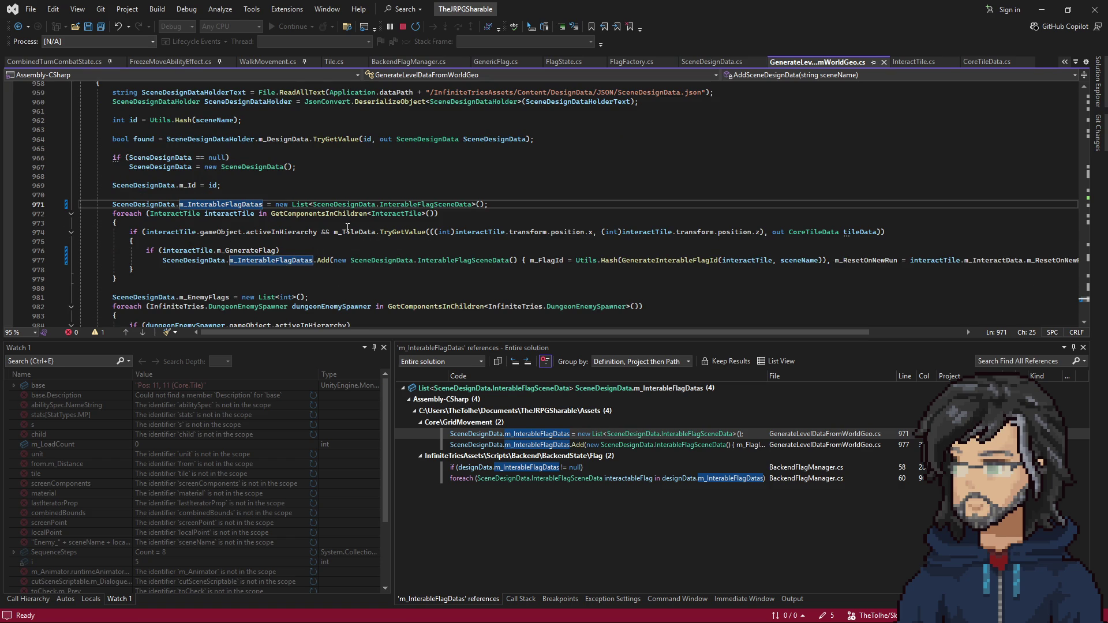
{"action": "double_click", "coordinate": [247, 251]}
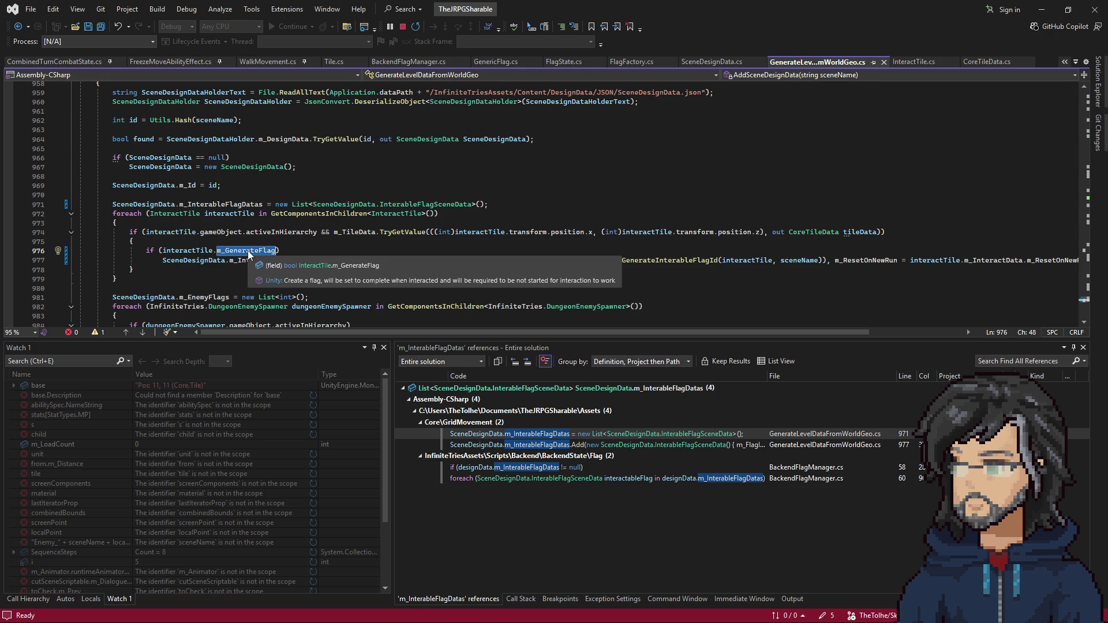
{"action": "key", "text": "alt+Tab"}
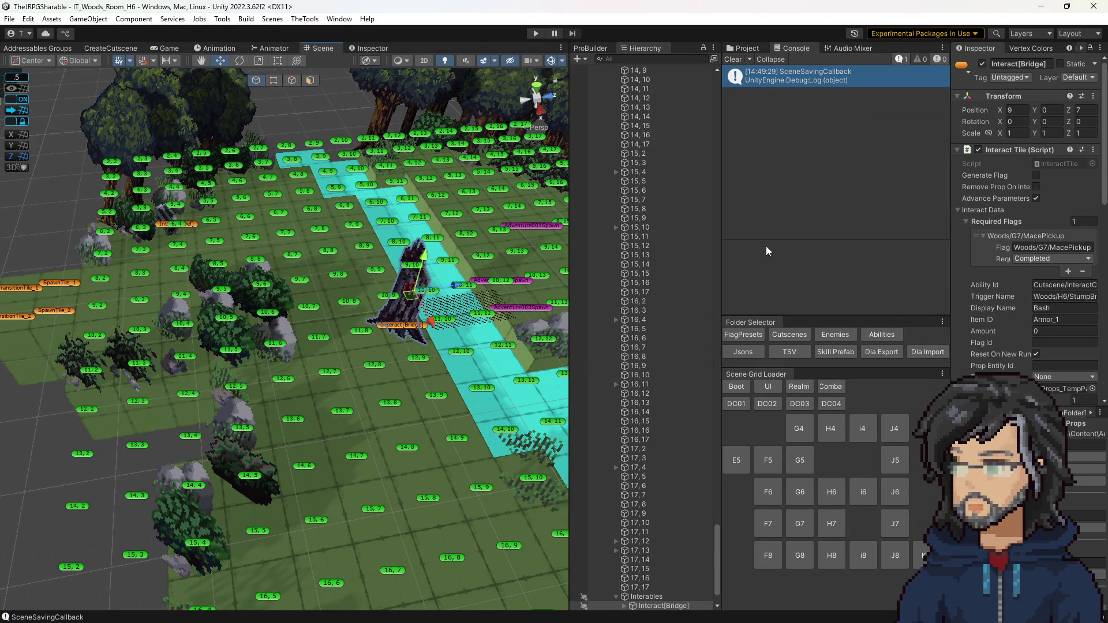
Widen the Inspector and review Interact[Bridge]'s fields, confirming Reset On New Run is ticked
{"action": "scroll", "coordinate": [1003, 307], "scroll_direction": "down", "scroll_amount": 4}
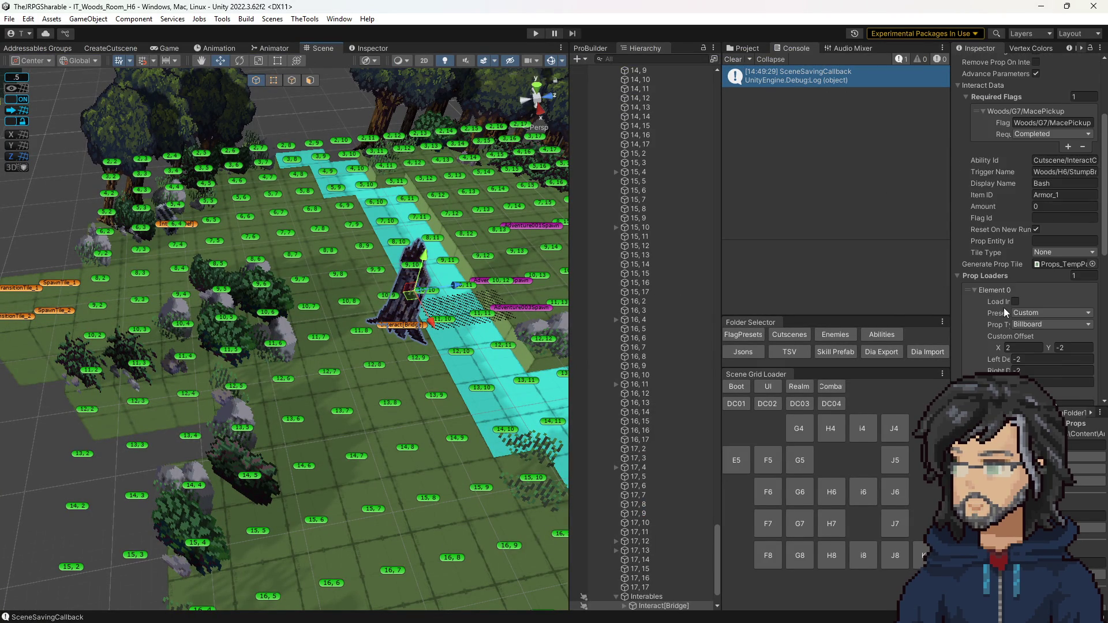
{"action": "scroll", "coordinate": [1003, 307], "scroll_direction": "up", "scroll_amount": 3}
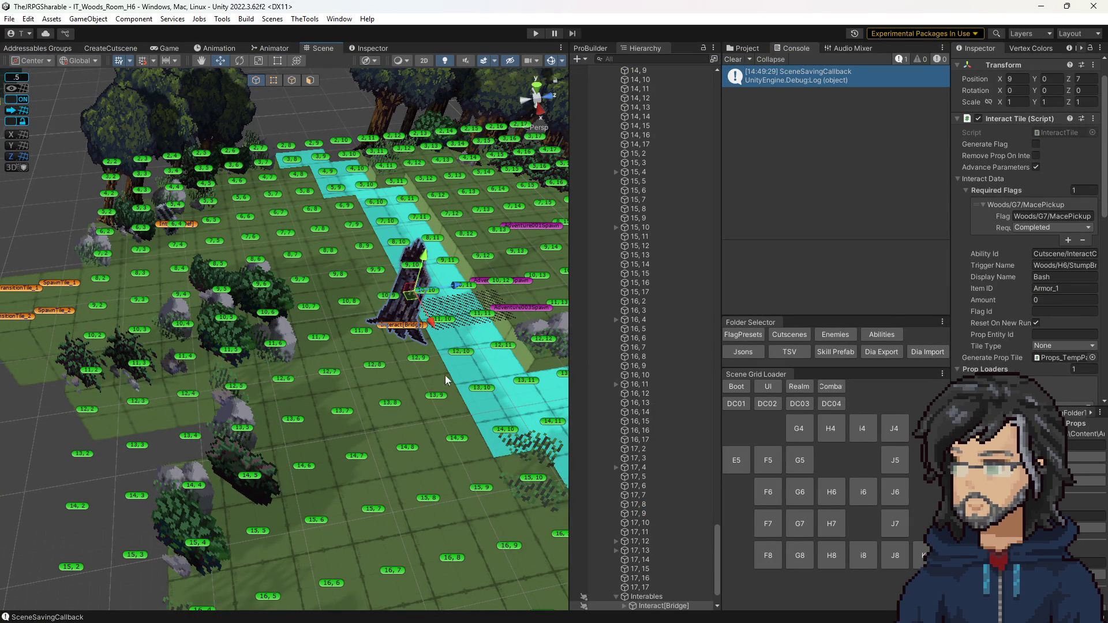
{"action": "scroll", "coordinate": [1024, 312], "scroll_direction": "down", "scroll_amount": 2}
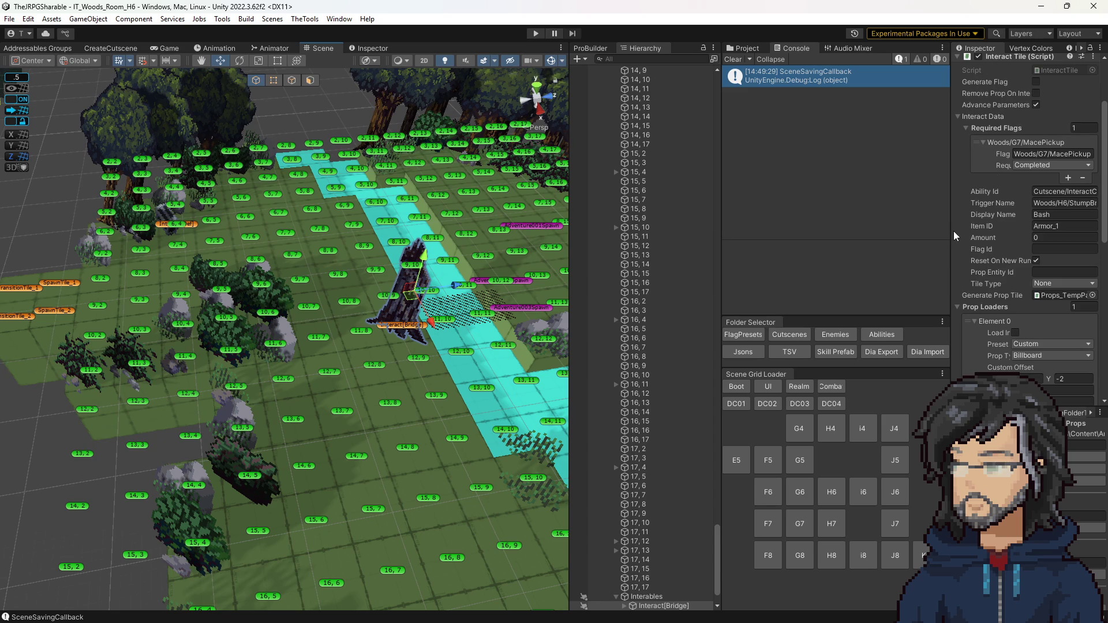
{"action": "left_click_drag", "start_coordinate": [953, 222], "coordinate": [784, 231]}
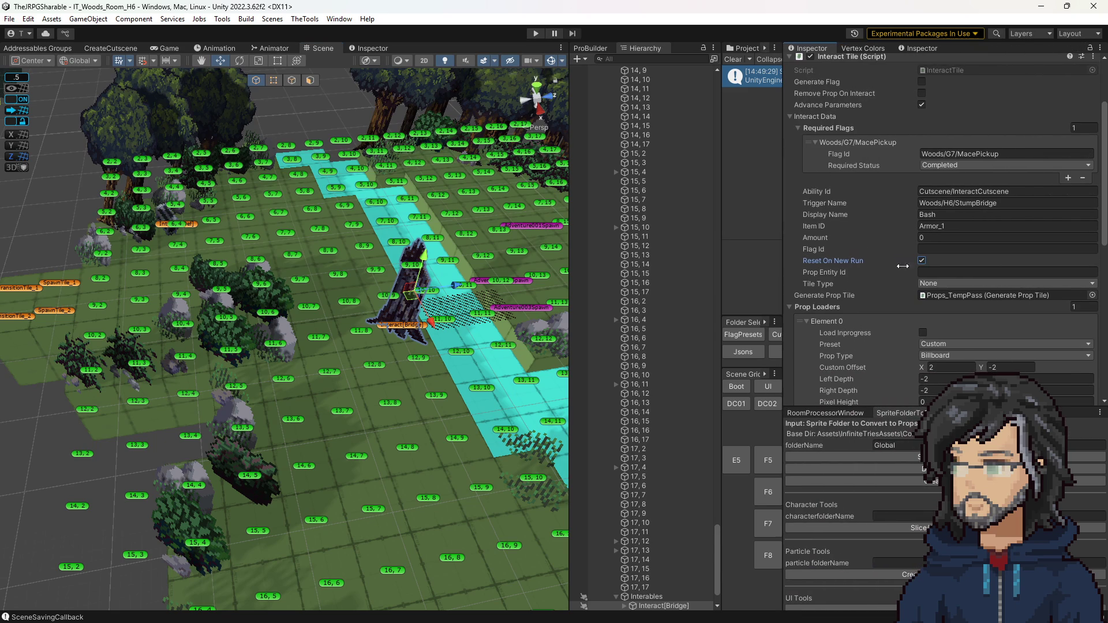
{"action": "scroll", "coordinate": [901, 299], "scroll_direction": "down", "scroll_amount": 5}
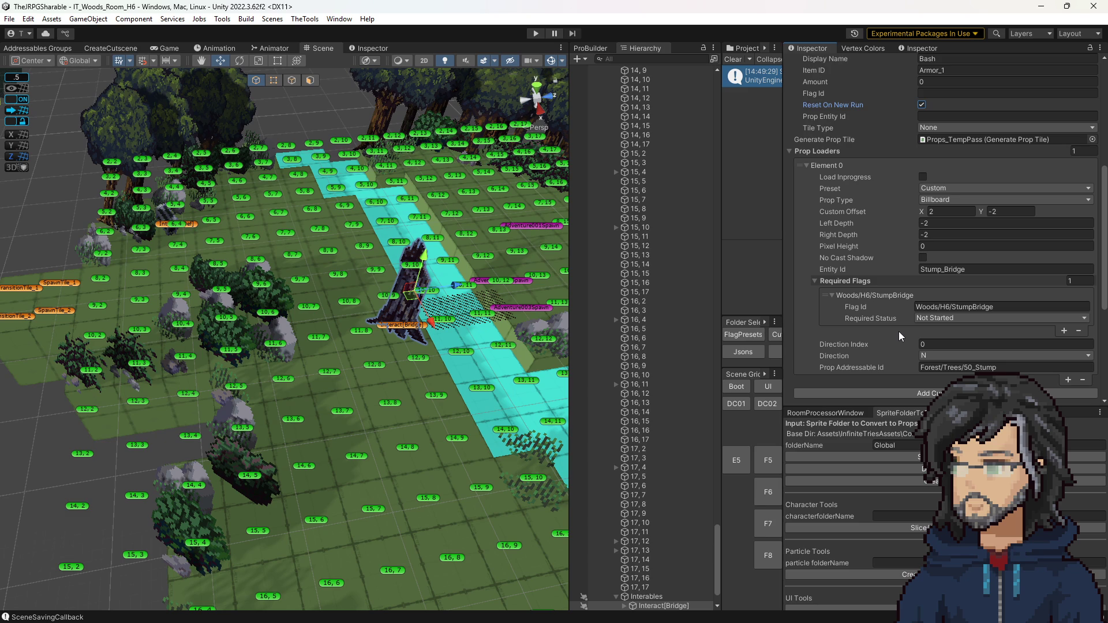
{"action": "scroll", "coordinate": [899, 331], "scroll_direction": "up", "scroll_amount": 8}
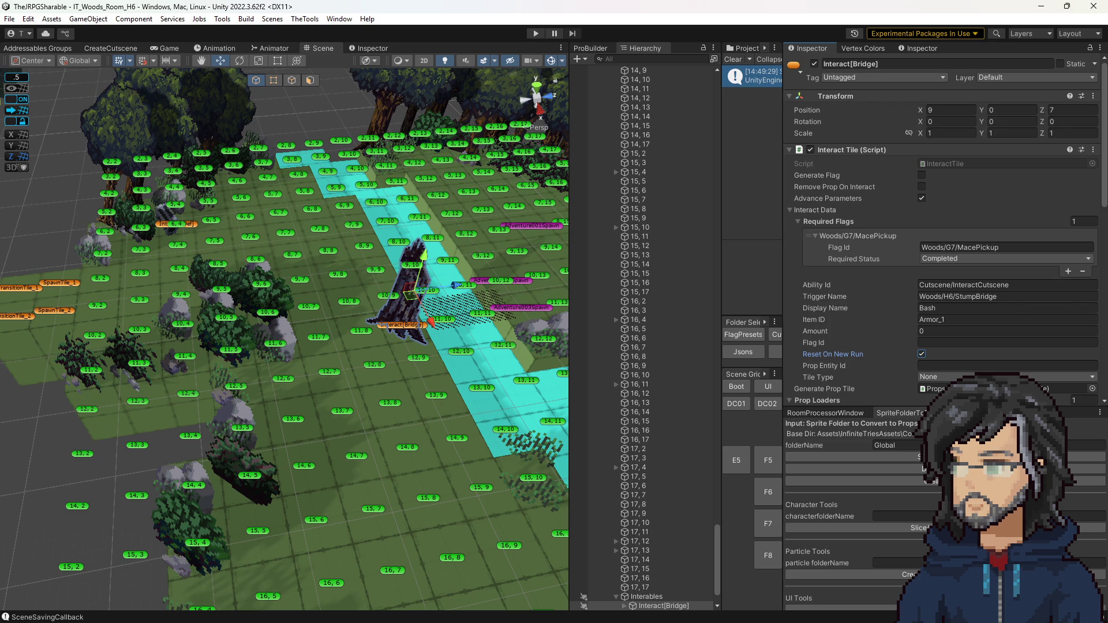
{"action": "key", "text": "alt+Tab"}
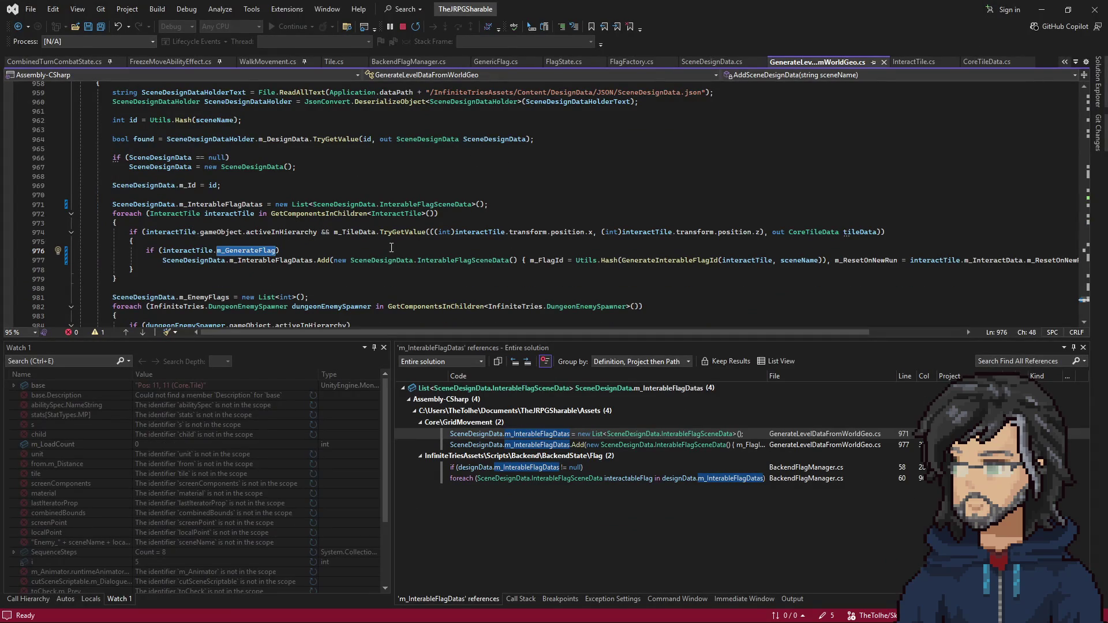
Review line 977 where m_InterableFlagDatas entries are added, and the enemy flags loop below
{"action": "double_click", "coordinate": [271, 260]}
{"action": "scroll", "coordinate": [395, 279], "scroll_direction": "down", "scroll_amount": 3}
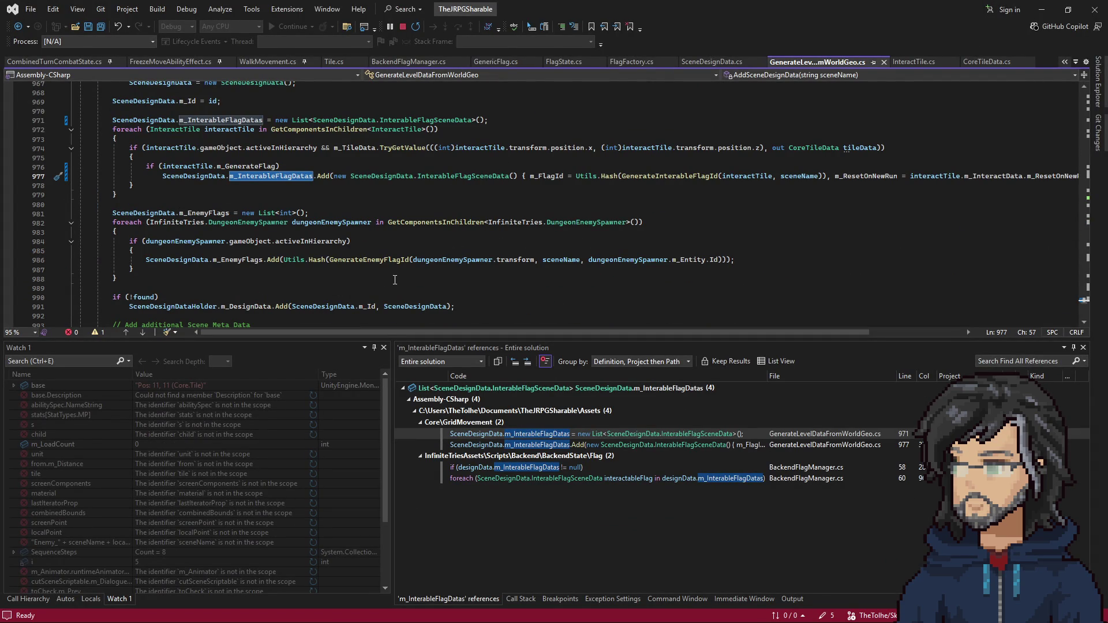
{"action": "key", "text": "alt+Tab"}
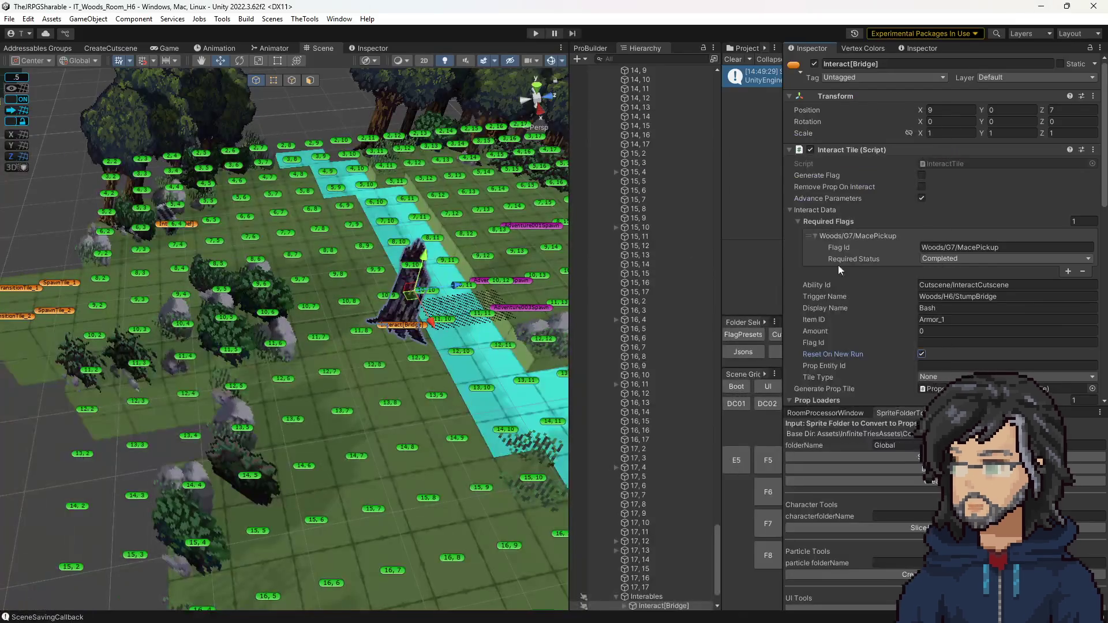
Check the stump prop's required flag id and compare with the Interact[Def] tile at 6,4
{"action": "scroll", "coordinate": [974, 290], "scroll_direction": "down", "scroll_amount": 6}
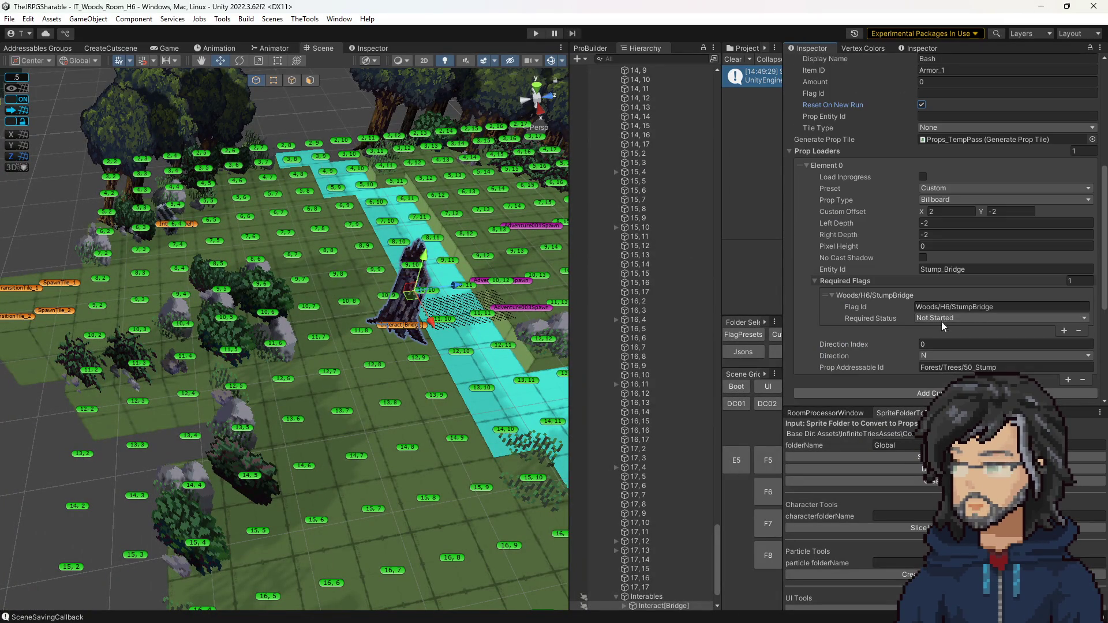
{"action": "left_click", "coordinate": [950, 305]}
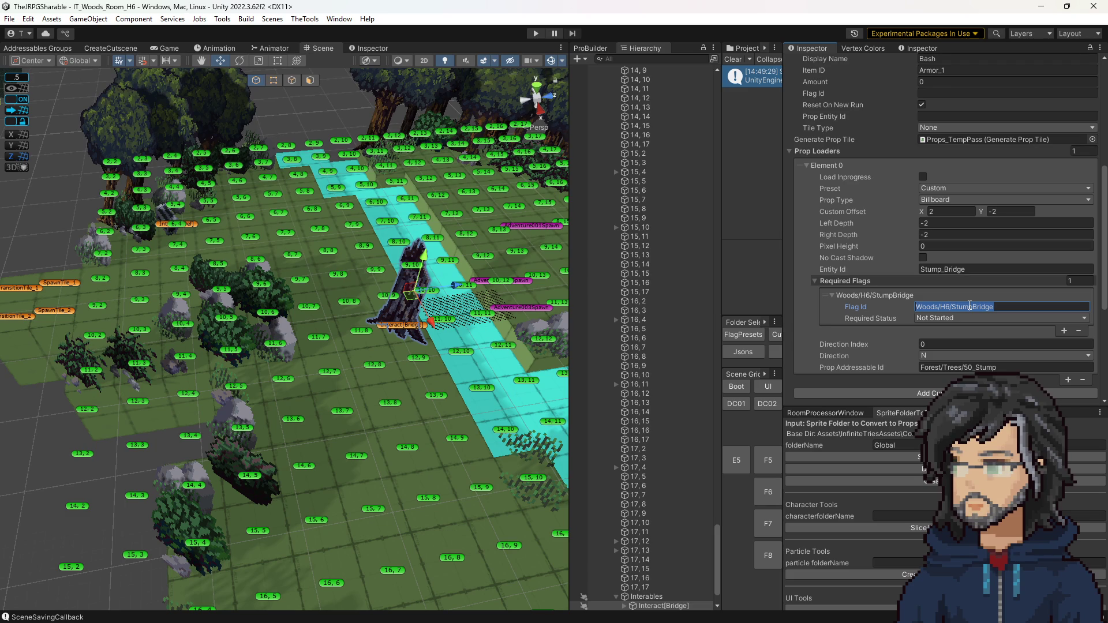
{"action": "left_click", "coordinate": [192, 224]}
{"action": "scroll", "coordinate": [896, 187], "scroll_direction": "up", "scroll_amount": 6}
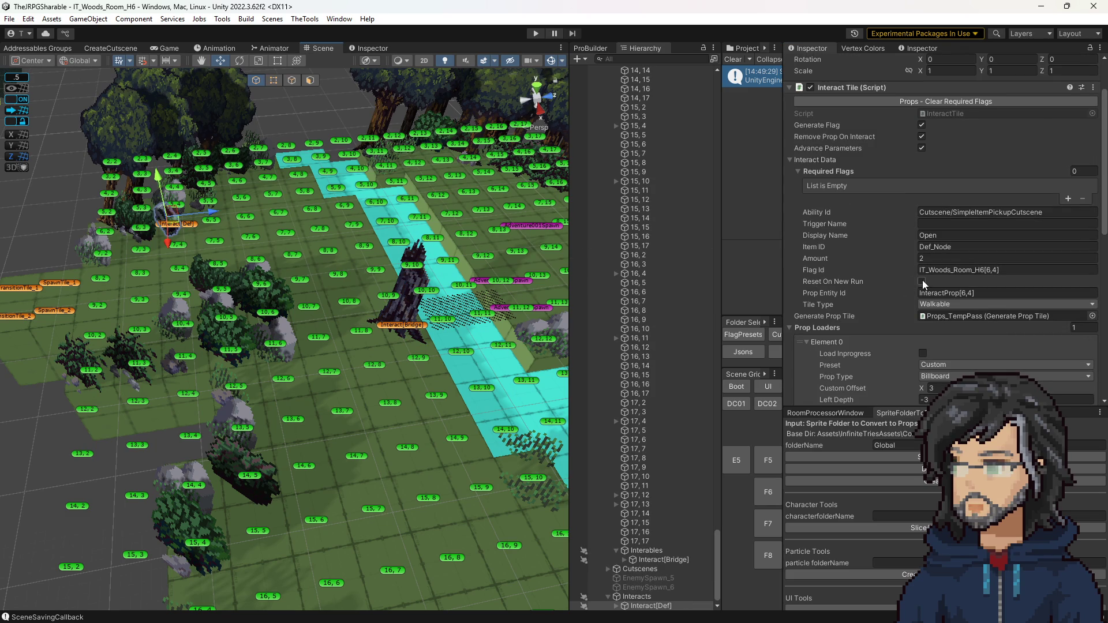
{"action": "scroll", "coordinate": [939, 219], "scroll_direction": "up", "scroll_amount": 2}
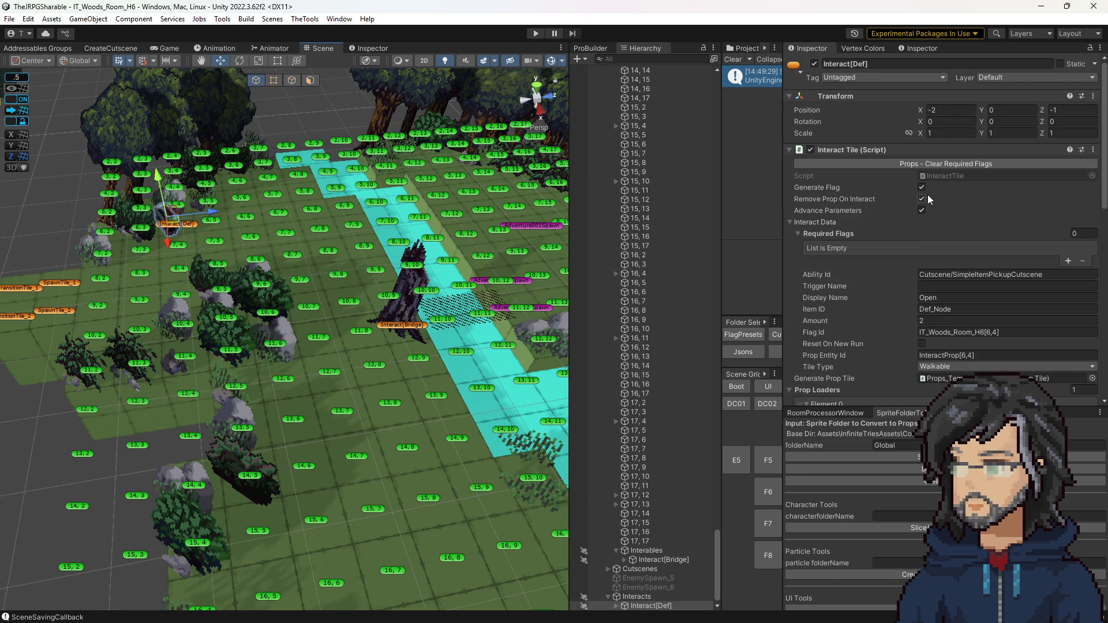
Return to Interact[Bridge] and check the Woods/H6/StumpBridge and Woods/G7/MacePickup flag ids
{"action": "left_click", "coordinate": [422, 327]}
{"action": "scroll", "coordinate": [981, 260], "scroll_direction": "down", "scroll_amount": 5}
{"action": "scroll", "coordinate": [935, 220], "scroll_direction": "up", "scroll_amount": 5}
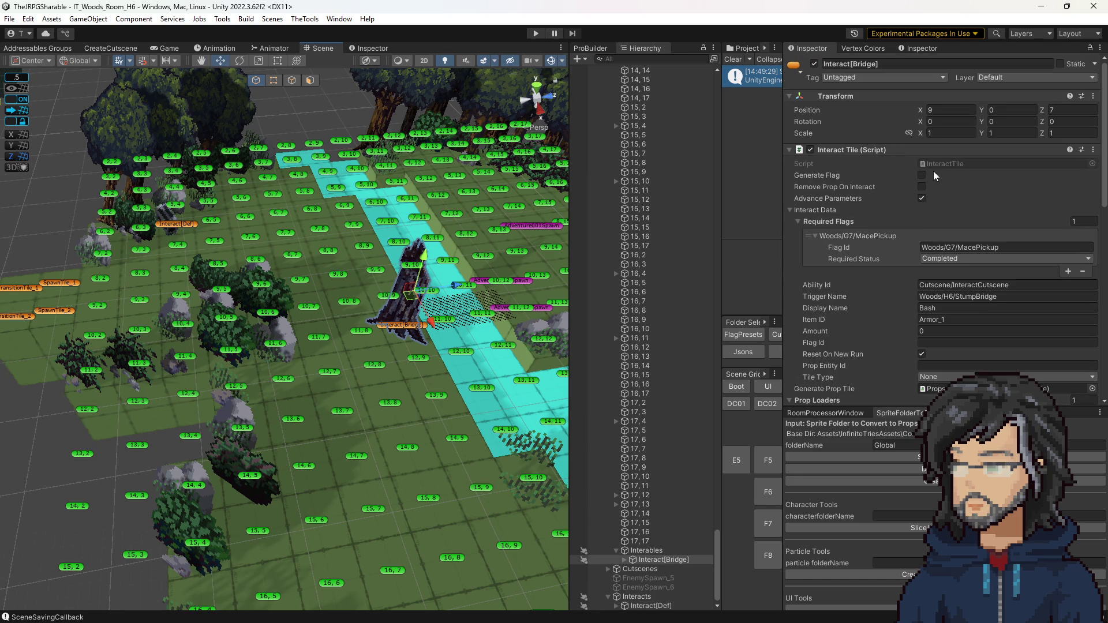
{"action": "scroll", "coordinate": [936, 225], "scroll_direction": "down", "scroll_amount": 5}
{"action": "scroll", "coordinate": [955, 261], "scroll_direction": "down", "scroll_amount": 3}
{"action": "left_click", "coordinate": [998, 275]}
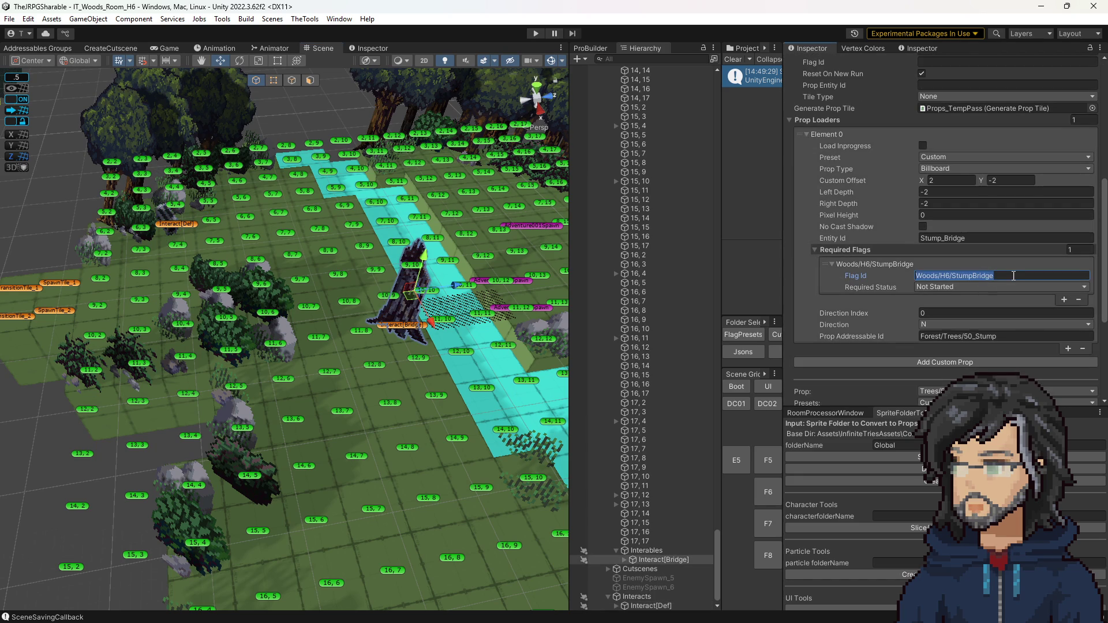
{"action": "scroll", "coordinate": [974, 276], "scroll_direction": "up", "scroll_amount": 5}
{"action": "left_click", "coordinate": [993, 189]}
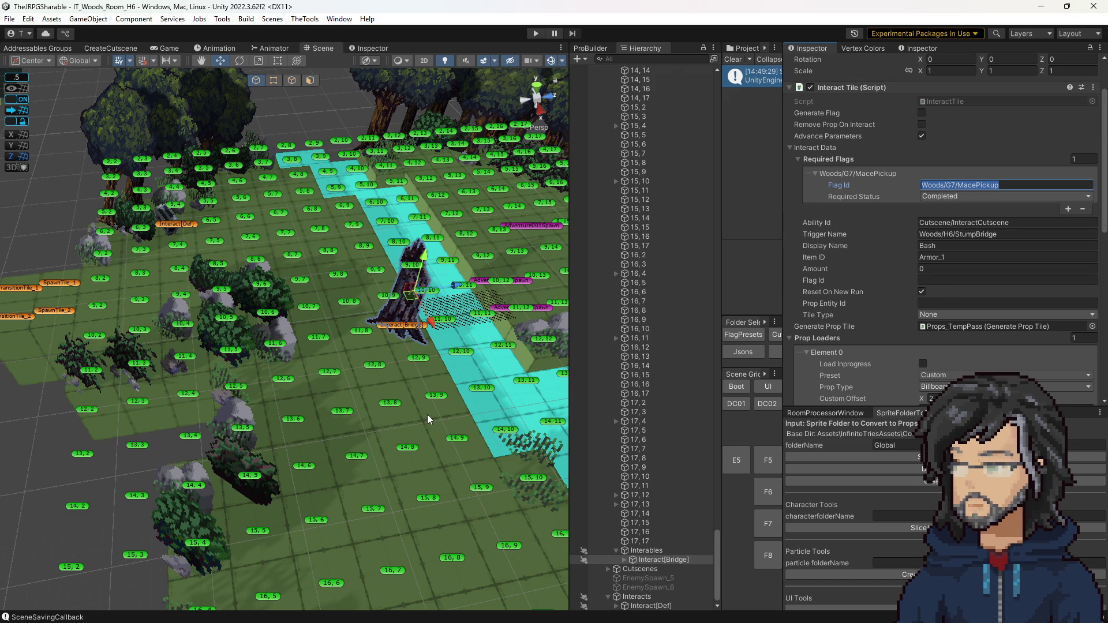
Clear the console log and open FlagFactory.cs to check the CreateFlag overloads
{"action": "left_click", "coordinate": [738, 61]}
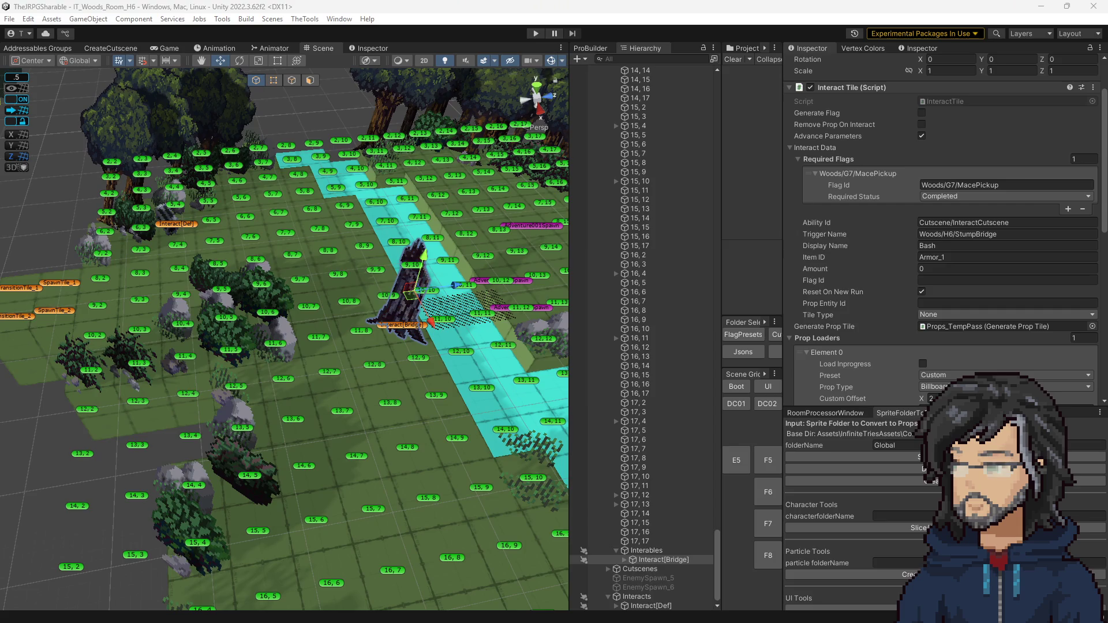
{"action": "key", "text": "alt+Tab"}
{"action": "left_click", "coordinate": [633, 63]}
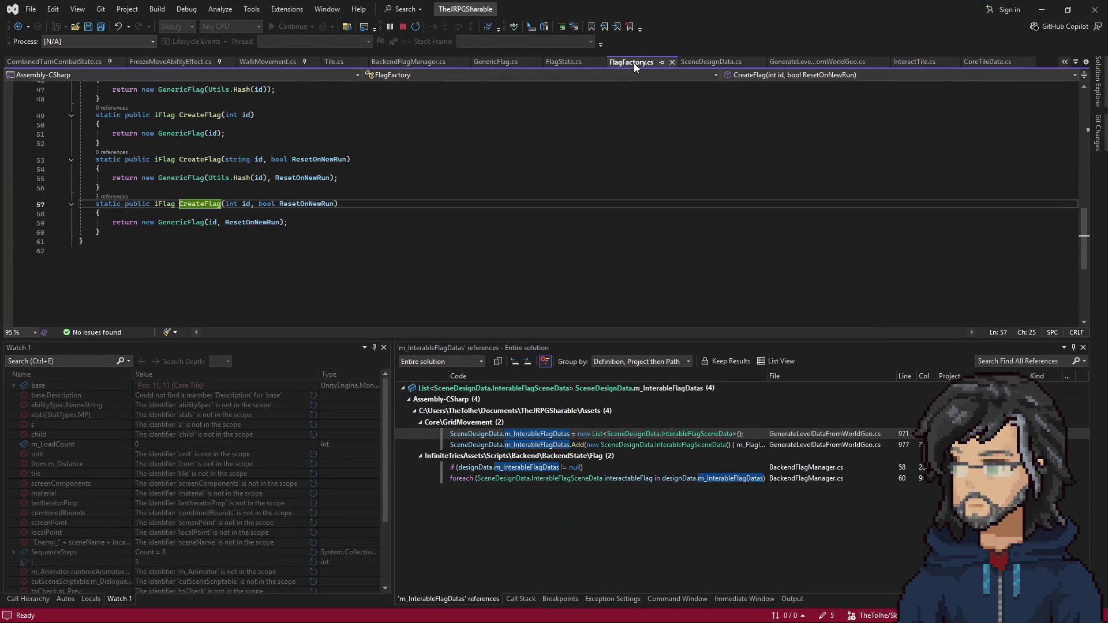
Check BackendFlagManager.cs line 62 passing m_ResetOnNewRun into CreateFlag, then return to Unity
{"action": "scroll", "coordinate": [542, 176], "scroll_direction": "up", "scroll_amount": 3}
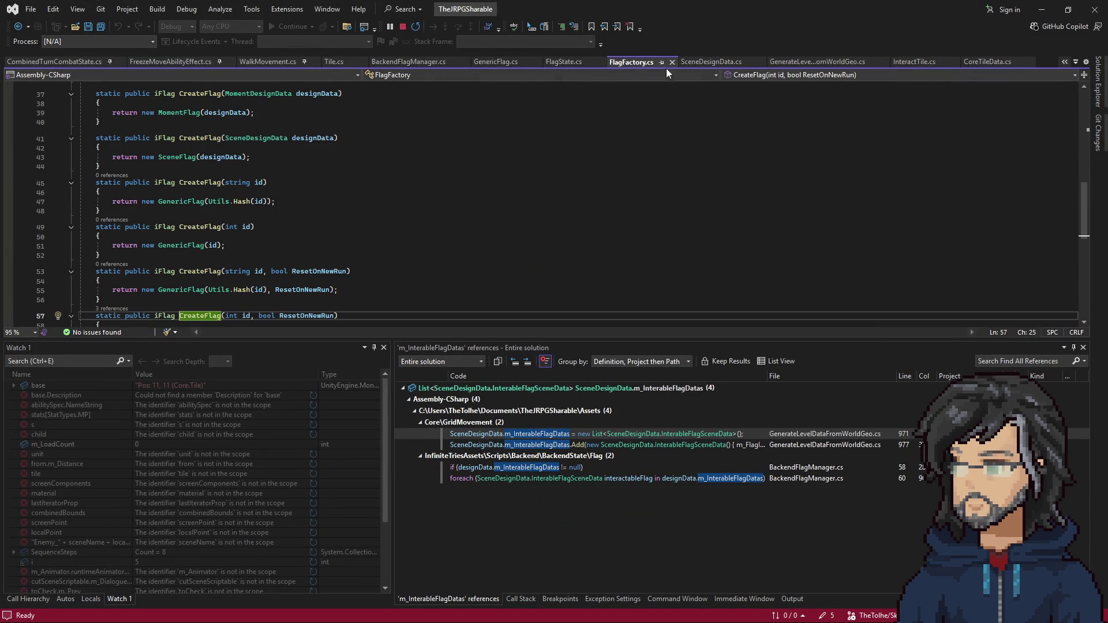
{"action": "scroll", "coordinate": [241, 273], "scroll_direction": "down", "scroll_amount": 1}
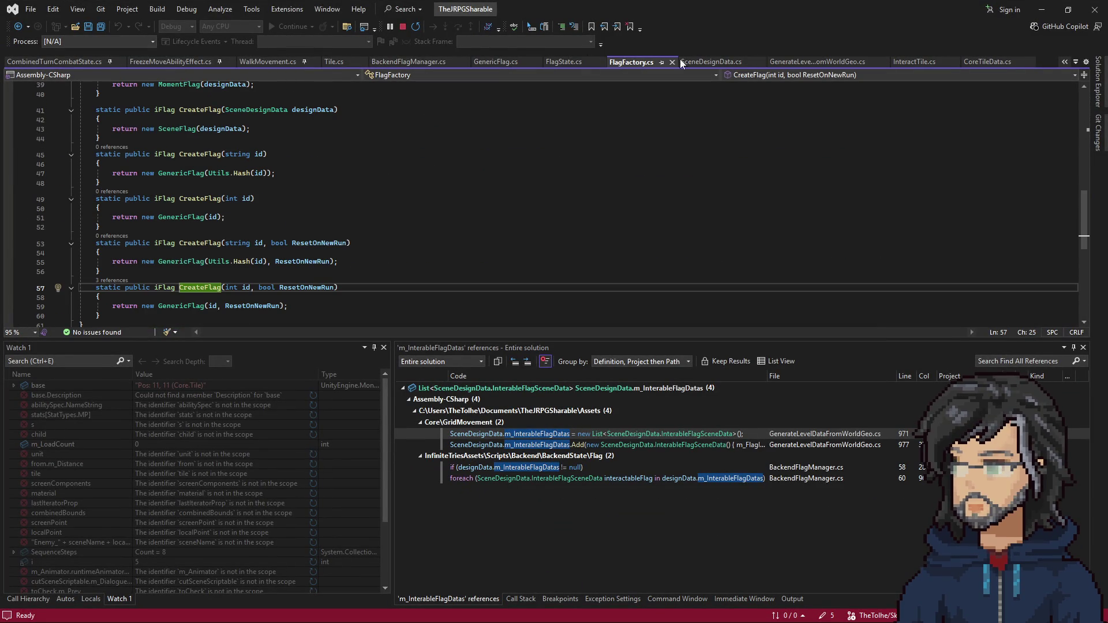
{"action": "left_click", "coordinate": [409, 61]}
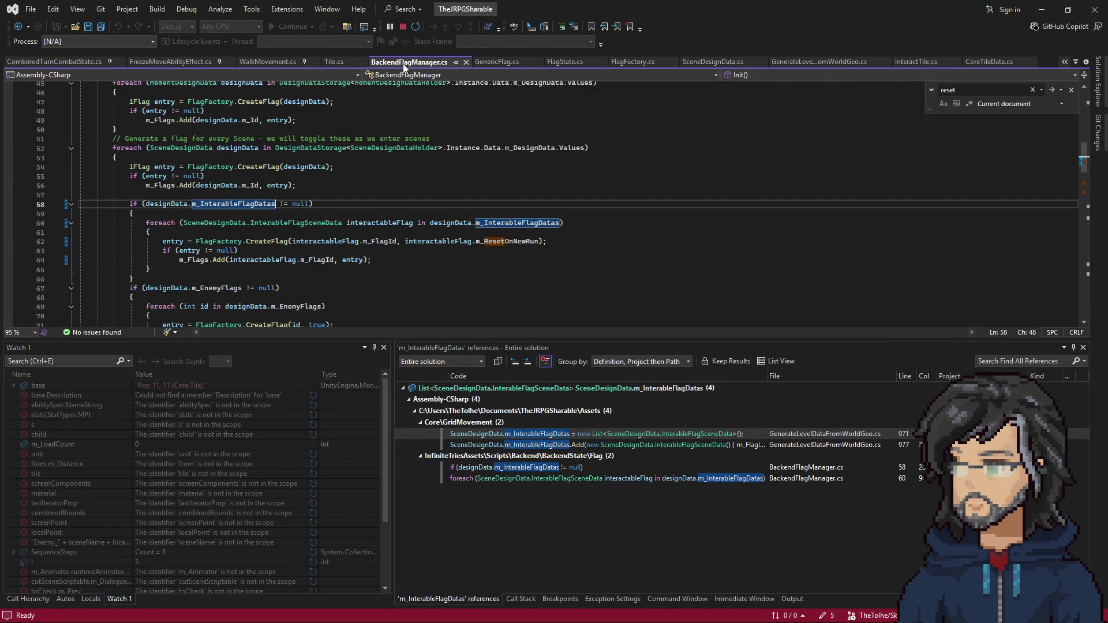
{"action": "left_click", "coordinate": [454, 241]}
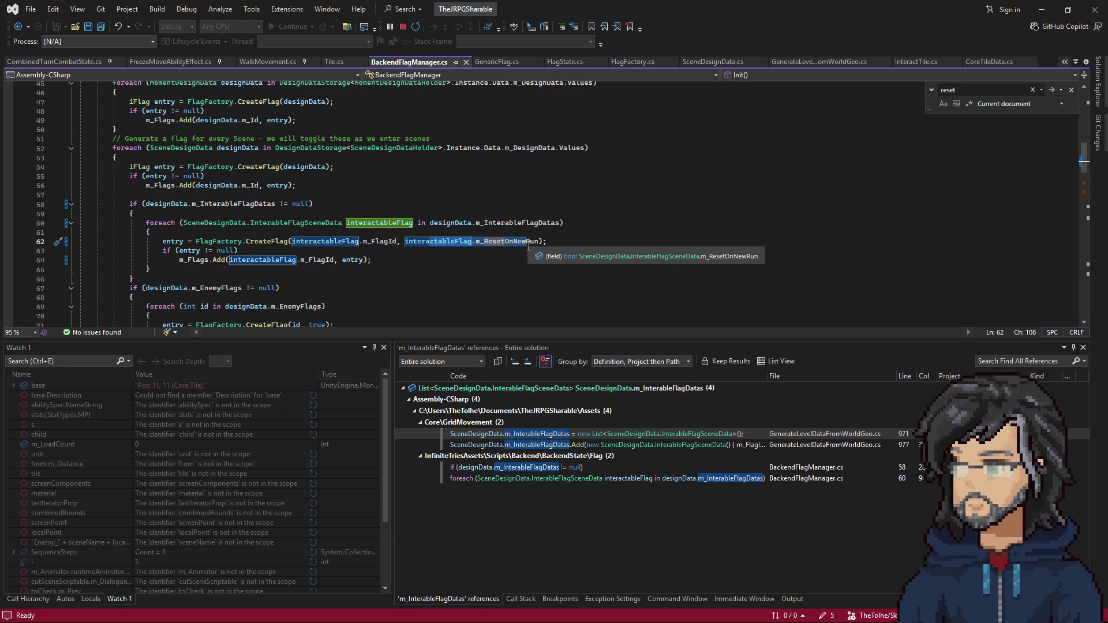
{"action": "left_click", "coordinate": [1042, 9]}
{"action": "left_click_drag", "start_coordinate": [379, 299], "coordinate": [289, 280]}
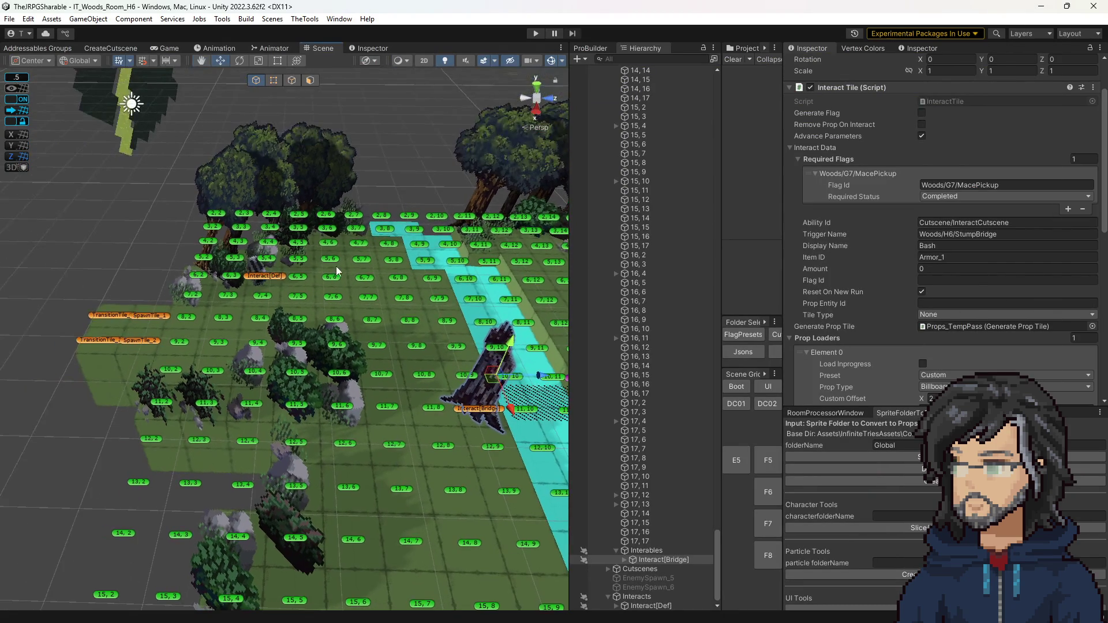
Check Interact[Def]'s tile data, then widen the Scene Grid Loader so rooms E5–K8 are visible
{"action": "left_click", "coordinate": [281, 278]}
{"action": "scroll", "coordinate": [922, 299], "scroll_direction": "down", "scroll_amount": 5}
{"action": "scroll", "coordinate": [923, 299], "scroll_direction": "up", "scroll_amount": 5}
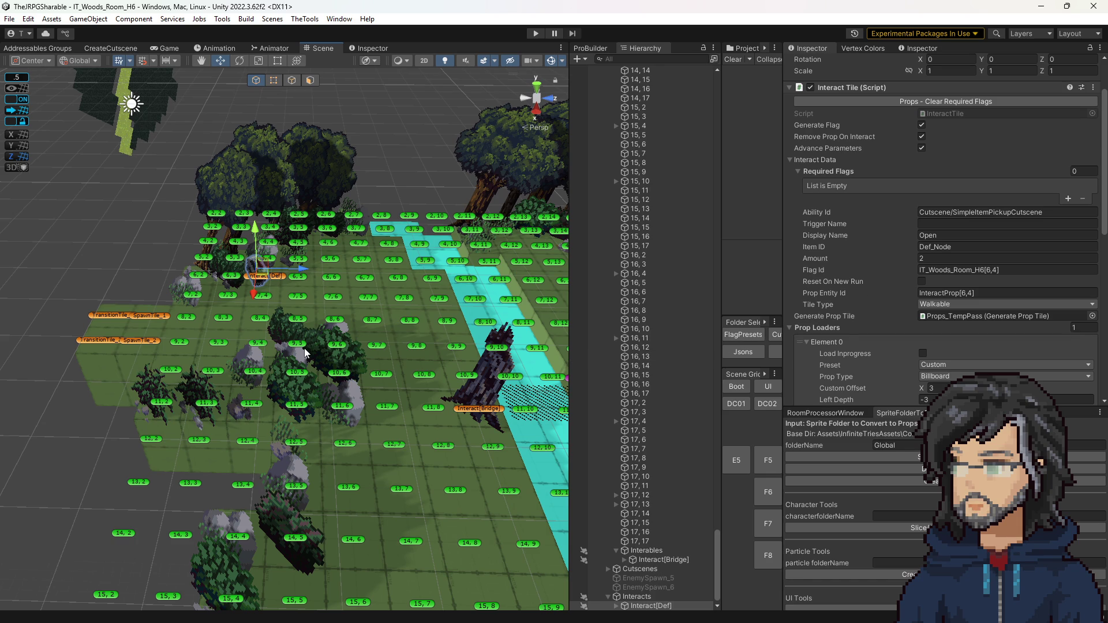
{"action": "scroll", "coordinate": [383, 340], "scroll_direction": "up", "scroll_amount": 2}
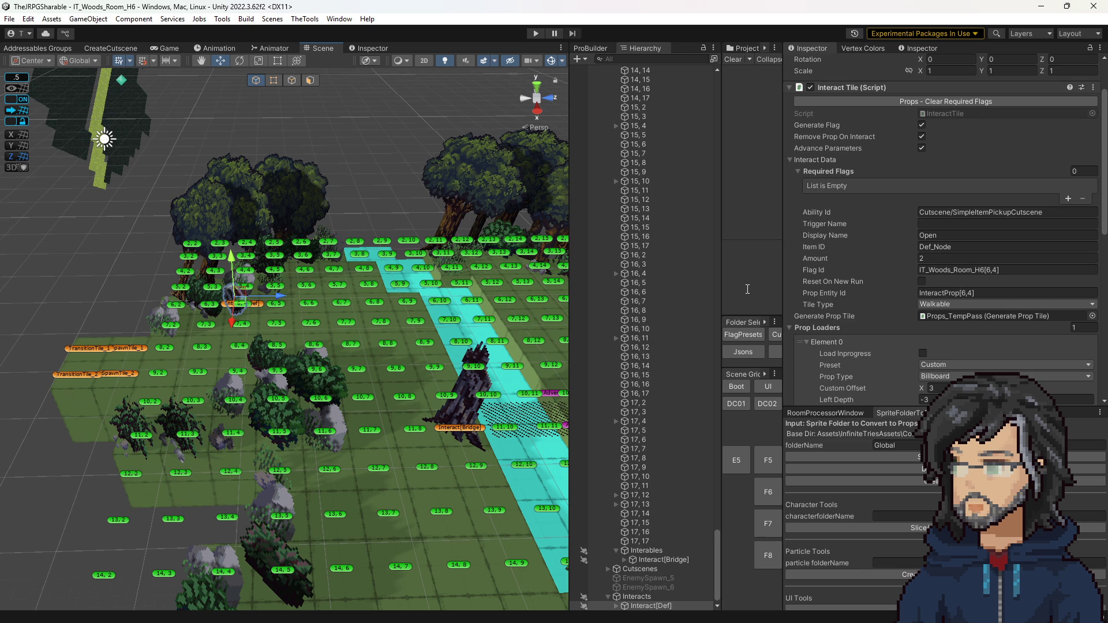
{"action": "scroll", "coordinate": [361, 456], "scroll_direction": "up", "scroll_amount": 2}
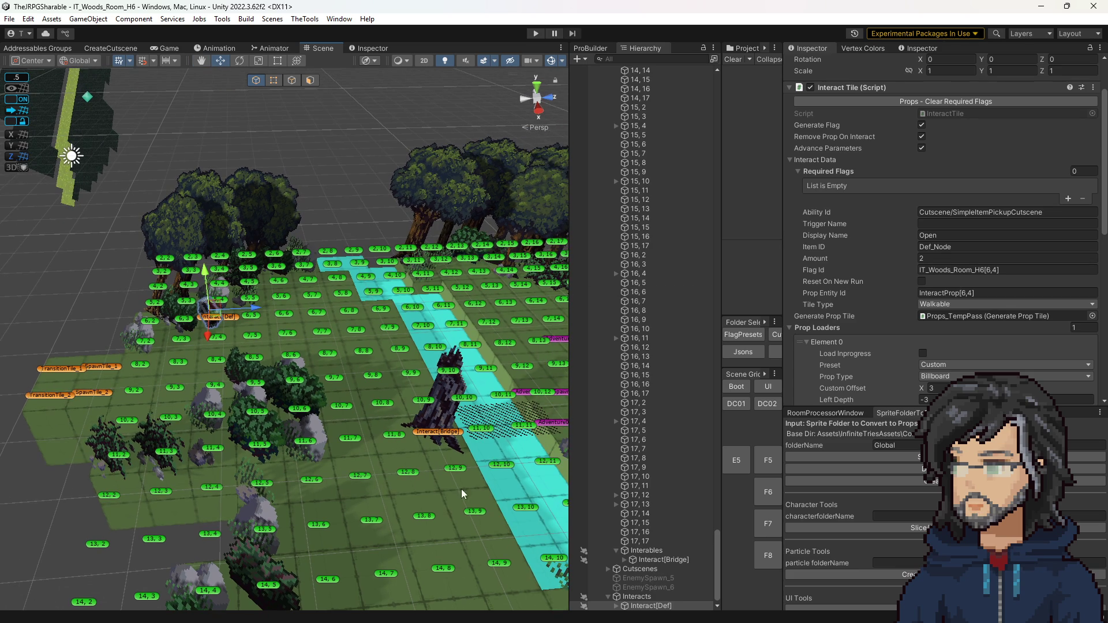
{"action": "scroll", "coordinate": [635, 528], "scroll_direction": "down", "scroll_amount": 1}
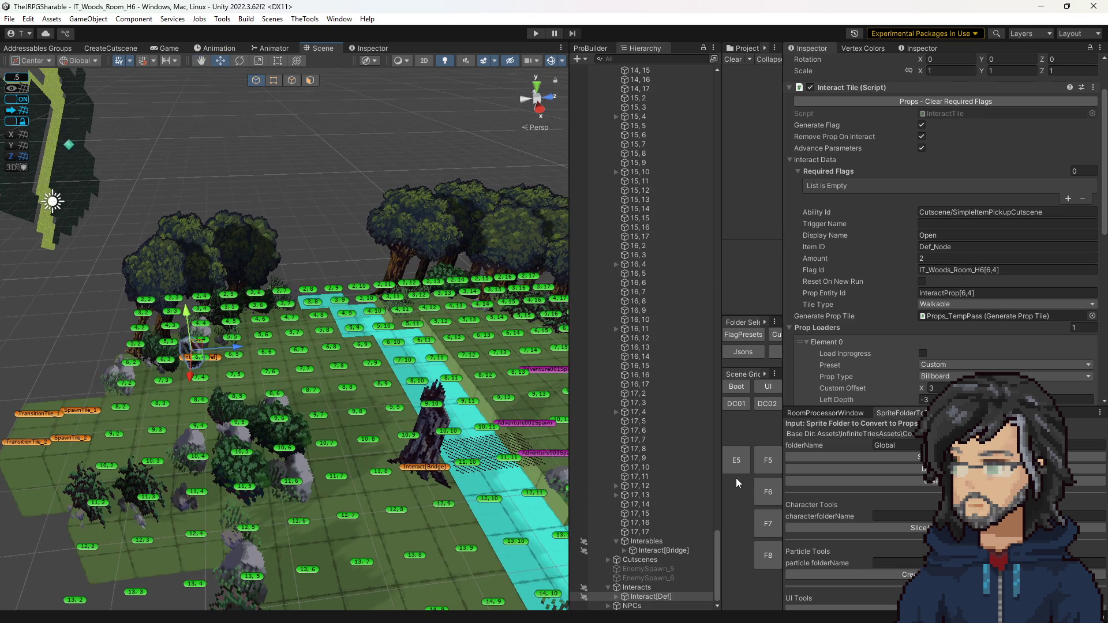
{"action": "left_click_drag", "start_coordinate": [722, 372], "coordinate": [618, 372]}
{"action": "left_click_drag", "start_coordinate": [783, 424], "coordinate": [868, 423]}
Reload H6 and re-save woods rooms H7, H8 and G8, selecting a tile in each
{"action": "left_click", "coordinate": [734, 497]}
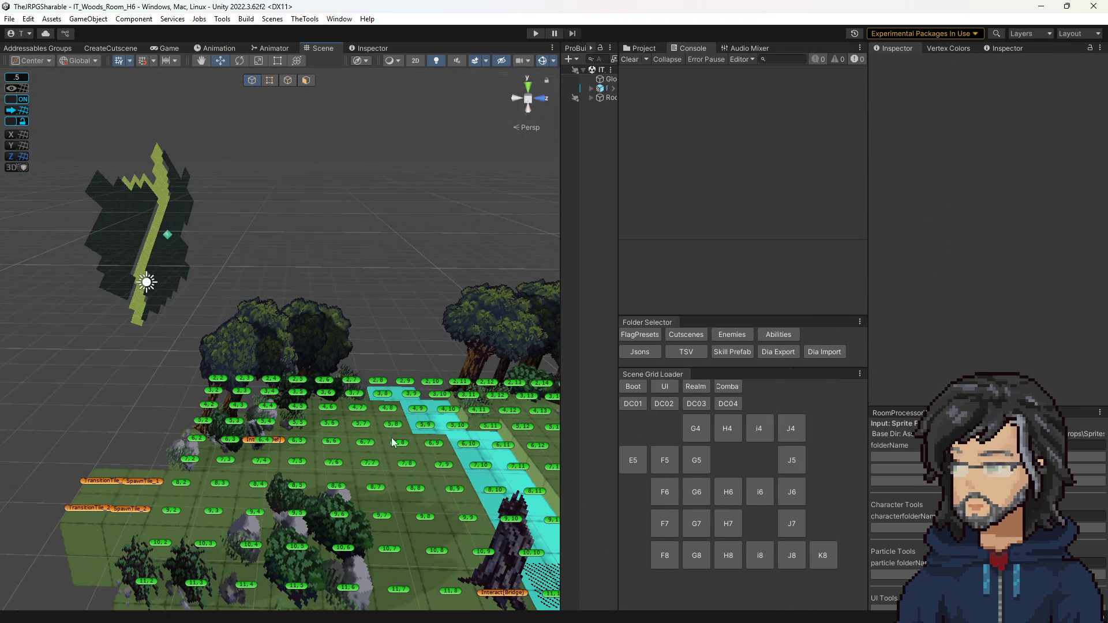
{"action": "left_click", "coordinate": [729, 526]}
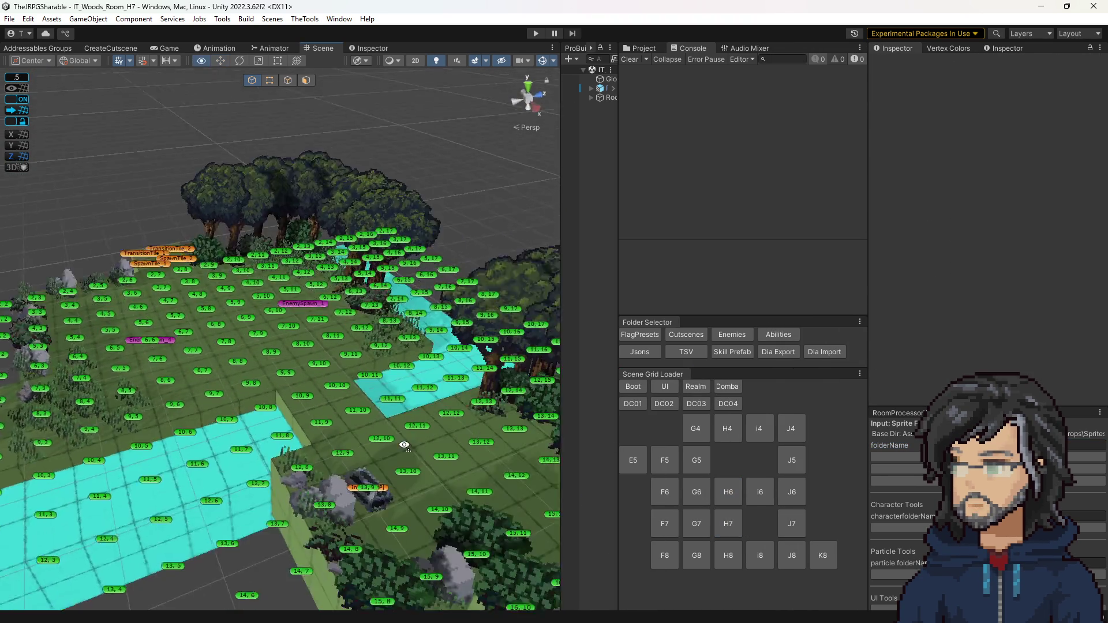
{"action": "left_click", "coordinate": [403, 431]}
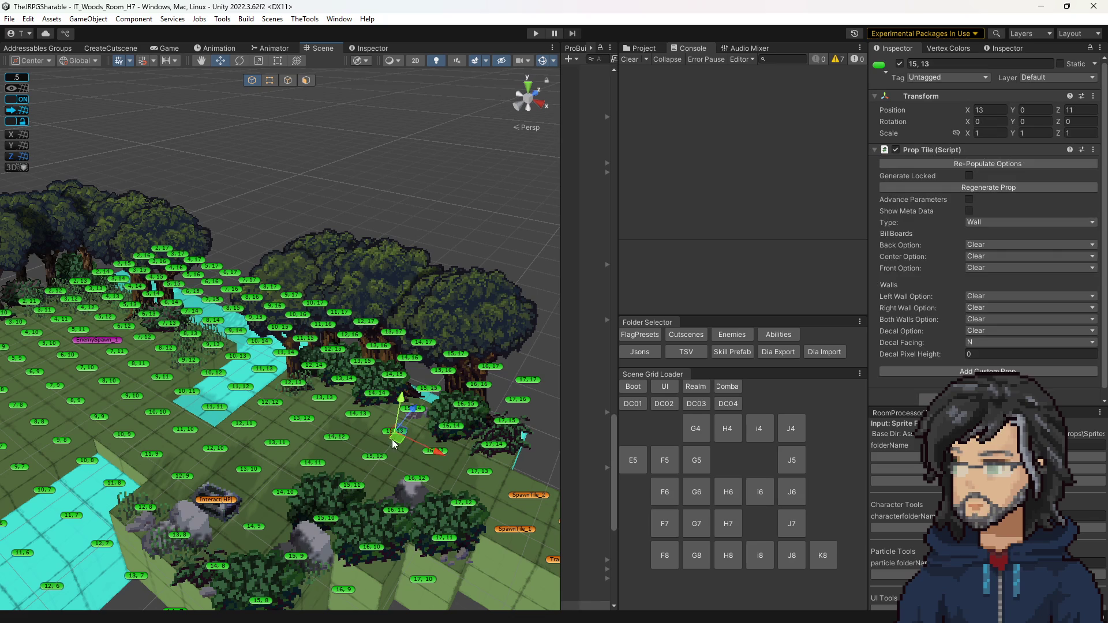
{"action": "left_click", "coordinate": [727, 554]}
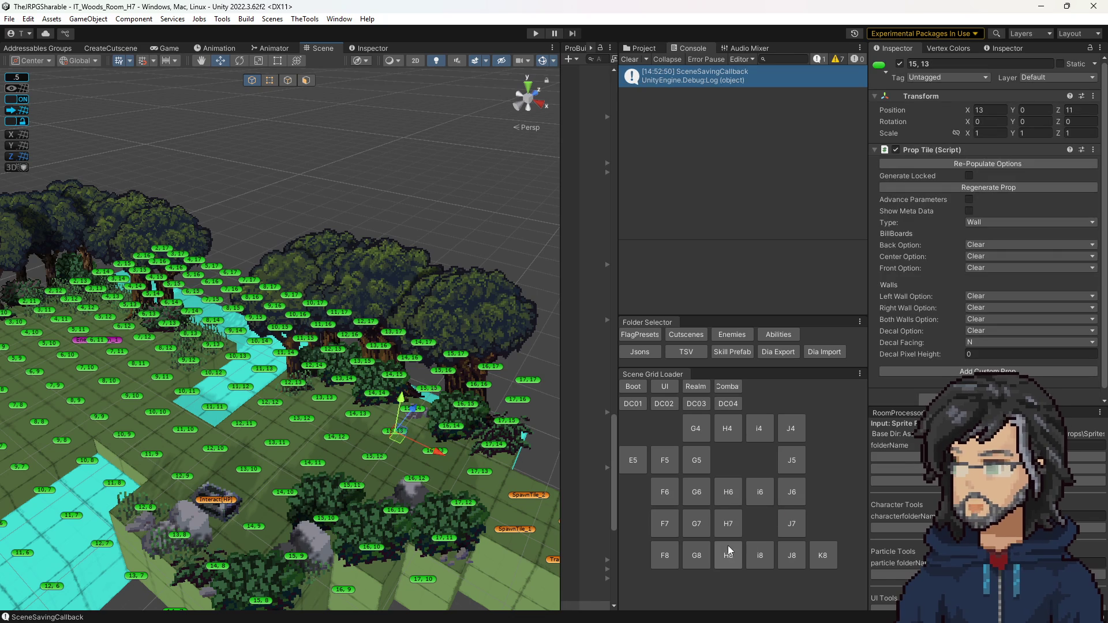
{"action": "left_click", "coordinate": [364, 422]}
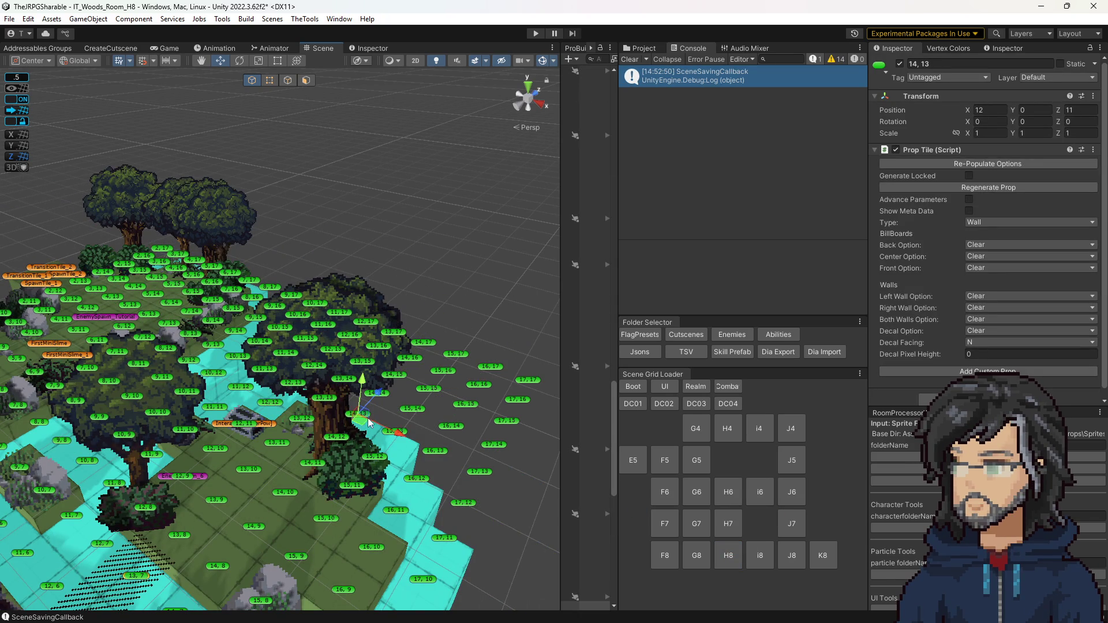
{"action": "left_click", "coordinate": [698, 555]}
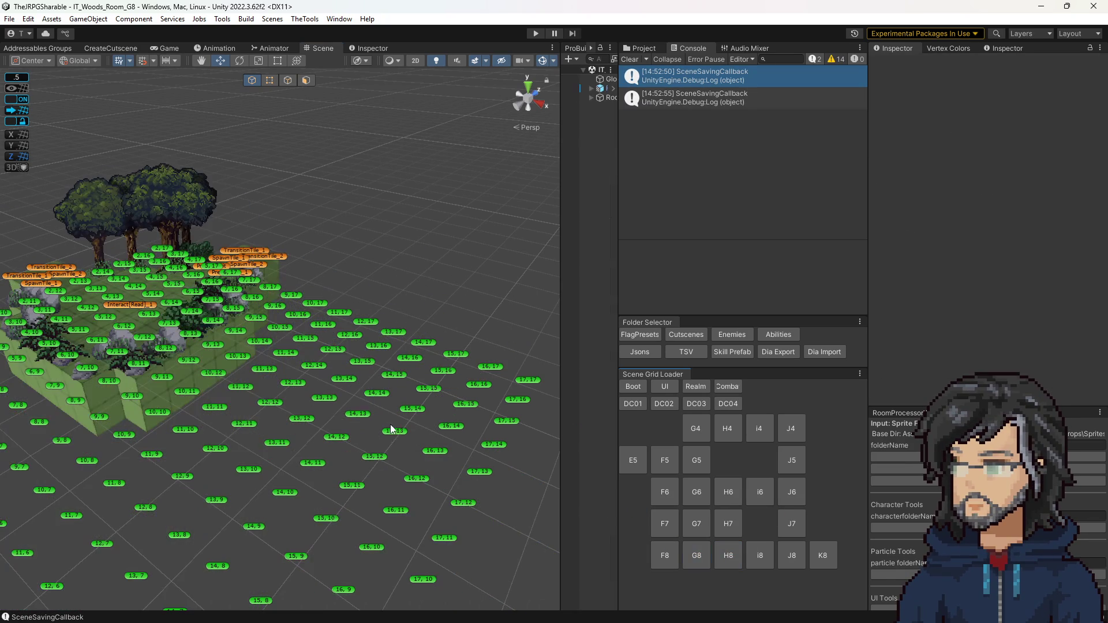
{"action": "left_click", "coordinate": [376, 397]}
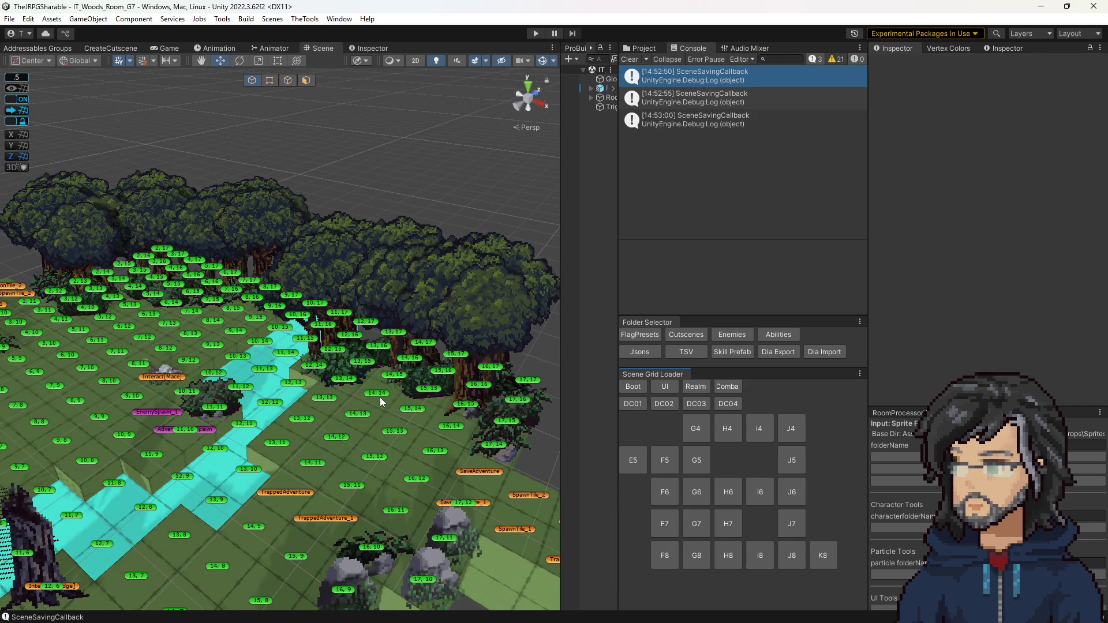
{"action": "left_click", "coordinate": [380, 397]}
Nudge tile 14, 14 to re-save room G7, then re-save F7 after selecting tiles 14, 14 and 16, 17
{"action": "left_click_drag", "start_coordinate": [390, 403], "coordinate": [390, 403]}
{"action": "left_click", "coordinate": [690, 528]}
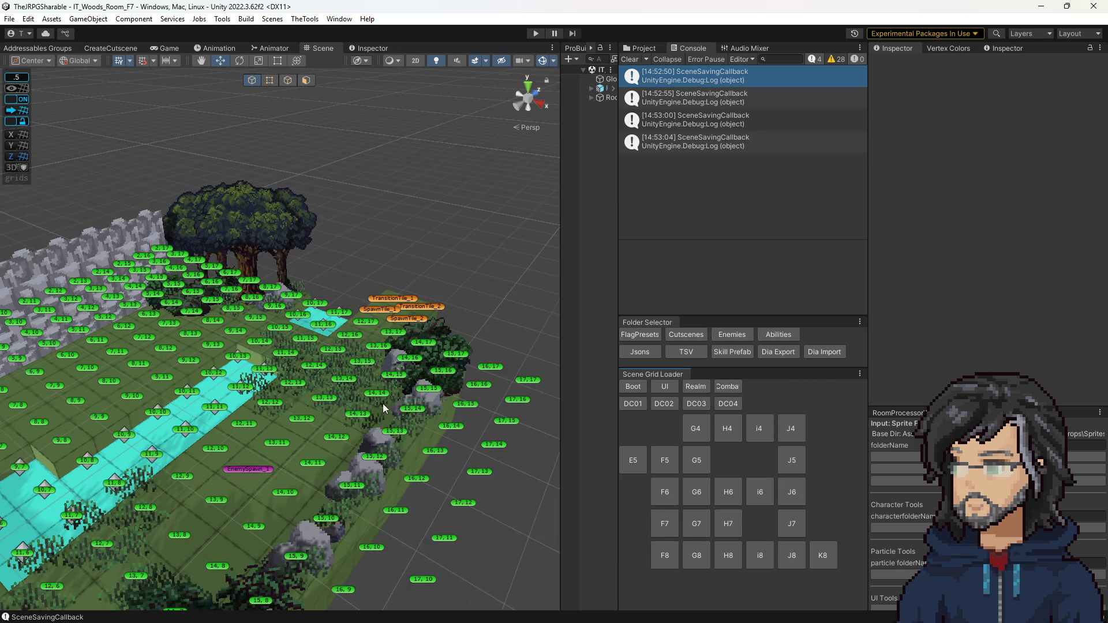
{"action": "left_click", "coordinate": [377, 397]}
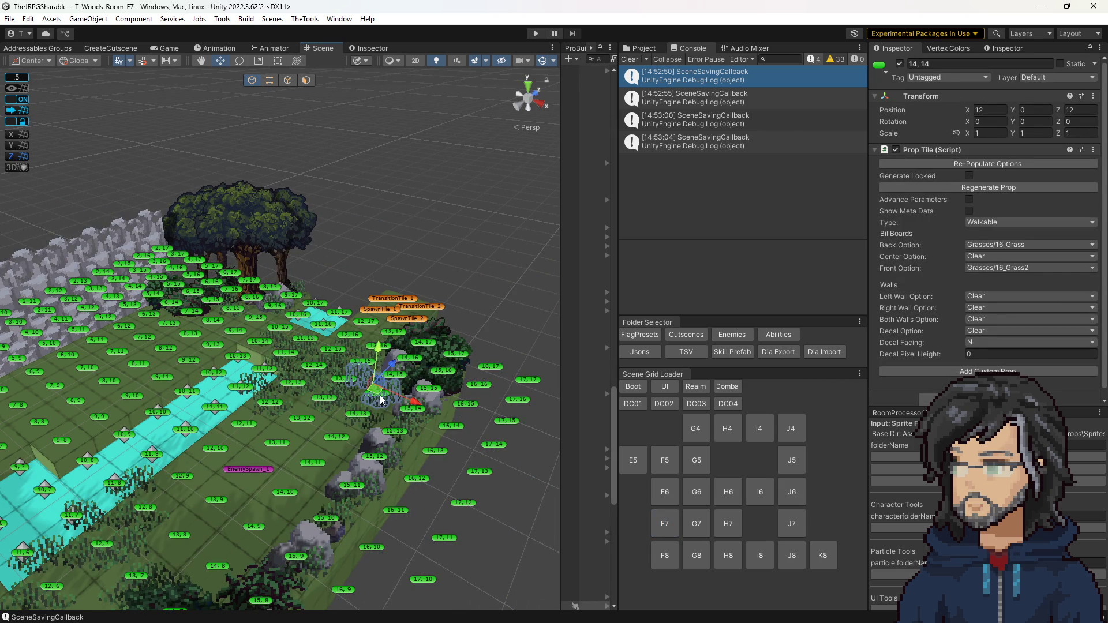
{"action": "left_click", "coordinate": [496, 372]}
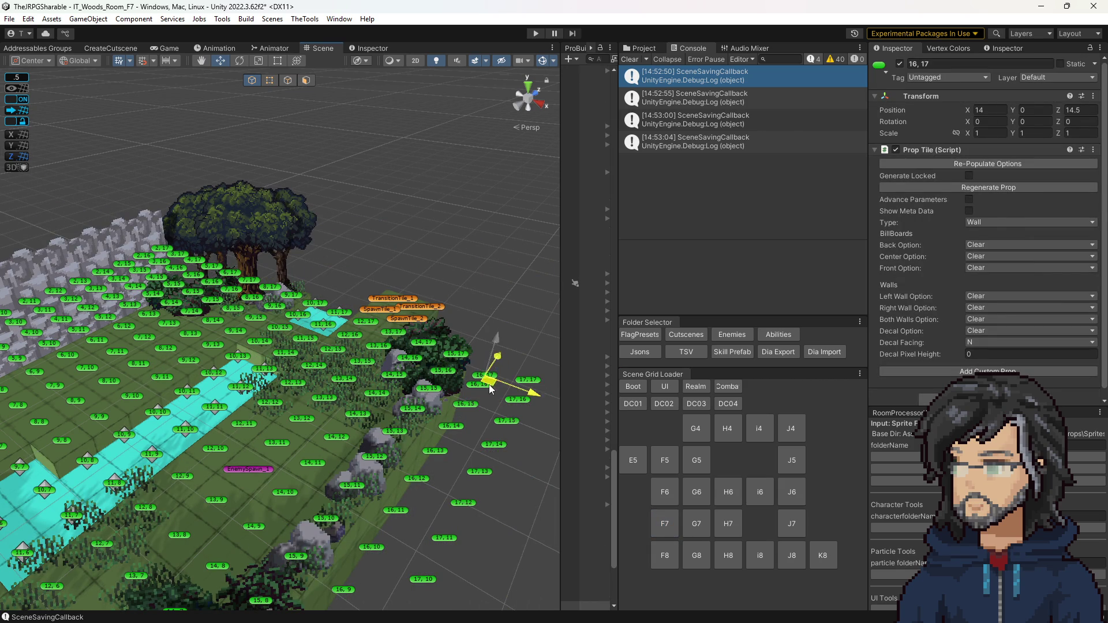
{"action": "left_click", "coordinate": [665, 556]}
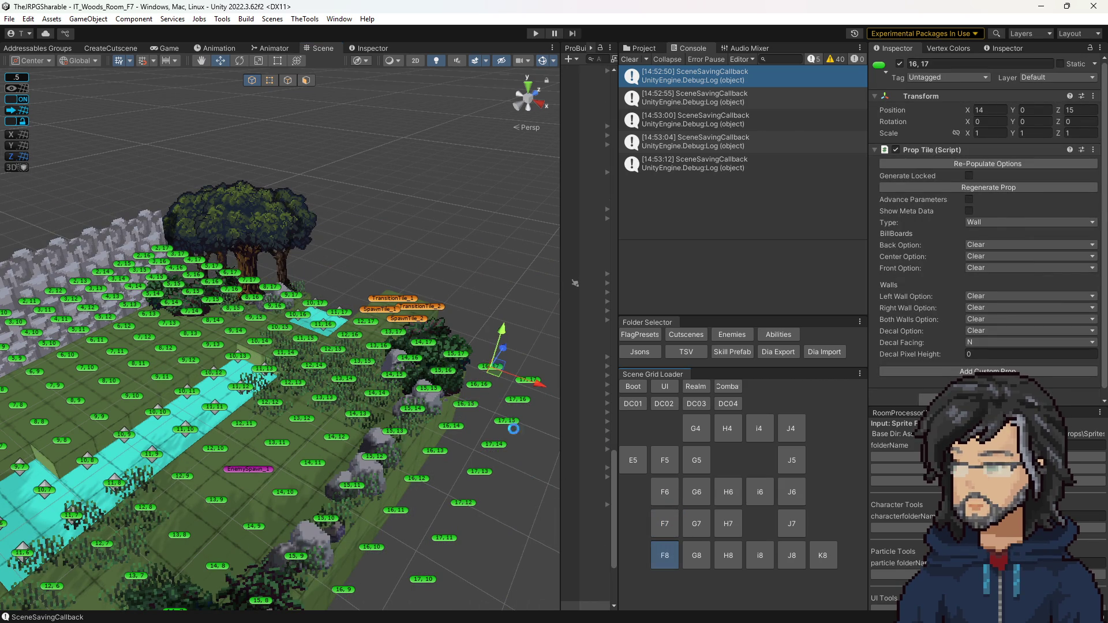
{"action": "left_click", "coordinate": [493, 368]}
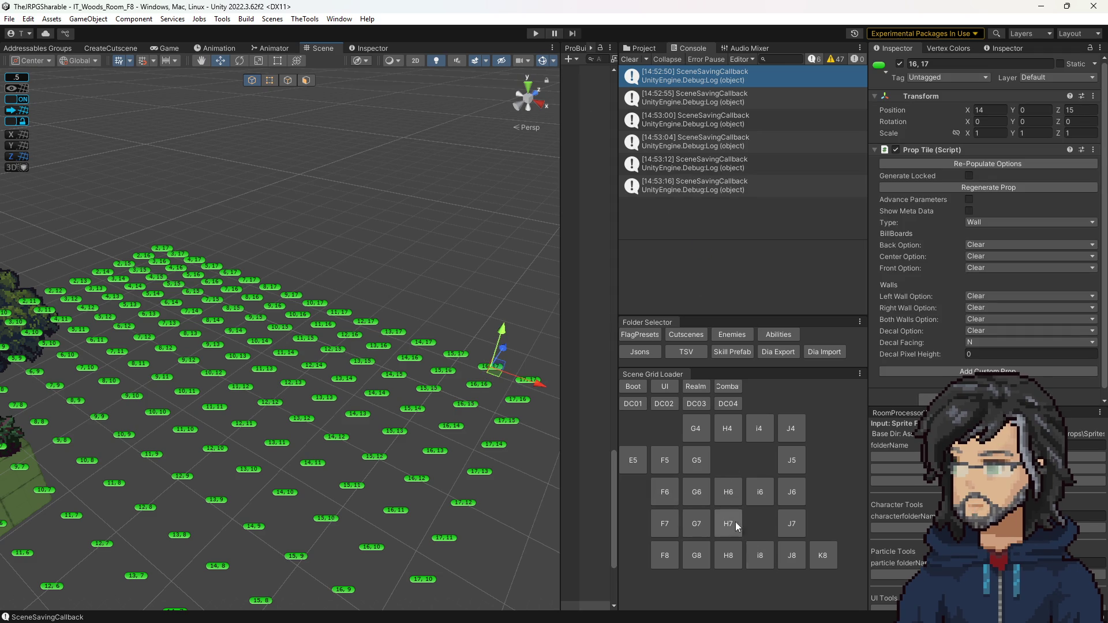
Re-save rooms F8, G6 and F6 with Ctrl+S, then load room F5
{"action": "left_click", "coordinate": [704, 492]}
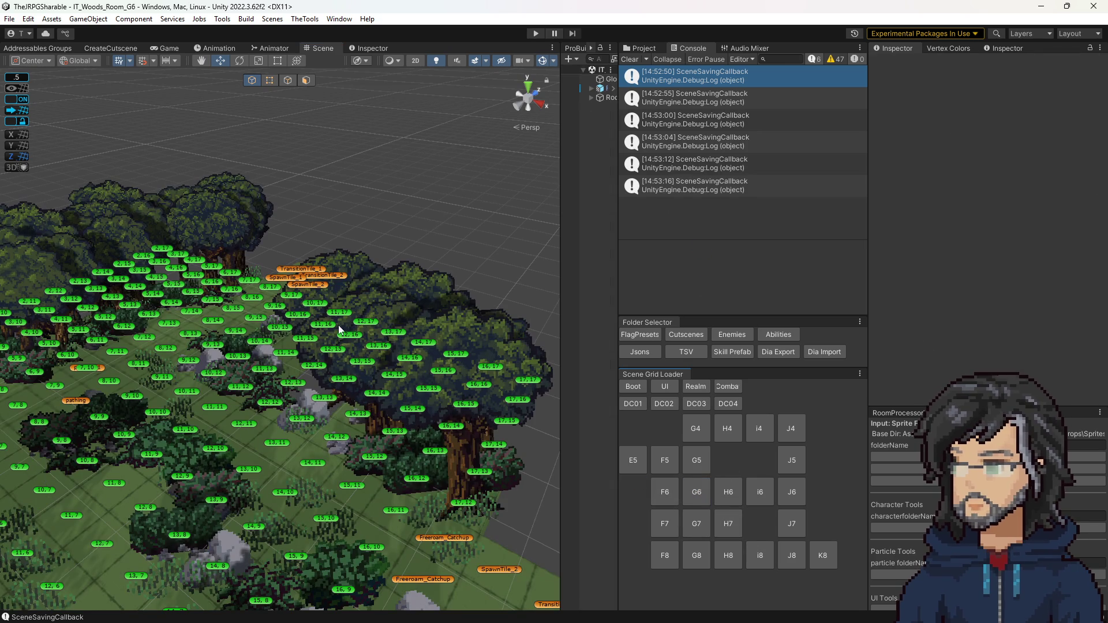
{"action": "left_click", "coordinate": [350, 336]}
{"action": "left_click_drag", "start_coordinate": [360, 340], "coordinate": [494, 430]}
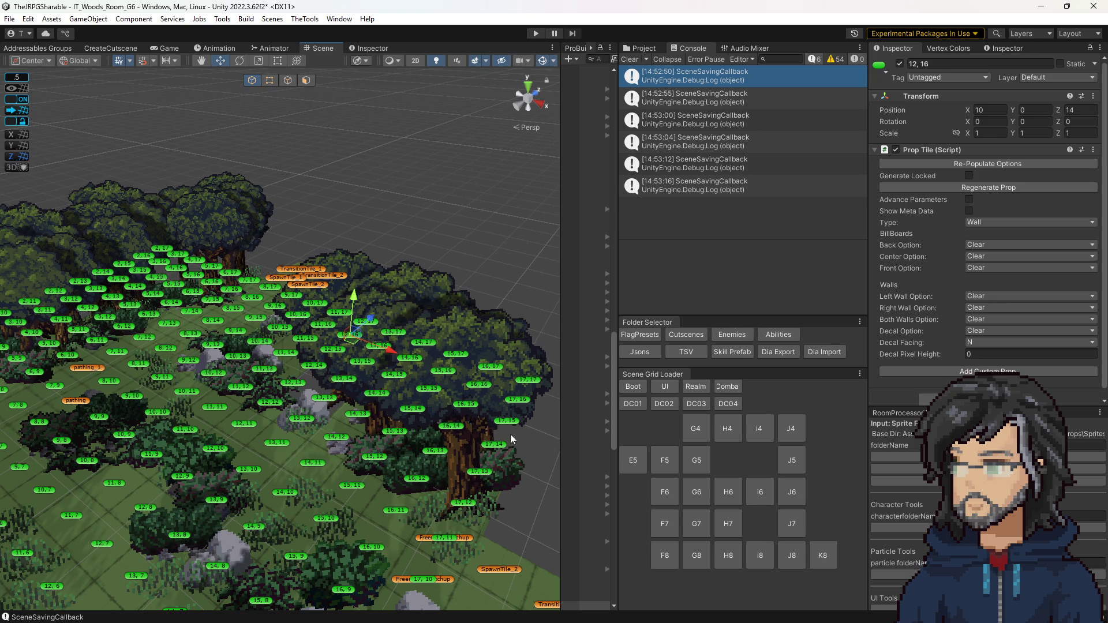
{"action": "key", "text": "ctrl+s"}
{"action": "left_click", "coordinate": [668, 496]}
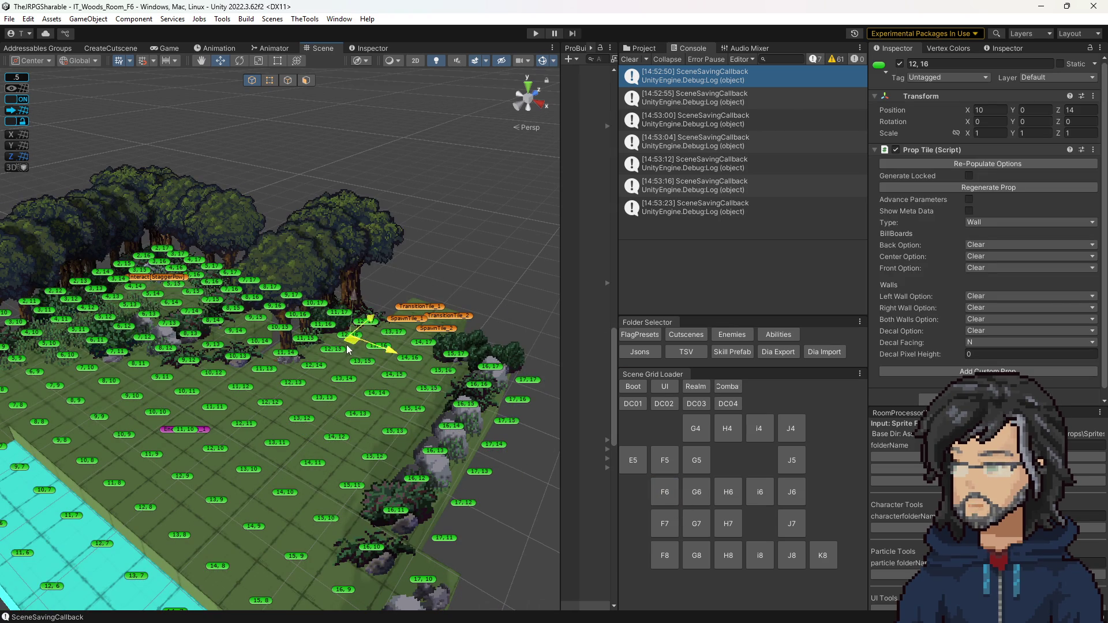
{"action": "key", "text": "ctrl+s"}
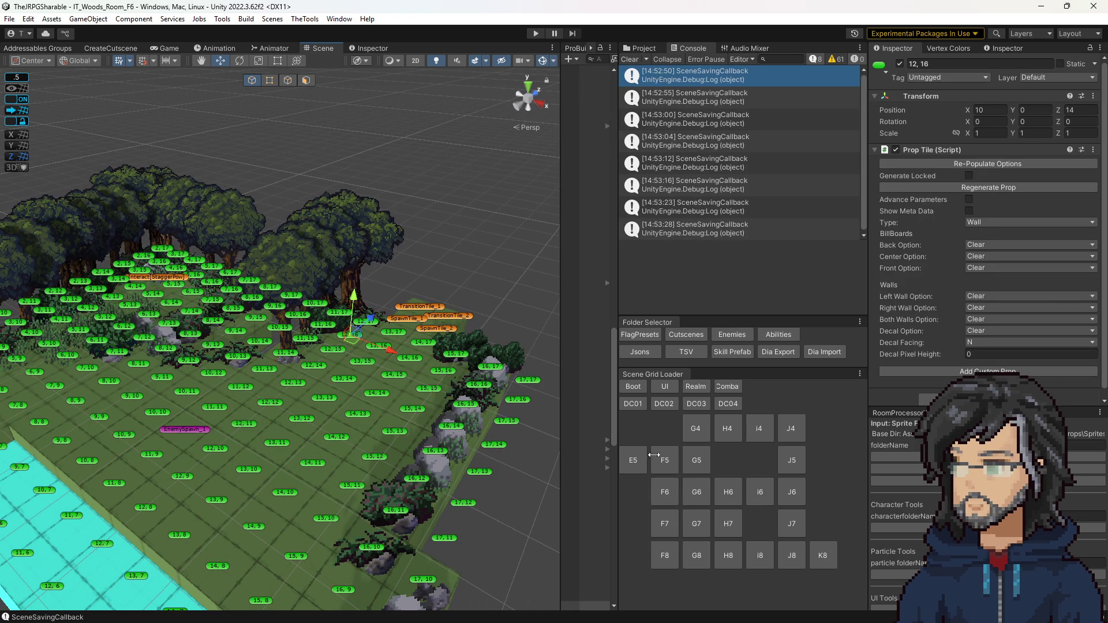
{"action": "left_click", "coordinate": [658, 461]}
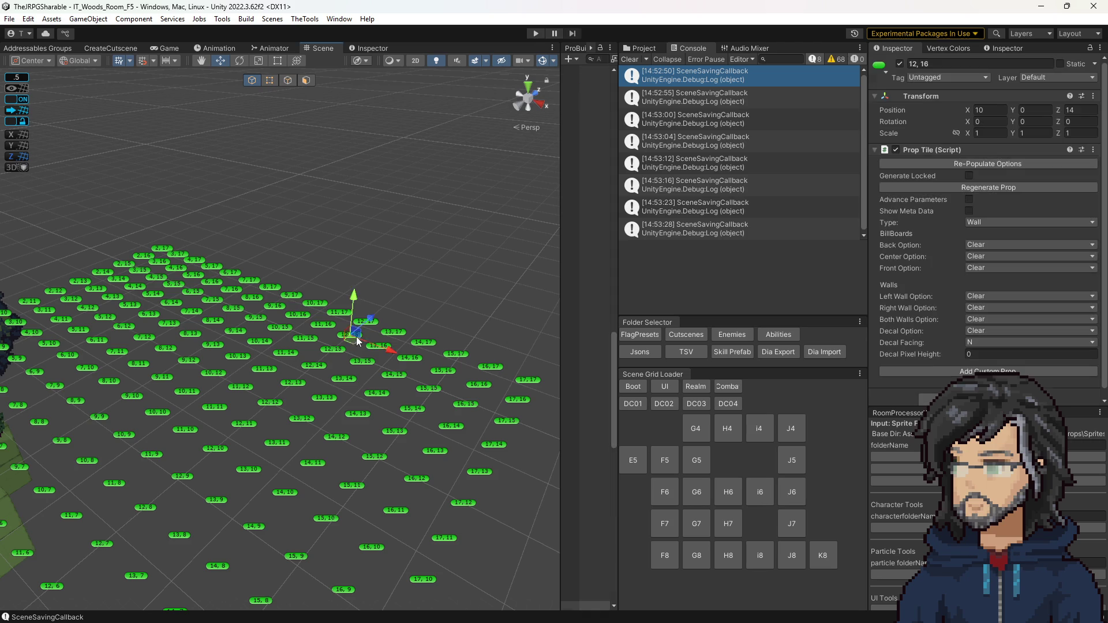
Re-save woods rooms F5, E5, G5 and G4, selecting a tile in each
{"action": "left_click", "coordinate": [633, 462]}
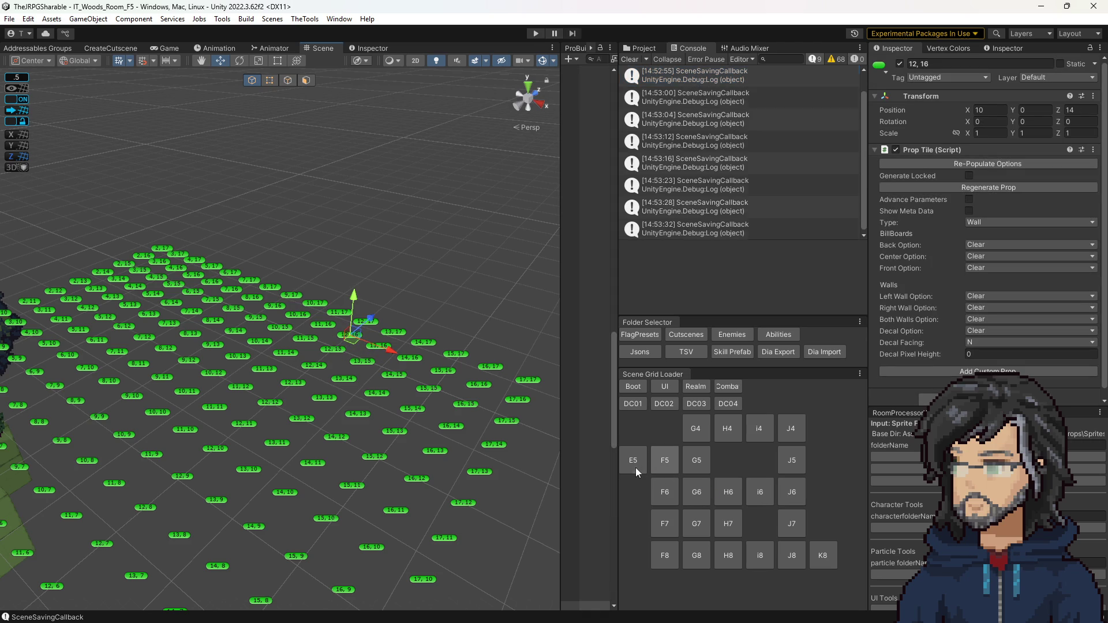
{"action": "left_click", "coordinate": [335, 364]}
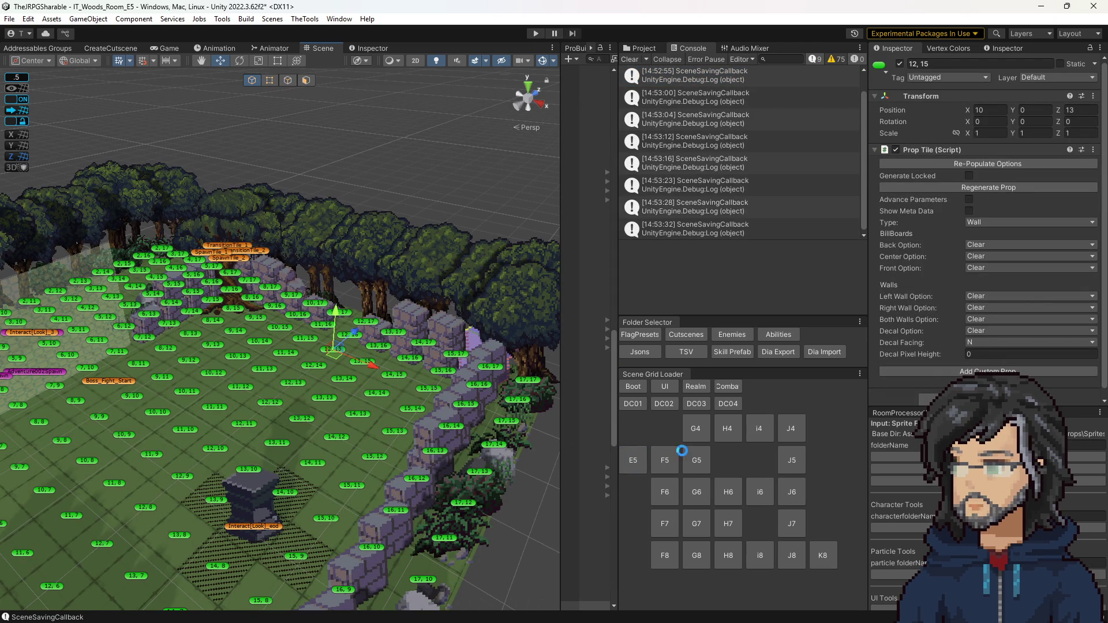
{"action": "left_click", "coordinate": [697, 461]}
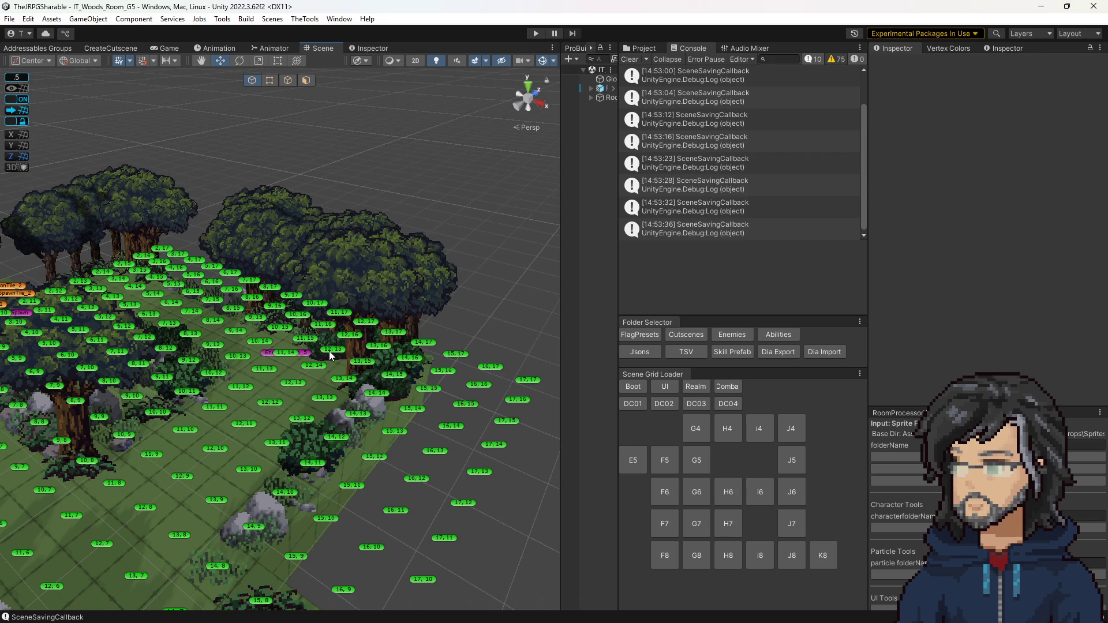
{"action": "left_click", "coordinate": [329, 351]}
{"action": "left_click", "coordinate": [295, 388]}
{"action": "left_click", "coordinate": [296, 390]}
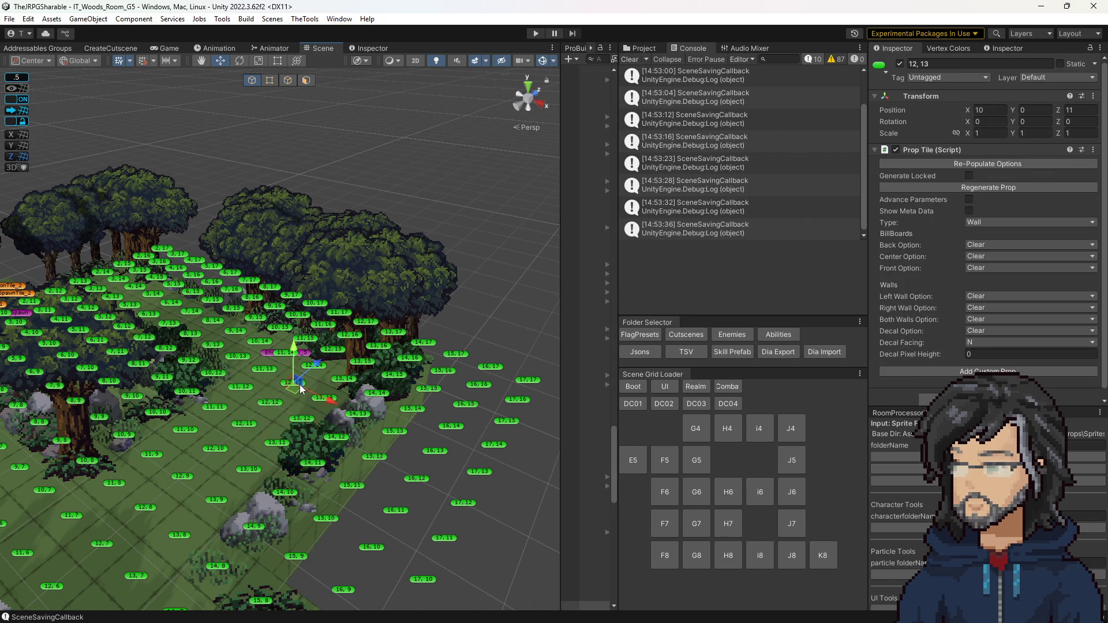
{"action": "left_click", "coordinate": [692, 429]}
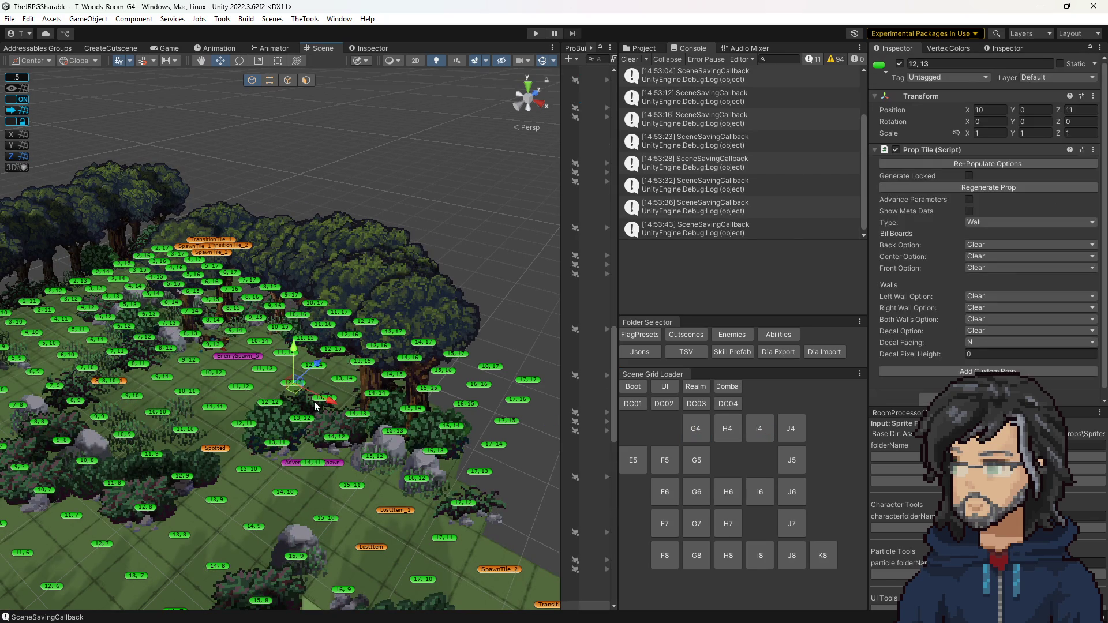
{"action": "left_click", "coordinate": [696, 429]}
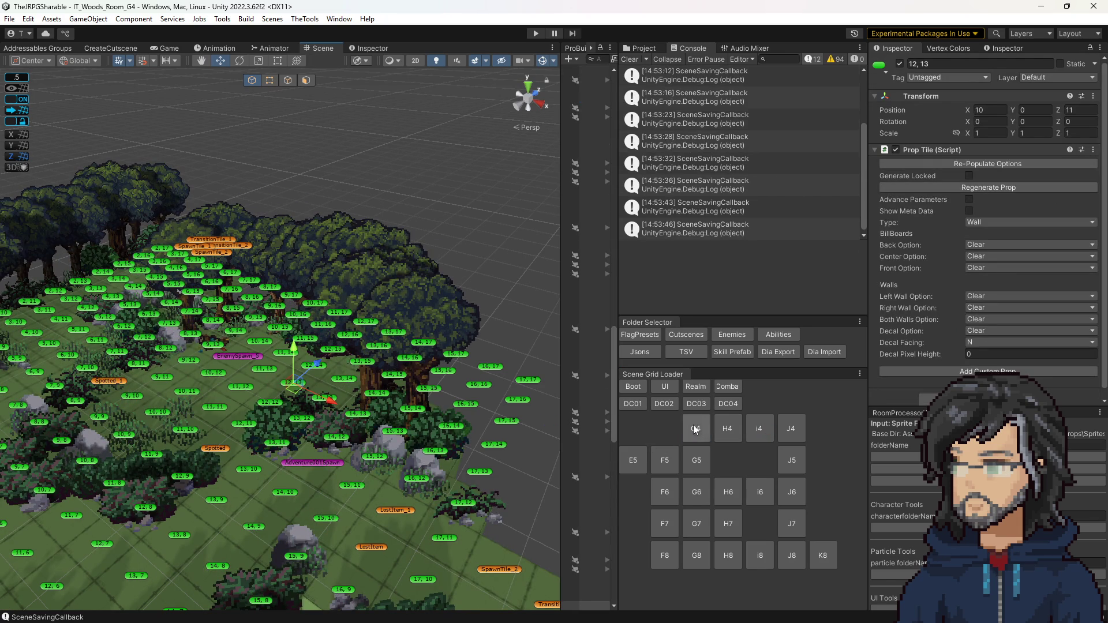
Nudge tile 13, 12 and save room H4, then touch tiles in rooms i4 and J4
{"action": "left_click", "coordinate": [728, 428]}
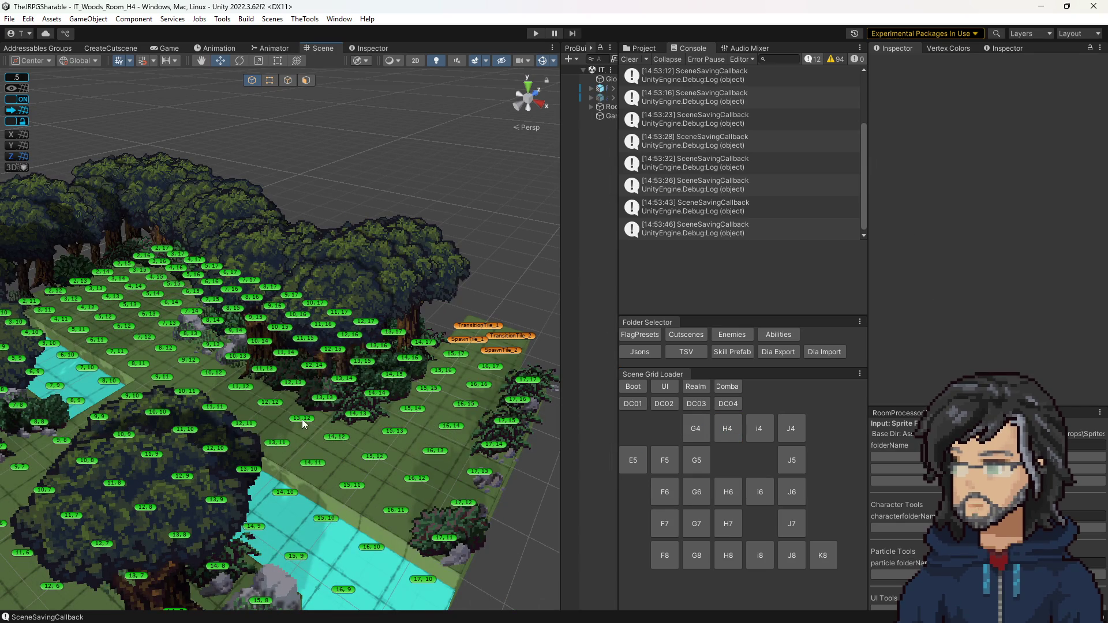
{"action": "left_click", "coordinate": [302, 423]}
{"action": "left_click_drag", "start_coordinate": [314, 428], "coordinate": [342, 444]}
{"action": "key", "text": "ctrl+s"}
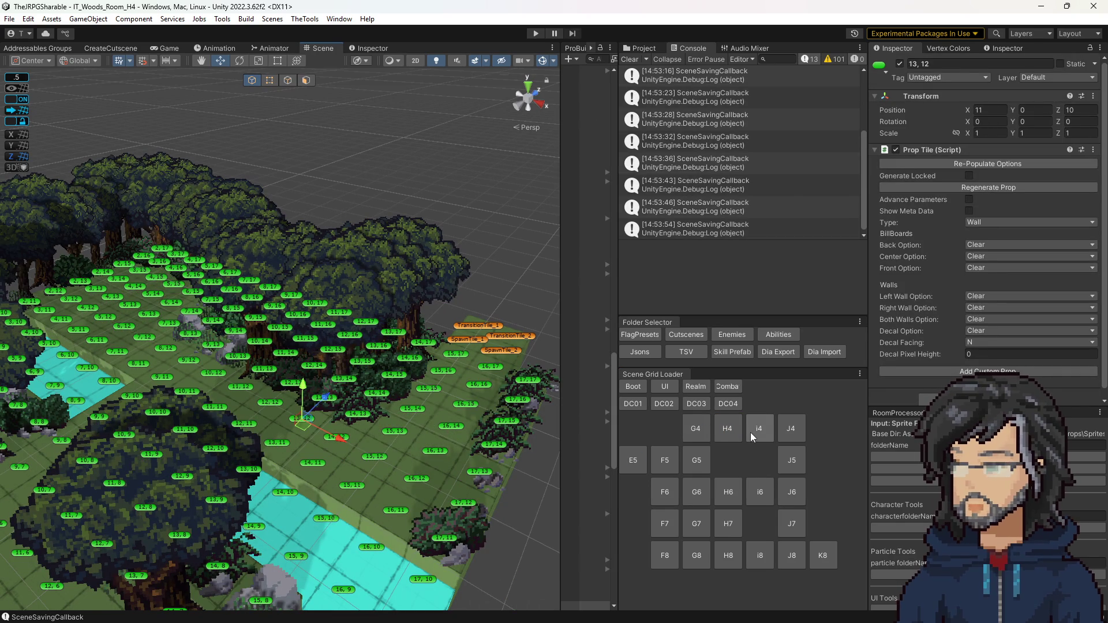
{"action": "left_click", "coordinate": [753, 435]}
{"action": "left_click", "coordinate": [331, 402]}
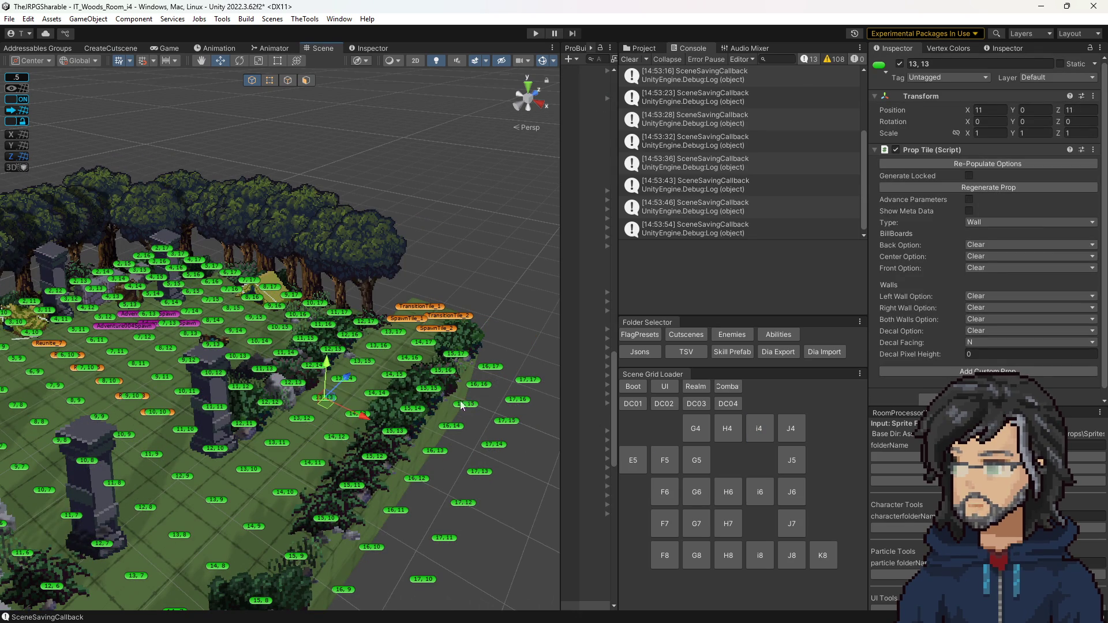
{"action": "left_click", "coordinate": [793, 429]}
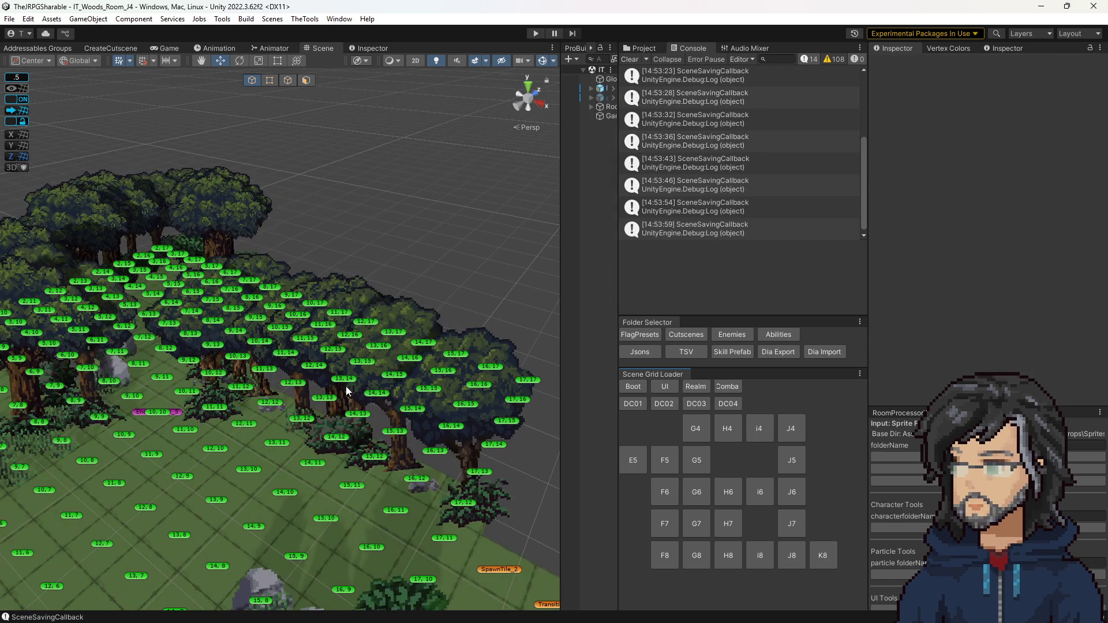
{"action": "left_click", "coordinate": [311, 464]}
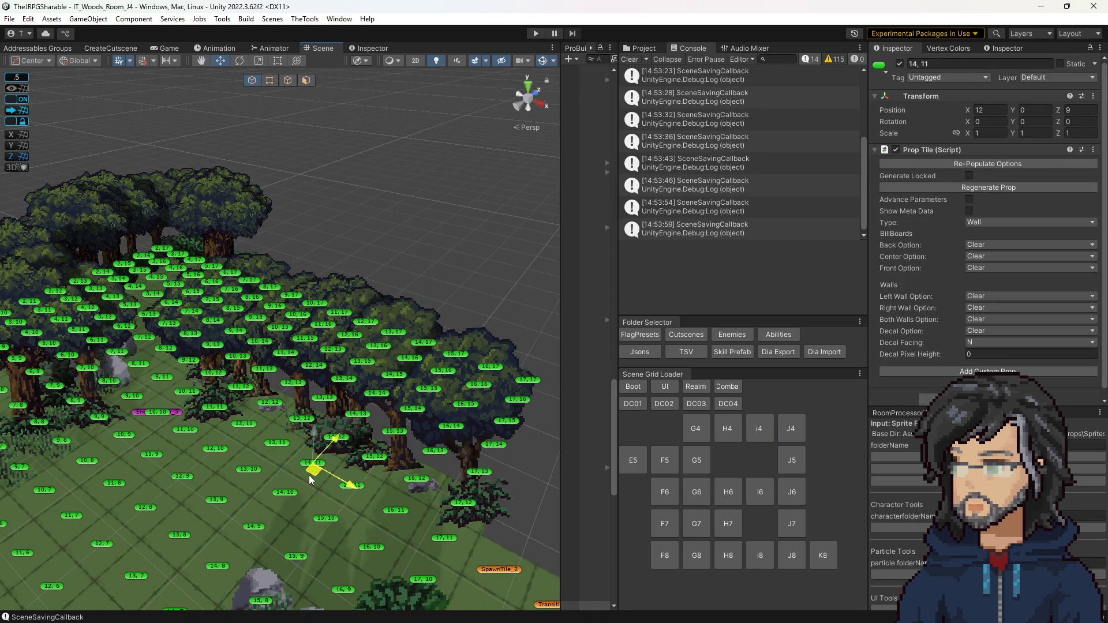
{"action": "left_click_drag", "start_coordinate": [308, 477], "coordinate": [309, 475]}
Step through rooms J5, J6, i6 and J7, selecting a tile in each
{"action": "left_click", "coordinate": [797, 459]}
{"action": "left_click", "coordinate": [342, 441]}
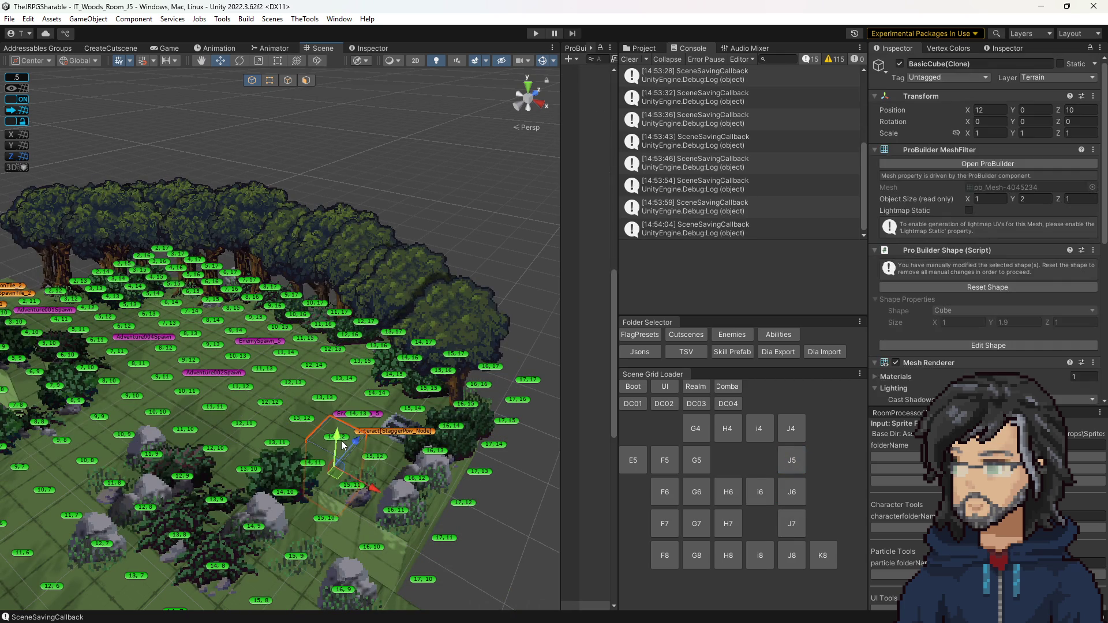
{"action": "left_click", "coordinate": [344, 440]}
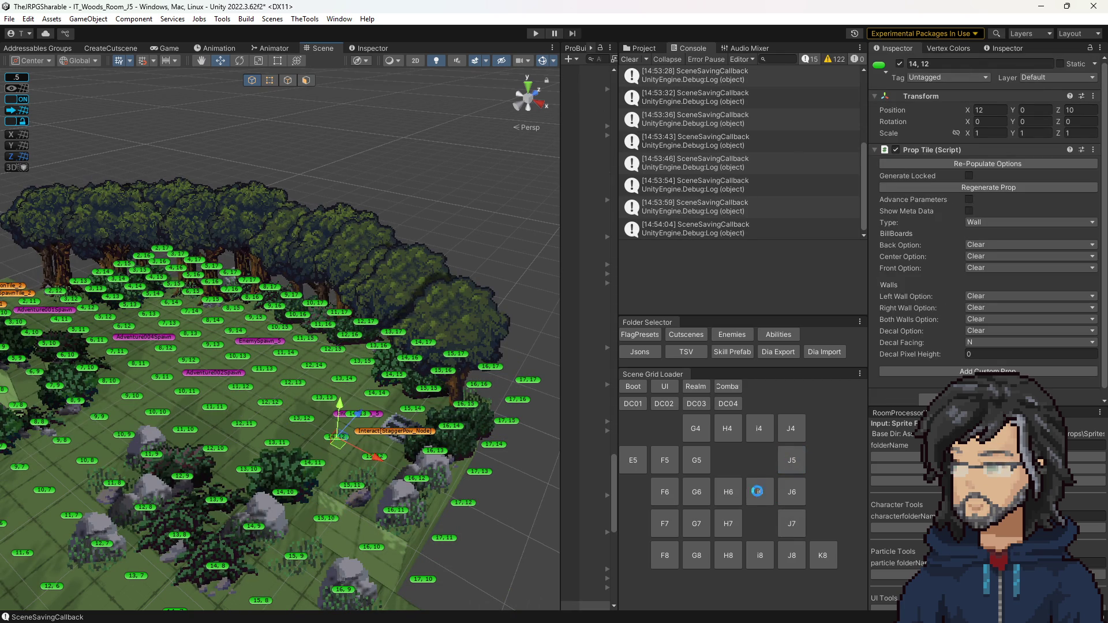
{"action": "left_click", "coordinate": [790, 490]}
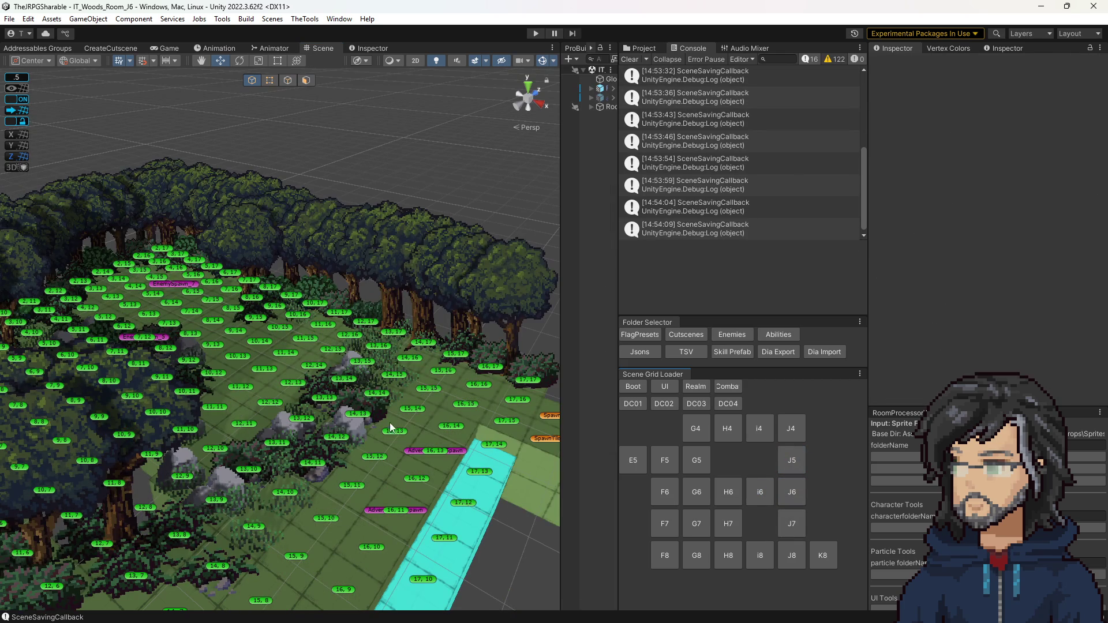
{"action": "left_click", "coordinate": [393, 437]}
{"action": "left_click", "coordinate": [766, 490]}
{"action": "left_click", "coordinate": [767, 491]}
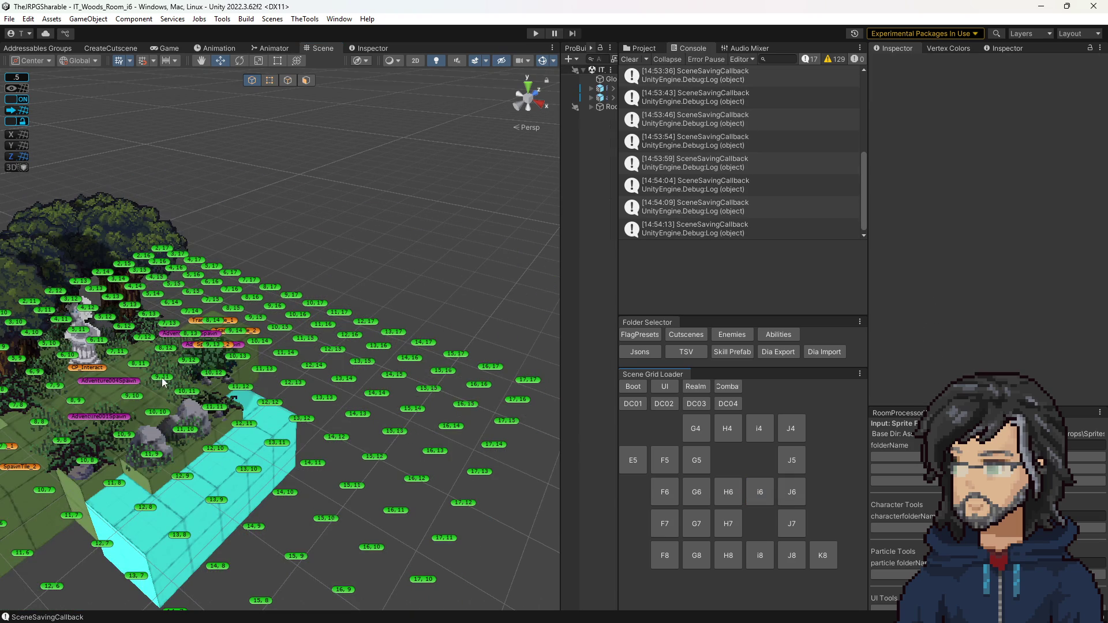
{"action": "left_click", "coordinate": [143, 396]}
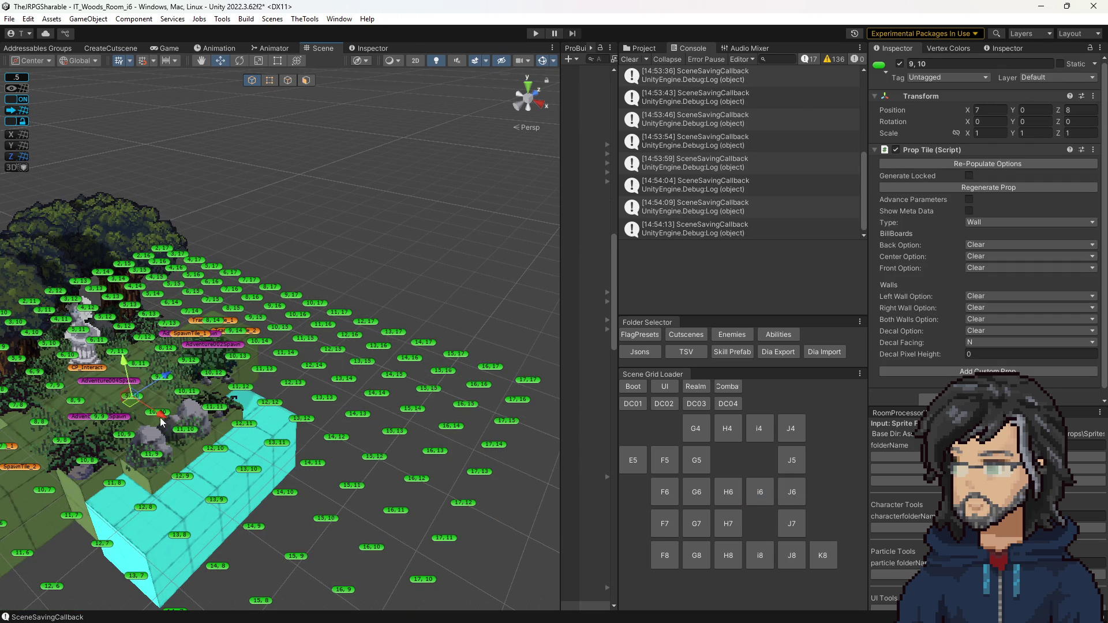
{"action": "left_click", "coordinate": [792, 522]}
{"action": "left_click", "coordinate": [219, 410]}
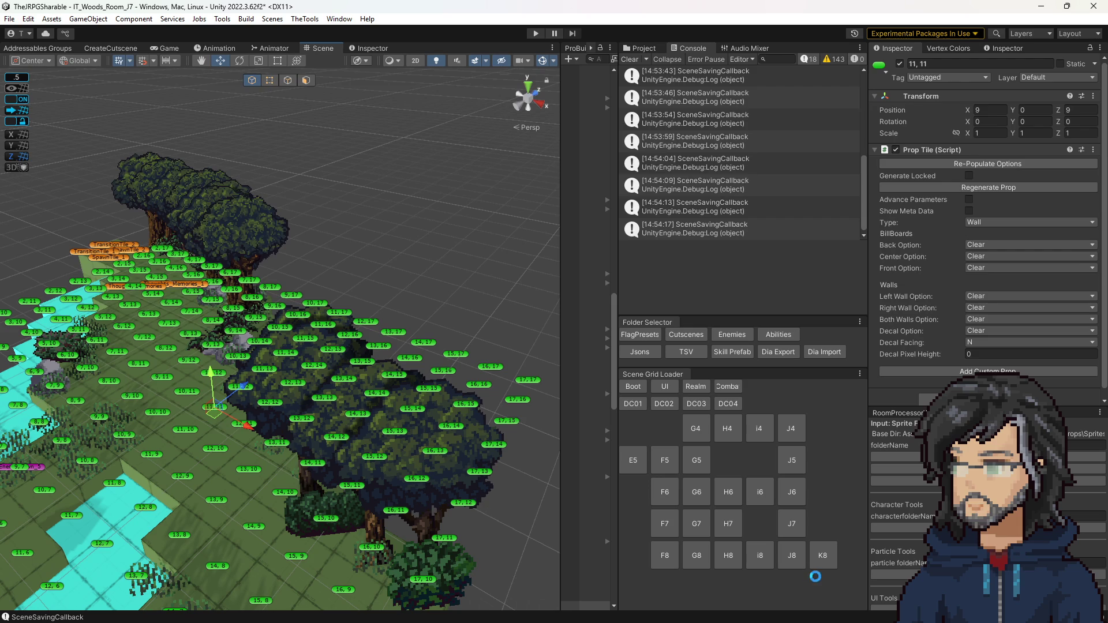
Touch a tile in room J8, then nudge tile 12, 8 in room K8
{"action": "left_click", "coordinate": [792, 556]}
{"action": "left_click", "coordinate": [214, 417]}
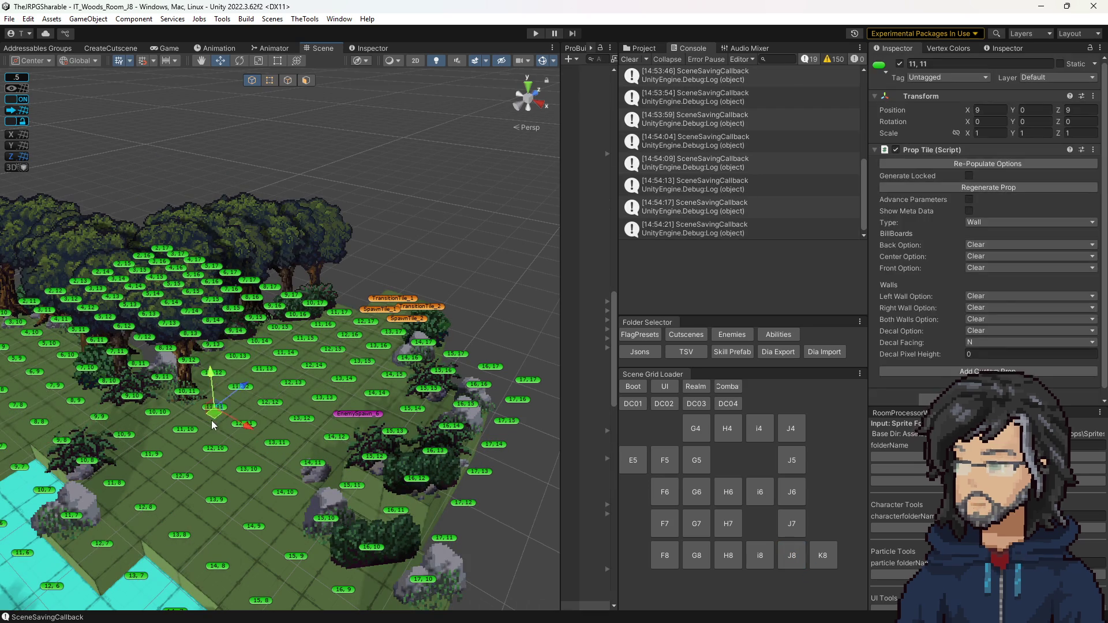
{"action": "left_click", "coordinate": [207, 420]}
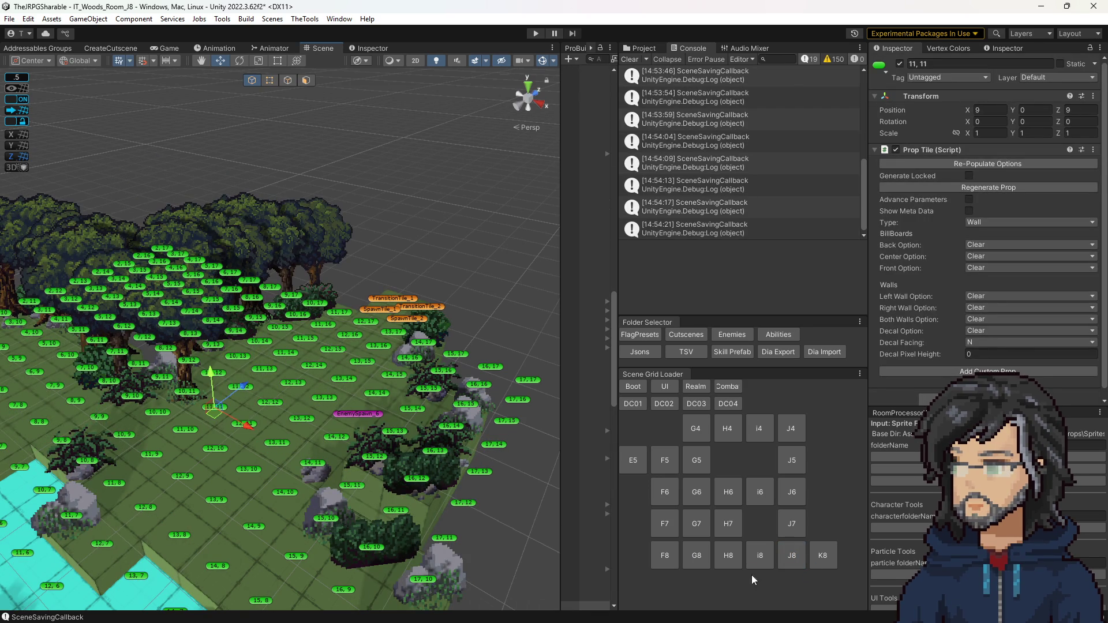
{"action": "left_click", "coordinate": [823, 557]}
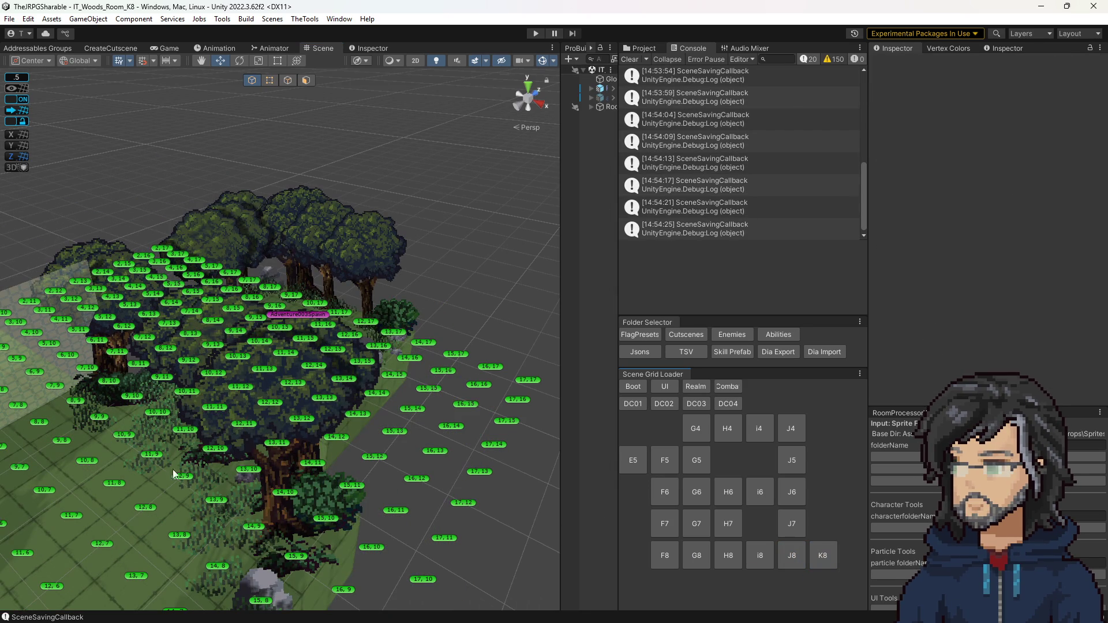
{"action": "left_click", "coordinate": [143, 505]}
{"action": "mouse_move", "coordinate": [147, 515]}
{"action": "left_mouse_down"}
{"action": "mouse_move", "coordinate": [137, 525]}
{"action": "mouse_move", "coordinate": [143, 510]}
{"action": "left_mouse_up"}
Re-save room i8, then shift J8's tile 14, 12 to Z 10 and save J8
{"action": "left_click", "coordinate": [761, 557]}
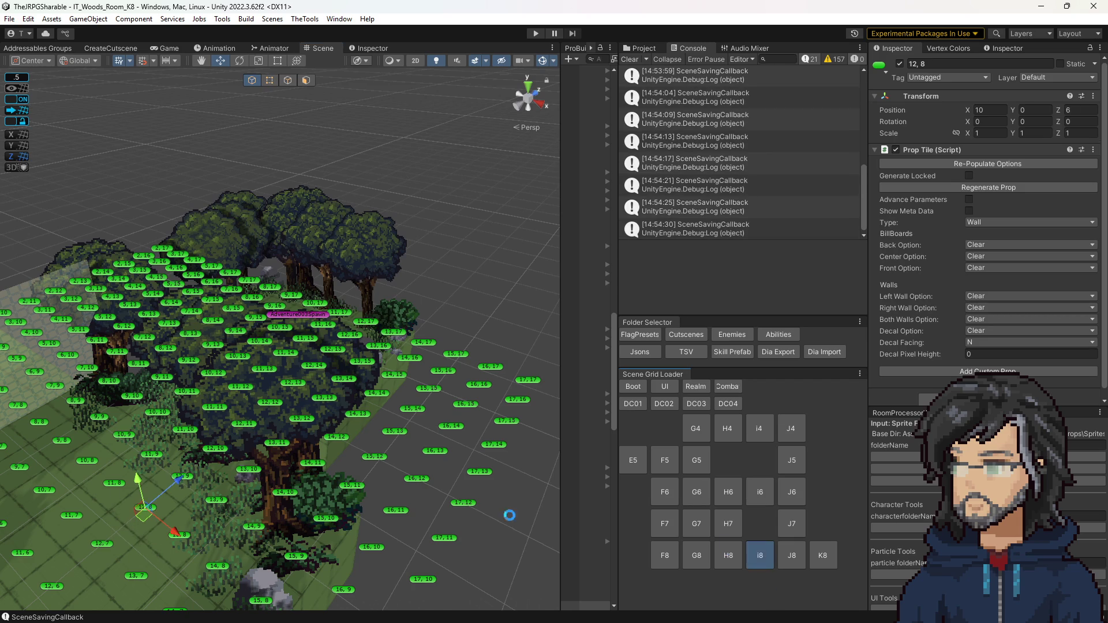
{"action": "left_click", "coordinate": [248, 472]}
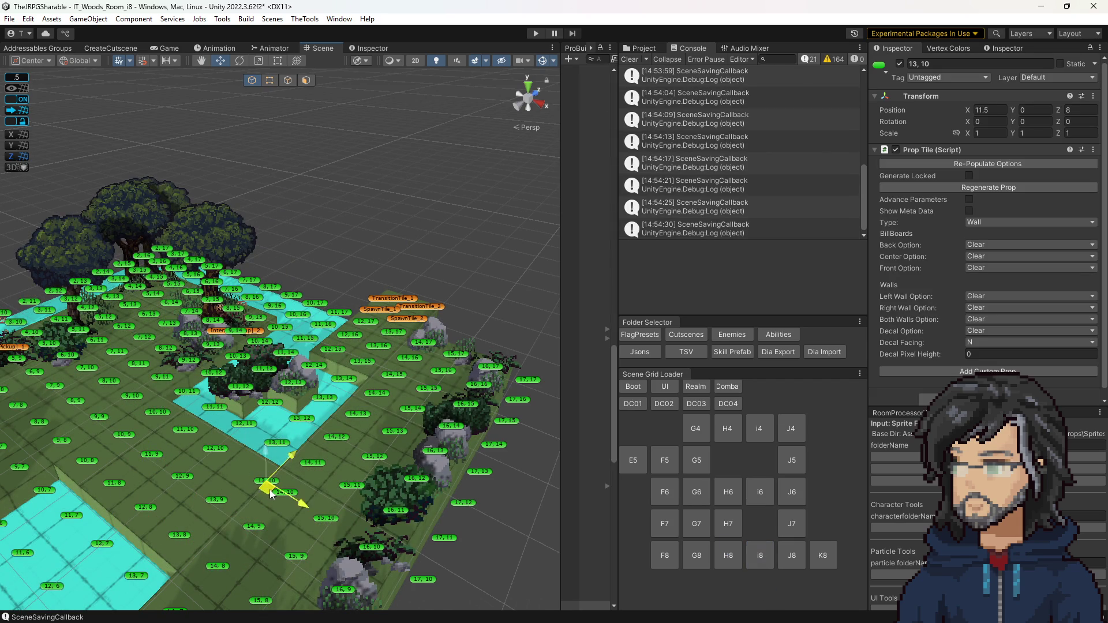
{"action": "left_click", "coordinate": [799, 555]}
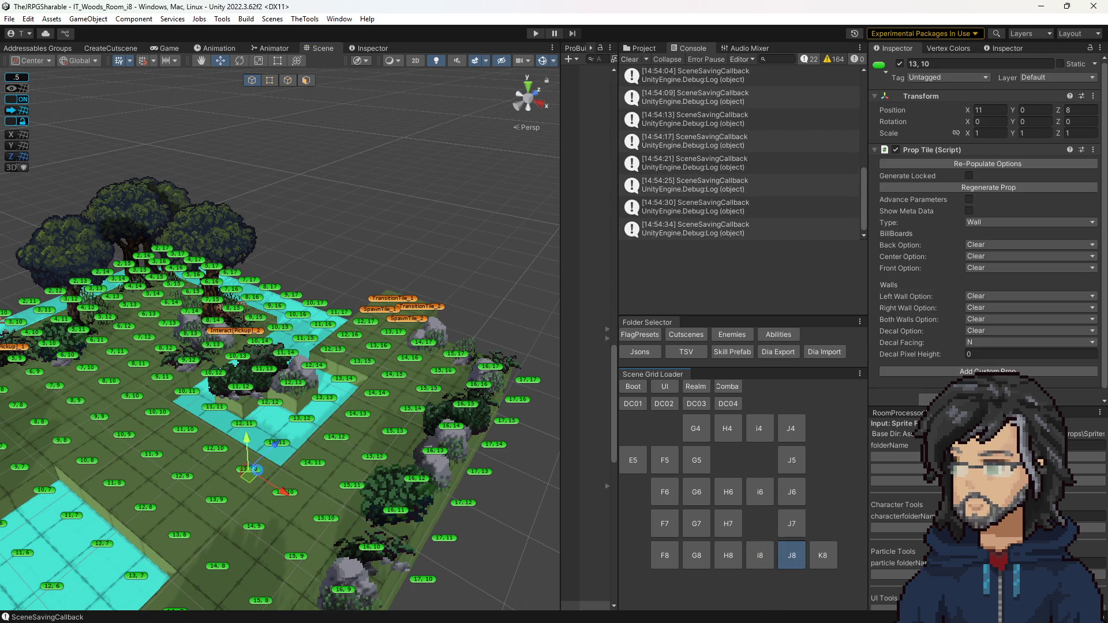
{"action": "left_click", "coordinate": [327, 438]}
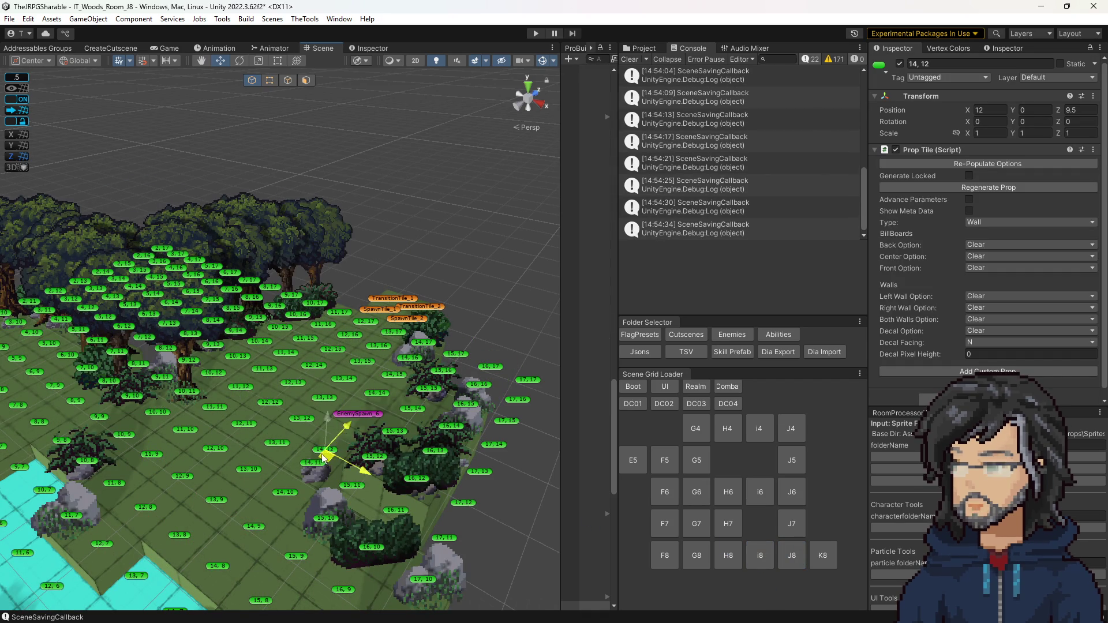
{"action": "left_click_drag", "start_coordinate": [333, 454], "coordinate": [342, 445]}
{"action": "key", "text": "ctrl+s"}
{"action": "left_click", "coordinate": [728, 403]}
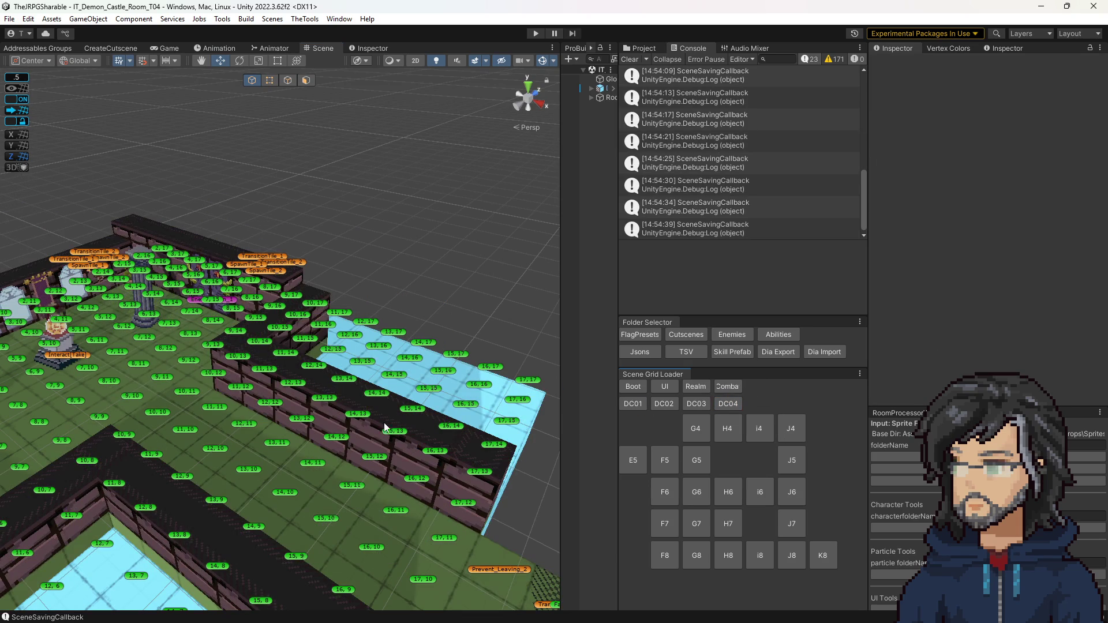
Re-save Demon Castle rooms T04, T03, T02 and T01 by selecting a tile in each, then open IT_Goddess_Realm
{"action": "left_click", "coordinate": [329, 518]}
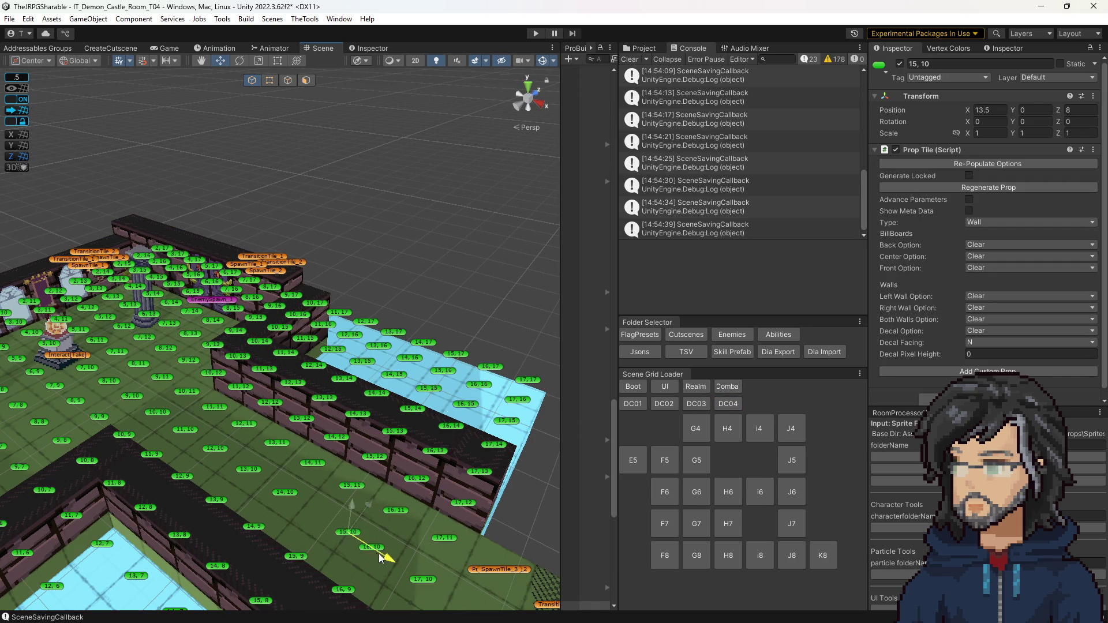
{"action": "left_click", "coordinate": [696, 404]}
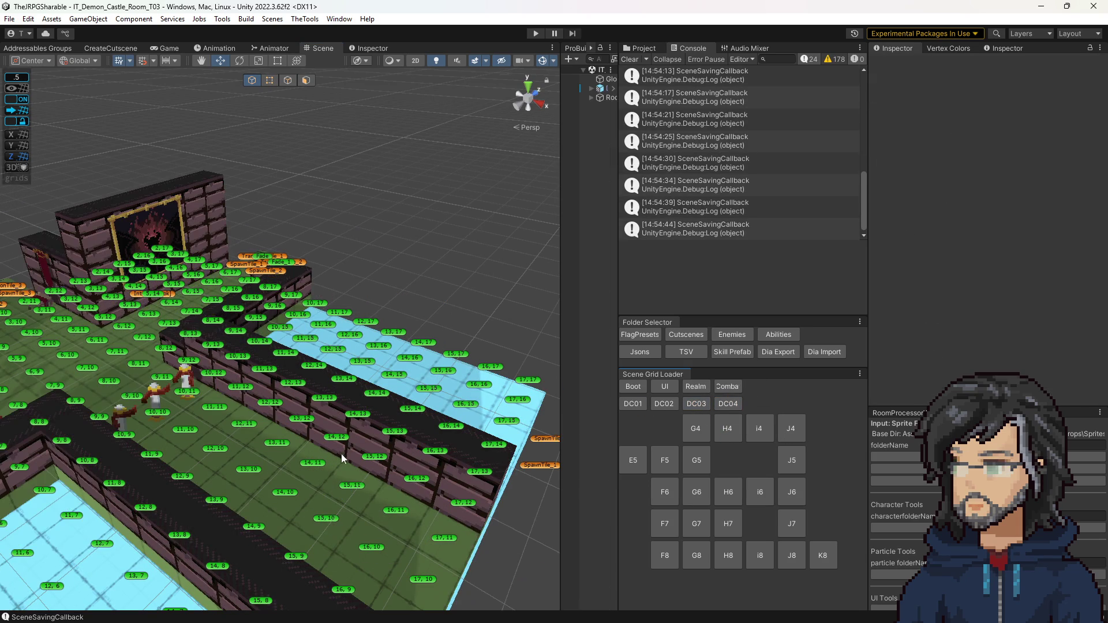
{"action": "left_click", "coordinate": [321, 468]}
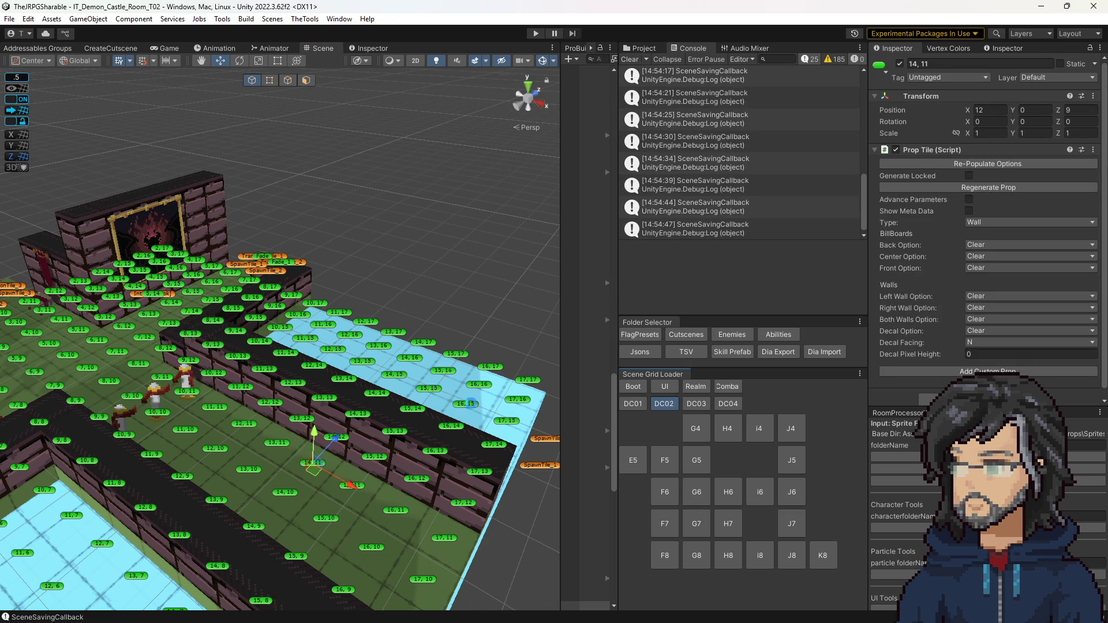
{"action": "left_click", "coordinate": [664, 402]}
{"action": "left_click", "coordinate": [341, 435]}
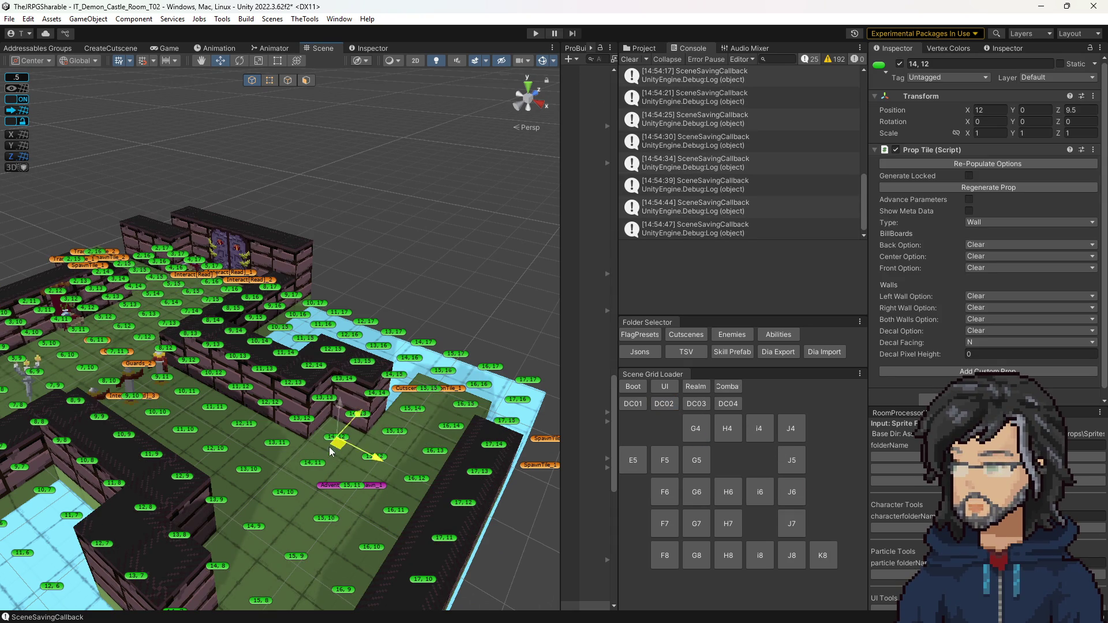
{"action": "left_click", "coordinate": [666, 406]}
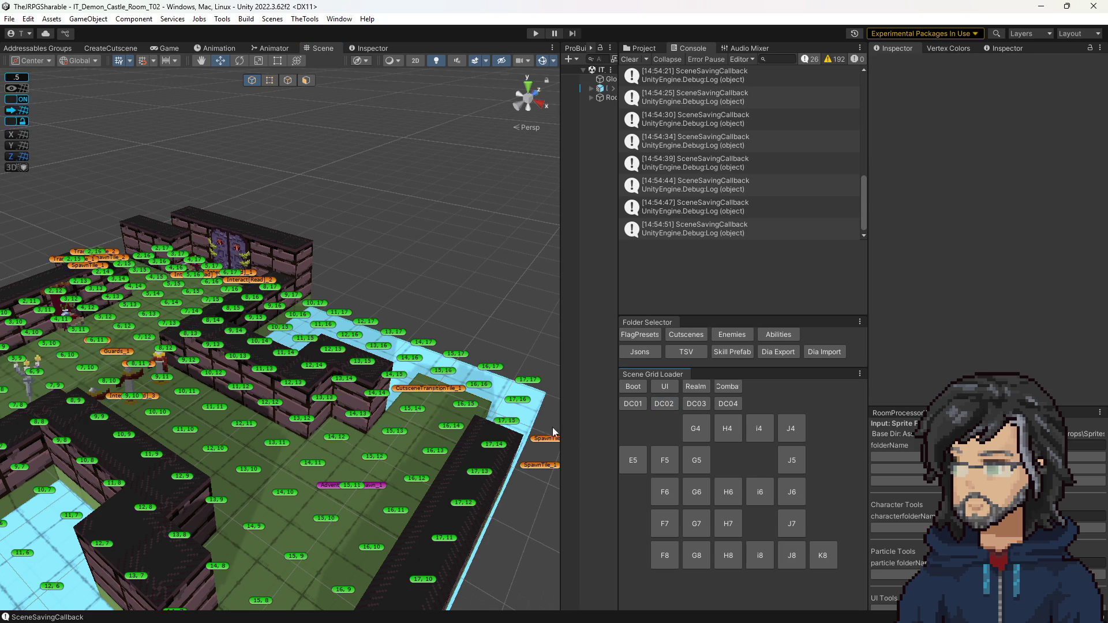
{"action": "left_click", "coordinate": [632, 404]}
{"action": "left_click", "coordinate": [316, 369]}
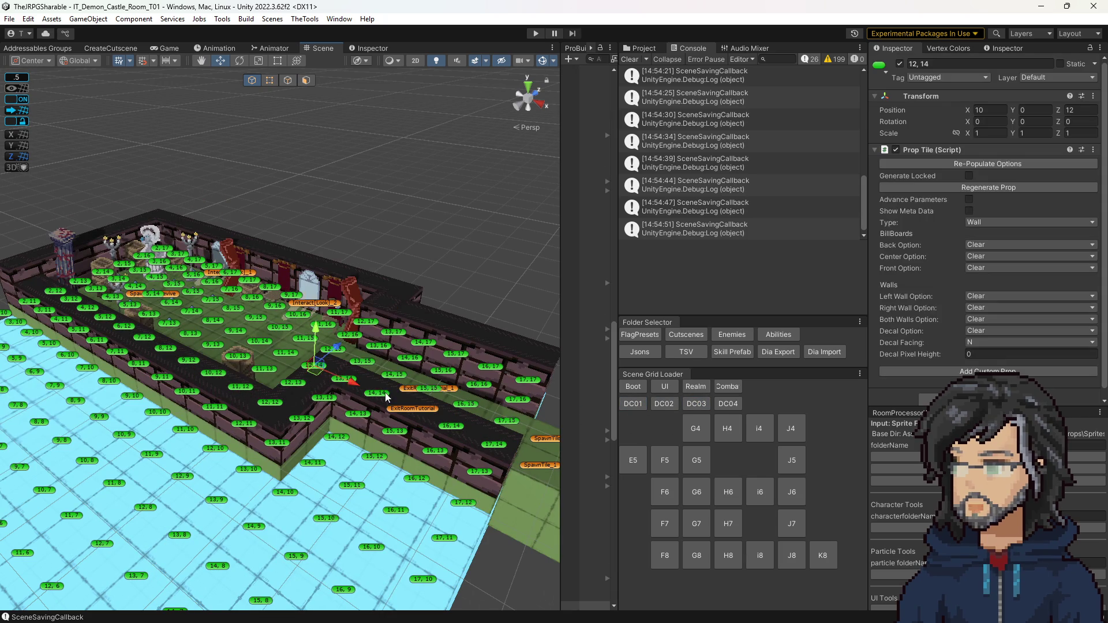
{"action": "left_click", "coordinate": [697, 387]}
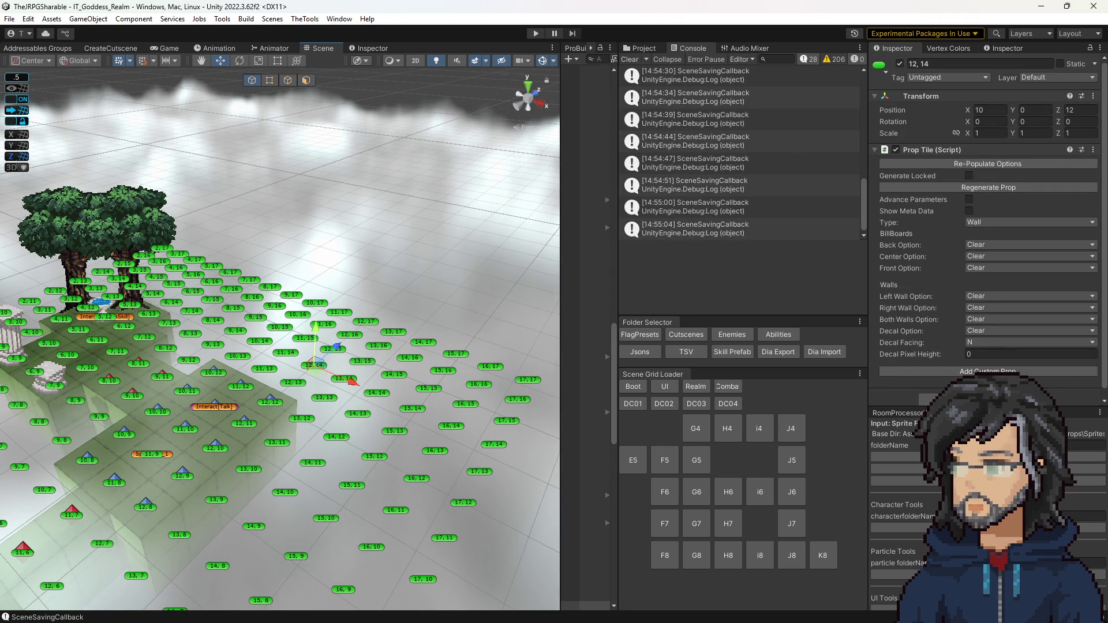
{"action": "key", "text": "alt+Tab"}
Review the m_InterableFlagDatas and m_ResetOnNewRun entries to the end of SceneDesignData.json, then close it
{"action": "key", "text": "Return"}
{"action": "key", "text": "Return"}
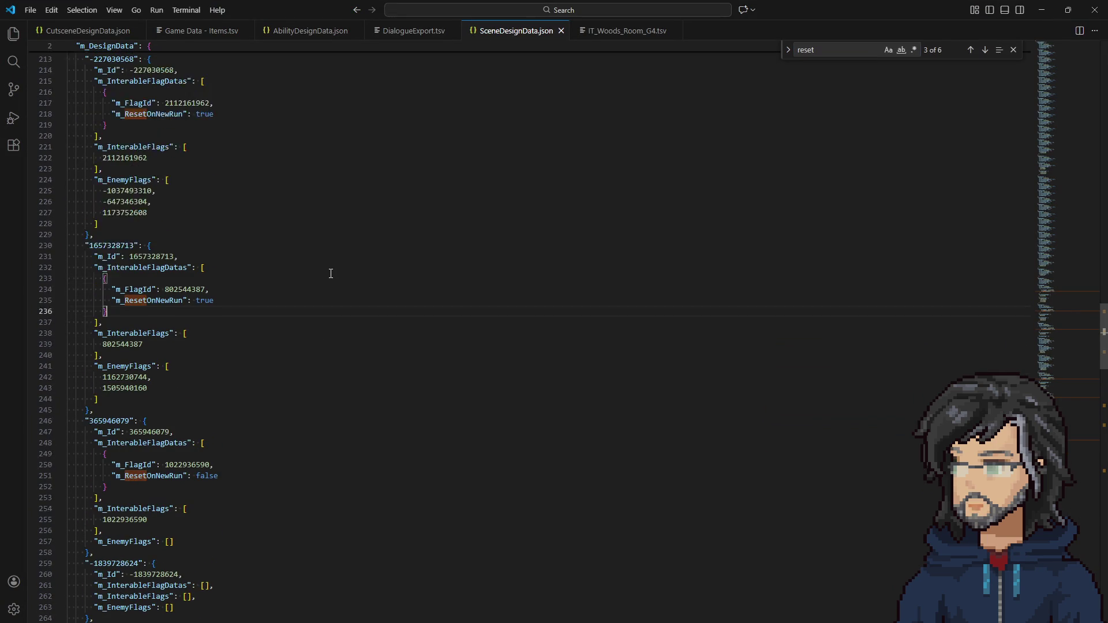
{"action": "scroll", "coordinate": [333, 271], "scroll_direction": "up", "scroll_amount": 20}
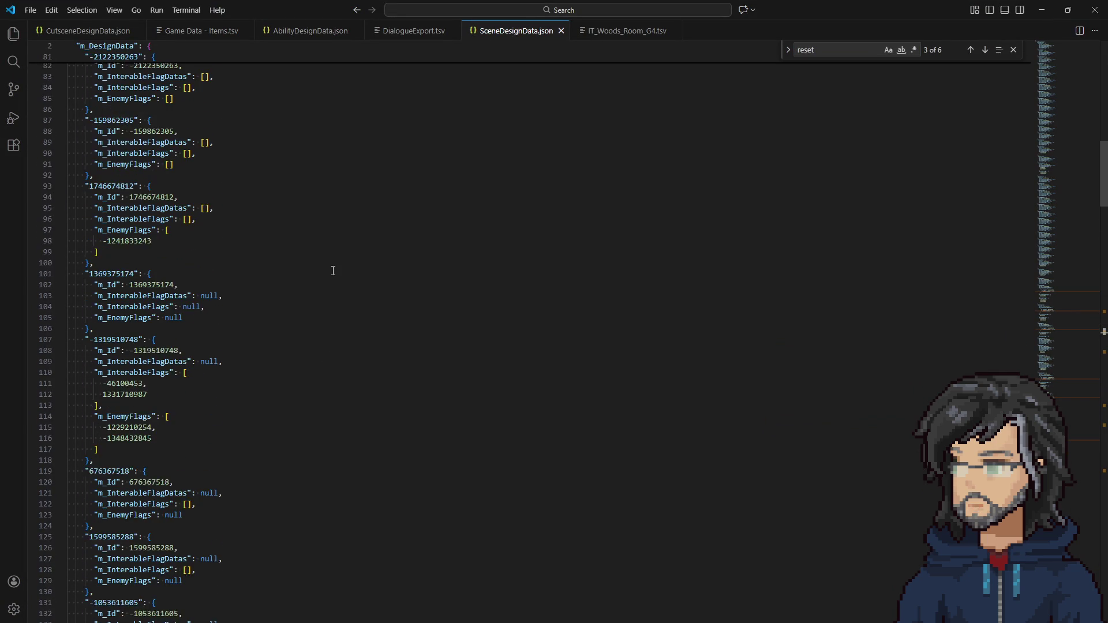
{"action": "scroll", "coordinate": [333, 271], "scroll_direction": "up", "scroll_amount": 8}
{"action": "double_click", "coordinate": [173, 176]}
{"action": "scroll", "coordinate": [299, 254], "scroll_direction": "down", "scroll_amount": 20}
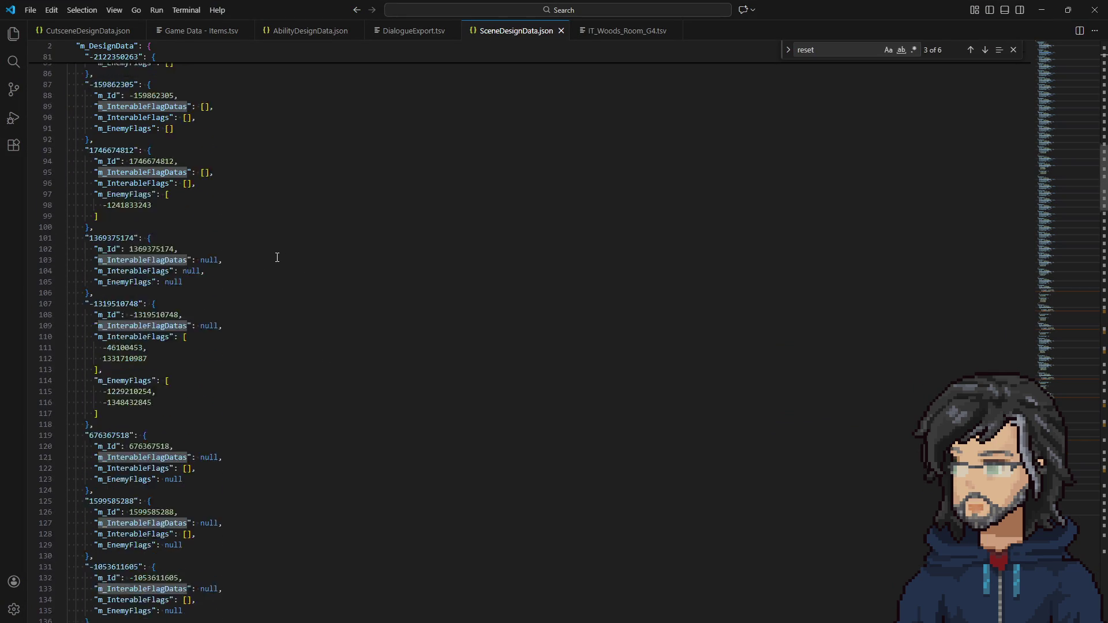
{"action": "scroll", "coordinate": [277, 257], "scroll_direction": "down", "scroll_amount": 20}
{"action": "scroll", "coordinate": [278, 283], "scroll_direction": "down", "scroll_amount": 8}
{"action": "scroll", "coordinate": [265, 263], "scroll_direction": "down", "scroll_amount": 5}
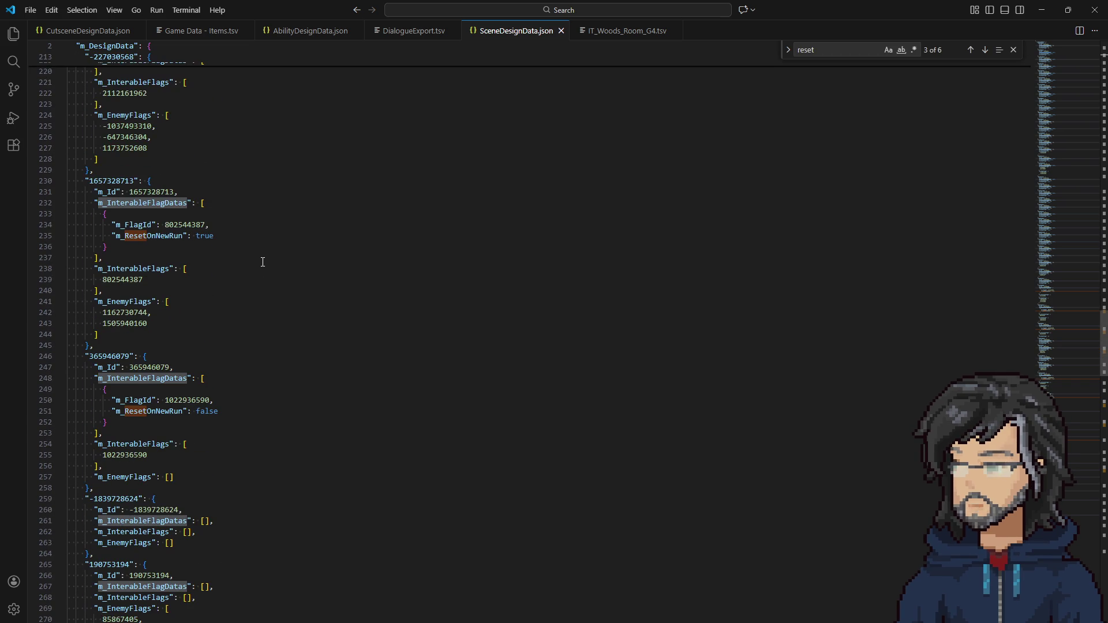
{"action": "scroll", "coordinate": [165, 231], "scroll_direction": "down", "scroll_amount": 6}
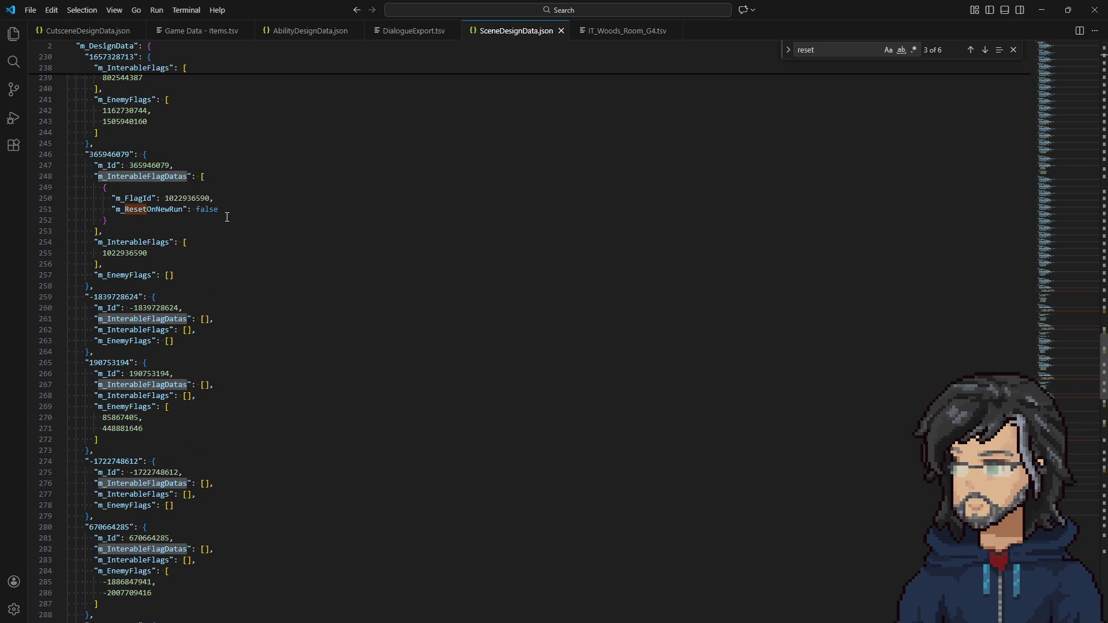
{"action": "scroll", "coordinate": [229, 218], "scroll_direction": "up", "scroll_amount": 5}
{"action": "scroll", "coordinate": [219, 216], "scroll_direction": "down", "scroll_amount": 20}
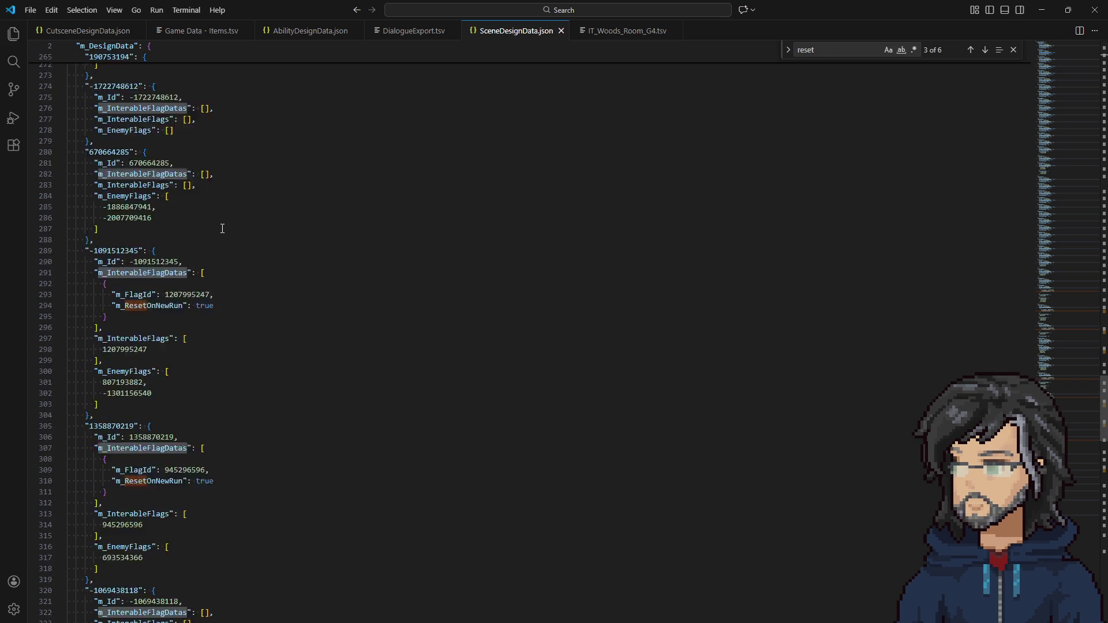
{"action": "scroll", "coordinate": [232, 241], "scroll_direction": "down", "scroll_amount": 20}
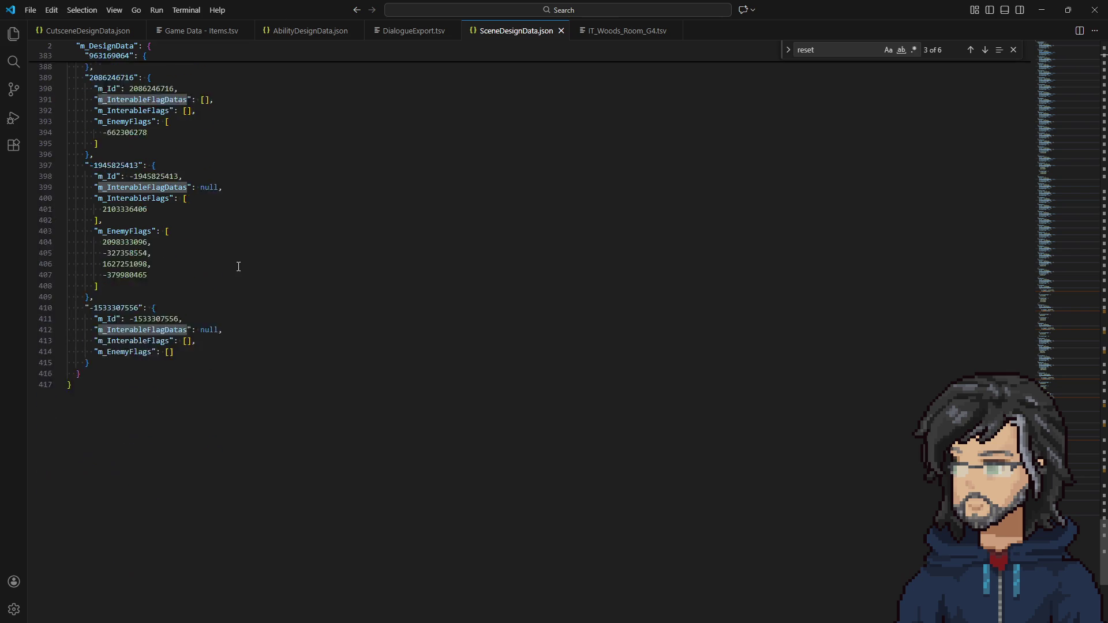
{"action": "left_click", "coordinate": [1090, 5]}
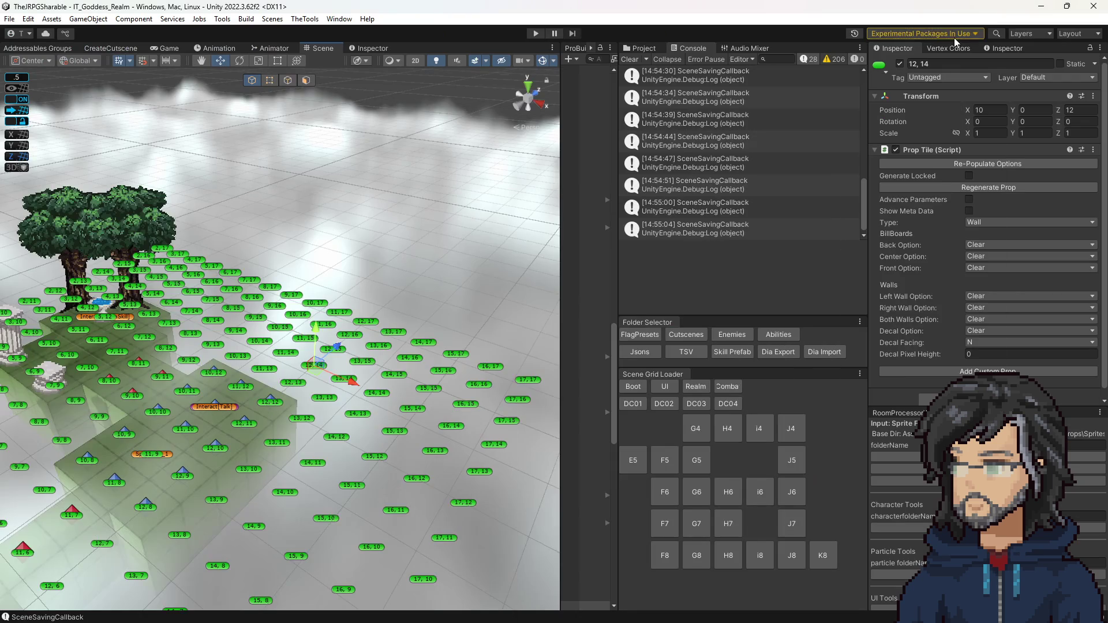
{"action": "key", "text": "alt+Tab"}
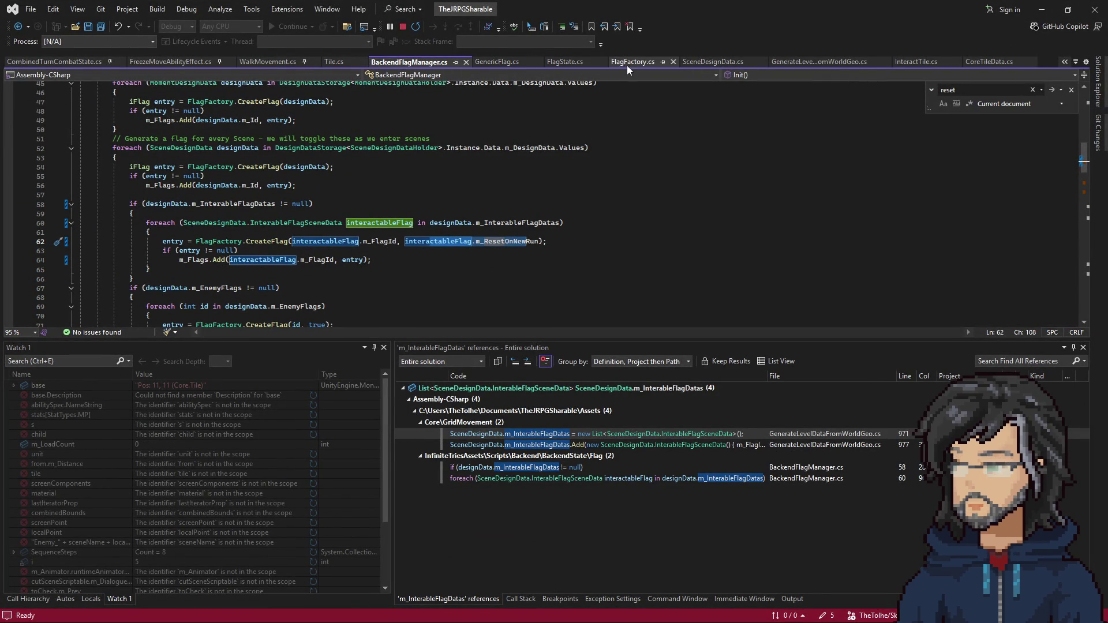
Delete the List<int> m_InterableFlags line from SceneDesignData.cs, keeping m_InterableFlagDatas, and save
{"action": "left_click", "coordinate": [710, 63]}
{"action": "left_click", "coordinate": [245, 207]}
{"action": "key", "text": "shift+Up"}
{"action": "key", "text": "shift+Up"}
{"action": "key", "text": "BackSpace"}
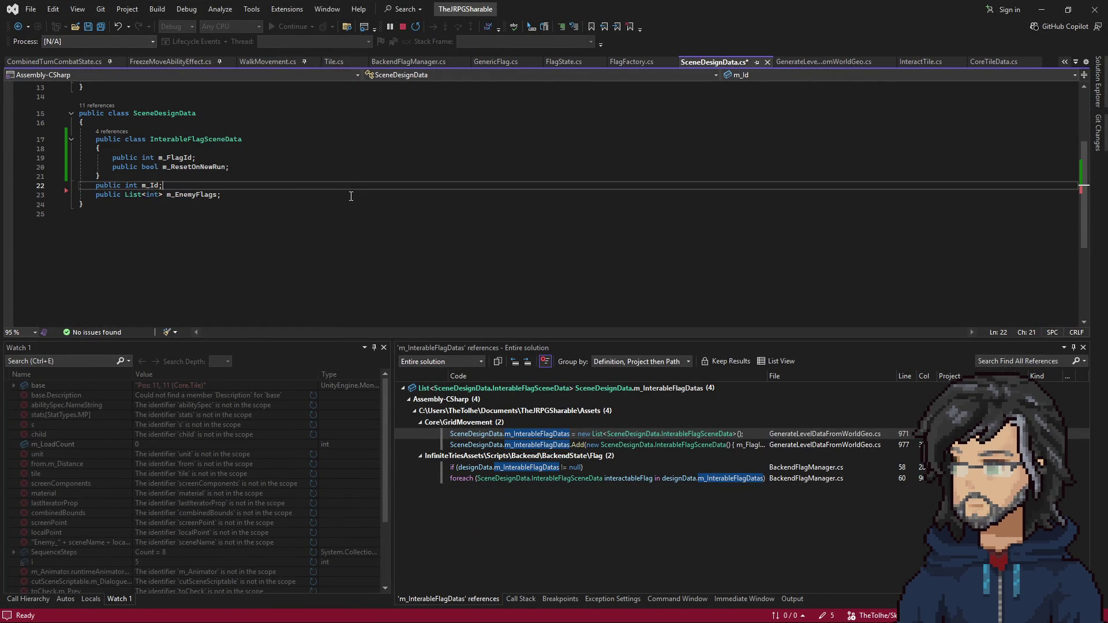
{"action": "key", "text": "ctrl+z"}
{"action": "left_click", "coordinate": [504, 194]}
{"action": "key", "text": "shift+Down"}
{"action": "key", "text": "Delete"}
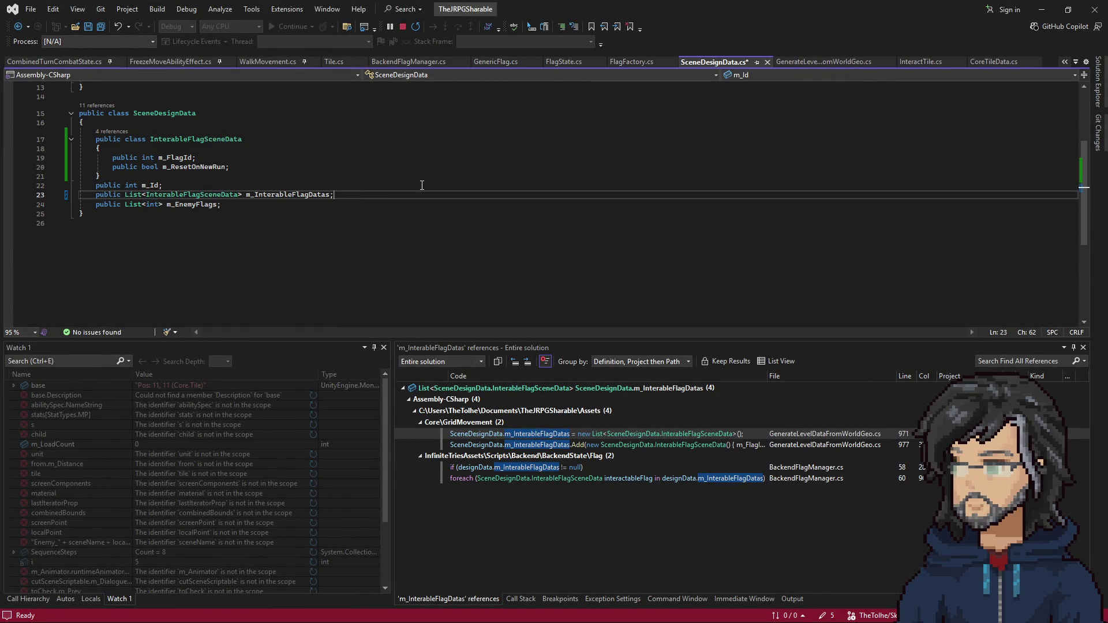
{"action": "key", "text": "ctrl+s"}
{"action": "key", "text": "alt+Tab"}
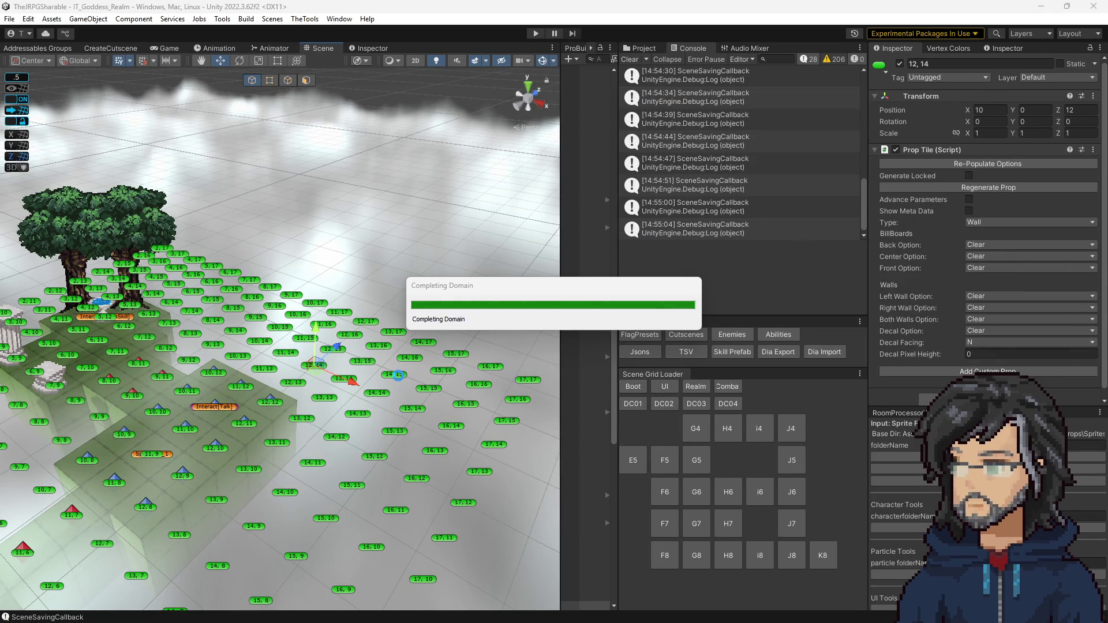
Select tile 14, 15, save IT_Goddess_Realm, and clear the Console log
{"action": "left_click", "coordinate": [396, 375]}
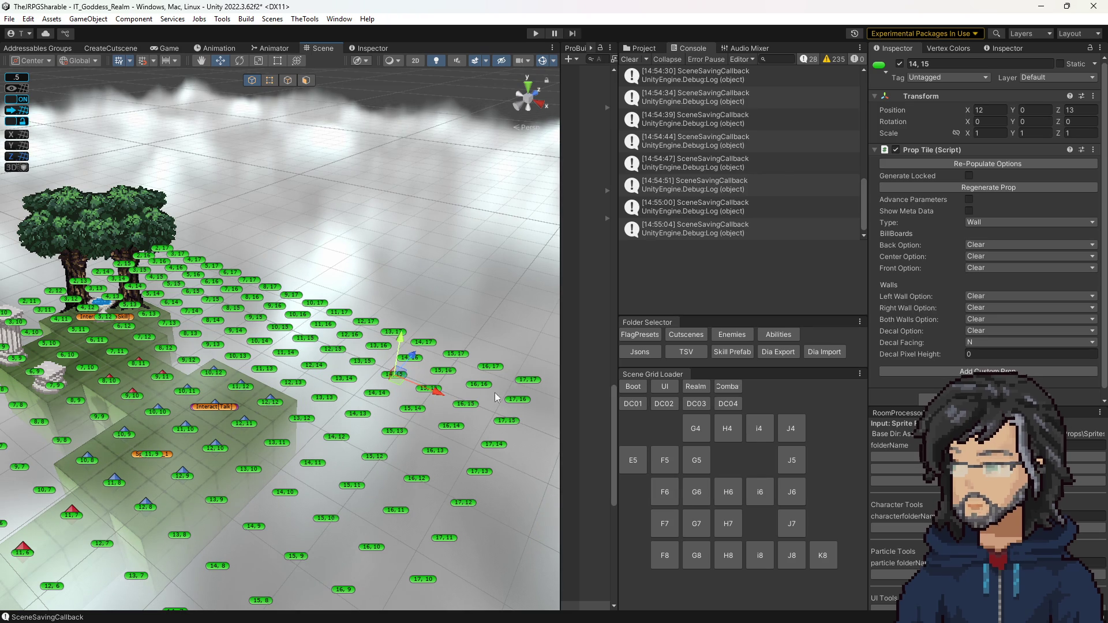
{"action": "key", "text": "ctrl+s"}
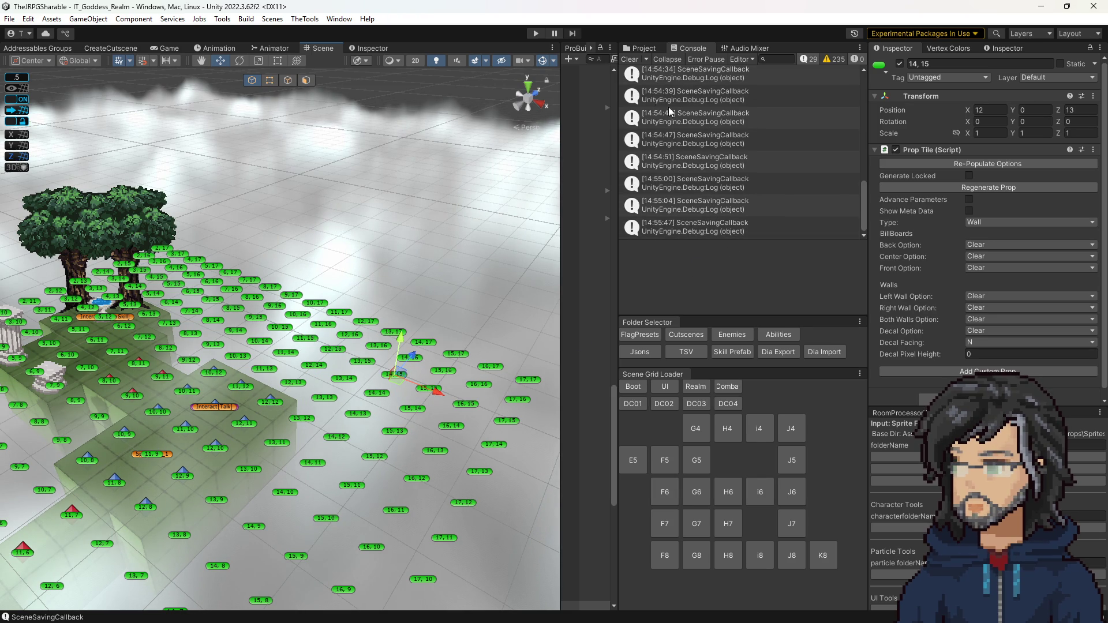
{"action": "left_click", "coordinate": [630, 59]}
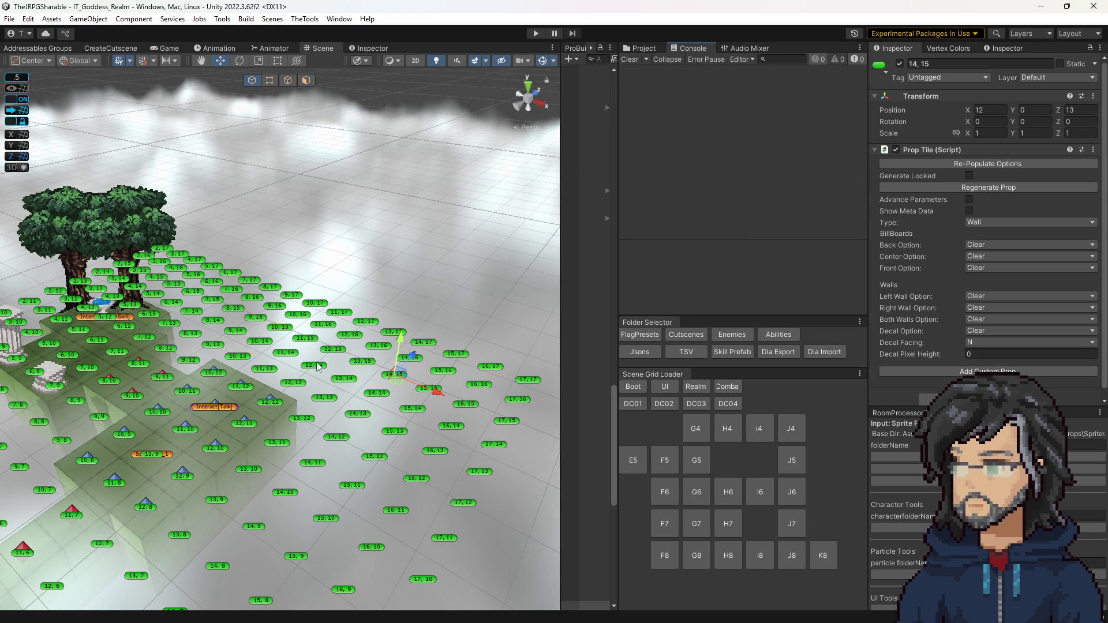
{"action": "key", "text": "alt+Tab"}
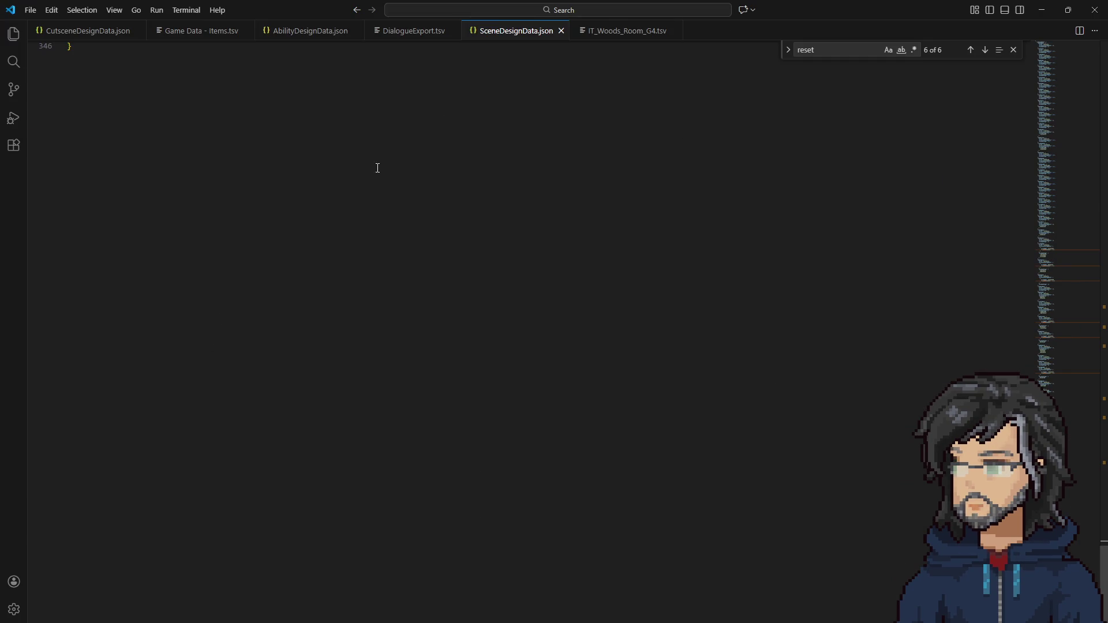
{"action": "scroll", "coordinate": [458, 153], "scroll_direction": "up", "scroll_amount": 10}
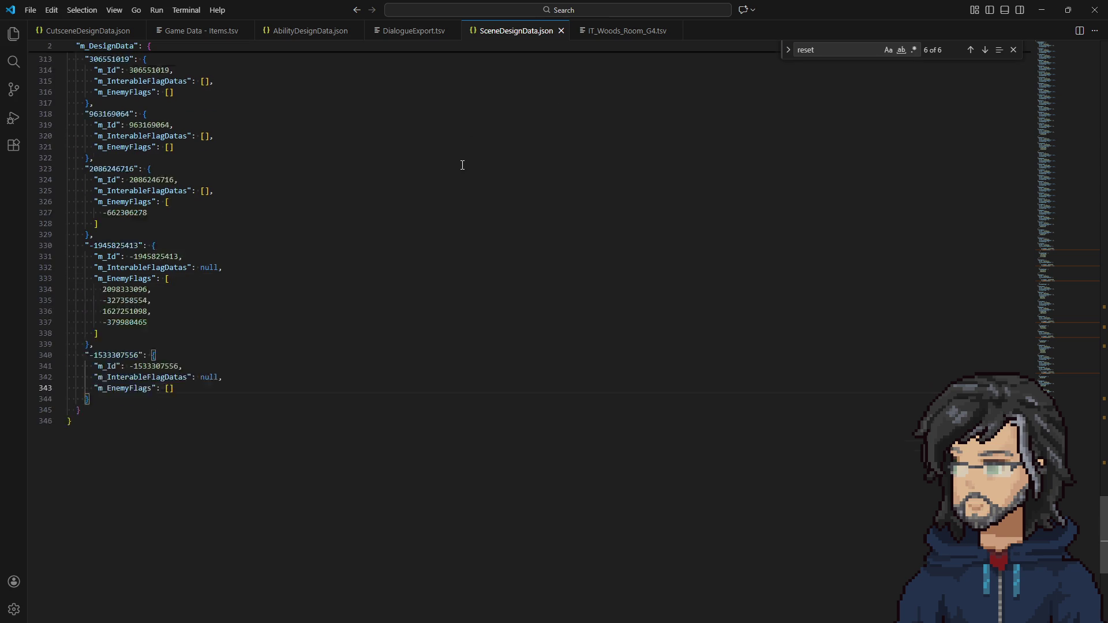
{"action": "left_click_drag", "start_coordinate": [199, 205], "coordinate": [223, 186]}
{"action": "left_click", "coordinate": [289, 216]}
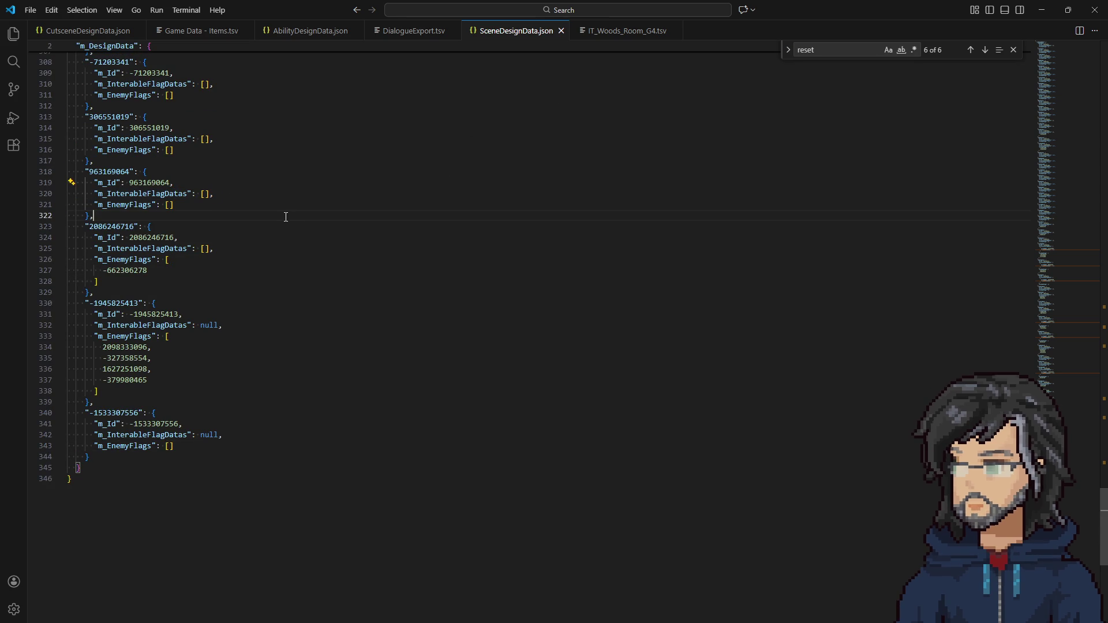
{"action": "left_click", "coordinate": [248, 194]}
{"action": "key", "text": "shift+Up"}
{"action": "scroll", "coordinate": [260, 205], "scroll_direction": "up", "scroll_amount": 14}
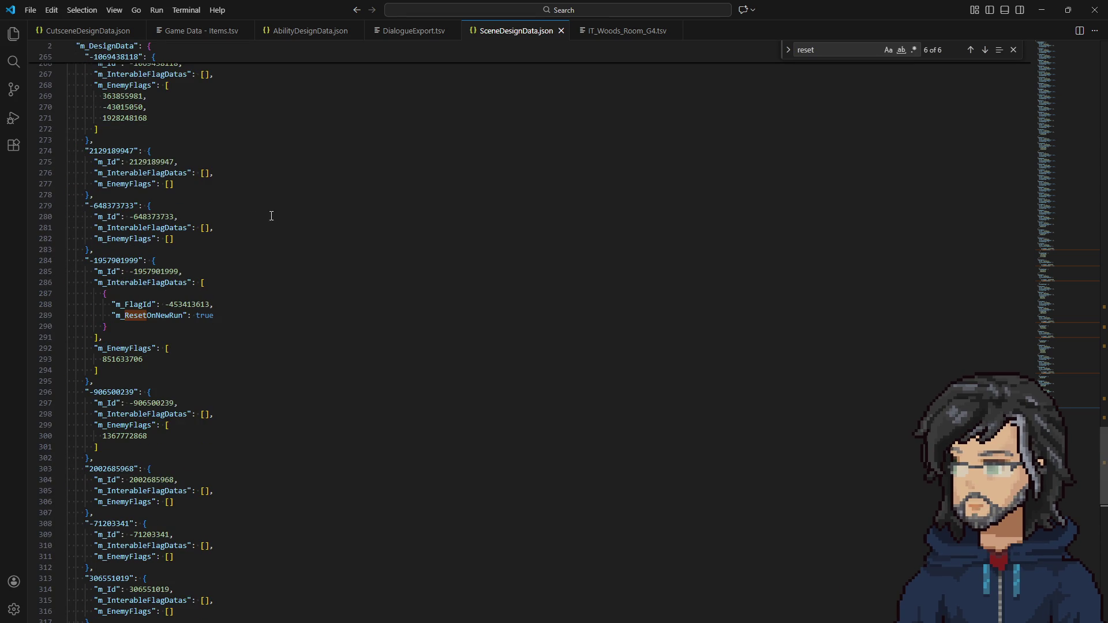
{"action": "scroll", "coordinate": [190, 323], "scroll_direction": "down", "scroll_amount": 10}
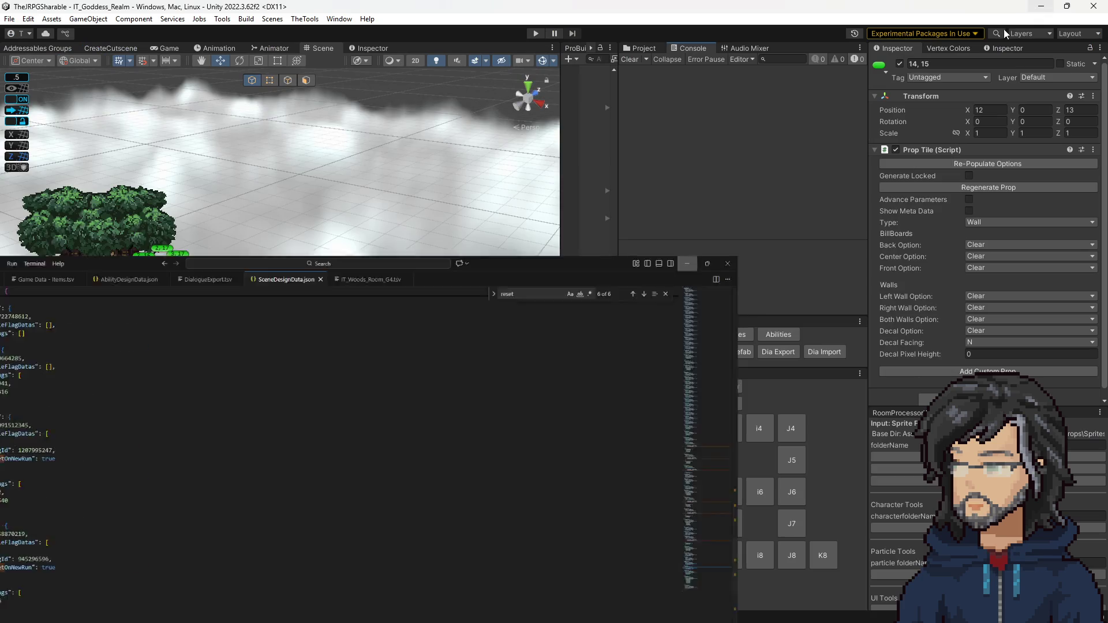
{"action": "key", "text": "alt+Tab"}
{"action": "left_click", "coordinate": [727, 555]}
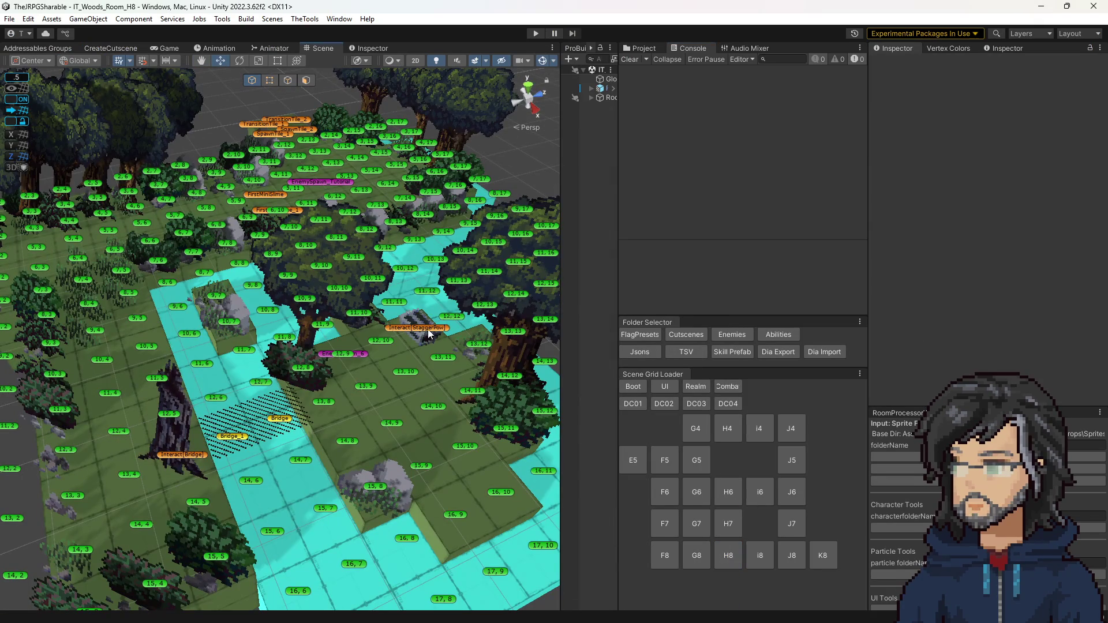
Check the StaggerPow, HP and StaggerPow_Node tiles' flags in H8, H7 and J5, re-saving H7 and J5
{"action": "left_click", "coordinate": [428, 333]}
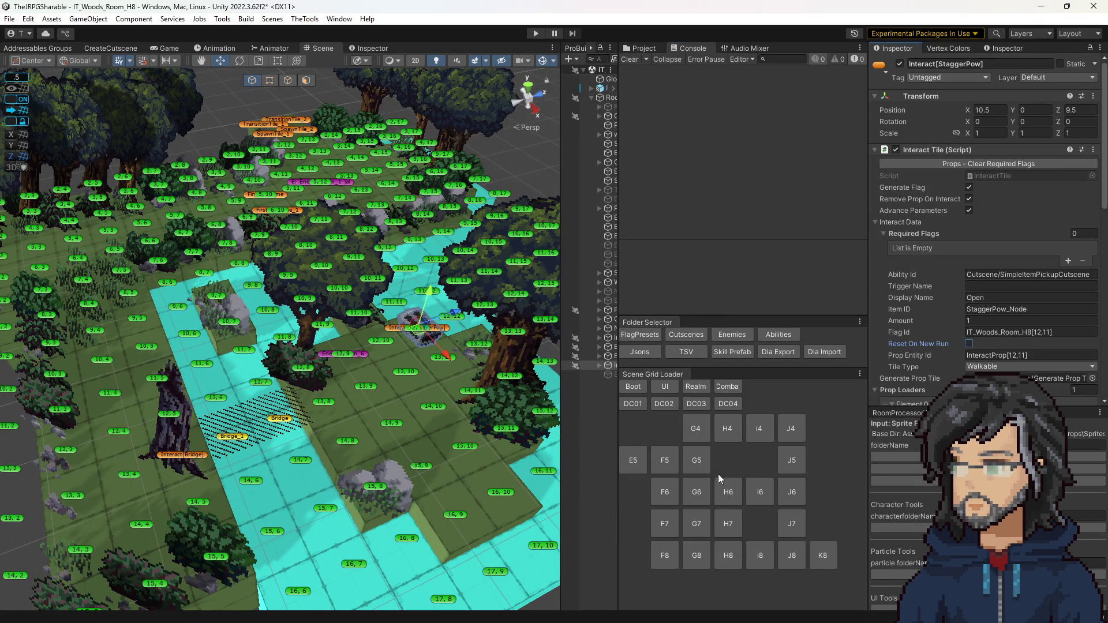
{"action": "left_click", "coordinate": [728, 523]}
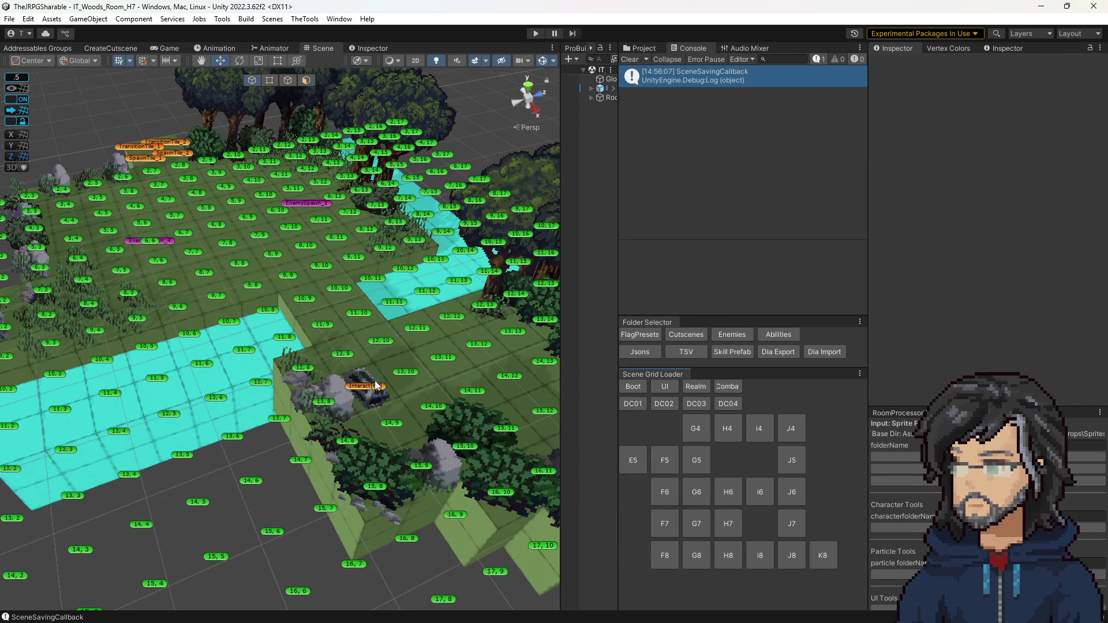
{"action": "left_click", "coordinate": [379, 392]}
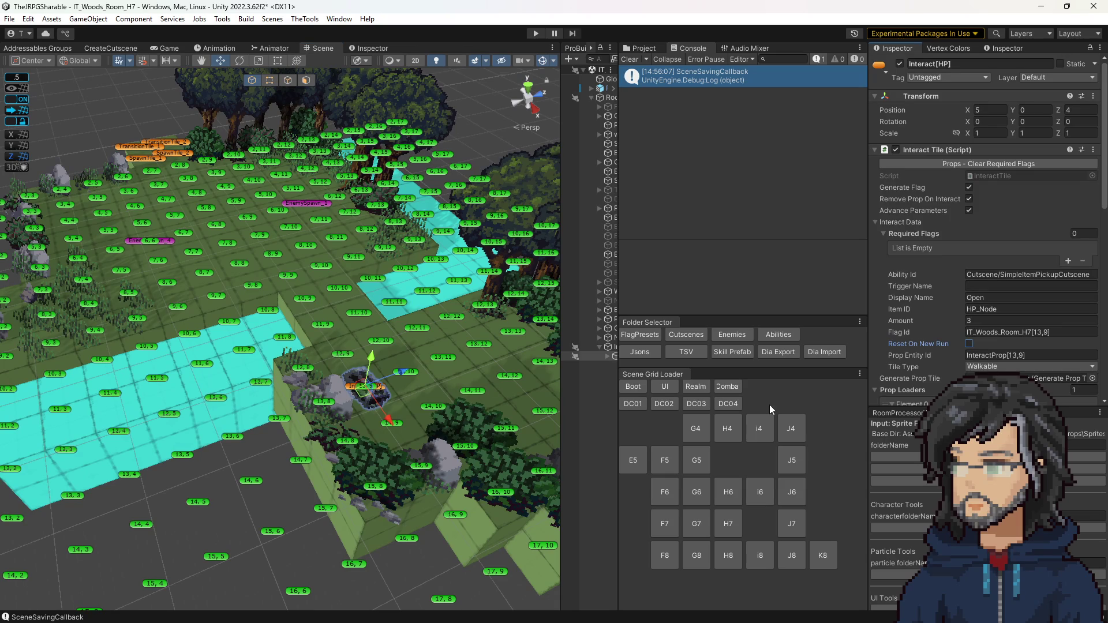
{"action": "key", "text": "ctrl+s"}
{"action": "left_click", "coordinate": [791, 460]}
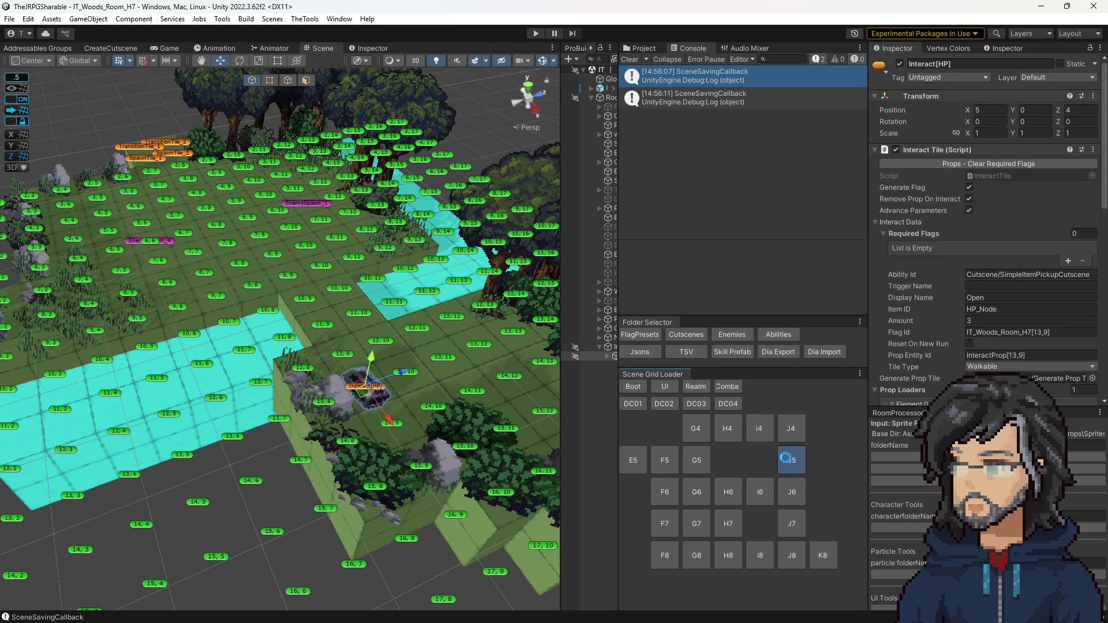
{"action": "left_click", "coordinate": [555, 393]}
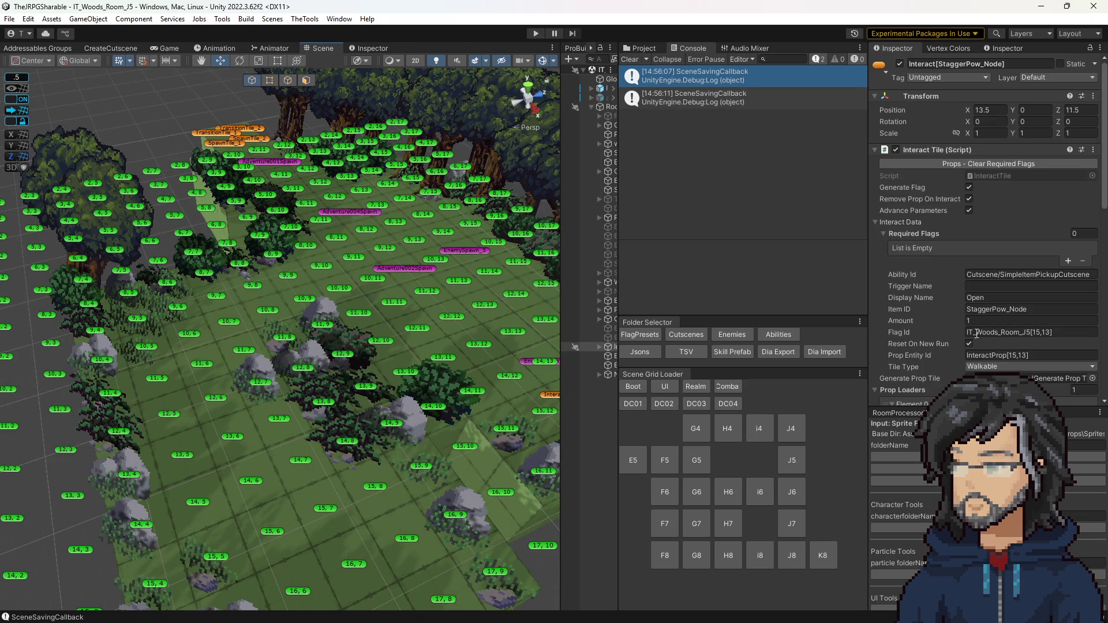
{"action": "key", "text": "ctrl+s"}
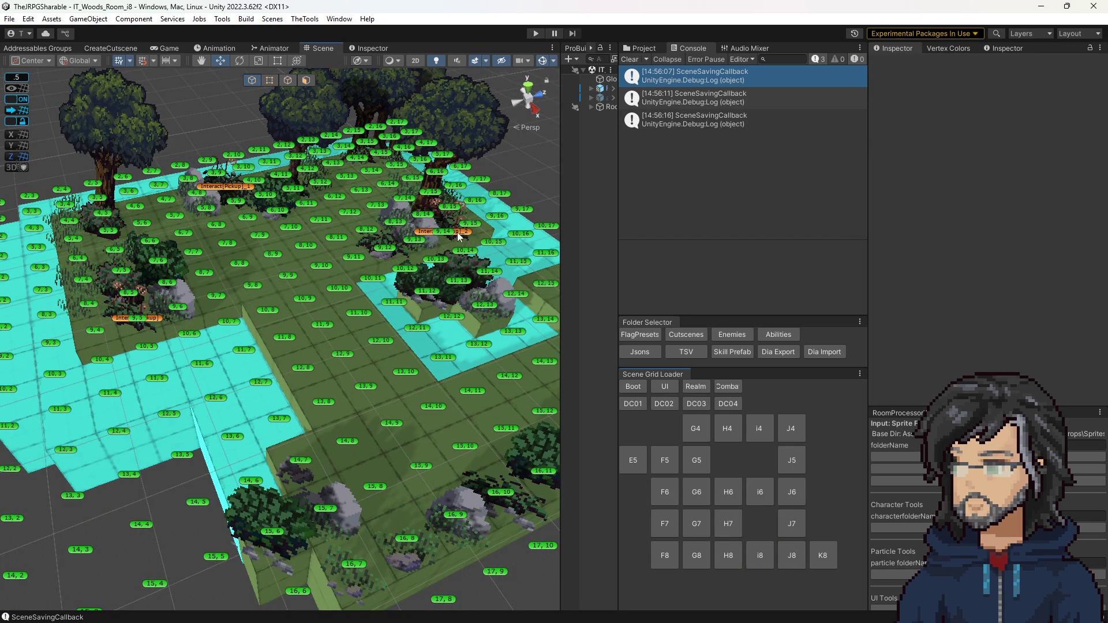
In room I8, leave Interact[Pickup]_1's Reset On New Run on and save the scene
{"action": "left_click", "coordinate": [459, 236]}
{"action": "left_click", "coordinate": [614, 286]}
{"action": "left_click", "coordinate": [970, 332]}
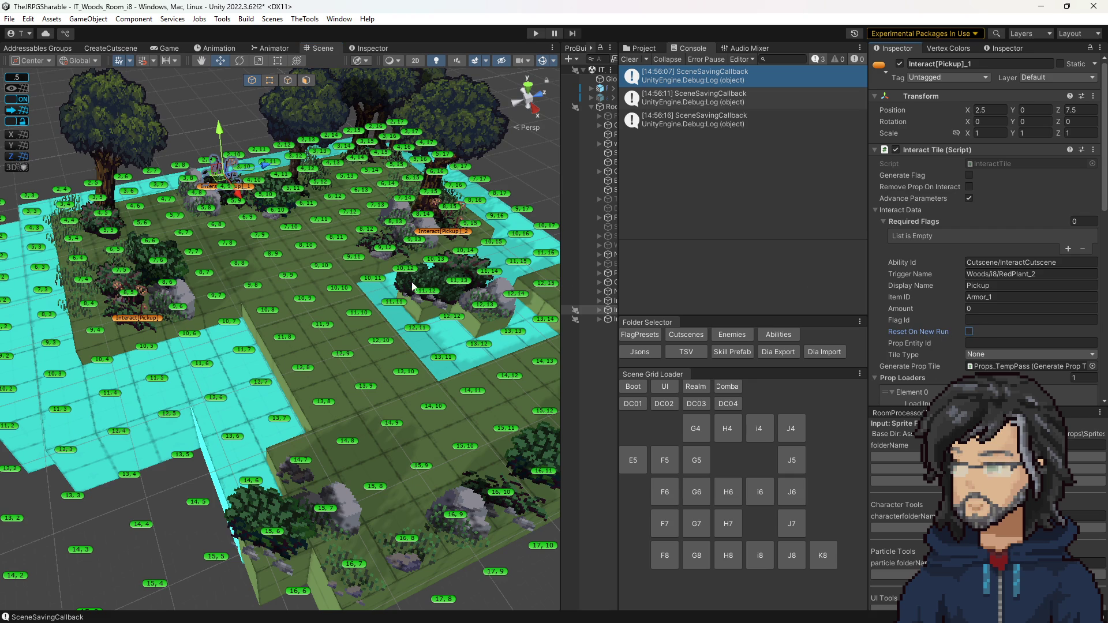
{"action": "left_click", "coordinate": [928, 334]}
{"action": "key", "text": "ctrl+s"}
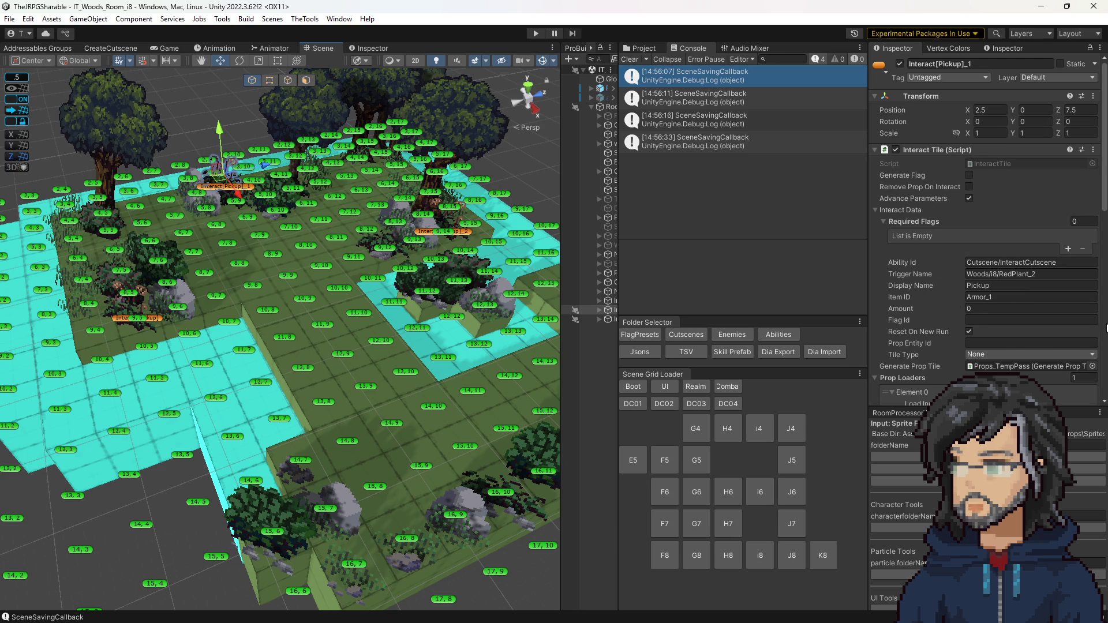
Load the K8 woods room and inspect its Adventure003Spawn spawner and Talk tile
{"action": "left_click", "coordinate": [822, 556]}
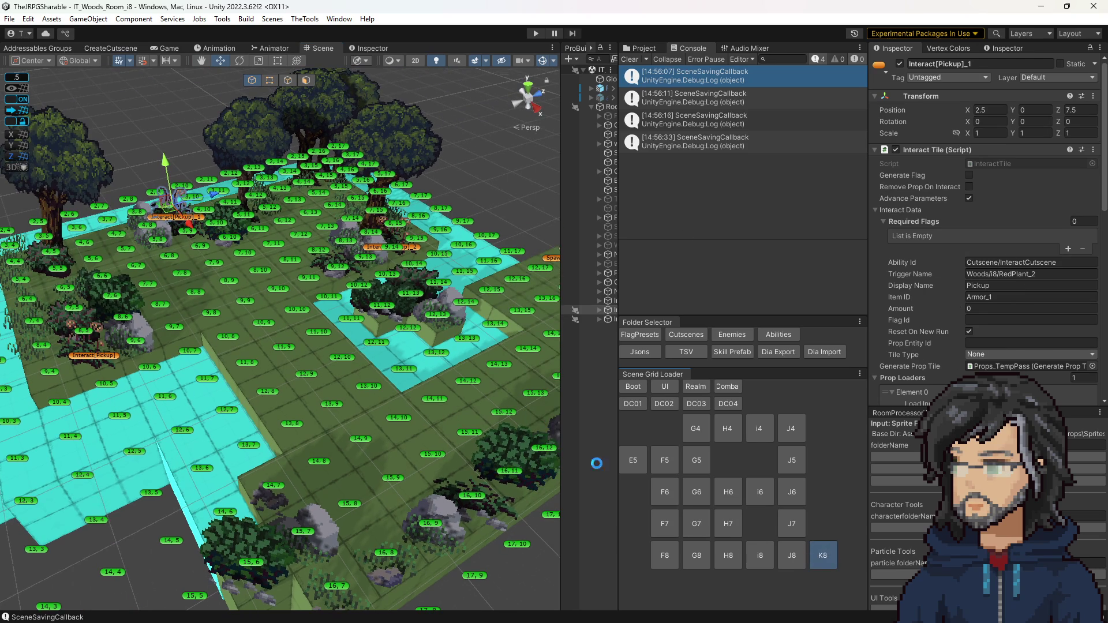
{"action": "left_click", "coordinate": [493, 256]}
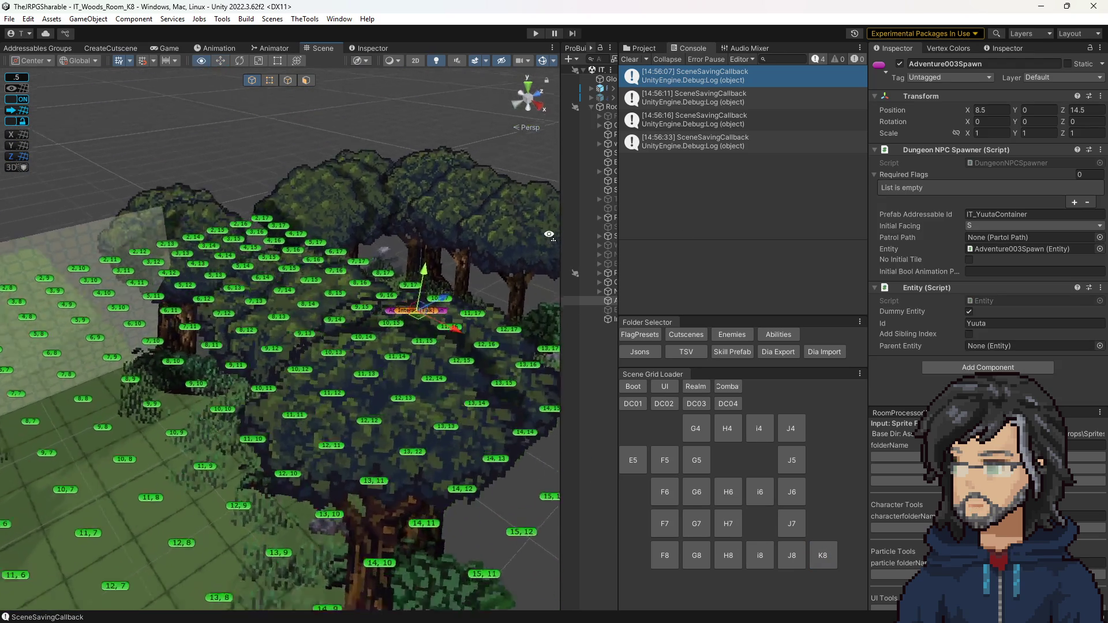
{"action": "key", "text": "f"}
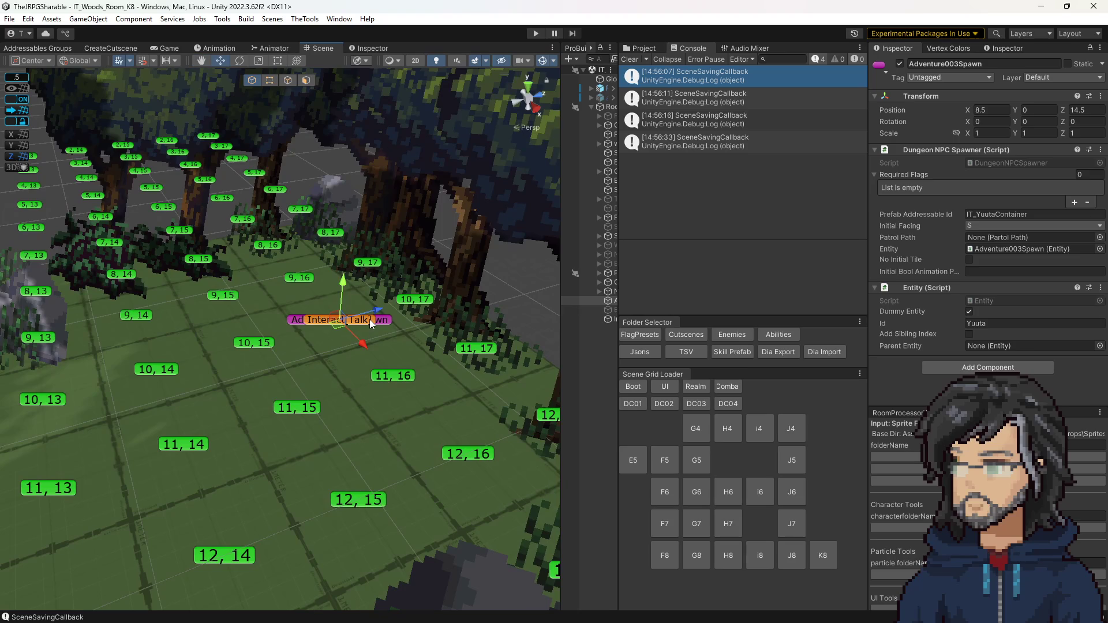
{"action": "left_click", "coordinate": [370, 320]}
{"action": "scroll", "coordinate": [948, 302], "scroll_direction": "down", "scroll_amount": 2}
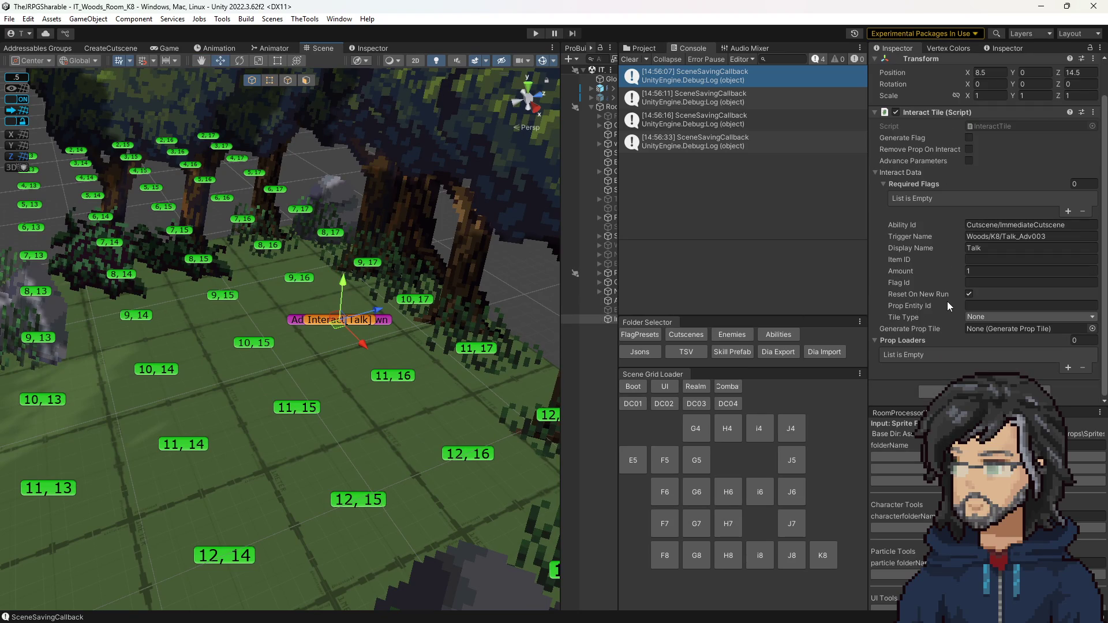
Inspect the IT_Woods_Room_F6 StaggerPow tile's flag settings and save the scene
{"action": "left_click_drag", "start_coordinate": [323, 347], "coordinate": [414, 365]}
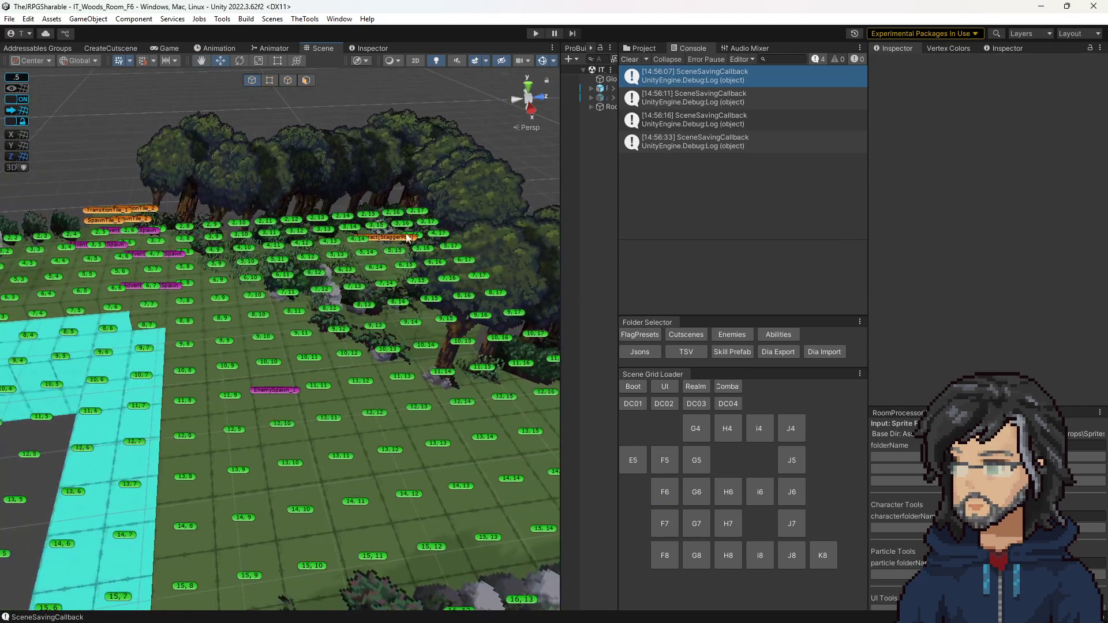
{"action": "left_click", "coordinate": [406, 237]}
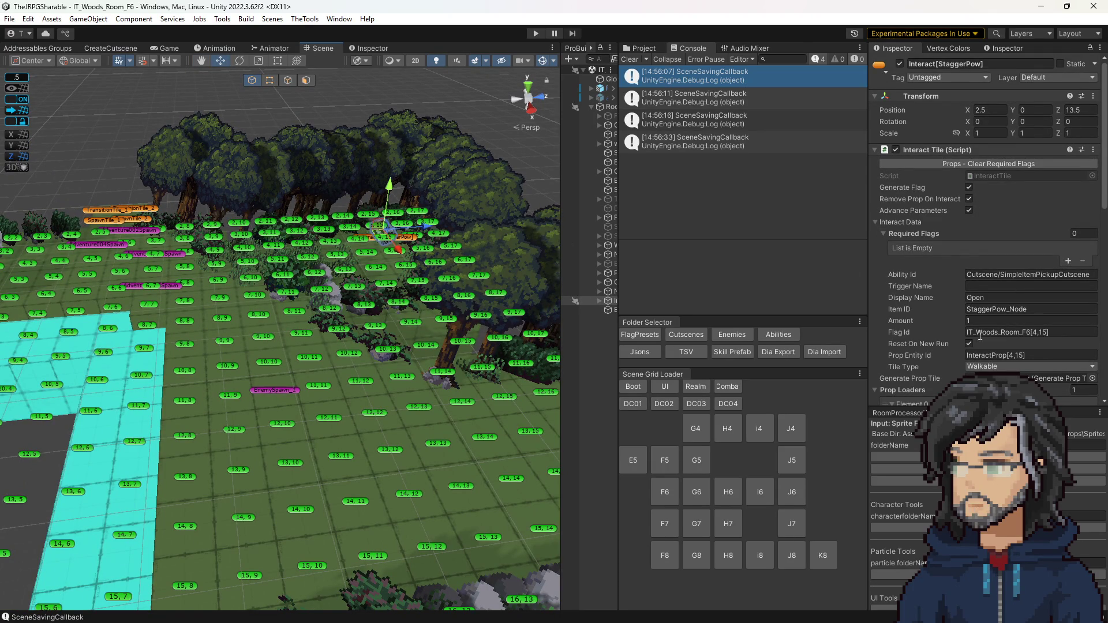
{"action": "left_click_drag", "start_coordinate": [379, 391], "coordinate": [397, 393]}
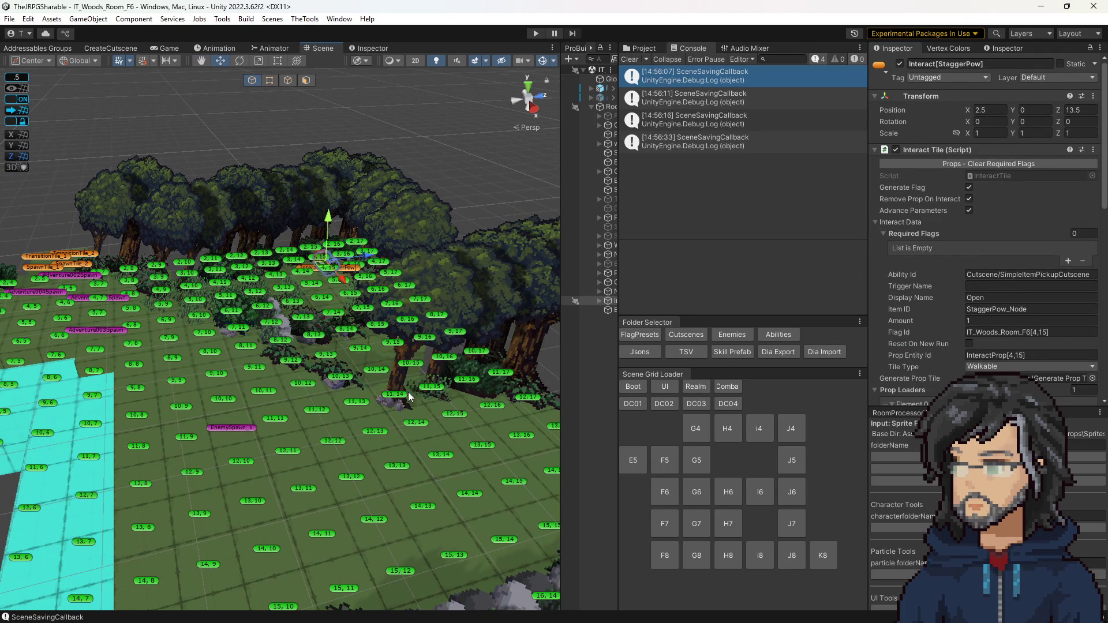
{"action": "key", "text": "ctrl+s"}
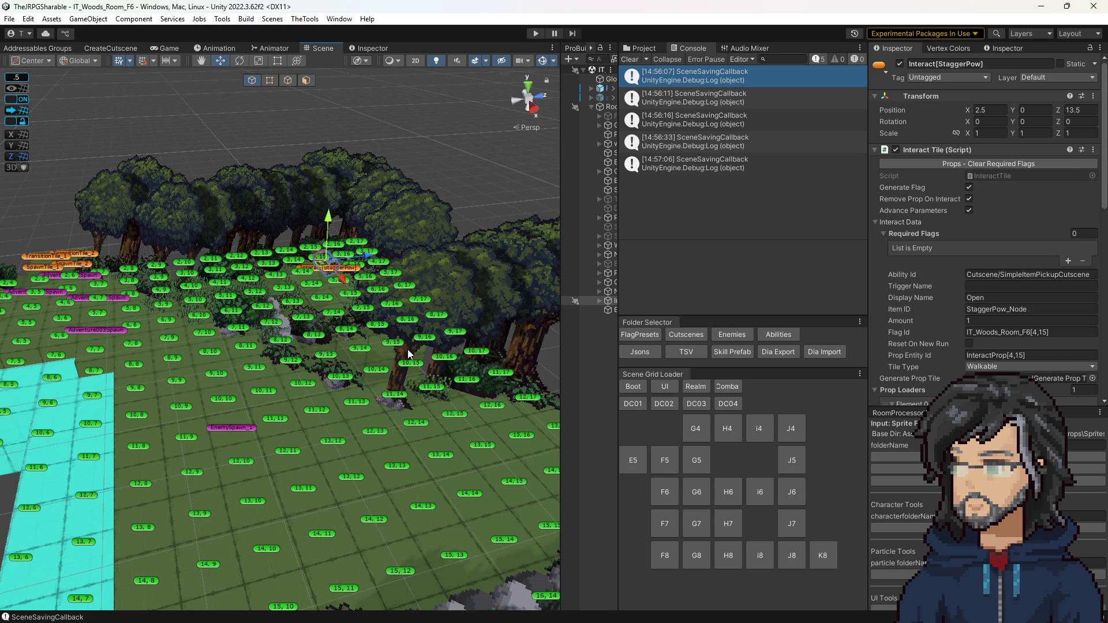
{"action": "scroll", "coordinate": [360, 422], "scroll_direction": "down", "scroll_amount": 10}
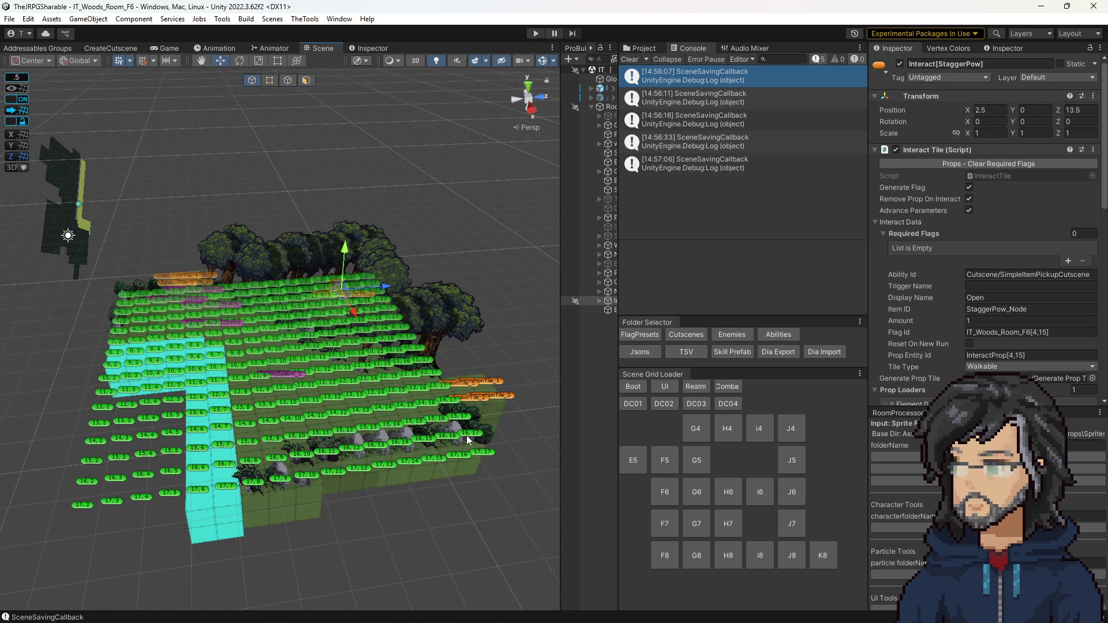
{"action": "scroll", "coordinate": [465, 435], "scroll_direction": "up", "scroll_amount": 2}
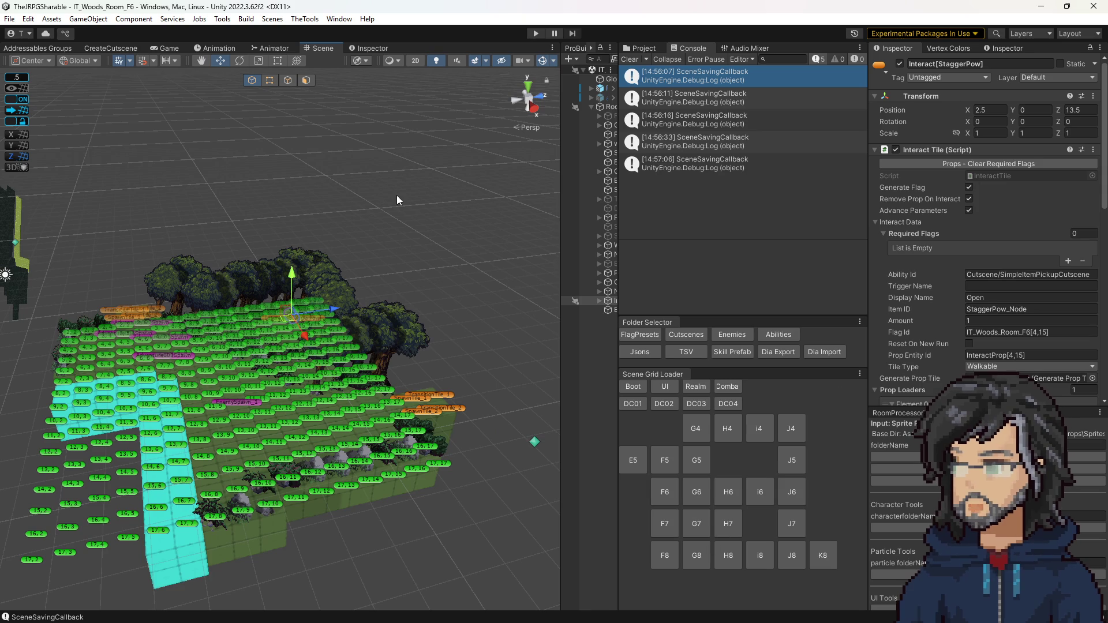
Load IT_Boot, enter Play mode, widen the Game view and continue from save slot 2
{"action": "left_click", "coordinate": [632, 387]}
{"action": "left_click", "coordinate": [529, 35]}
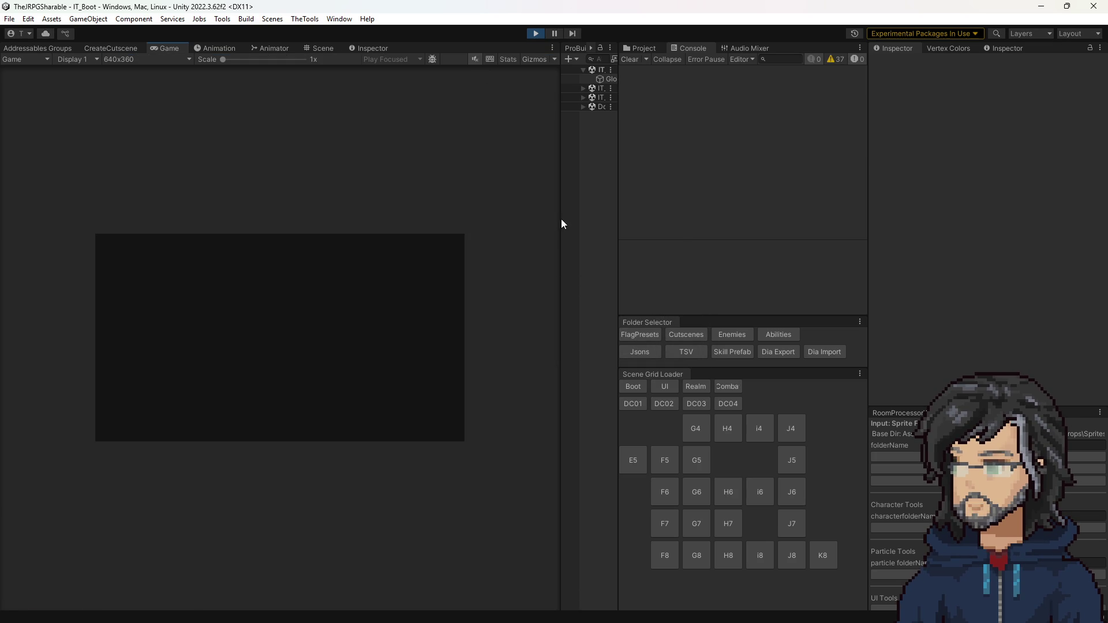
{"action": "left_click_drag", "start_coordinate": [561, 219], "coordinate": [773, 234]}
{"action": "key", "text": "Down"}
{"action": "key", "text": "Up"}
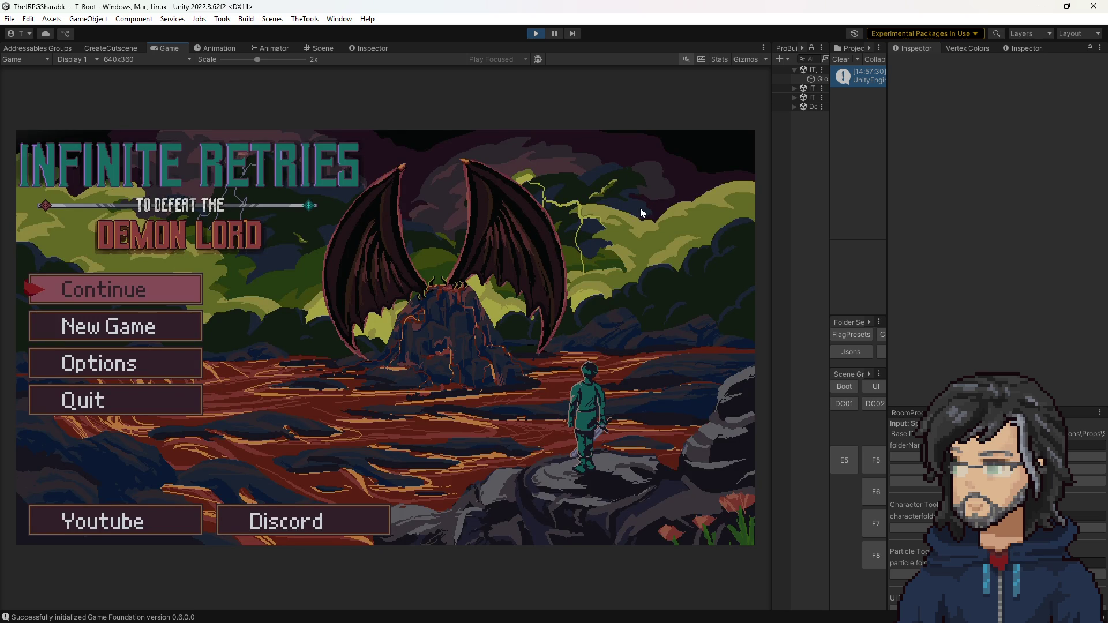
{"action": "key", "text": "Return"}
{"action": "key", "text": "Down"}
{"action": "key", "text": "Down"}
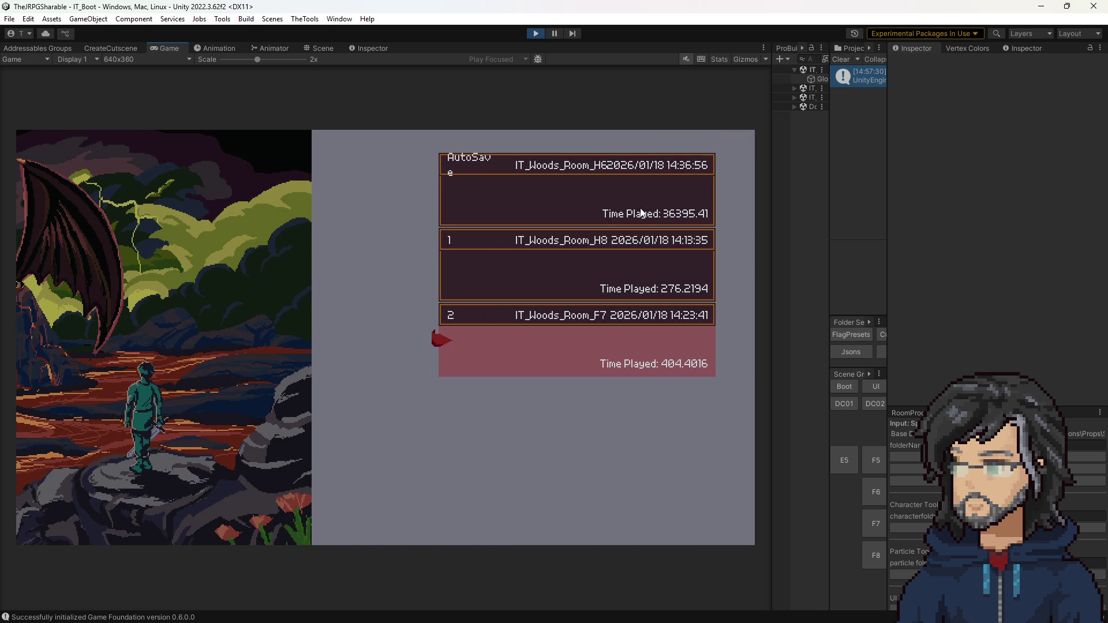
{"action": "key", "text": "Return"}
{"action": "key", "text": "Return"}
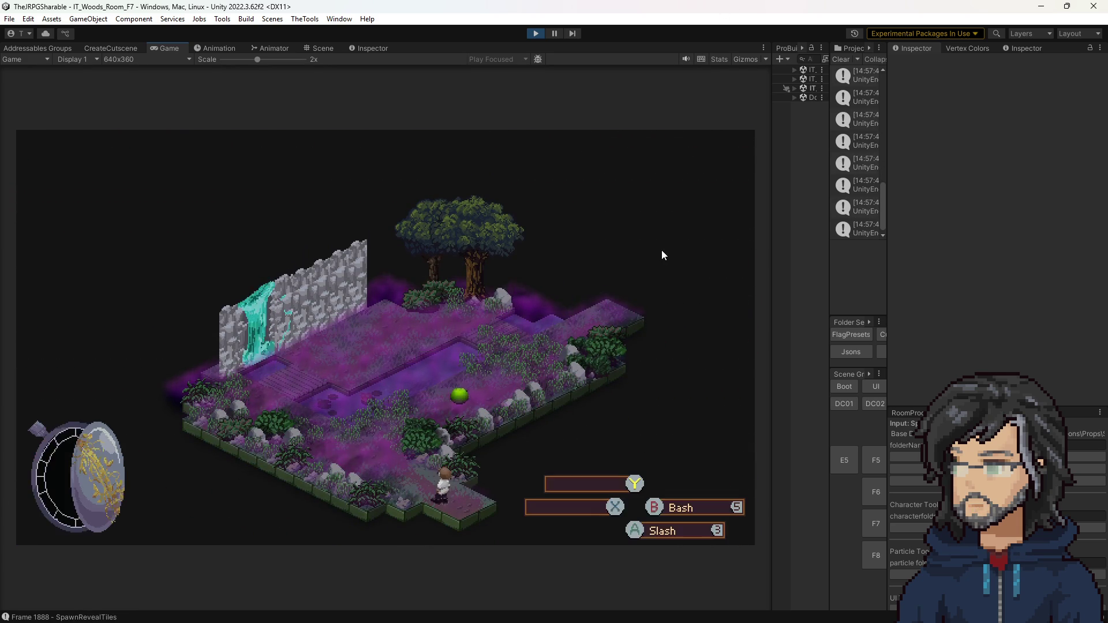
Walk the character along the path in Room F7, then stop Play mode
{"action": "key", "text": "a"}
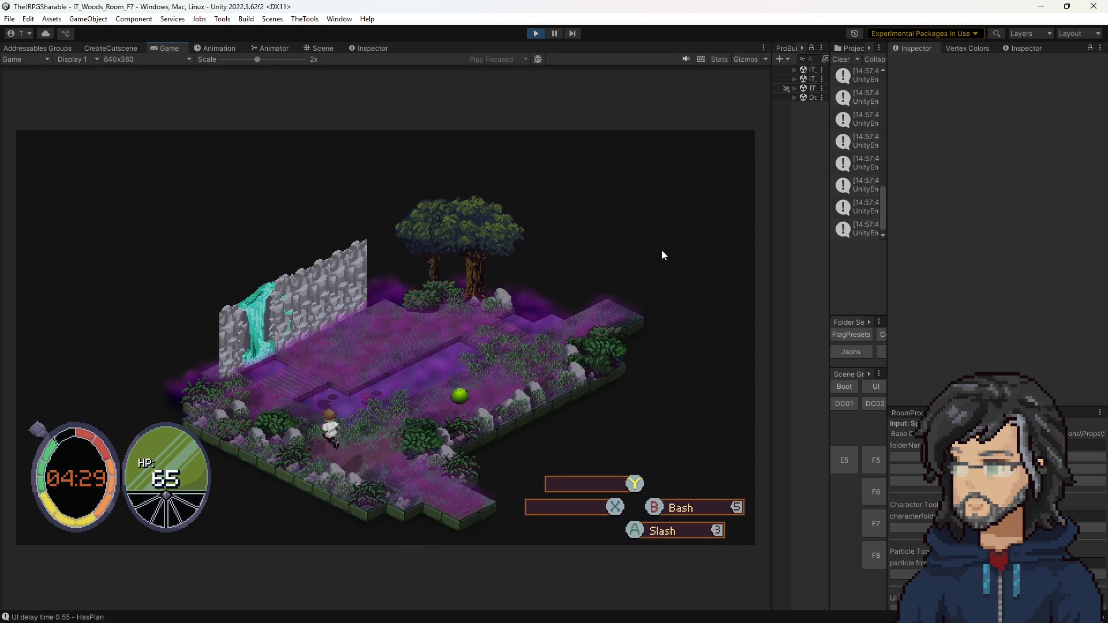
{"action": "key", "text": "w"}
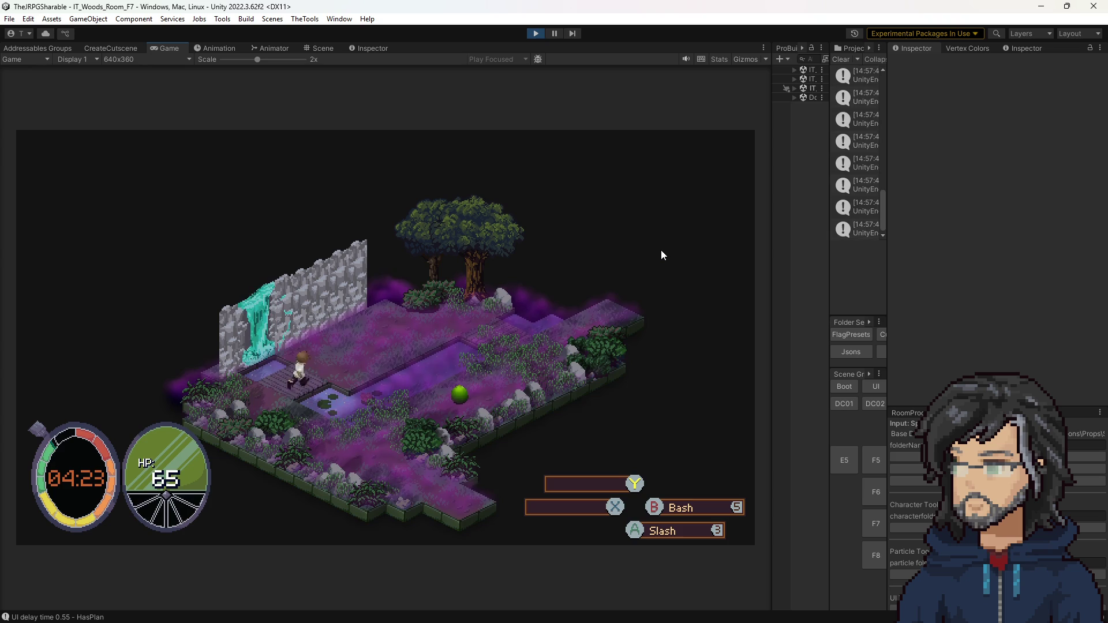
{"action": "key", "text": "w"}
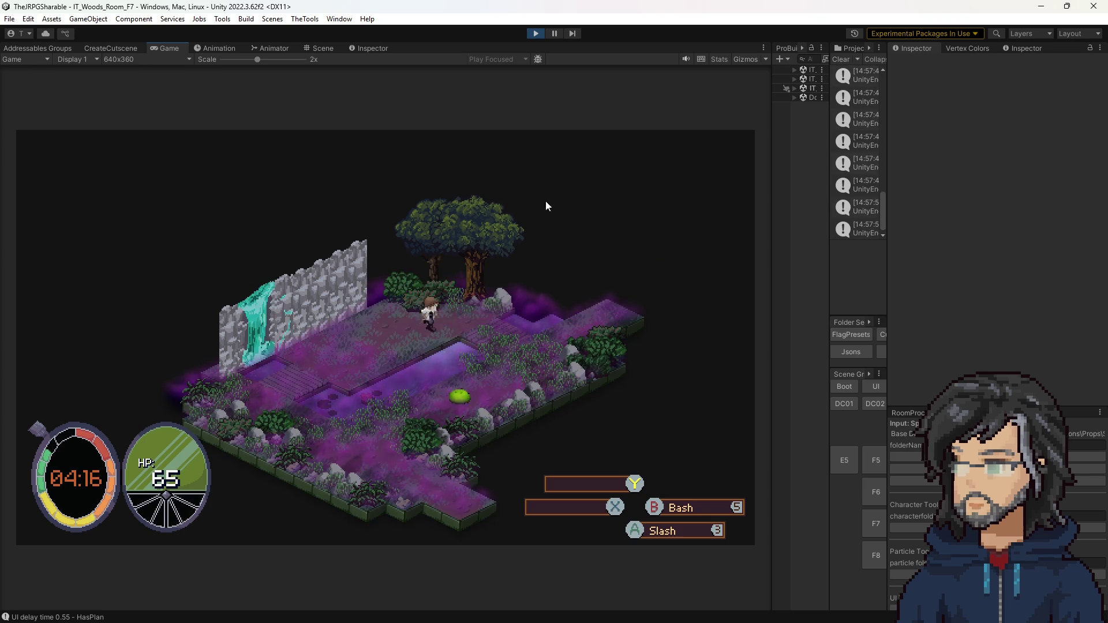
{"action": "left_click", "coordinate": [536, 35]}
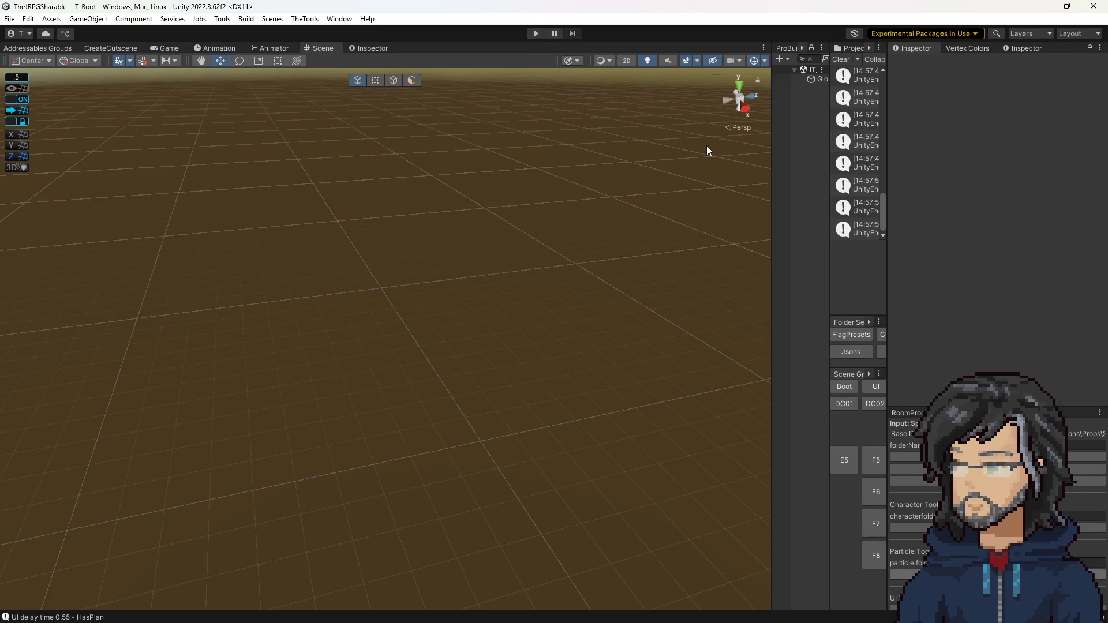
Restart Play mode and choose Continue to load save slot 1, the IT_Woods_Room_H8 save
{"action": "left_click", "coordinate": [536, 33]}
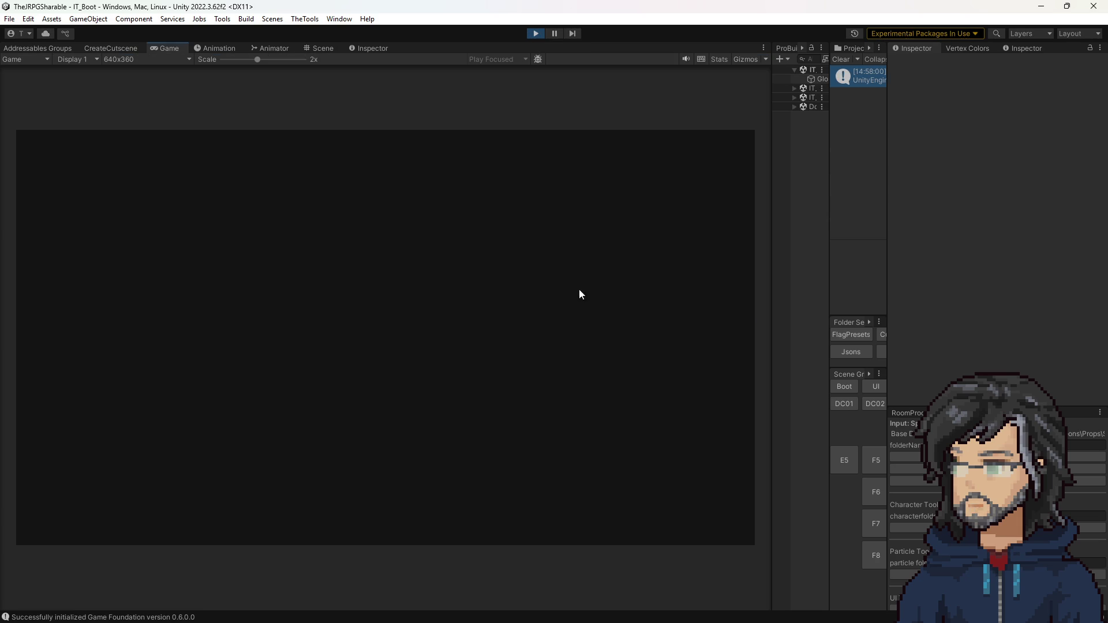
{"action": "key", "text": "Return"}
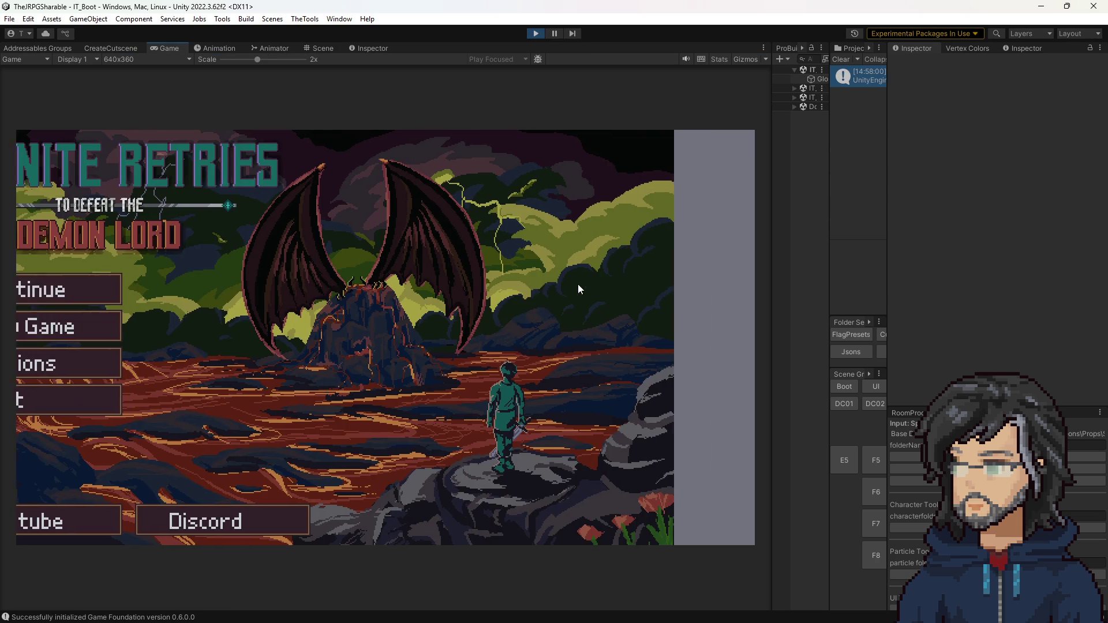
{"action": "key", "text": "Down"}
{"action": "key", "text": "Up"}
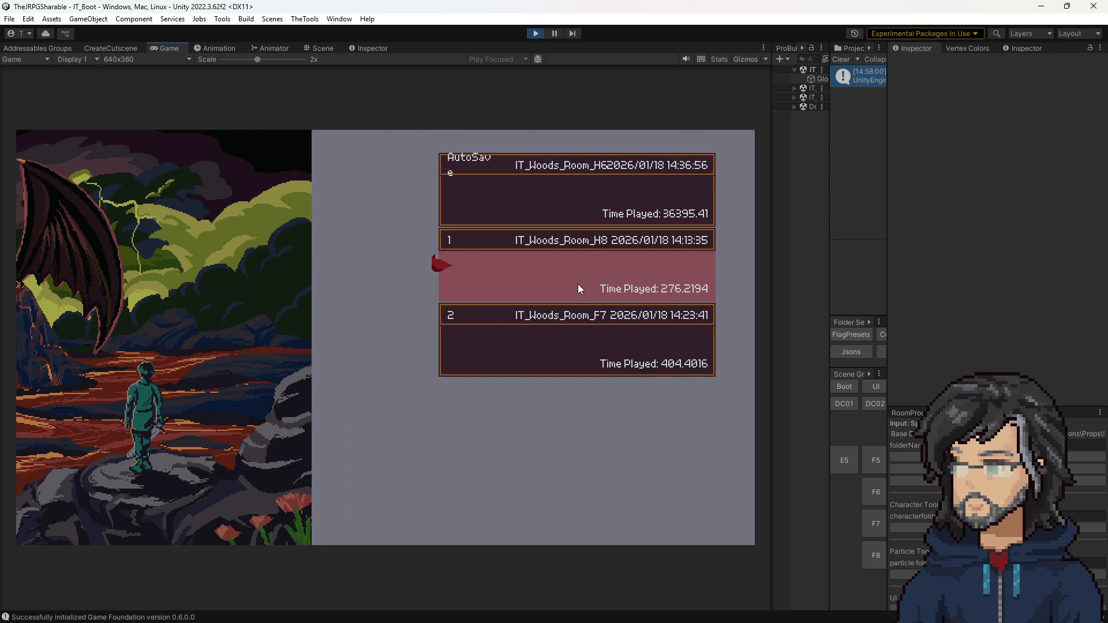
{"action": "key", "text": "Return"}
{"action": "key", "text": "Return"}
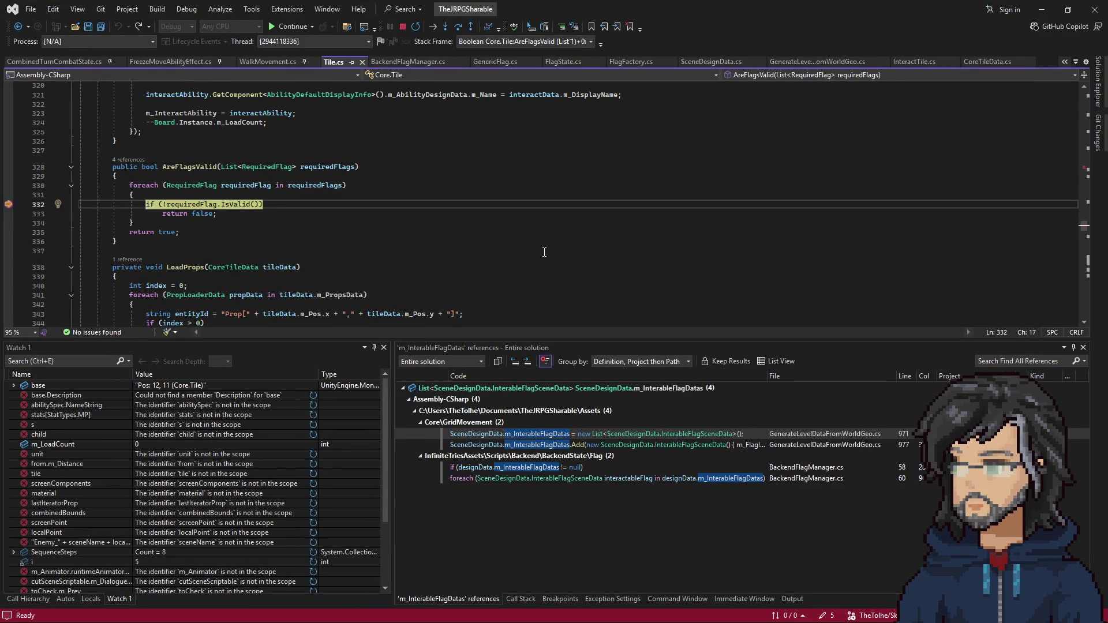
Resume past the line-332 AreFlagsValid breakpoint and let the game keep running
{"action": "key", "text": "F5"}
{"action": "key", "text": "F5"}
{"action": "key", "text": "F5"}
{"action": "key", "text": "alt+Tab"}
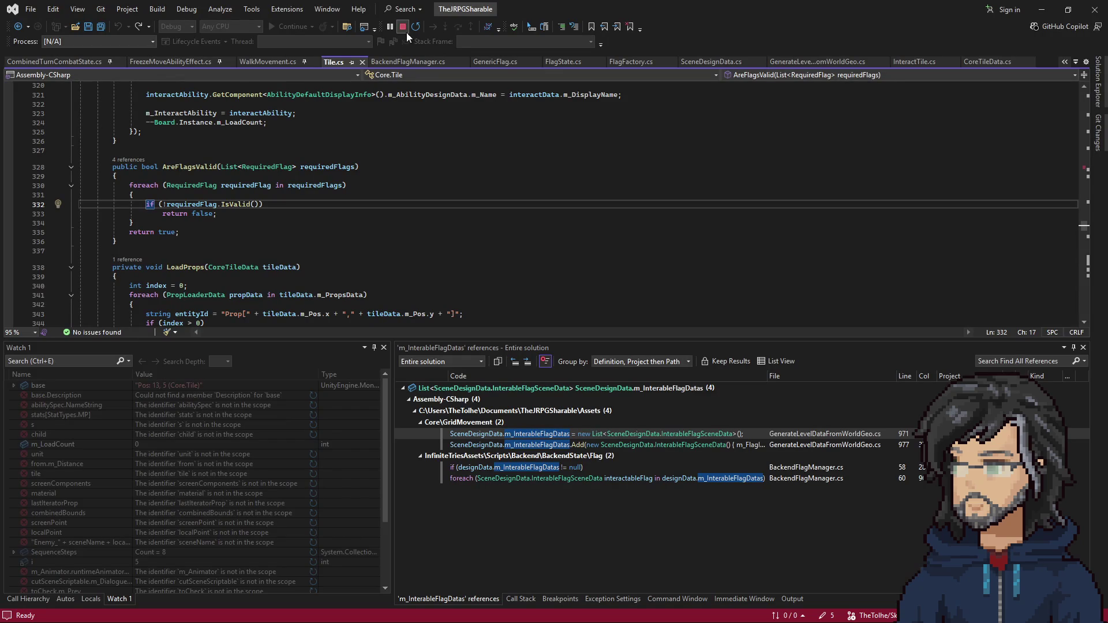
{"action": "key", "text": "alt+Tab"}
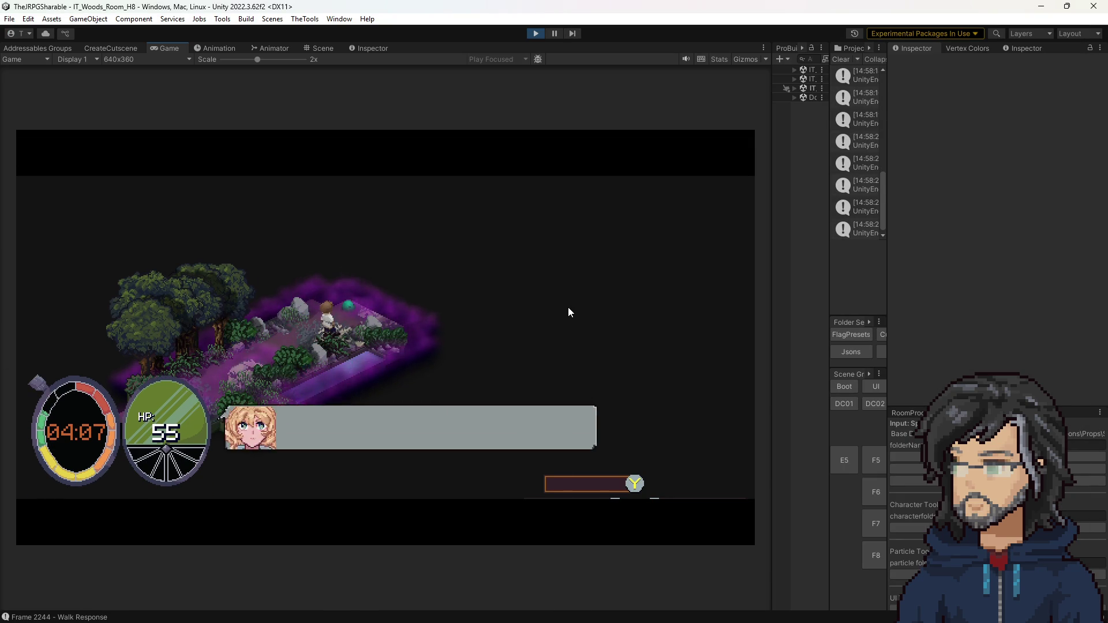
Close the Goddess dialogue and walk up-left into the next room, briefly pausing
{"action": "key", "text": "space"}
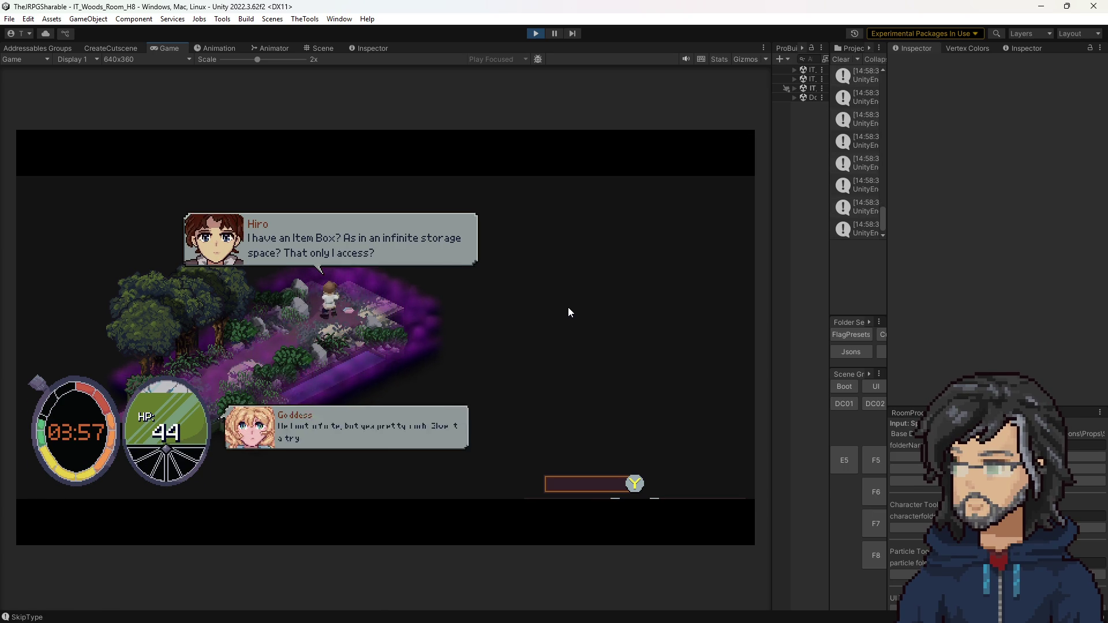
{"action": "key", "text": "Left"}
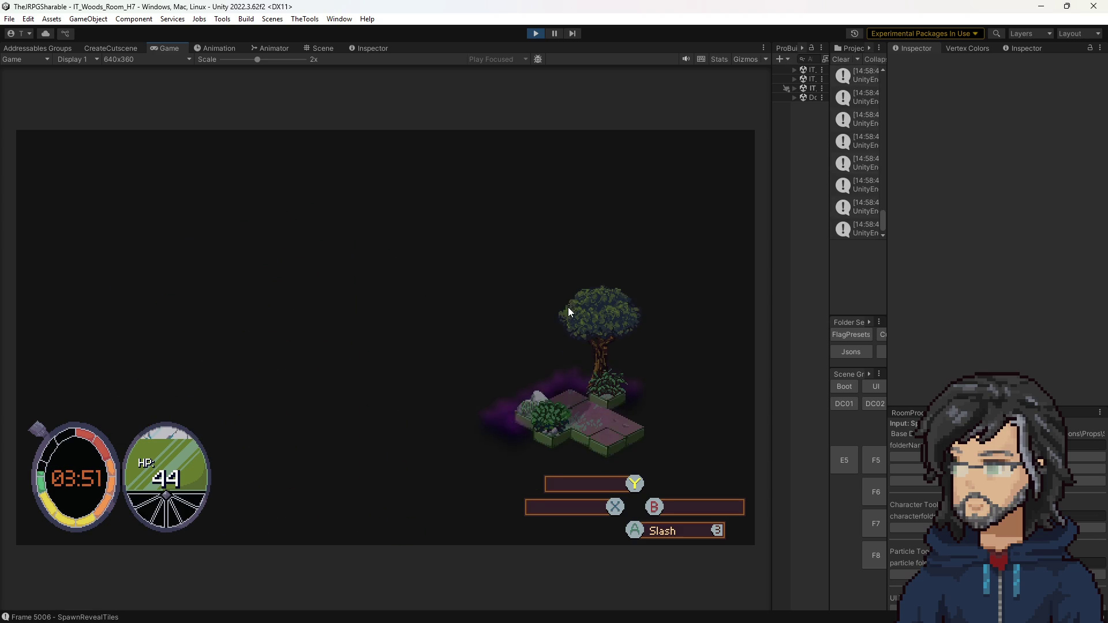
{"action": "key", "text": "Left"}
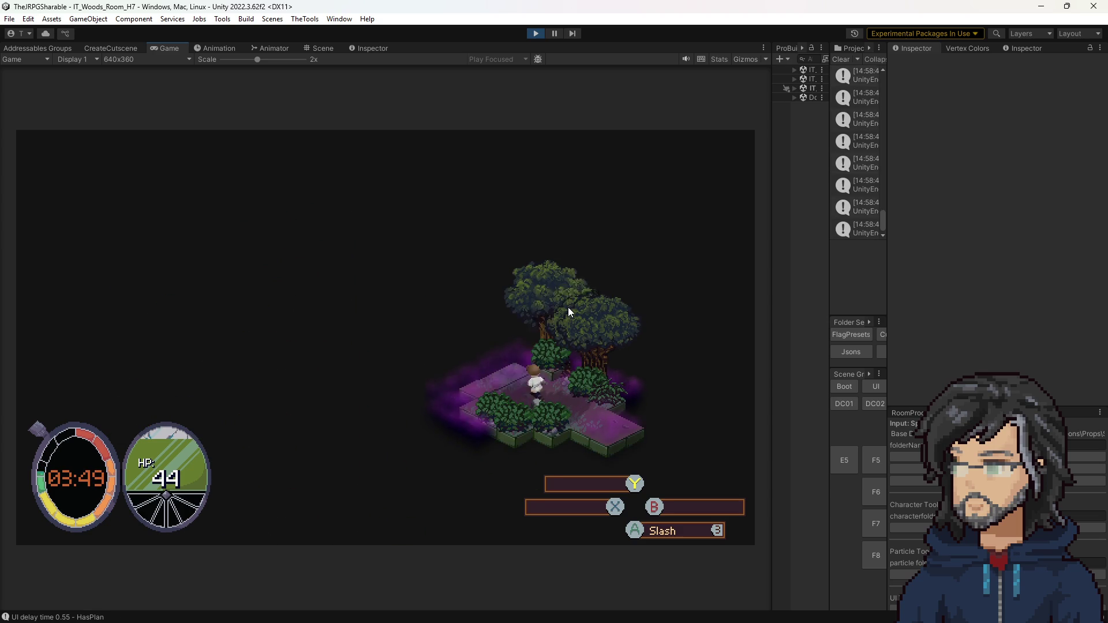
{"action": "key", "text": "Left"}
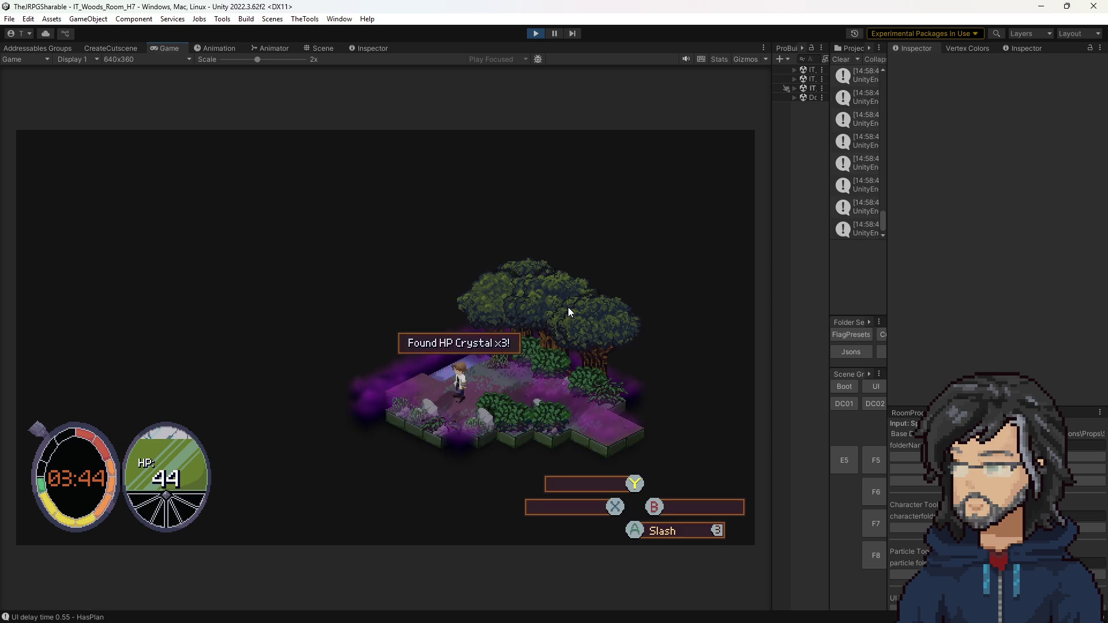
{"action": "key", "text": "Escape"}
{"action": "key", "text": "Escape"}
{"action": "key", "text": "Left"}
Defeat the enemy with the sword, pick up the Def and Str crystals, and continue up-left
{"action": "key", "text": "Left"}
{"action": "key", "text": "space"}
{"action": "key", "text": "Left"}
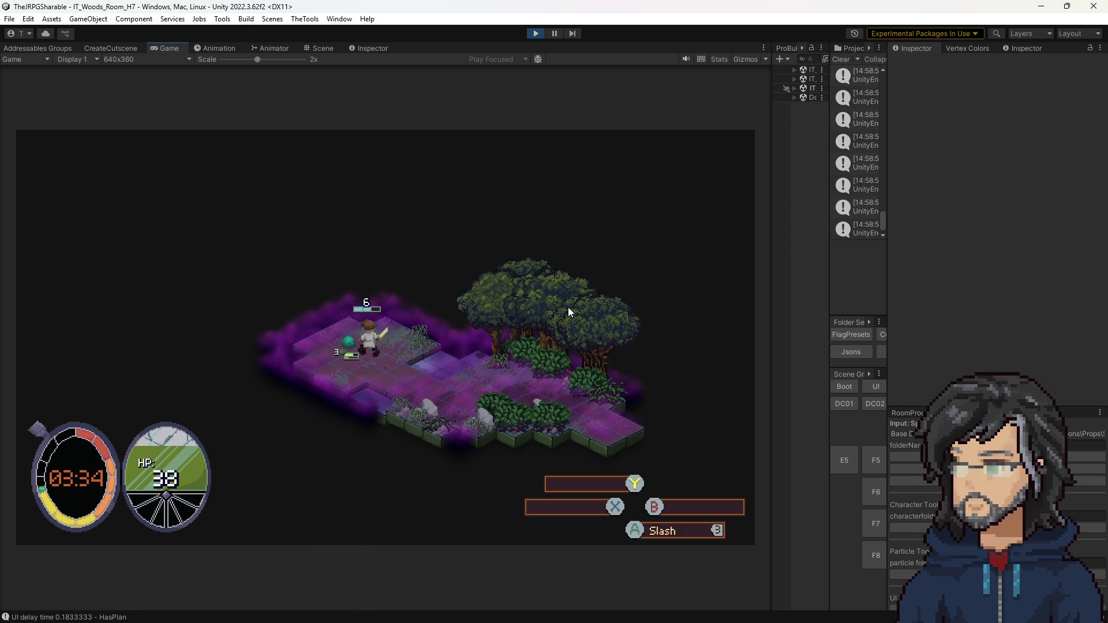
{"action": "key", "text": "space"}
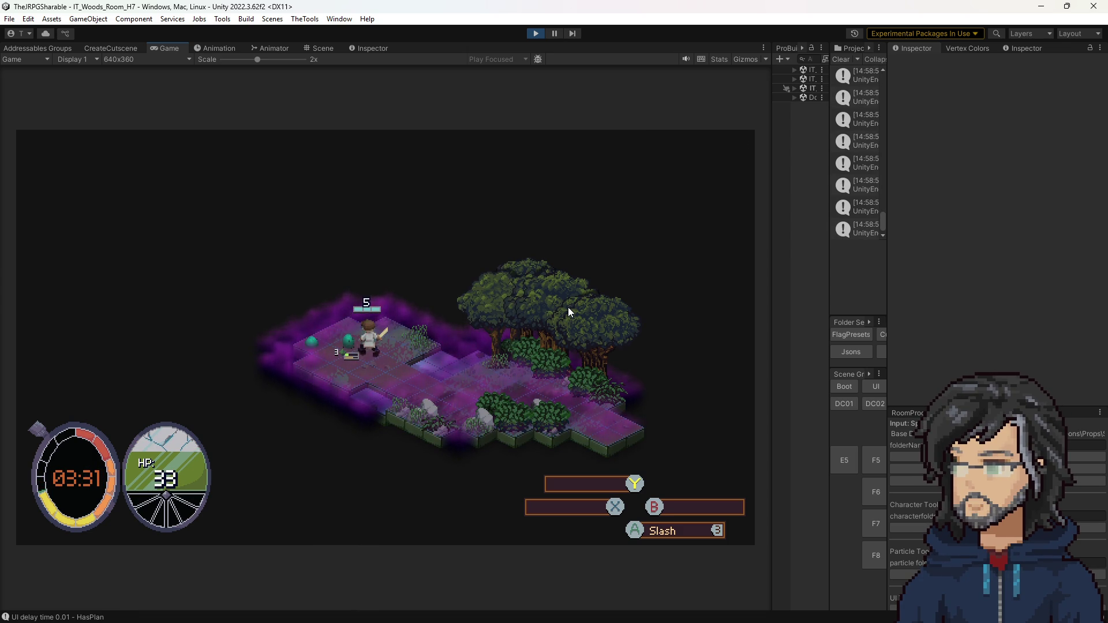
{"action": "key", "text": "Left"}
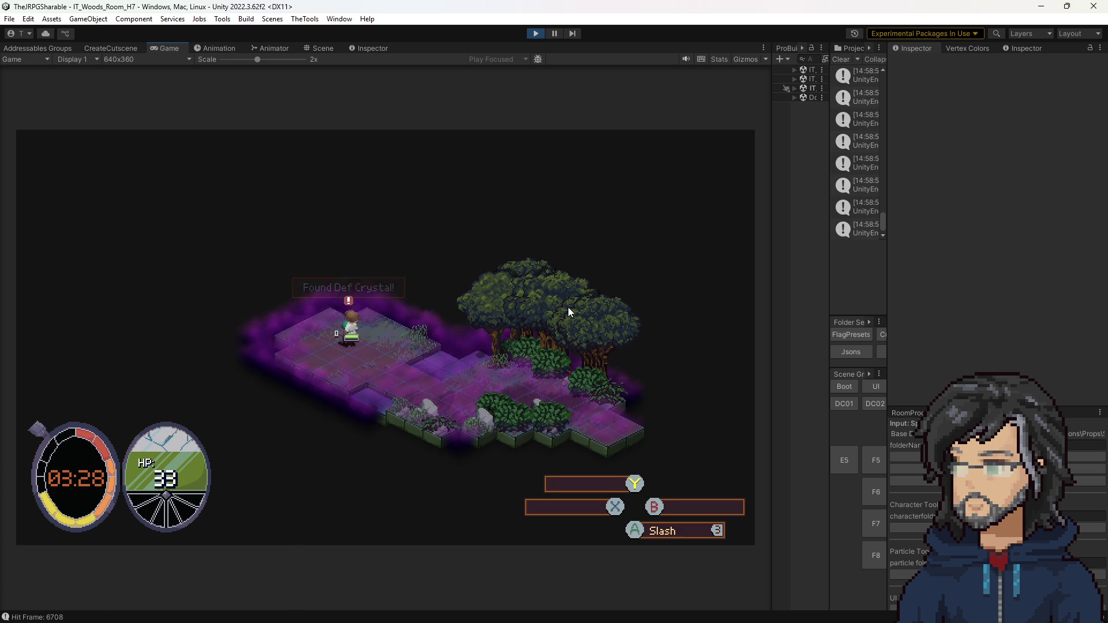
{"action": "key", "text": "space"}
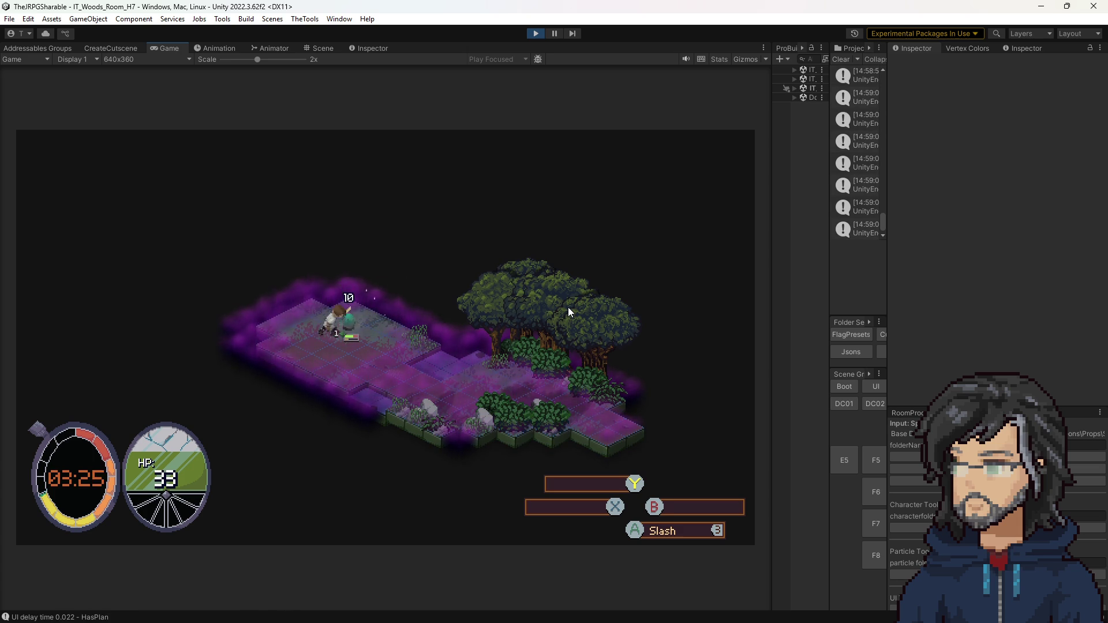
{"action": "key", "text": "space"}
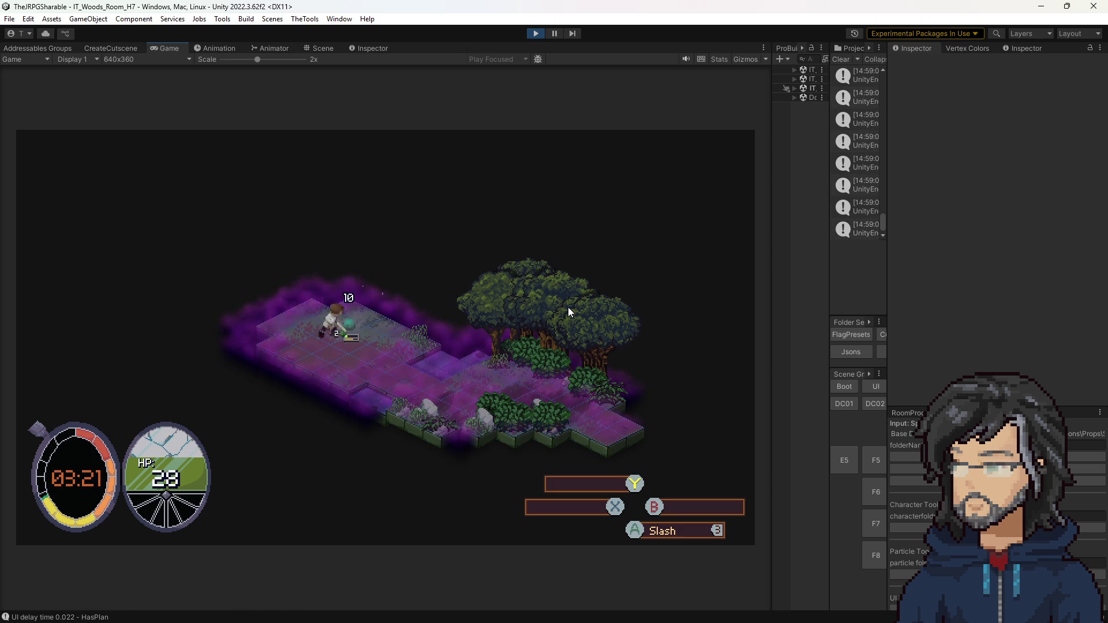
{"action": "key", "text": "Up"}
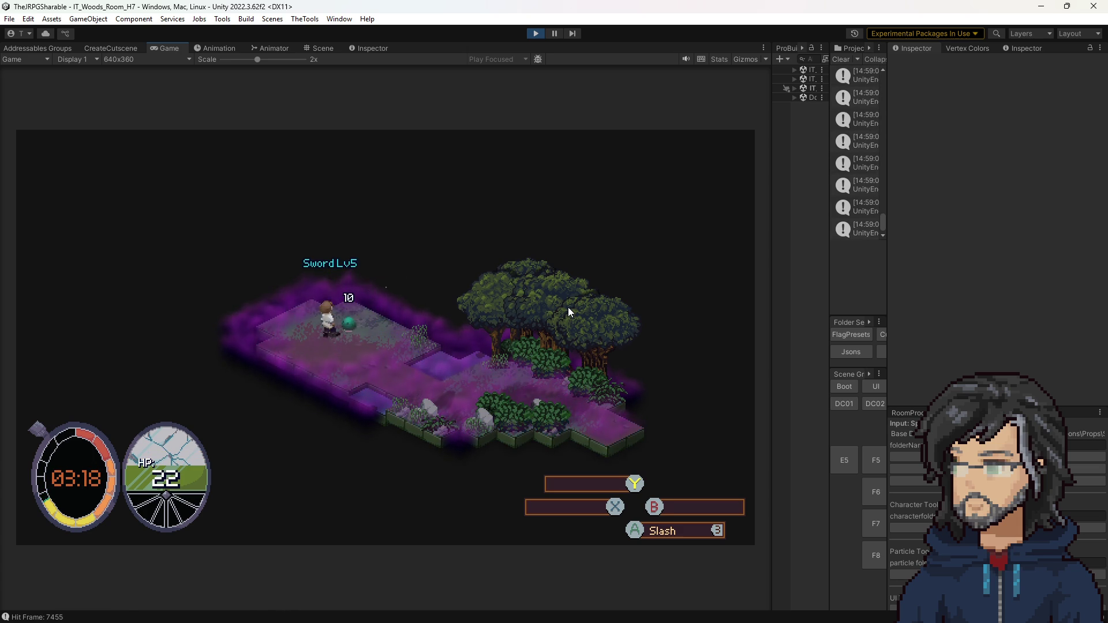
{"action": "key", "text": "Down"}
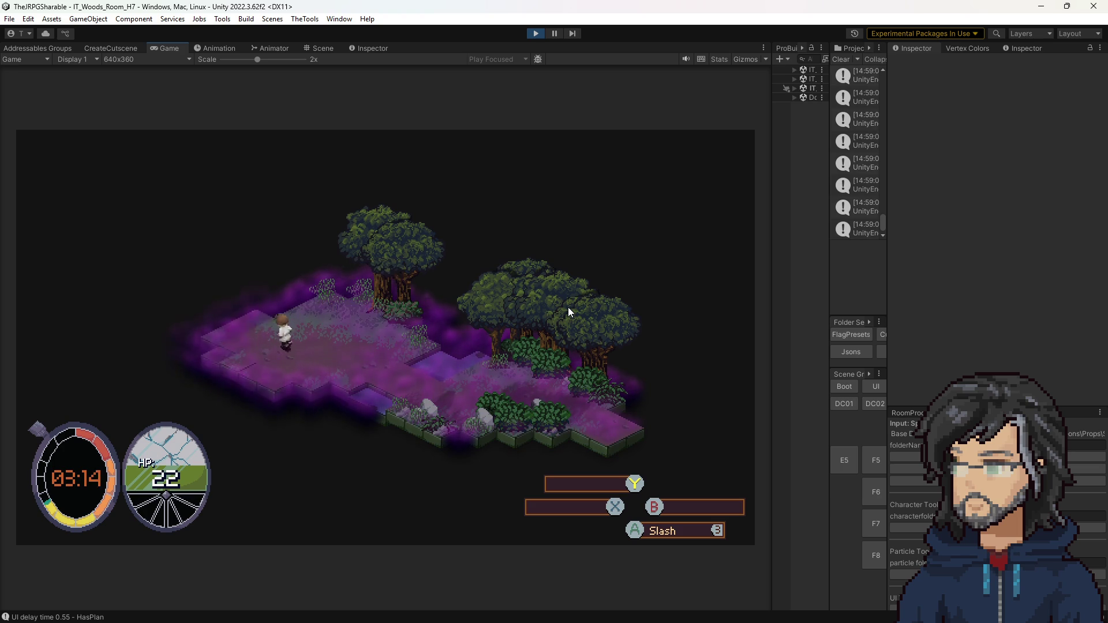
{"action": "key", "text": "Left"}
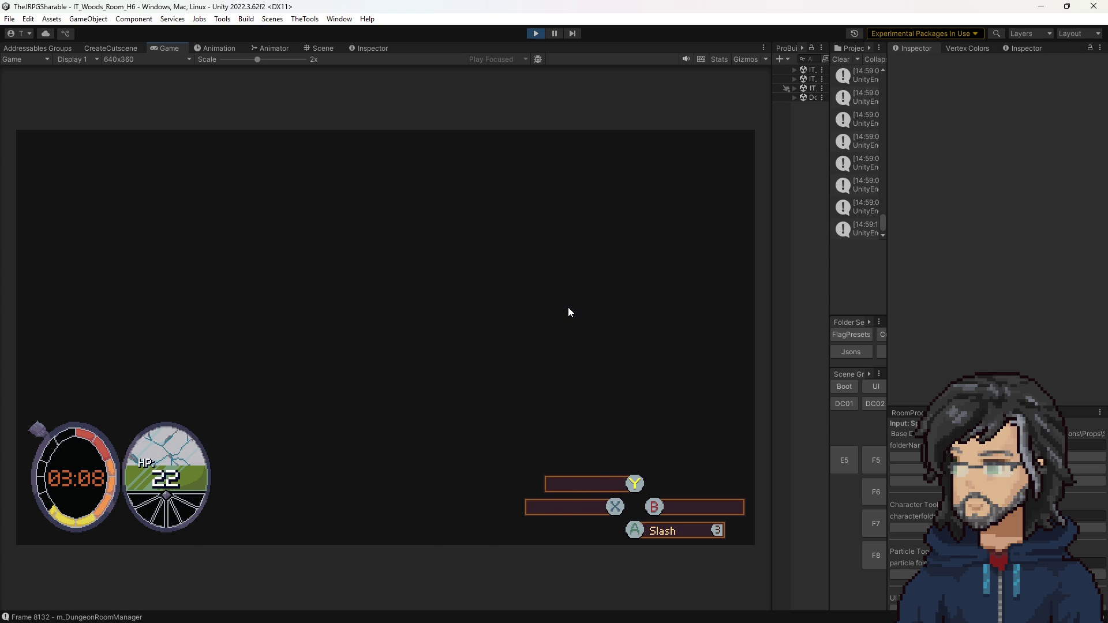
Collect the Def crystal, check stats in the pause menu, and walk on toward Room F7
{"action": "key", "text": "Left"}
{"action": "key", "text": "Left"}
{"action": "key", "text": "Down"}
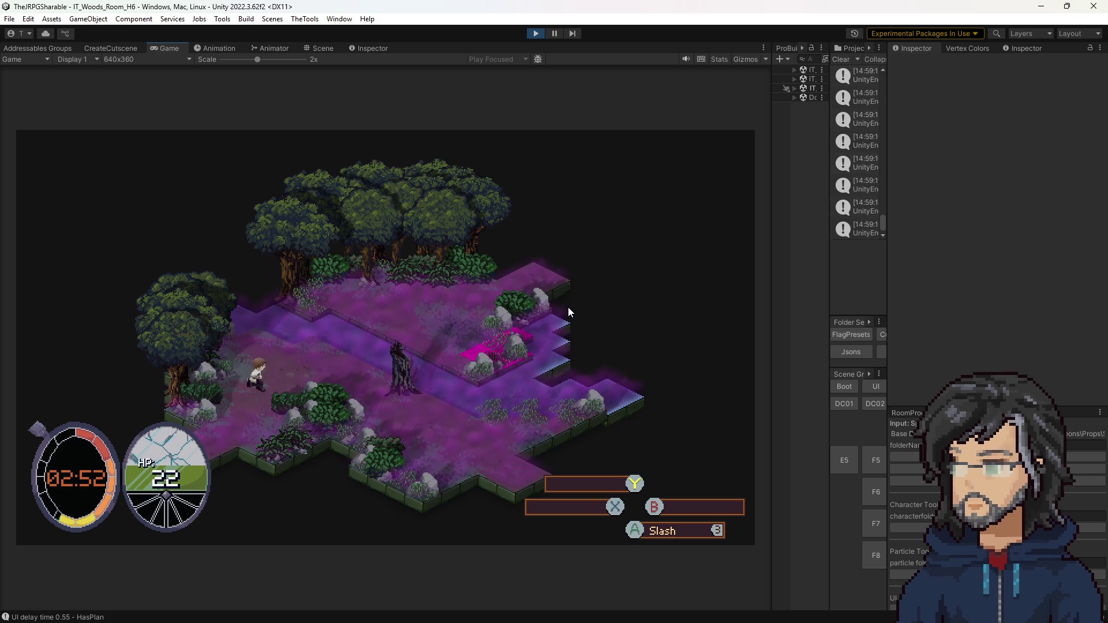
{"action": "key", "text": "Escape"}
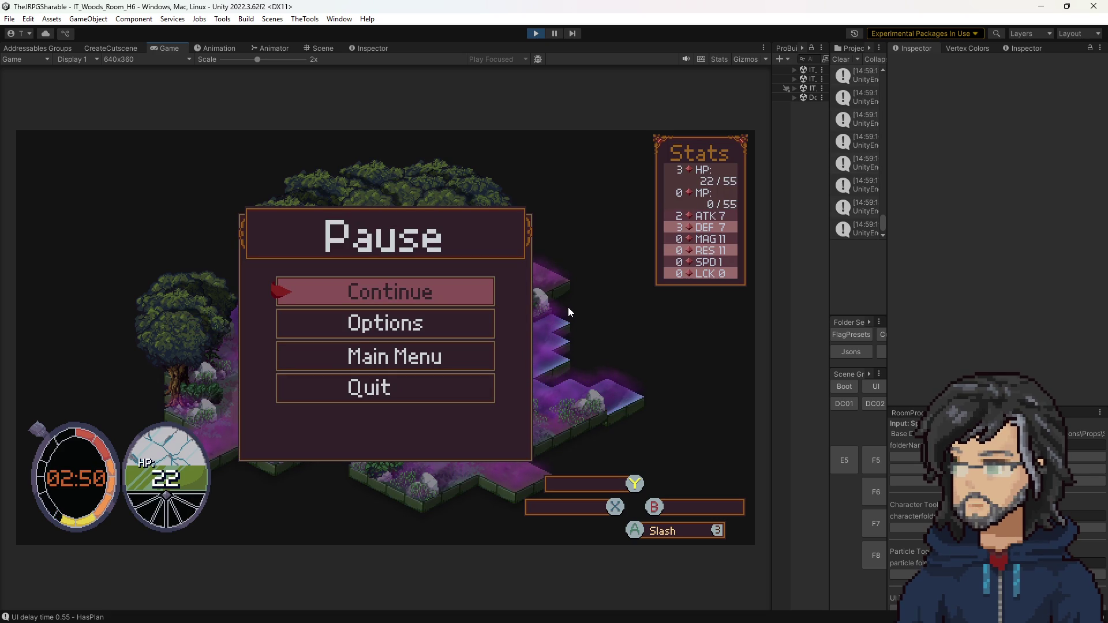
{"action": "key", "text": "Escape"}
{"action": "key", "text": "Left"}
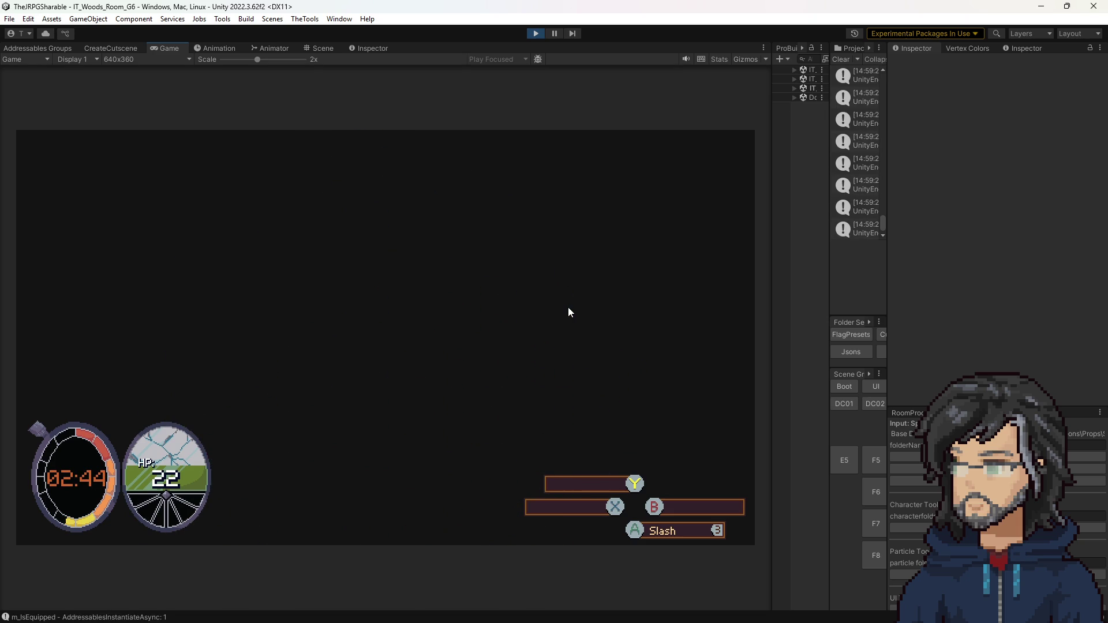
{"action": "key", "text": "Left"}
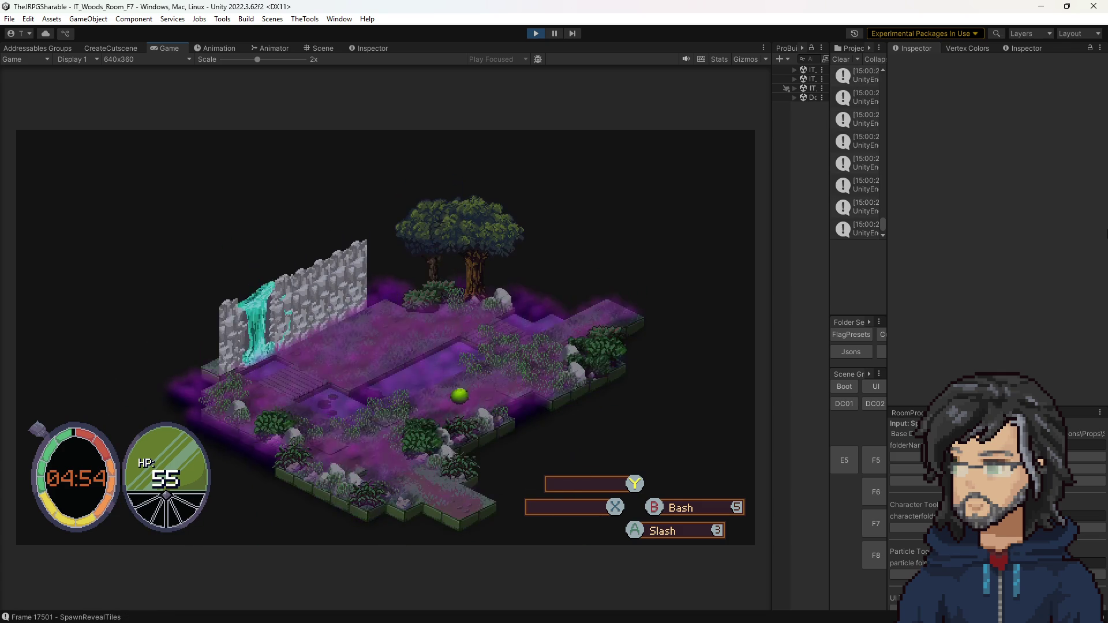
Walk around the pond and over the bridge into Room G7, then overwrite save slot 2
{"action": "key", "text": "a"}
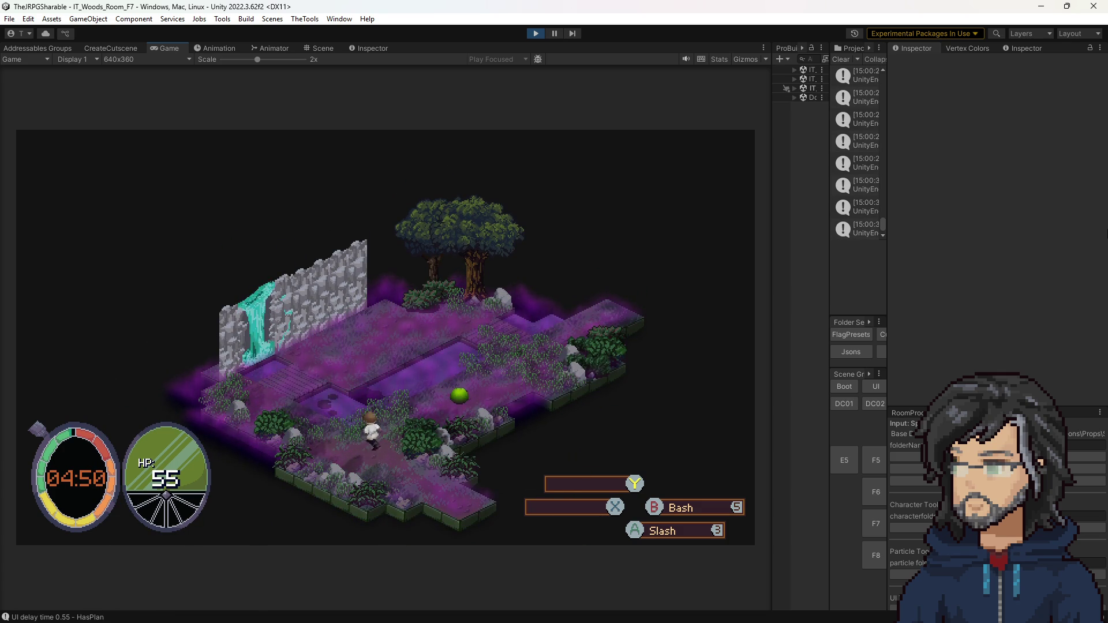
{"action": "key", "text": "a"}
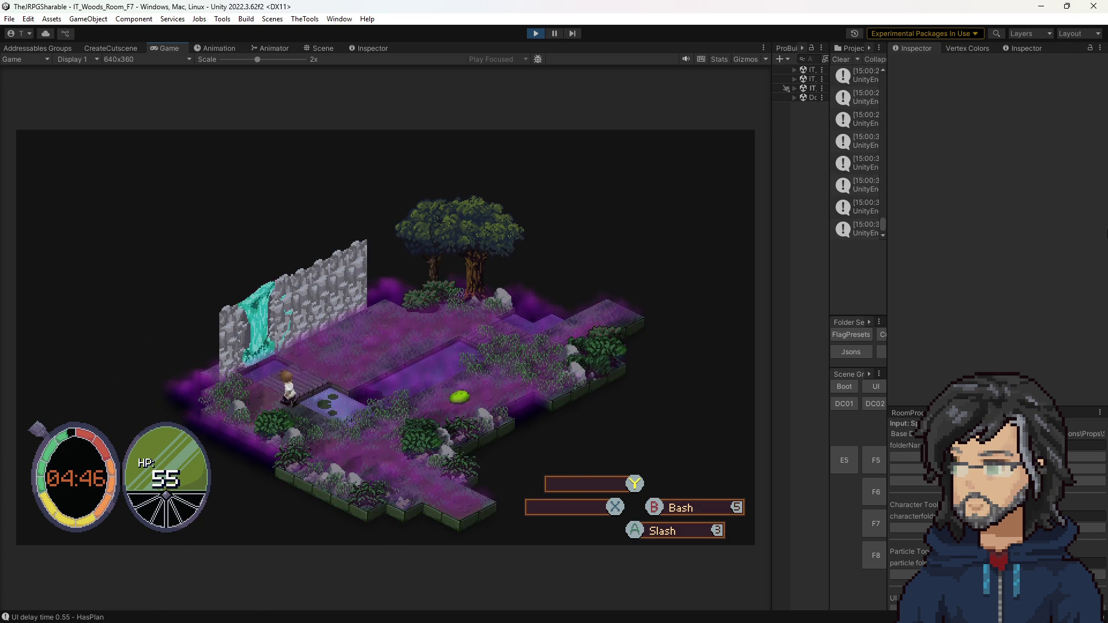
{"action": "key", "text": "w"}
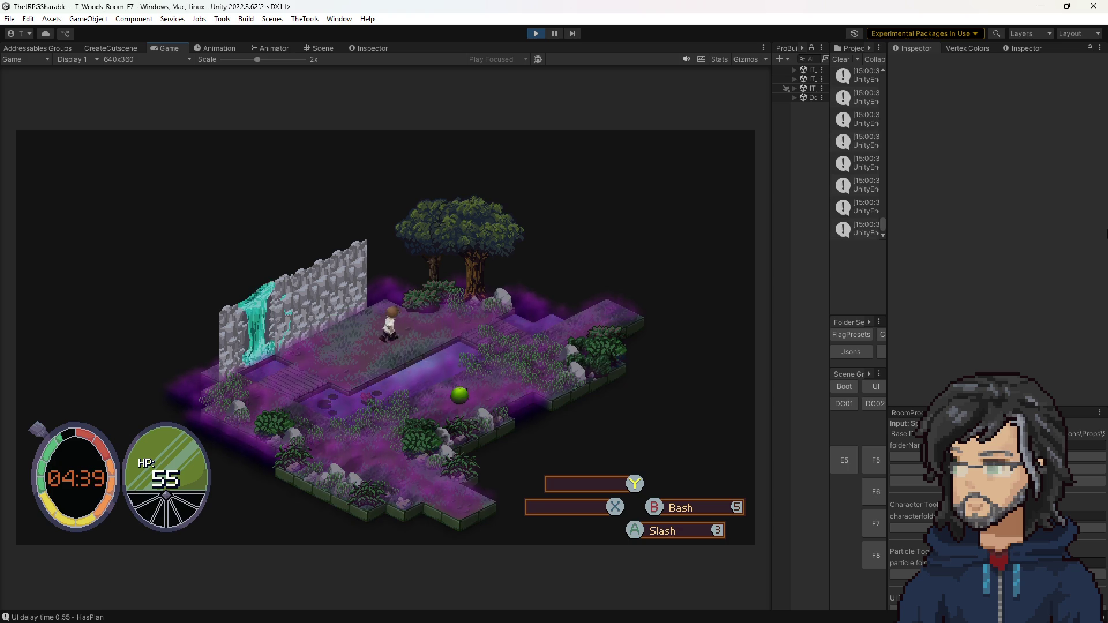
{"action": "key", "text": "w"}
{"action": "key", "text": "d"}
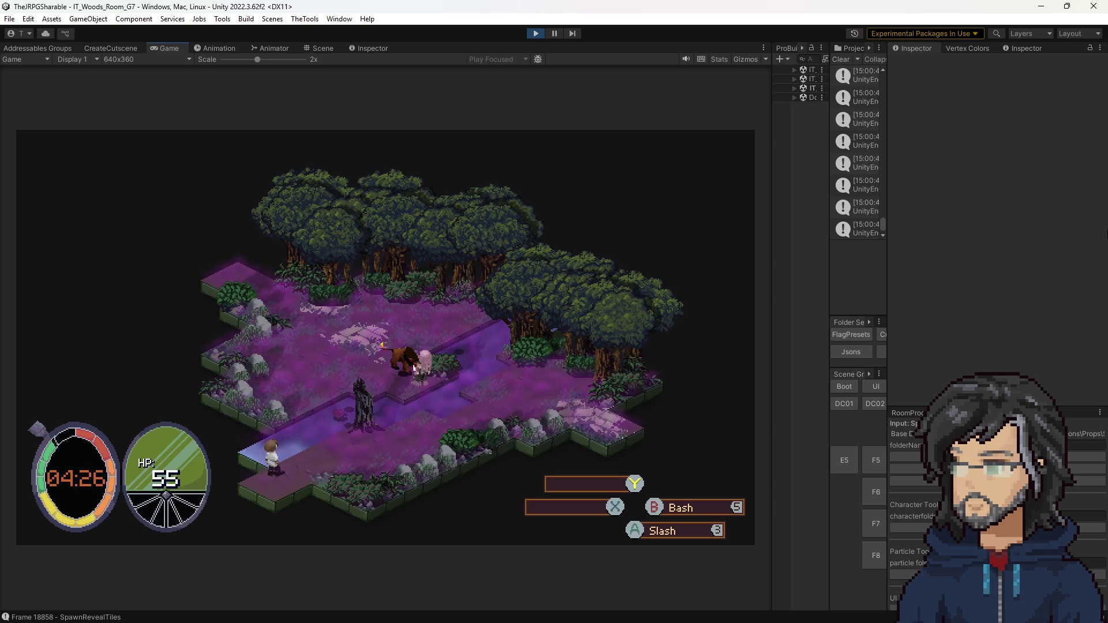
{"action": "key", "text": "Escape"}
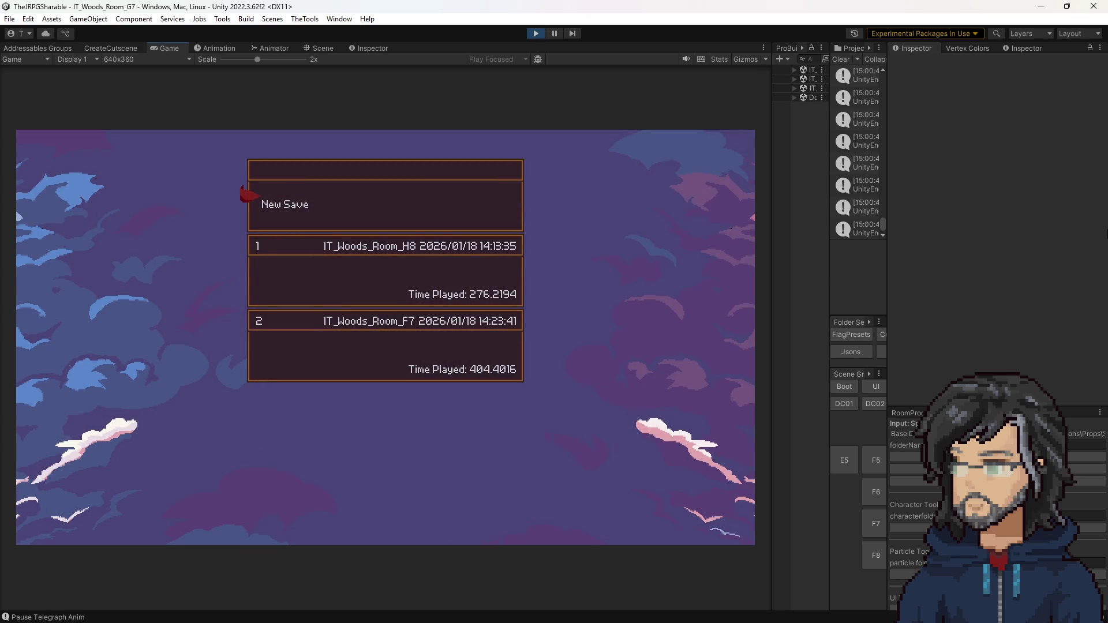
{"action": "key", "text": "Return"}
{"action": "key", "text": "Return"}
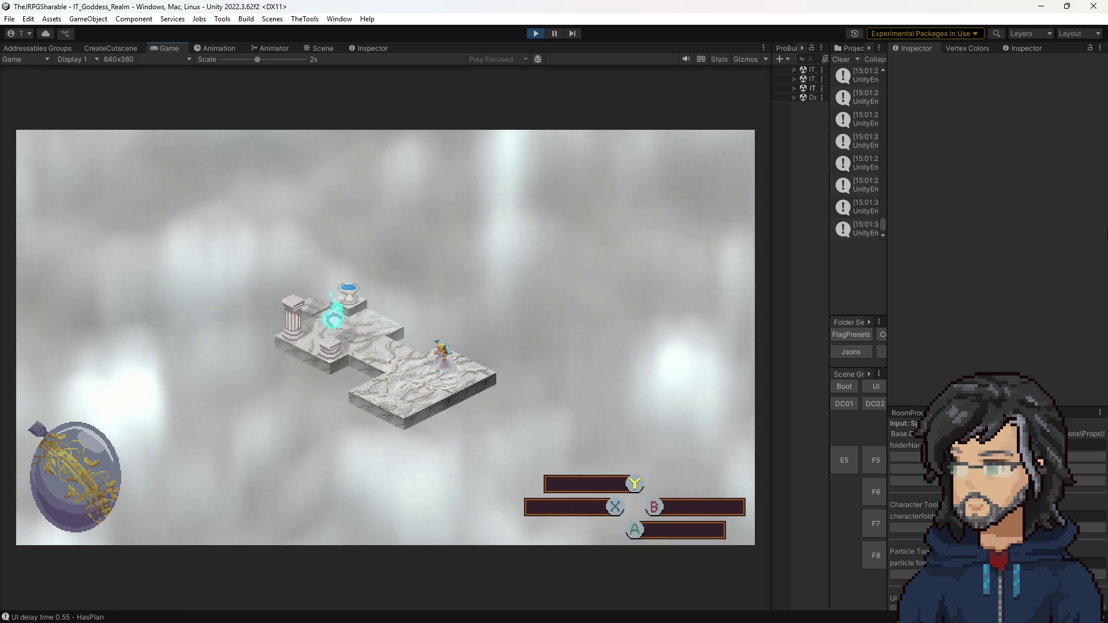
Buy three Sword skill nodes like Strength and Stagger Power, leaving 1 point, then exit the menus
{"action": "left_click", "coordinate": [327, 343]}
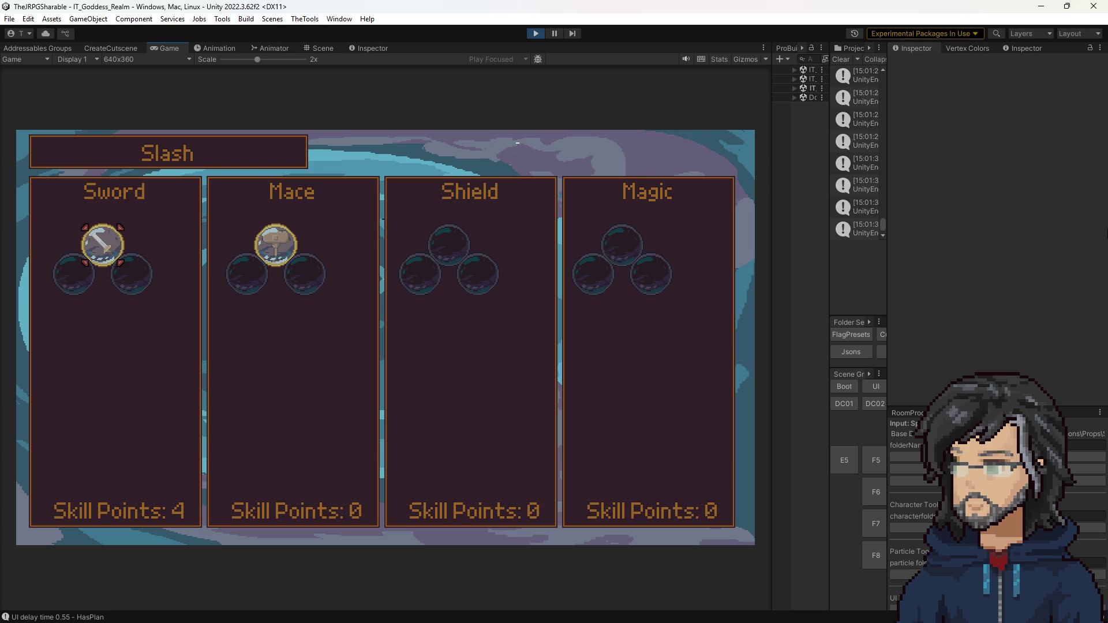
{"action": "key", "text": "Left"}
{"action": "key", "text": "Return"}
{"action": "key", "text": "Return"}
{"action": "key", "text": "Right"}
{"action": "key", "text": "Return"}
{"action": "key", "text": "Return"}
{"action": "key", "text": "Return"}
{"action": "key", "text": "Right"}
{"action": "key", "text": "Return"}
{"action": "key", "text": "Return"}
{"action": "key", "text": "Up"}
{"action": "key", "text": "Return"}
{"action": "key", "text": "Return"}
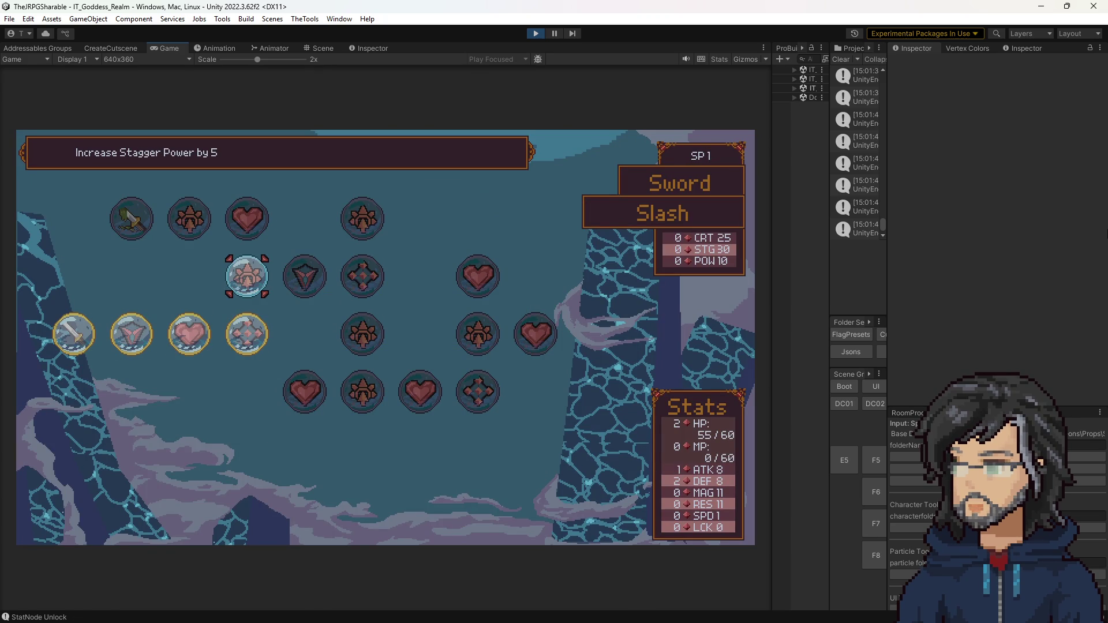
{"action": "key", "text": "Escape"}
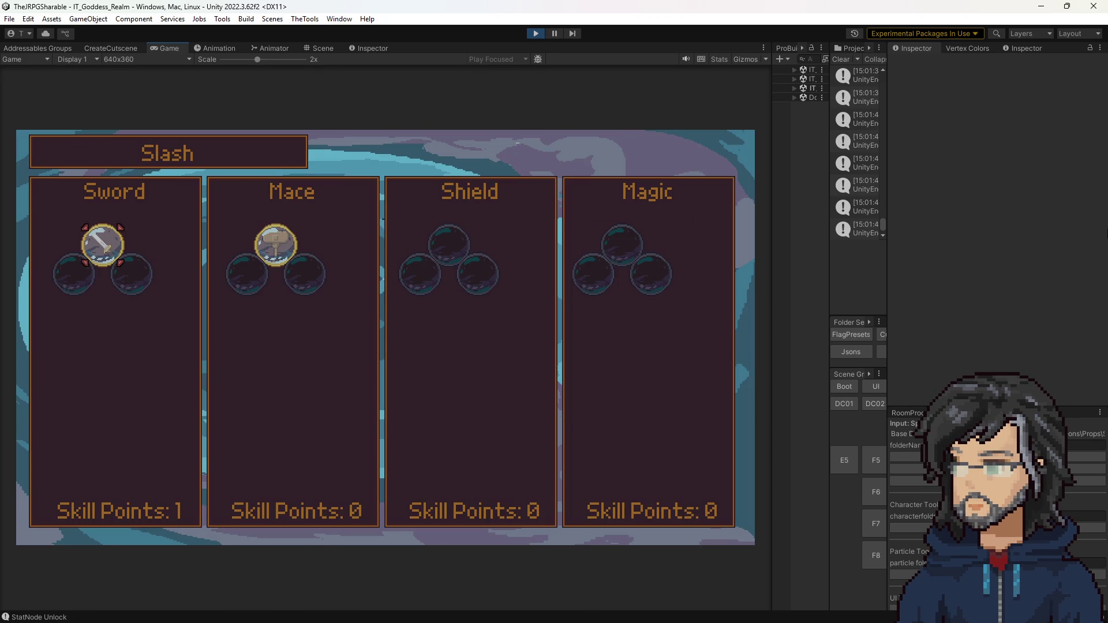
{"action": "key", "text": "Escape"}
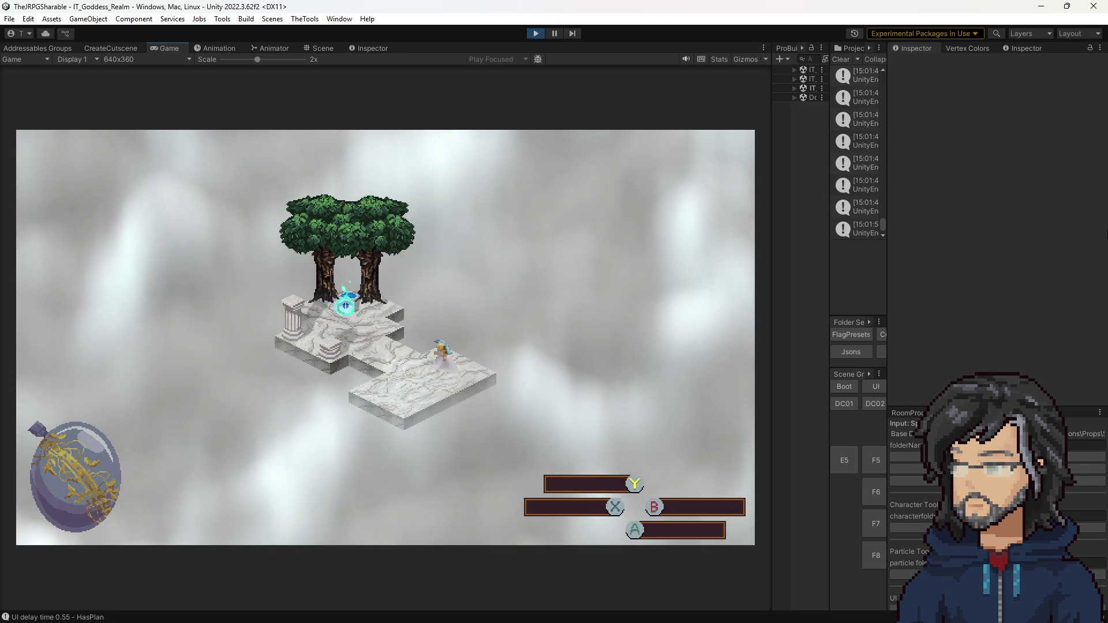
Move the wisp to the blonde figure on the Goddess Realm platform to trigger the cutscene
{"action": "key", "text": "Right"}
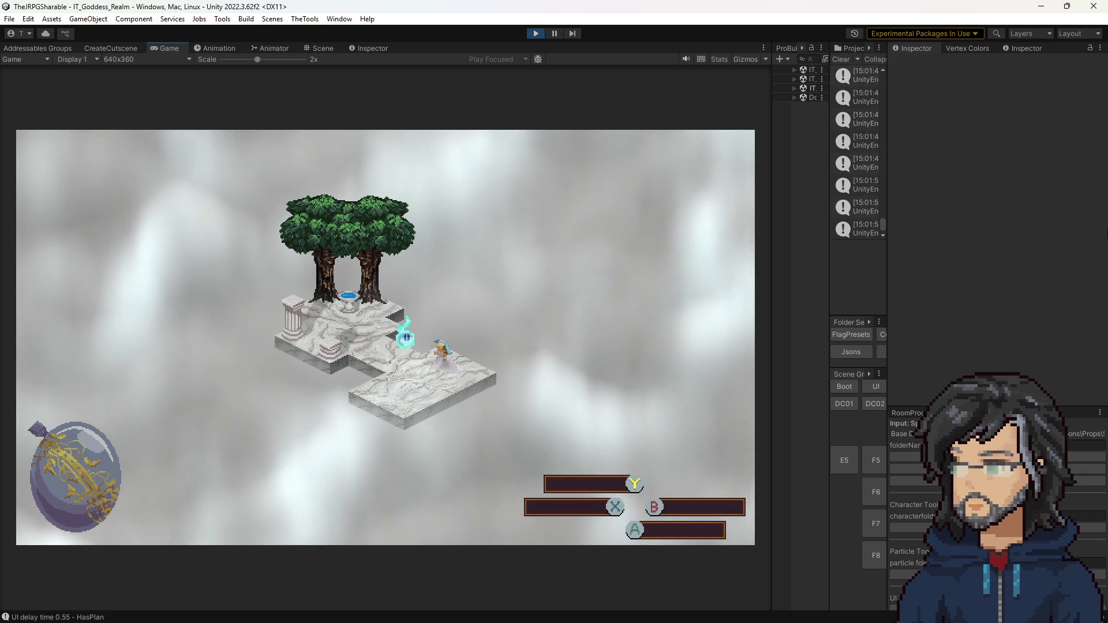
{"action": "key", "text": "Up"}
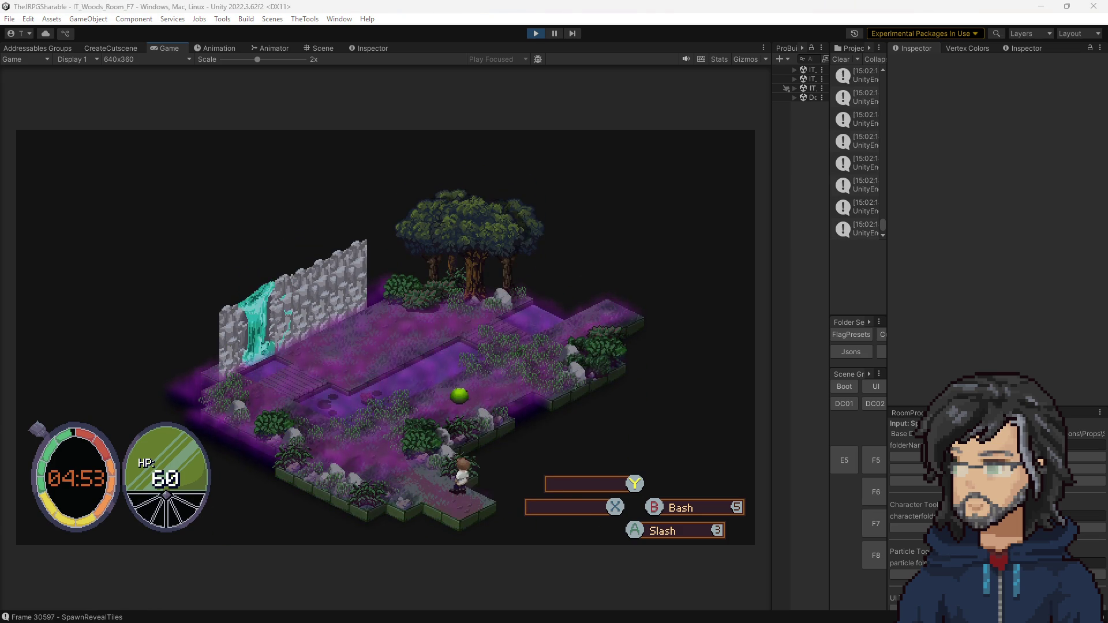
Defeat the slime in Room F7 with sword strikes and a charged attack
{"action": "key", "text": "a"}
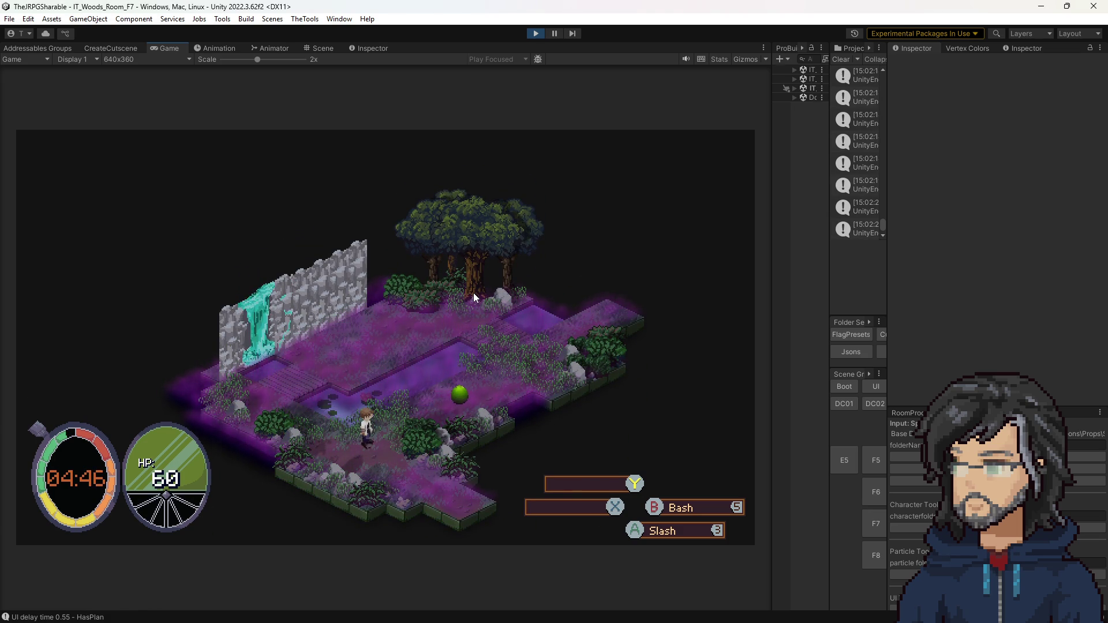
{"action": "key", "text": "d"}
{"action": "key", "text": "d"}
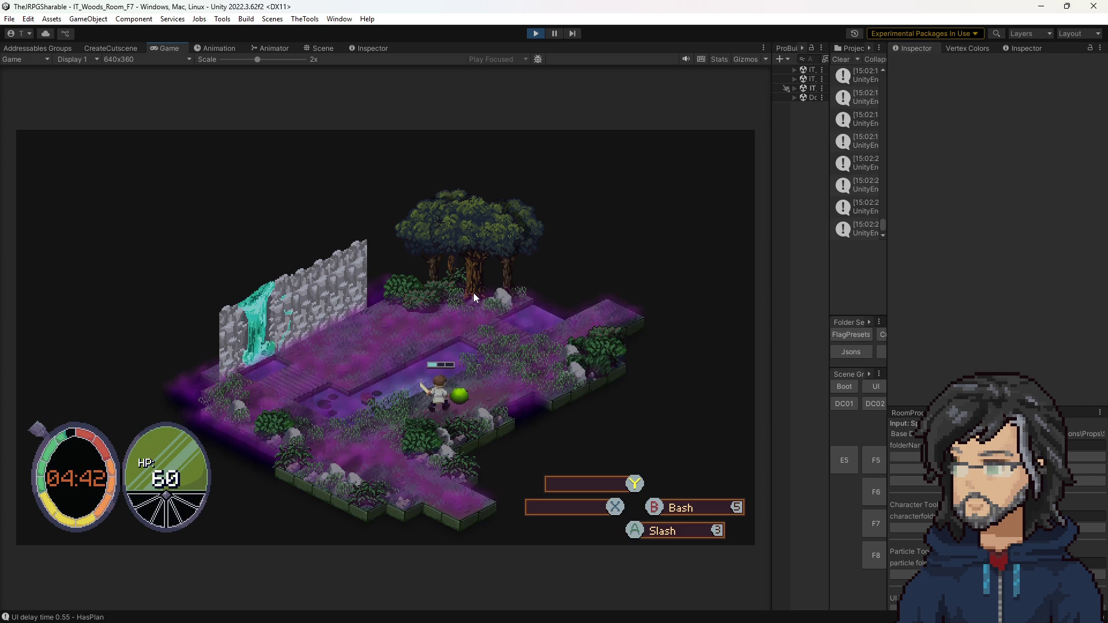
{"action": "key", "text": "j"}
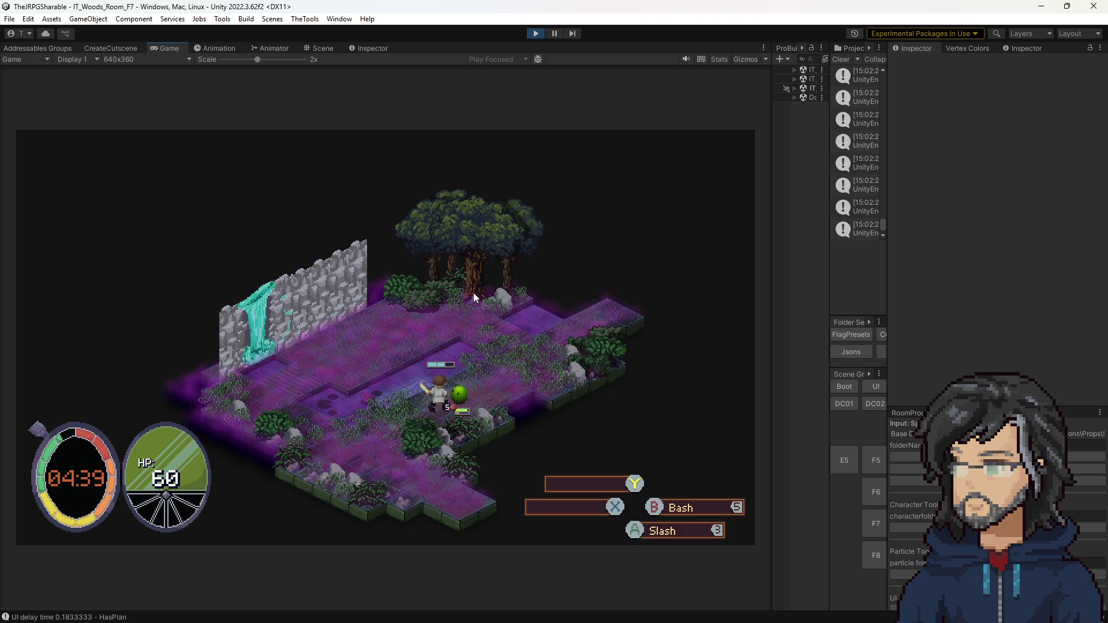
{"action": "key", "text": "j"}
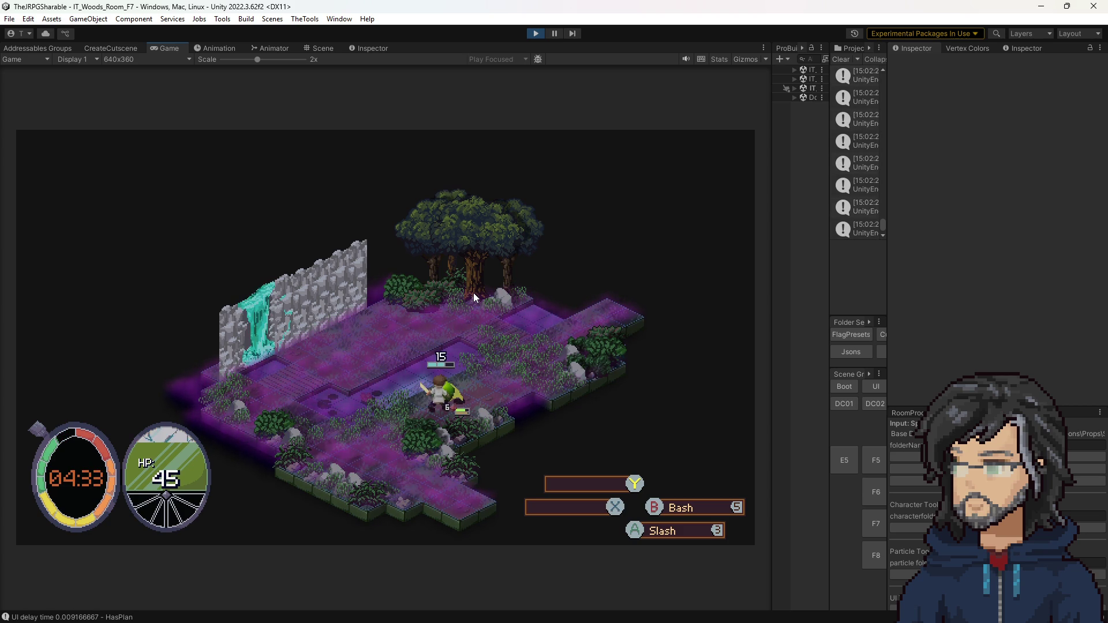
{"action": "key", "text": "j"}
{"action": "key", "text": "j"}
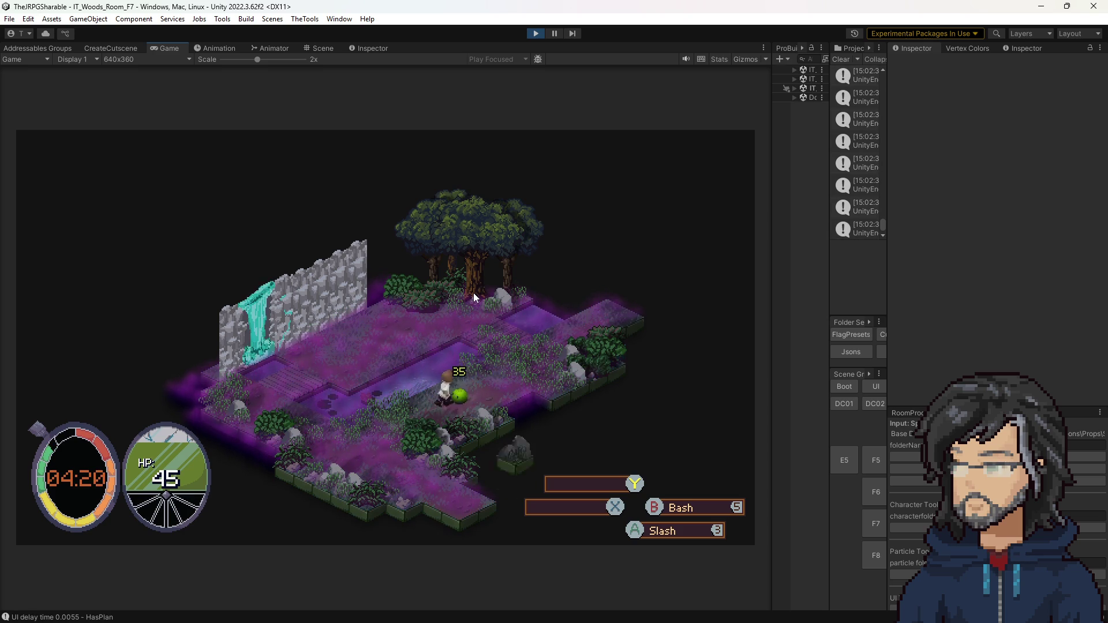
{"action": "key", "text": "w"}
{"action": "key", "text": "w"}
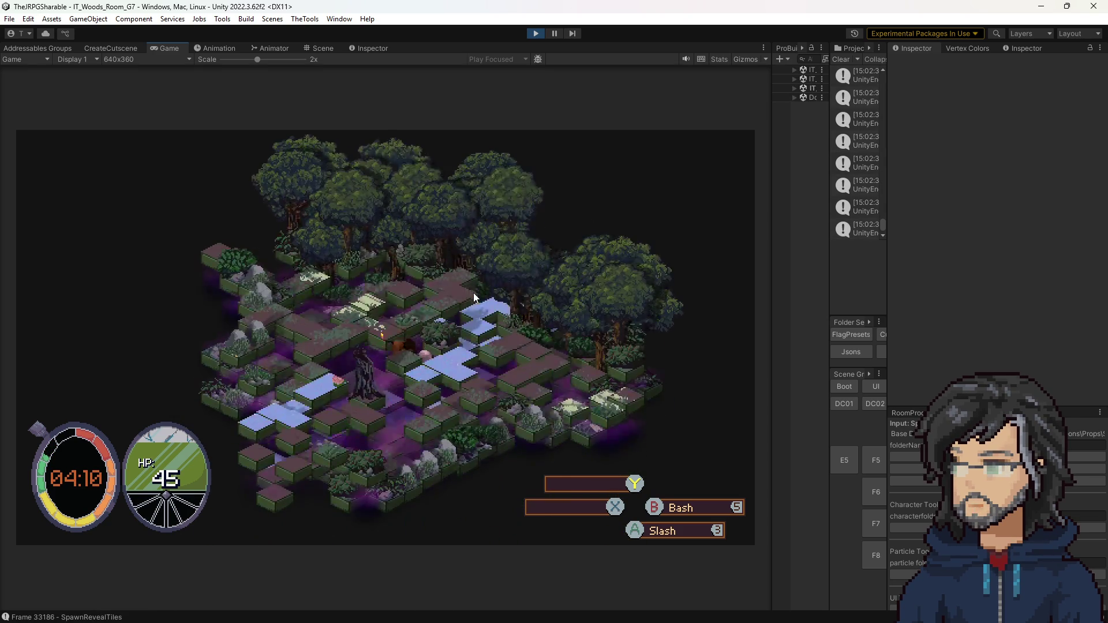
Walk along the purple path through Rooms G7 and G8 into Room H8
{"action": "key", "text": "w"}
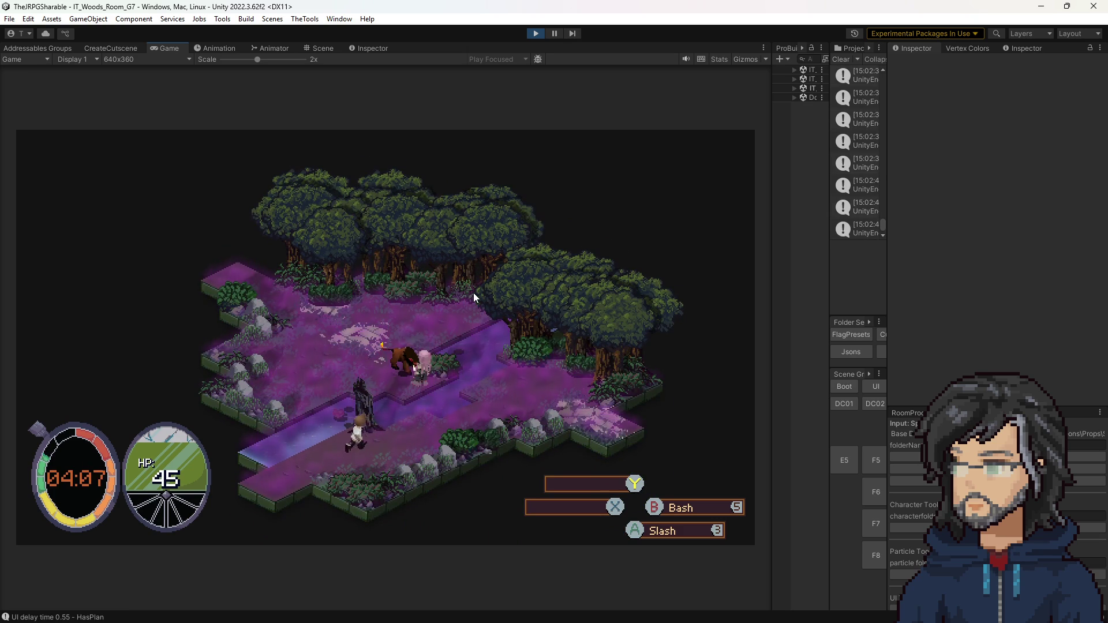
{"action": "key", "text": "d"}
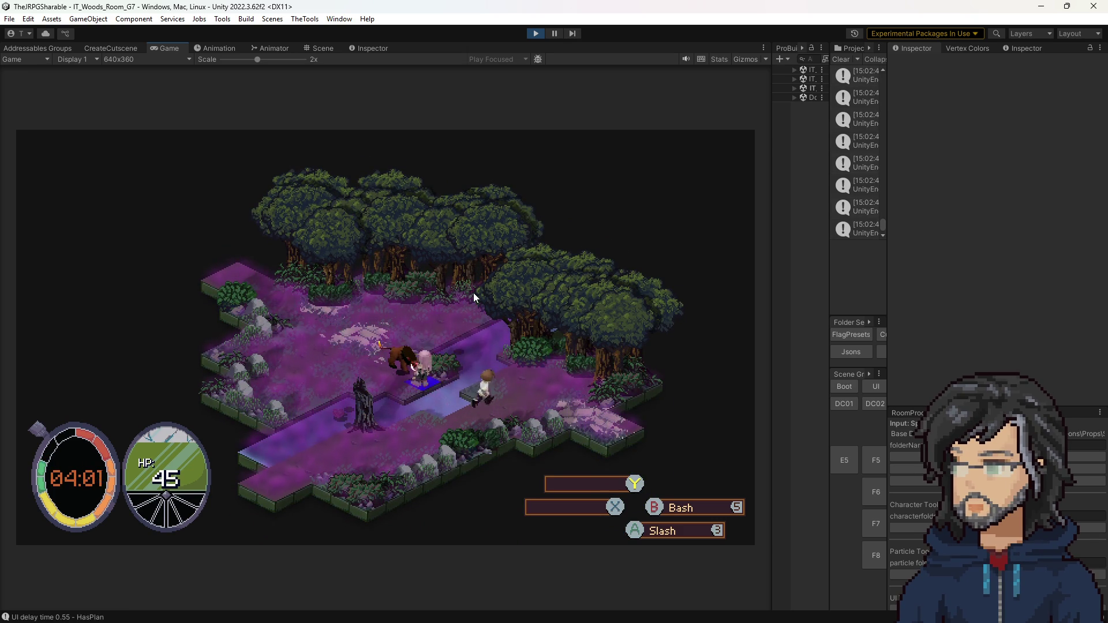
{"action": "key", "text": "d"}
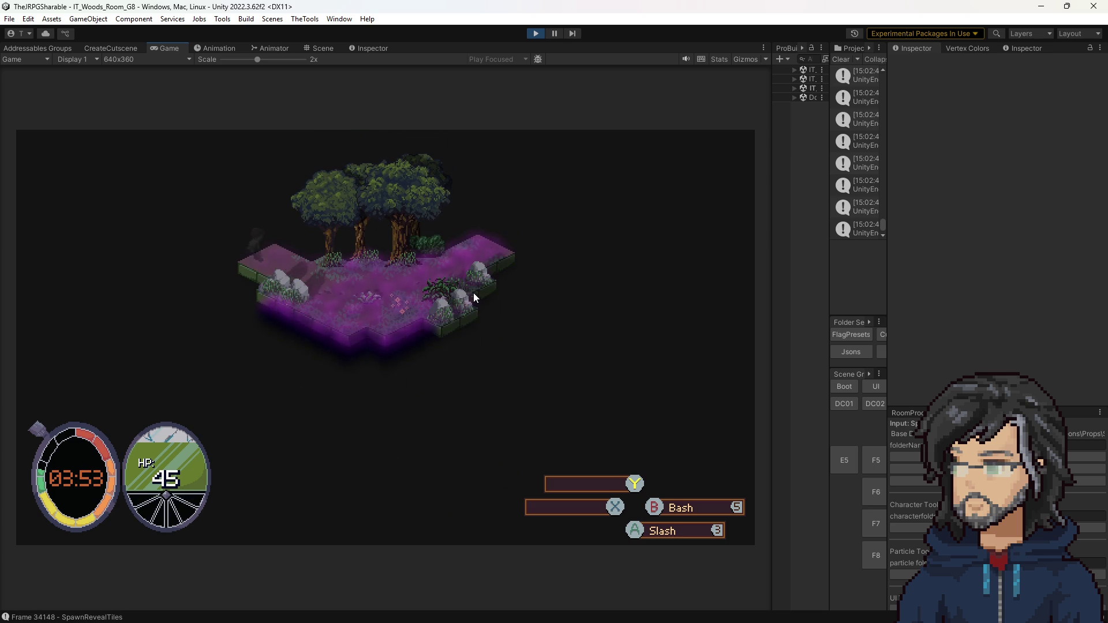
{"action": "key", "text": "d"}
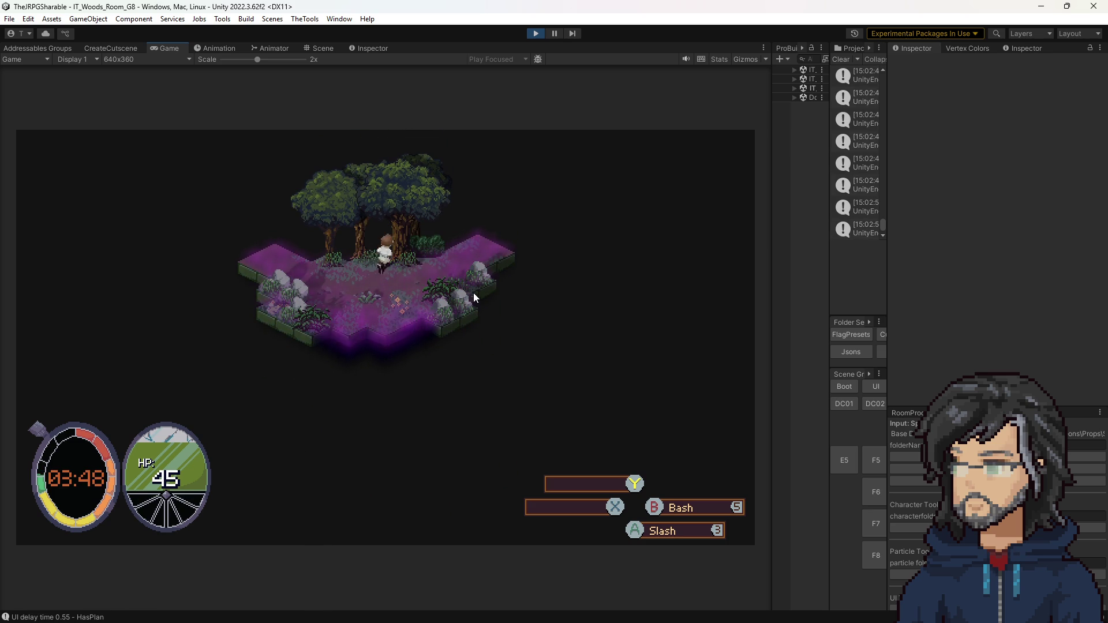
{"action": "key", "text": "d"}
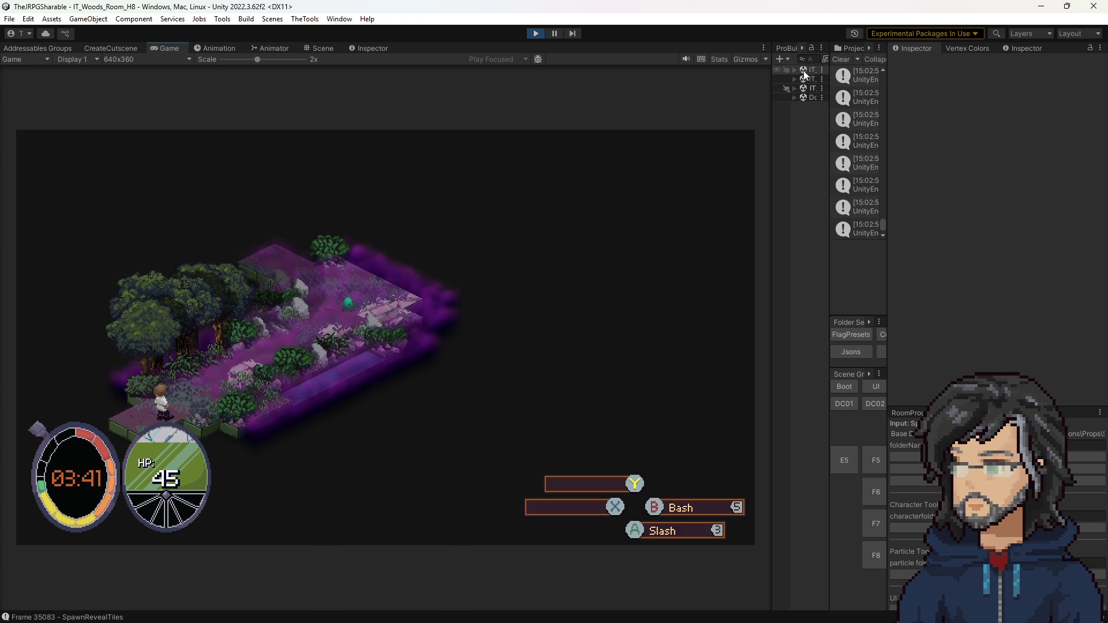
Filter the Hierarchy by 'it_m', widen it, and select IT_MiniSlime_Tutorial(Clone)
{"action": "type", "text": "a"}
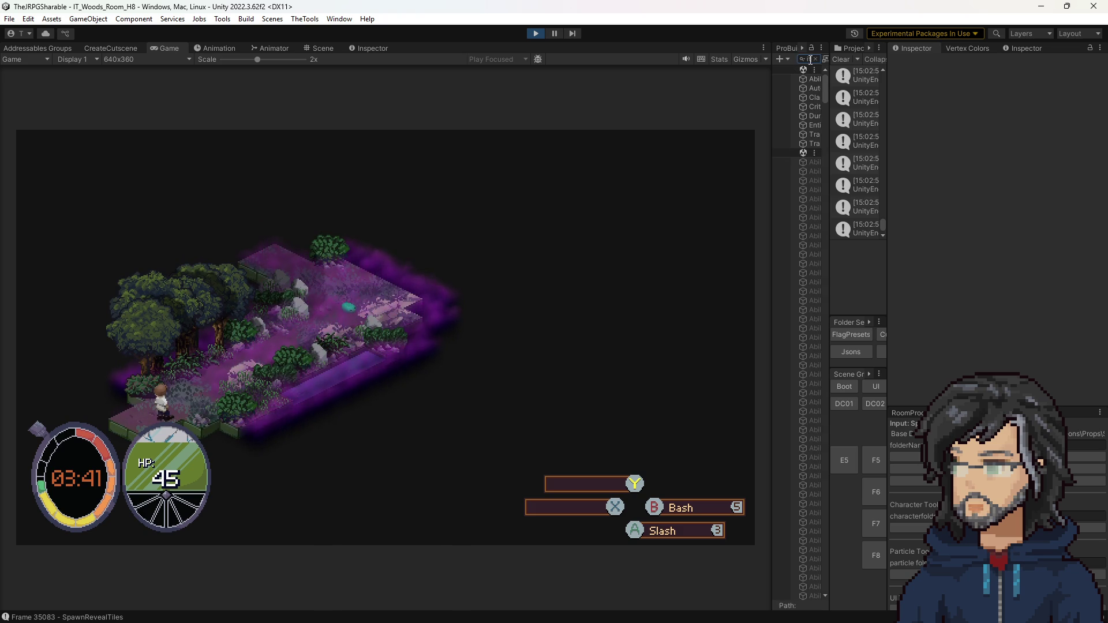
{"action": "left_click_drag", "start_coordinate": [828, 103], "coordinate": [917, 99]}
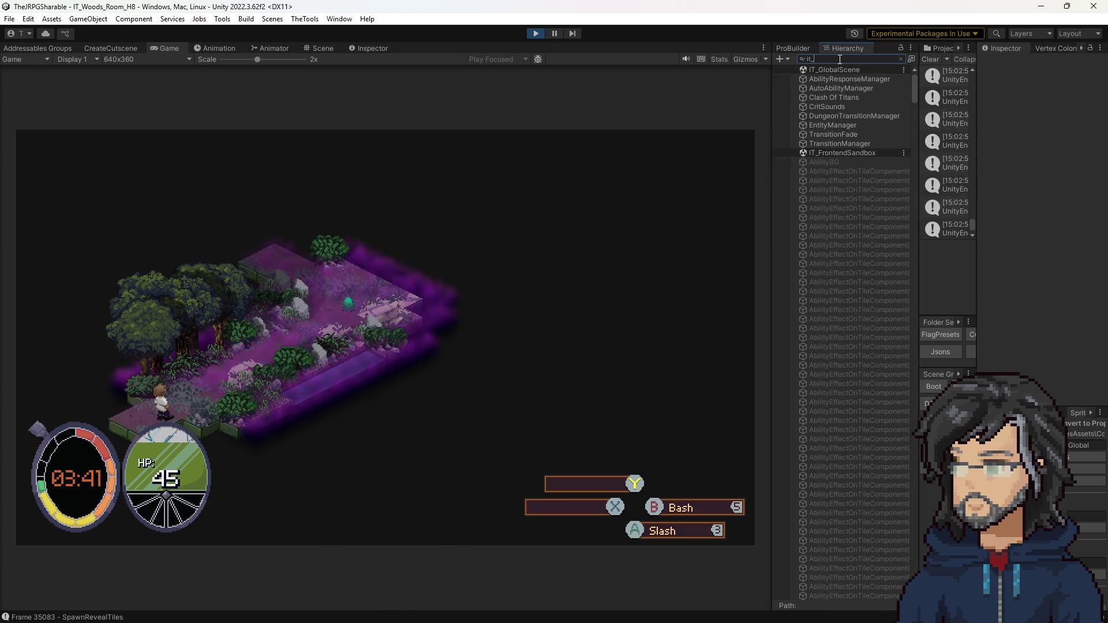
{"action": "type", "text": "m"}
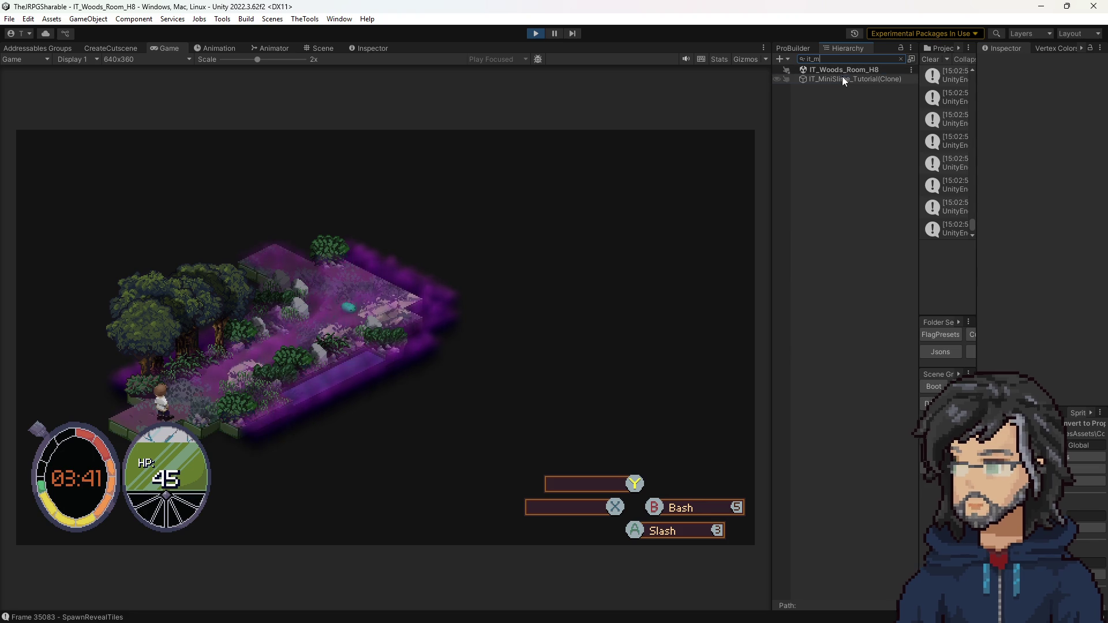
{"action": "left_click", "coordinate": [843, 77]}
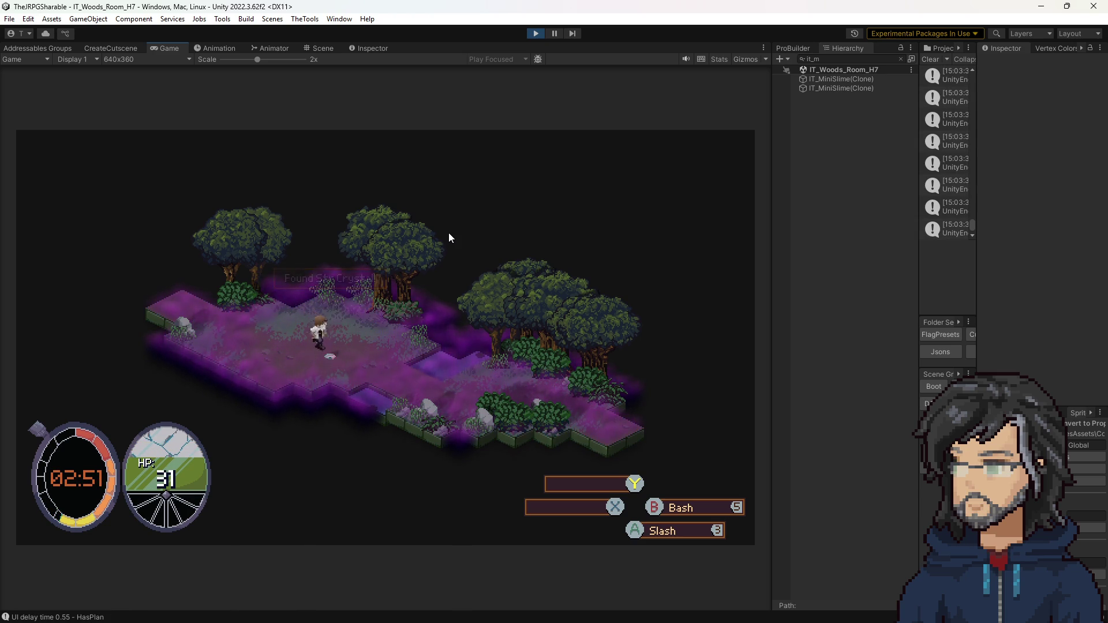
Pause and resume the game, then walk the player past the dark figure through H6 into J6
{"action": "key", "text": "Escape"}
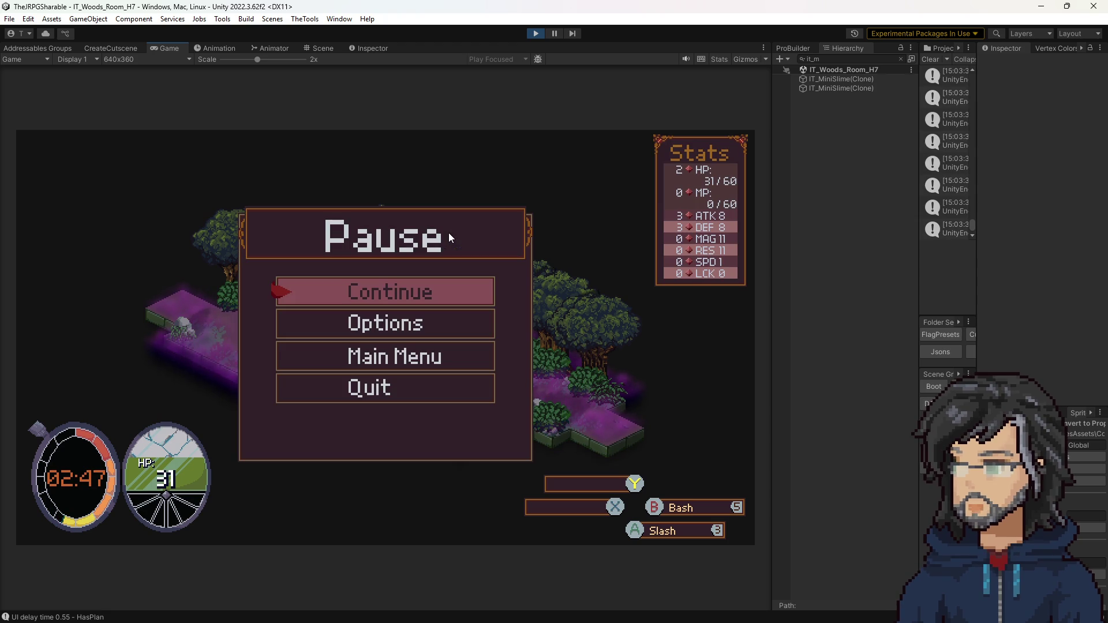
{"action": "key", "text": "Escape"}
{"action": "key", "text": "a"}
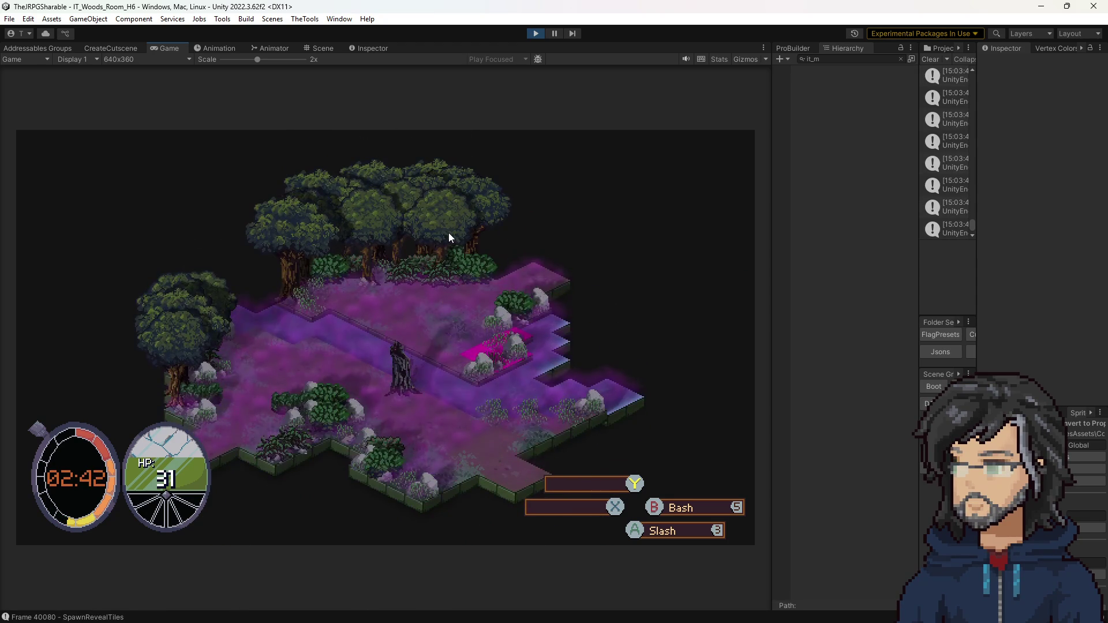
{"action": "key", "text": "a"}
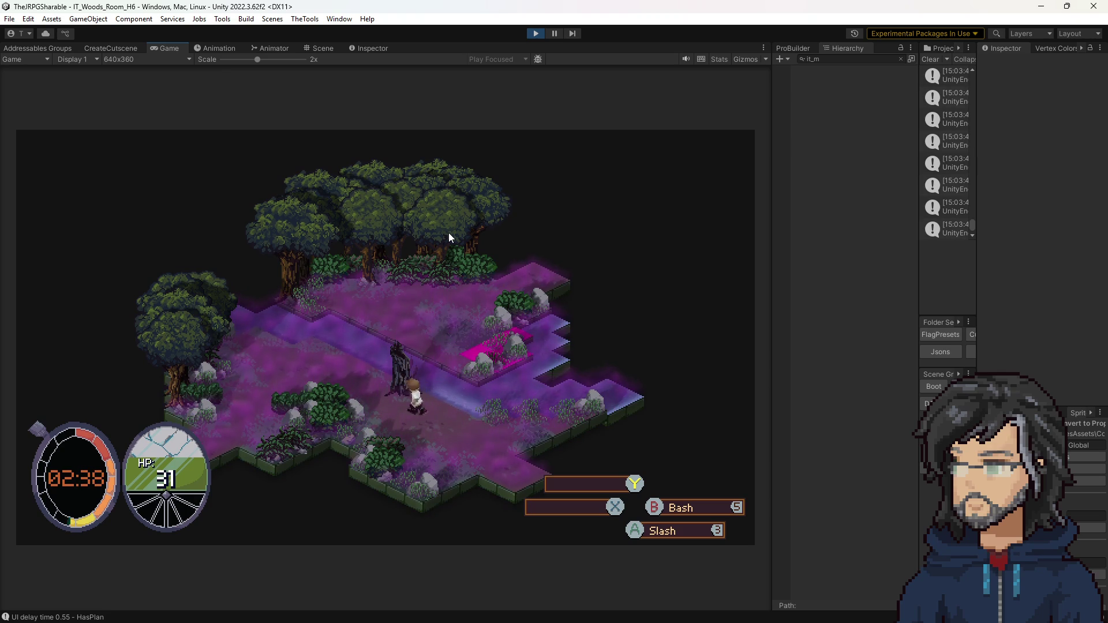
{"action": "key", "text": "w"}
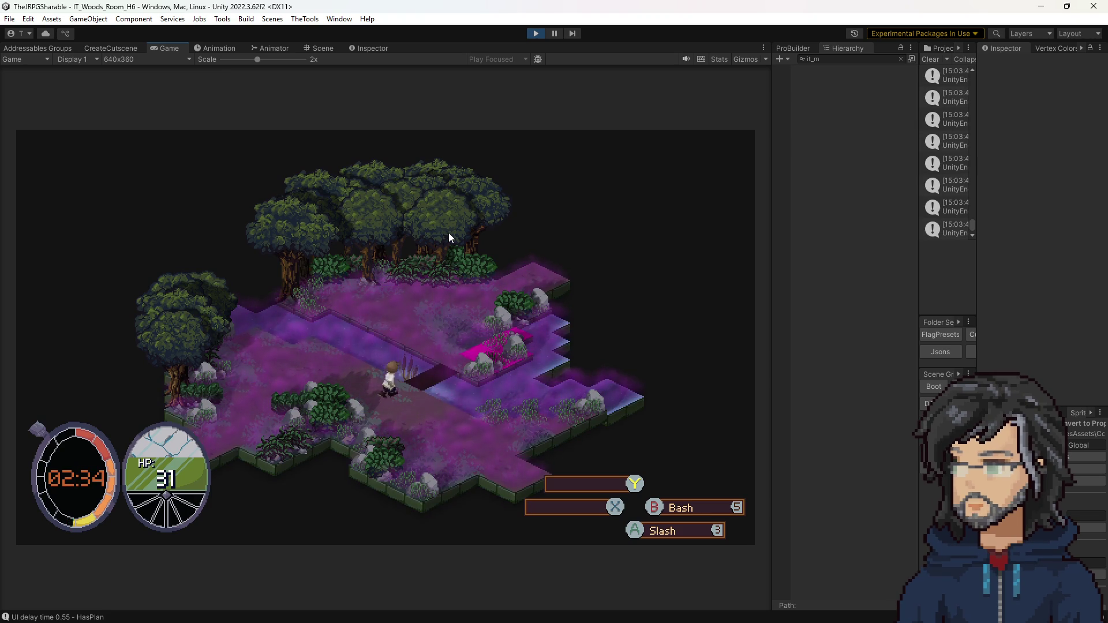
{"action": "key", "text": "w"}
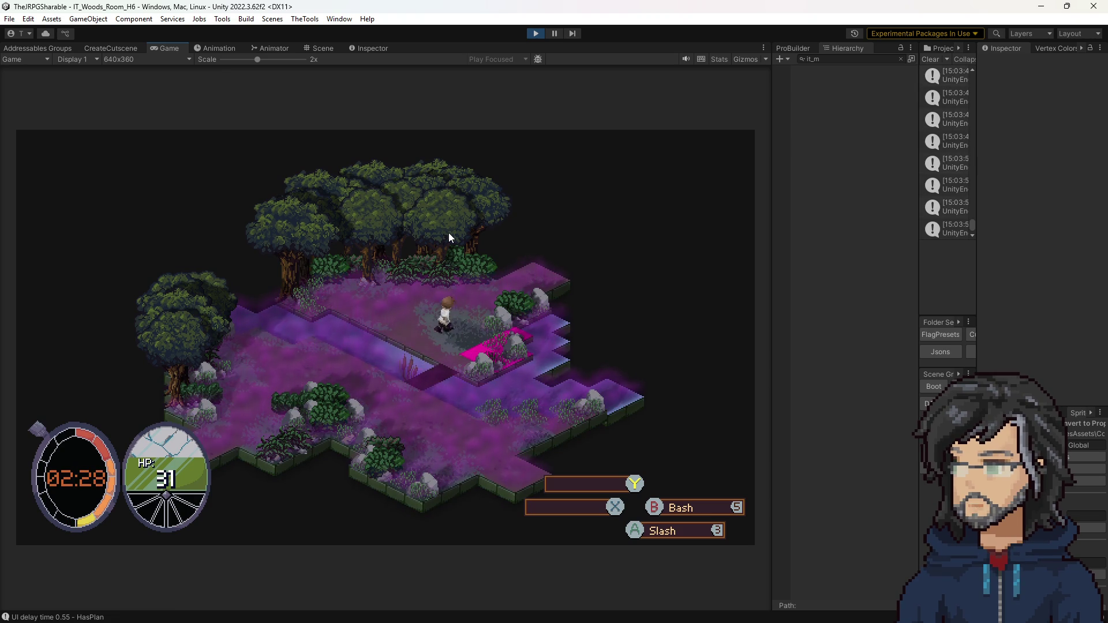
{"action": "key", "text": "w"}
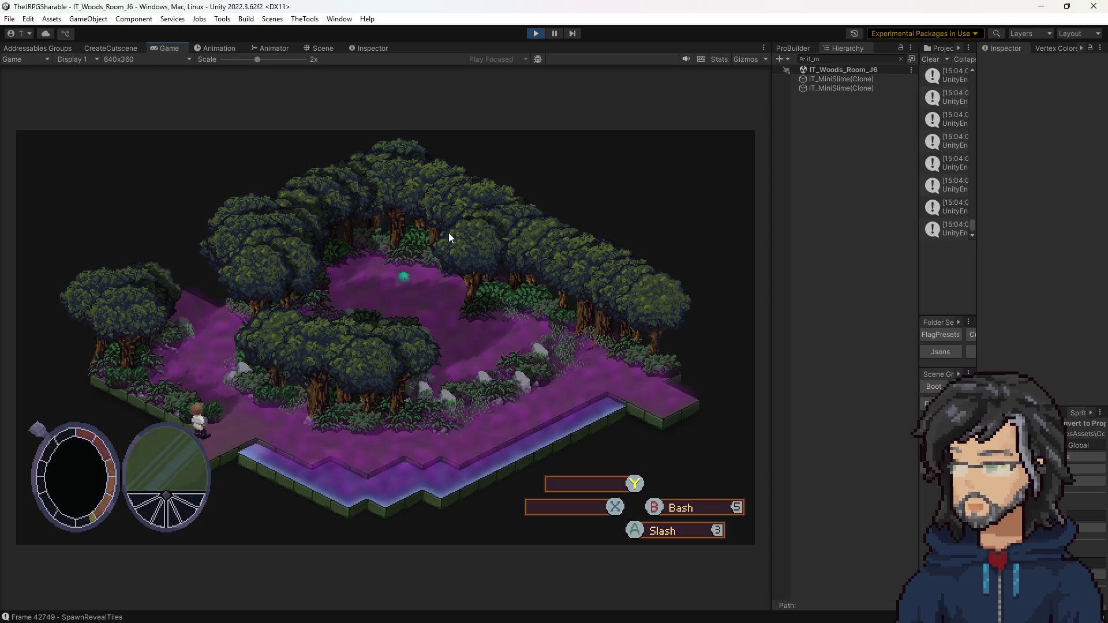
Create a new save slot for the IT_Woods_Room_J6 room and return to the game
{"action": "key", "text": "Escape"}
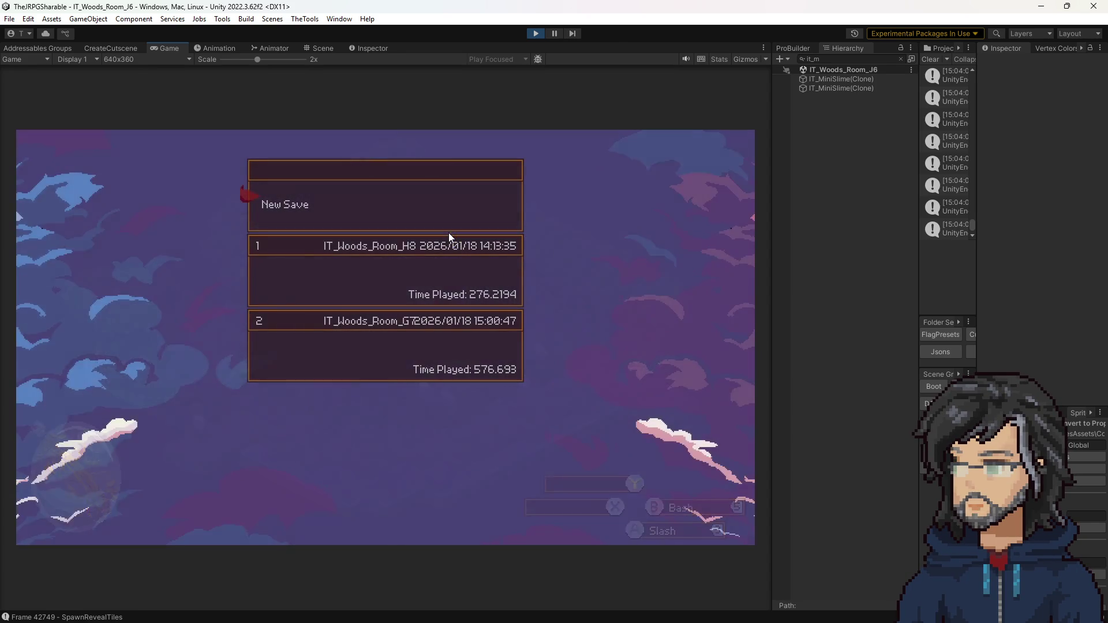
{"action": "key", "text": "Up"}
{"action": "key", "text": "Return"}
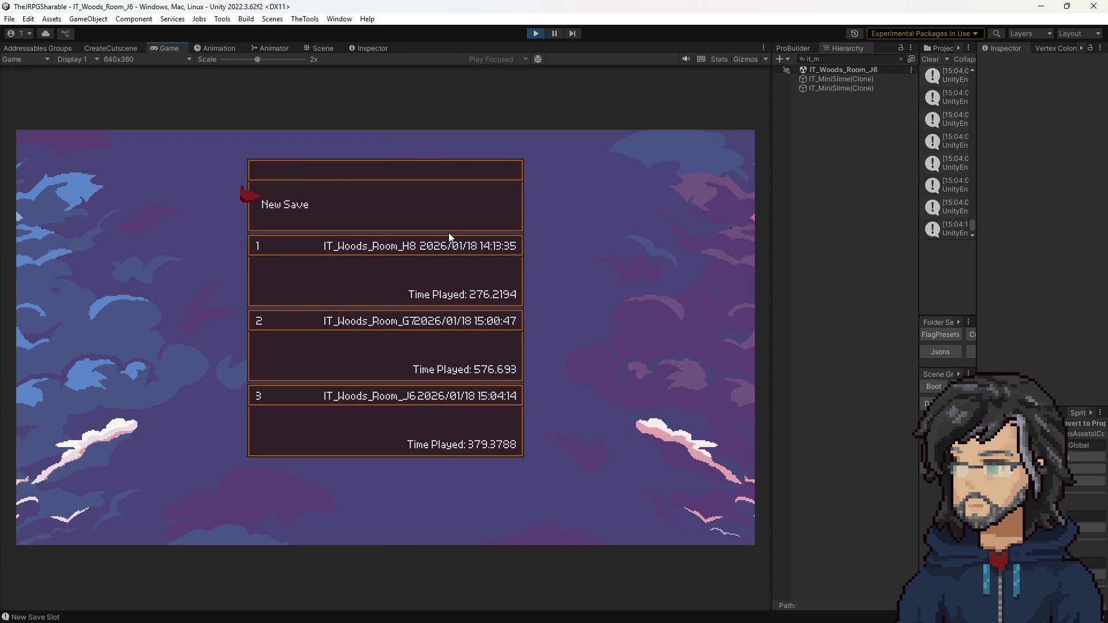
{"action": "key", "text": "Escape"}
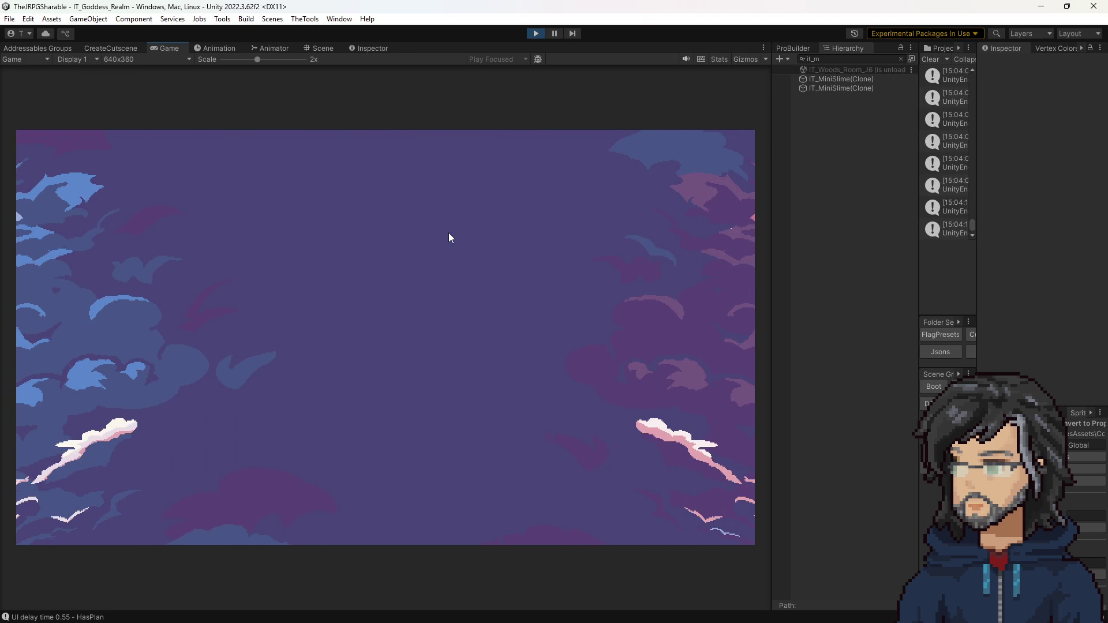
Restart play mode and load the J6 game from save slot 3
{"action": "left_click", "coordinate": [536, 33]}
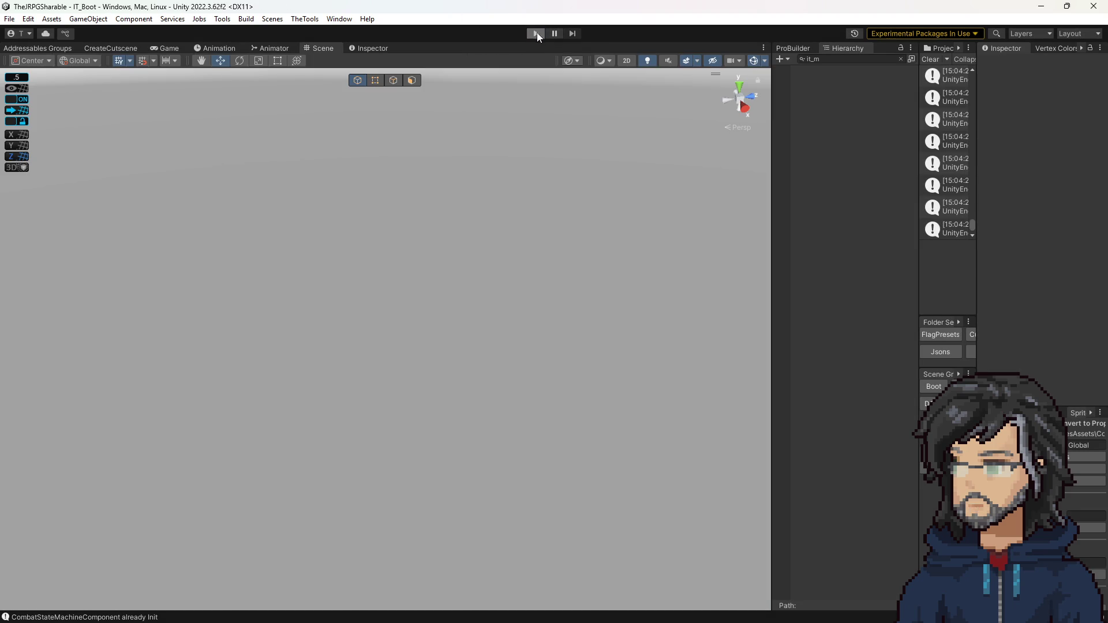
{"action": "left_click", "coordinate": [536, 33]}
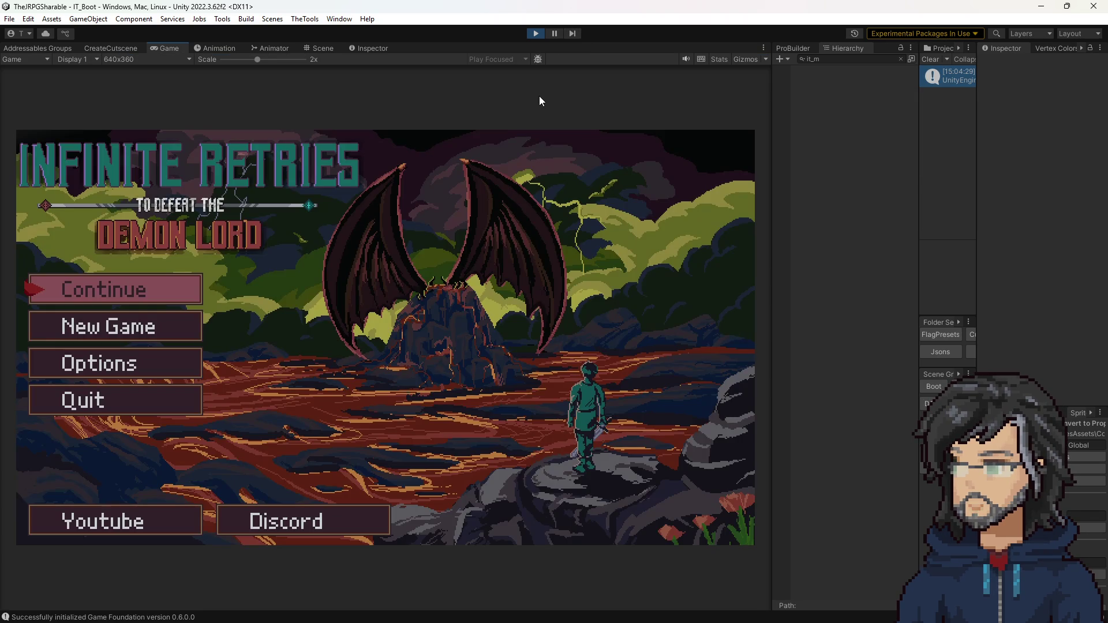
{"action": "key", "text": "Return"}
{"action": "key", "text": "Return"}
{"action": "key", "text": "Escape"}
{"action": "key", "text": "Down"}
{"action": "key", "text": "Return"}
{"action": "key", "text": "Return"}
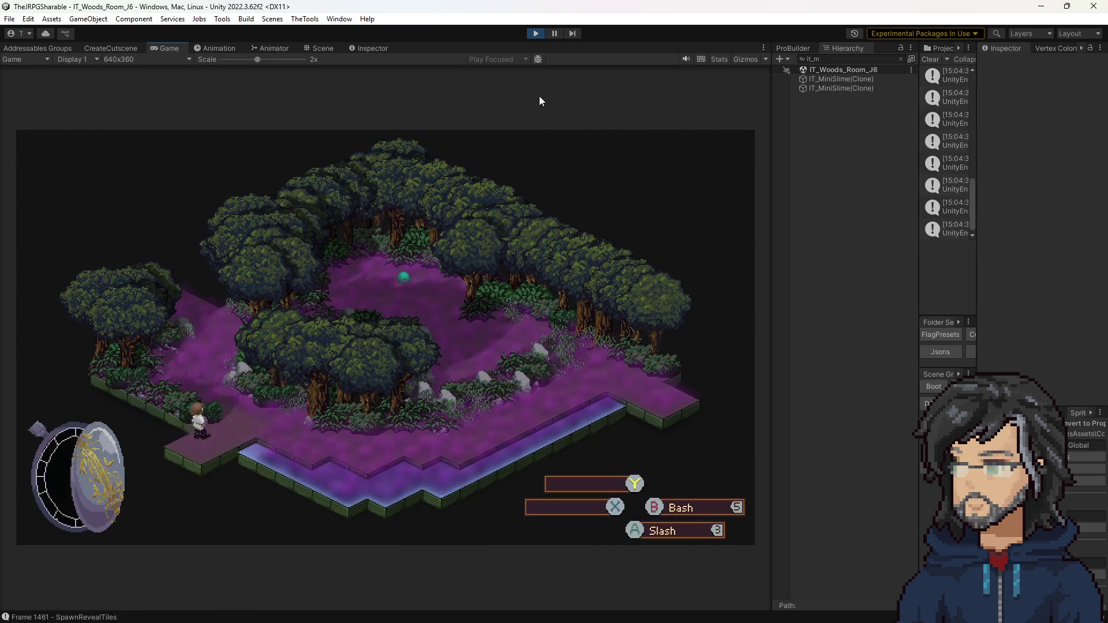
Slash the two slimes in room J6, collect the Def Crystal, then stop play
{"action": "key", "text": "Right"}
{"action": "key", "text": "Right"}
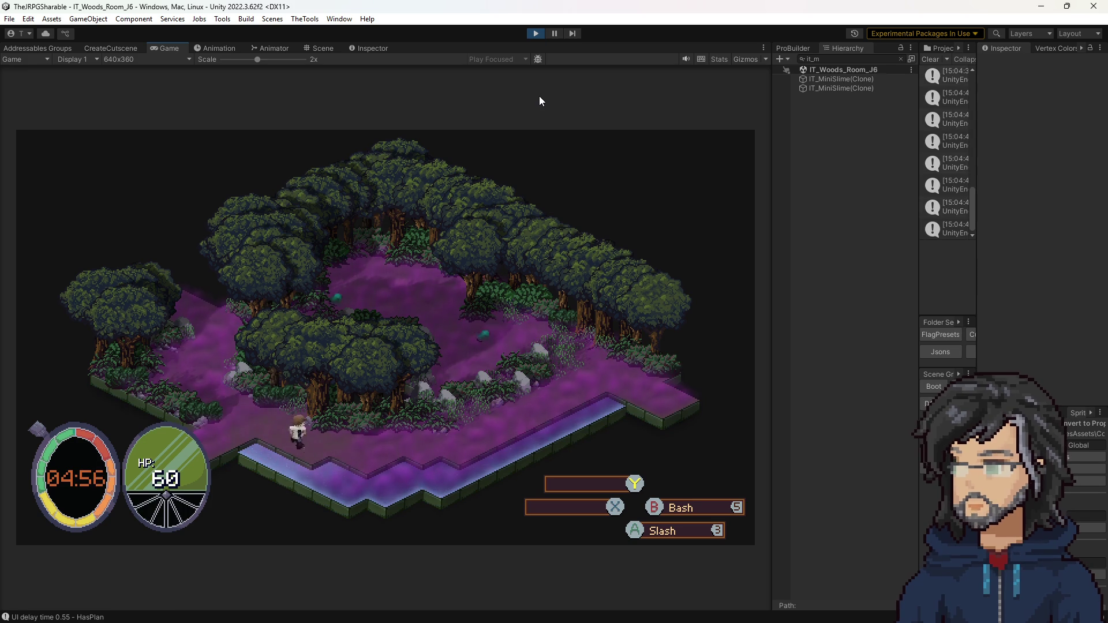
{"action": "key", "text": "Right"}
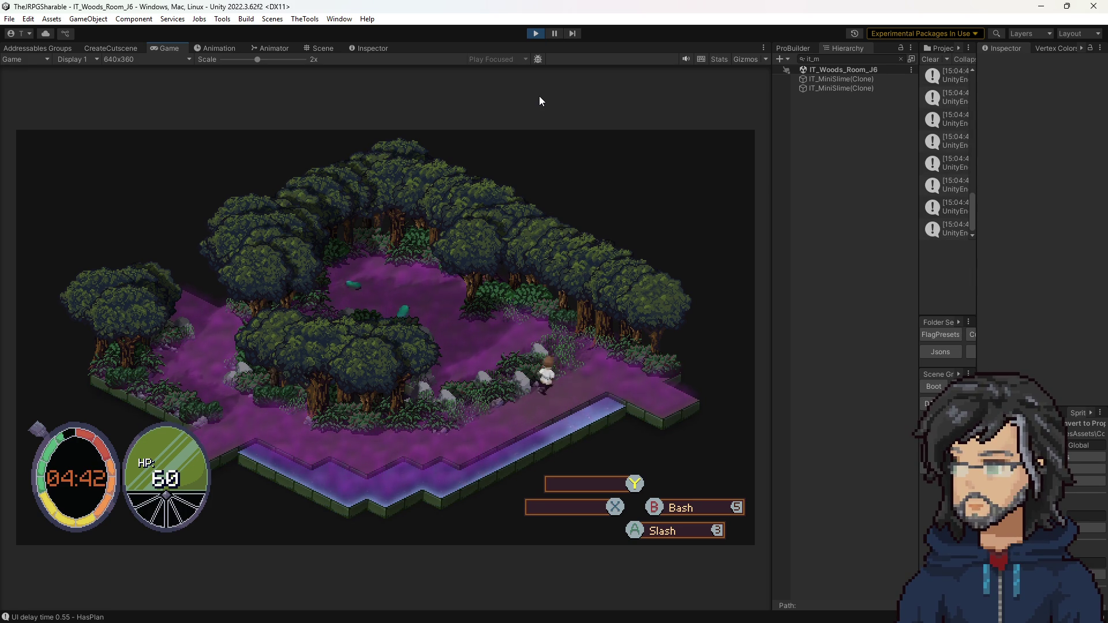
{"action": "key", "text": "Up"}
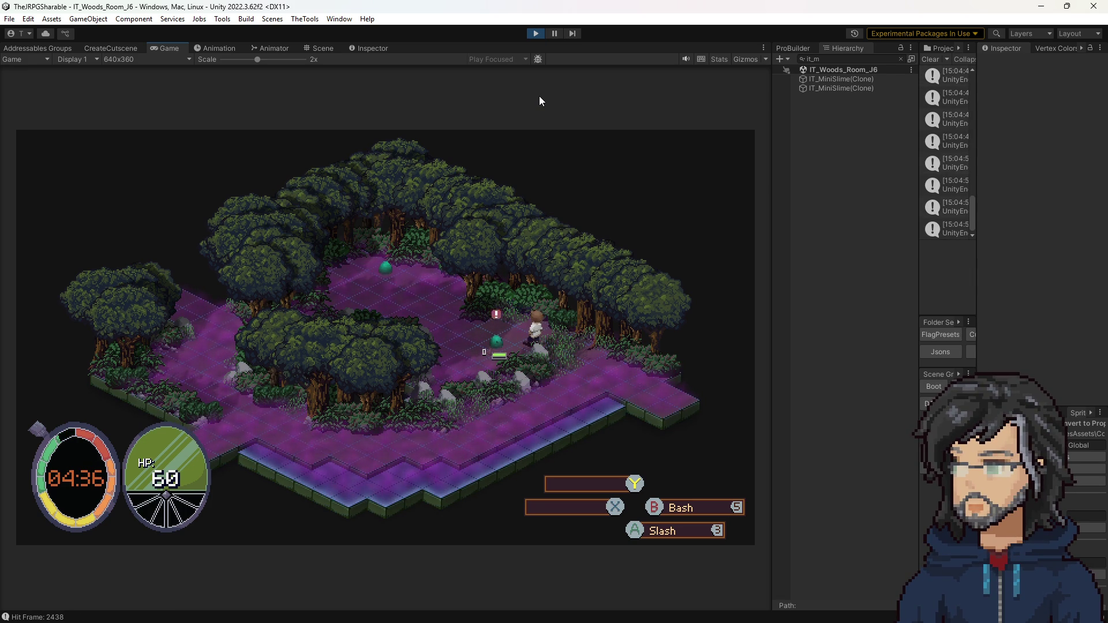
{"action": "key", "text": "Left"}
{"action": "key", "text": "j"}
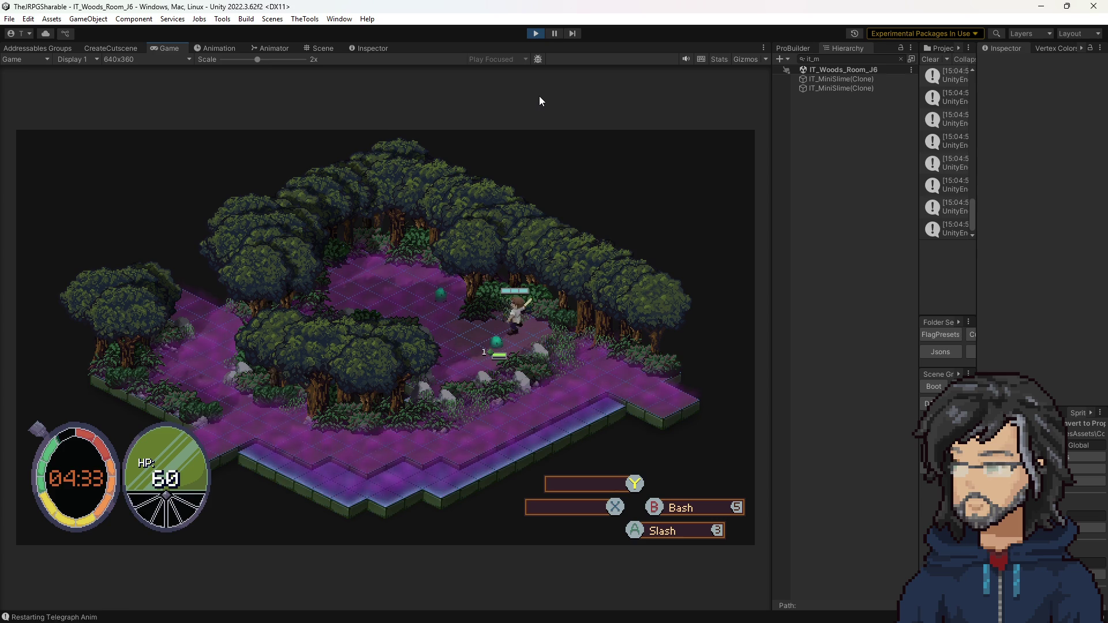
{"action": "key", "text": "Left"}
{"action": "key", "text": "Left"}
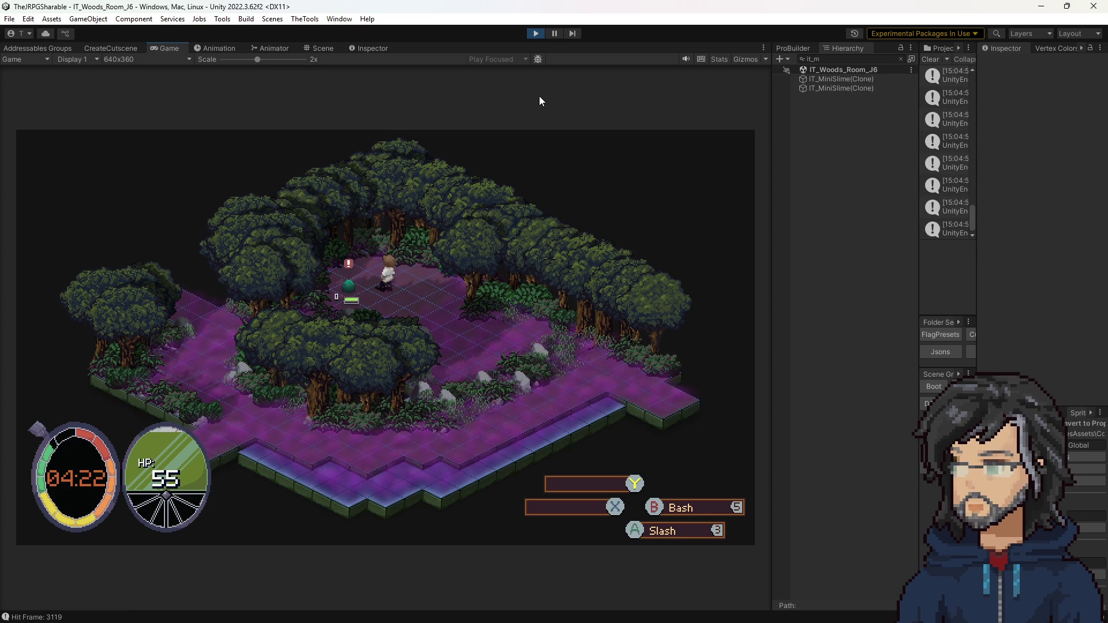
{"action": "key", "text": "Left"}
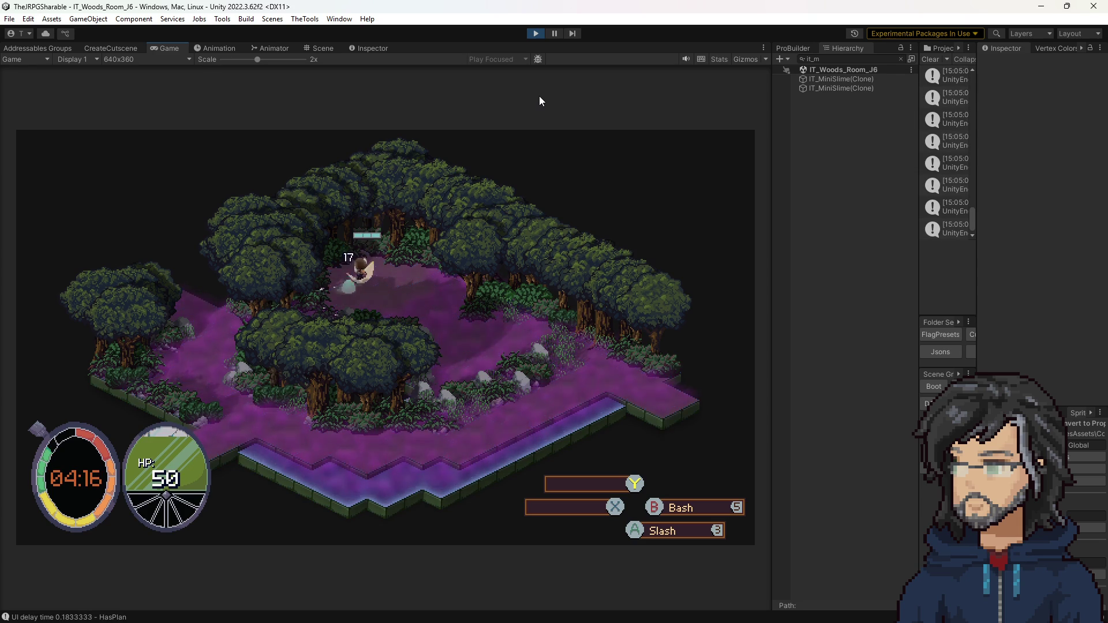
{"action": "key", "text": "Right"}
{"action": "key", "text": "Up"}
{"action": "key", "text": "Down"}
{"action": "left_click", "coordinate": [536, 34]}
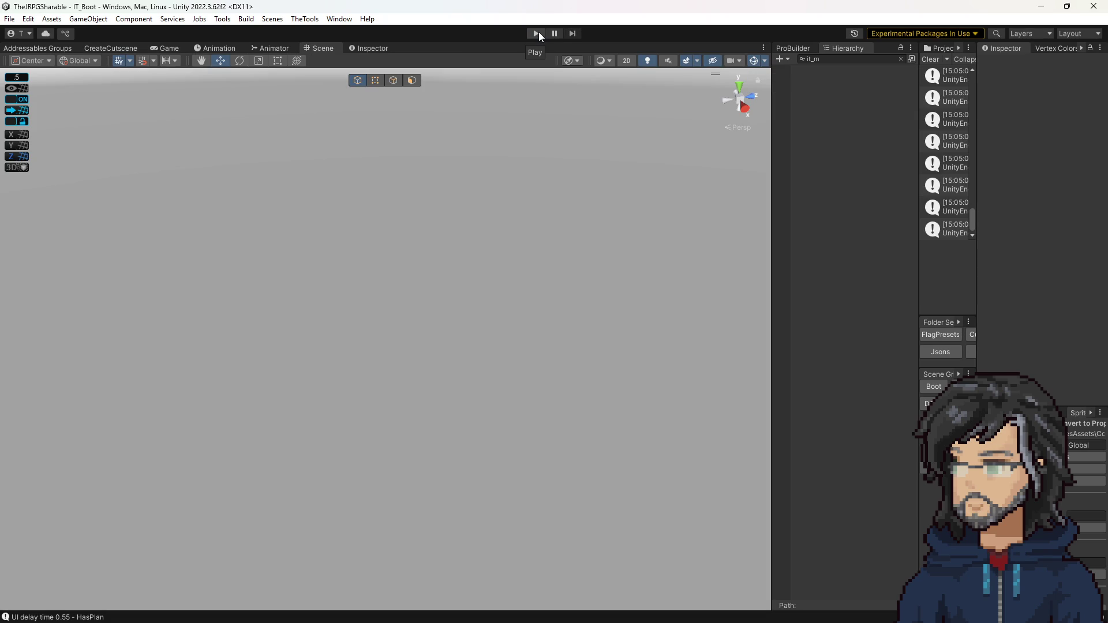
Widen the Console, run the game from the title to the save list, then stop it
{"action": "mouse_move", "coordinate": [919, 151]}
{"action": "left_mouse_down"}
{"action": "mouse_move", "coordinate": [669, 157]}
{"action": "mouse_move", "coordinate": [754, 152]}
{"action": "left_mouse_up"}
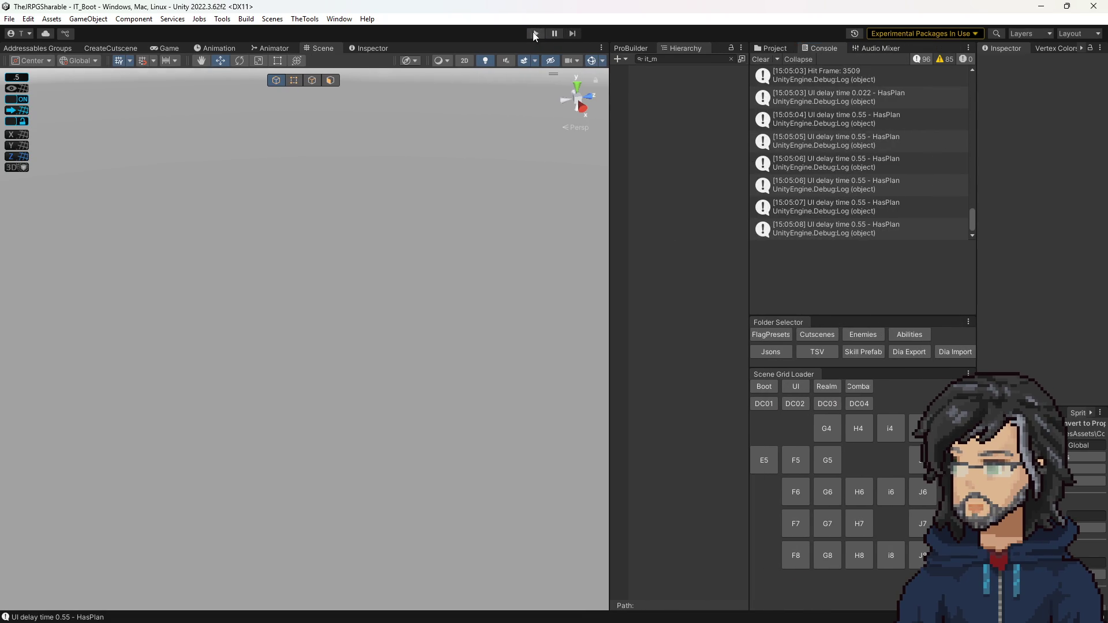
{"action": "left_click", "coordinate": [535, 34]}
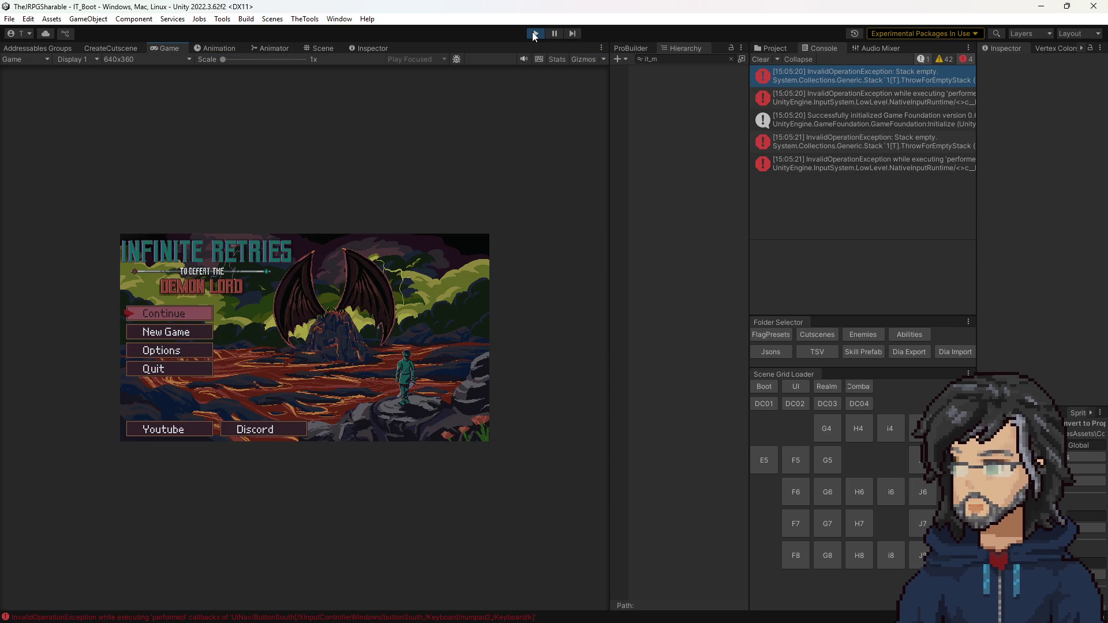
{"action": "key", "text": "k"}
{"action": "key", "text": "k"}
{"action": "key", "text": "k"}
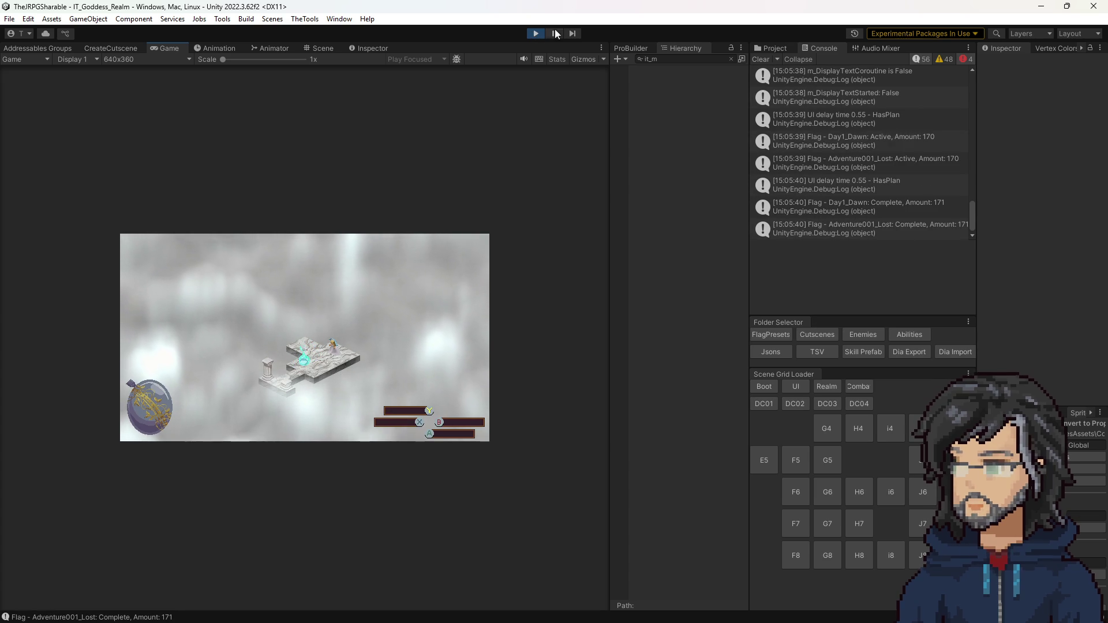
{"action": "left_click", "coordinate": [533, 33]}
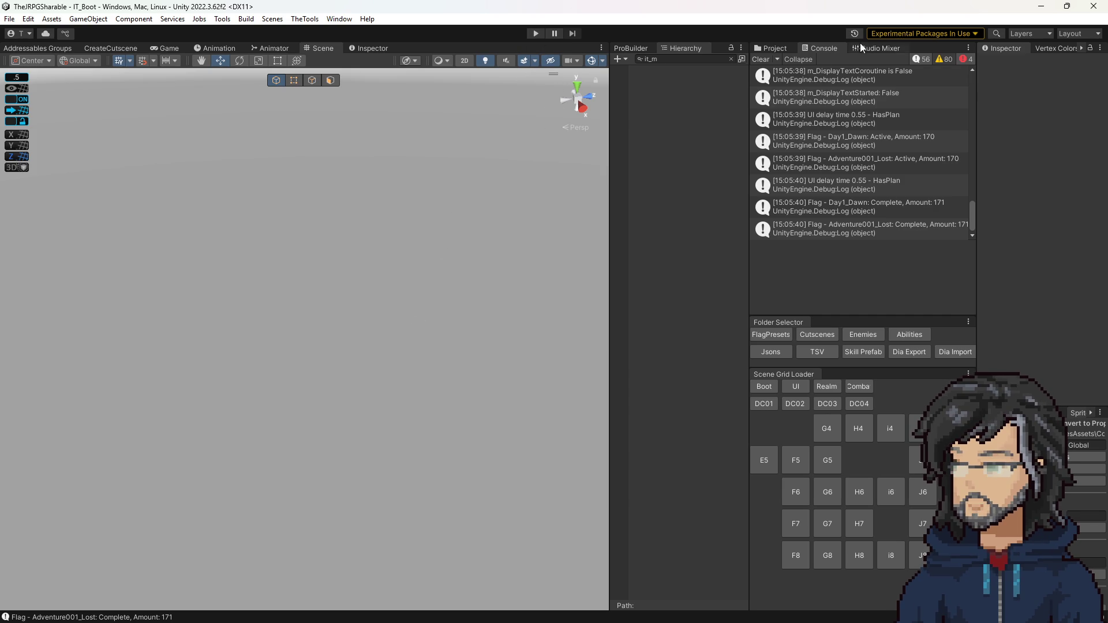
Clear the Console log and the Hierarchy search, then switch to the Project view's search
{"action": "left_click", "coordinate": [766, 60]}
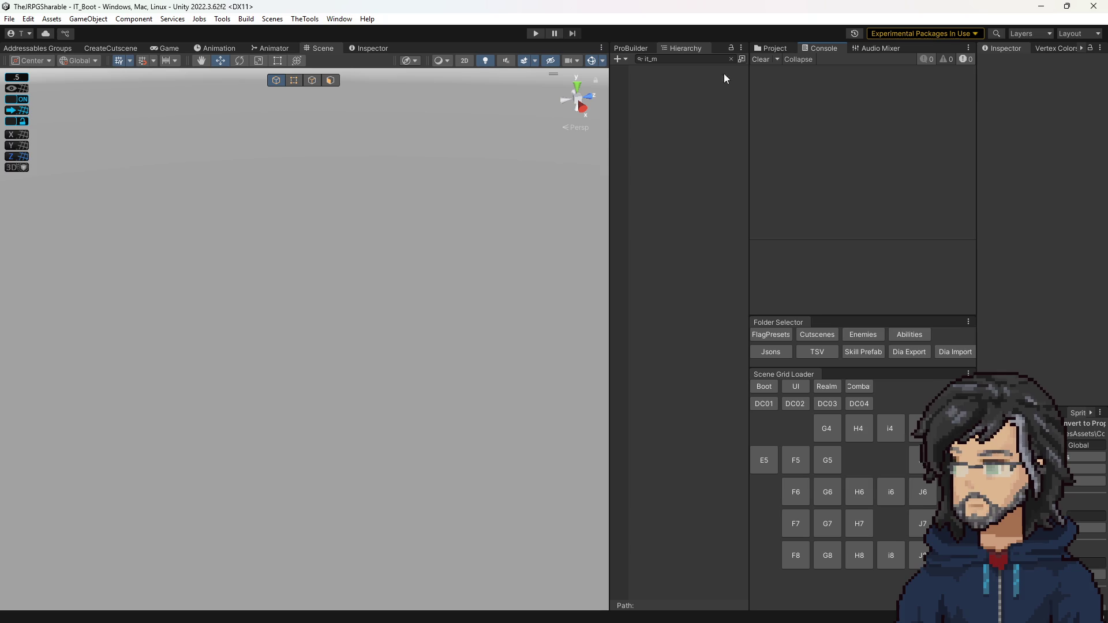
{"action": "left_click", "coordinate": [730, 59]}
{"action": "left_click", "coordinate": [763, 48]}
{"action": "left_click", "coordinate": [814, 57]}
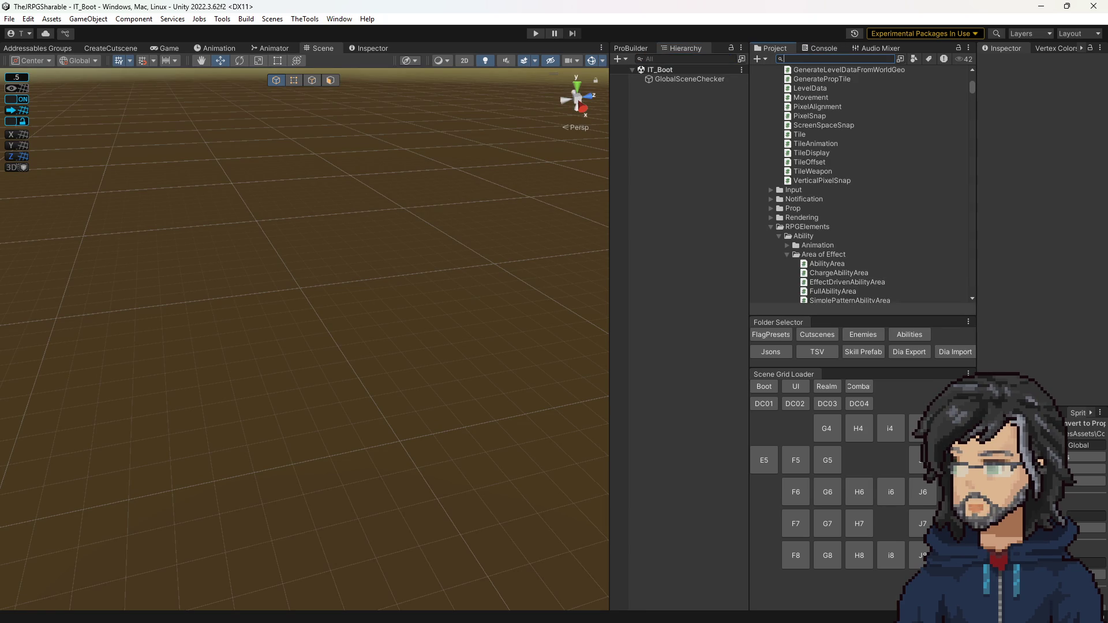
Load the J6, F7, H7 and i6 woods room scenes from the Scene Grid Loader
{"action": "left_click", "coordinate": [933, 497]}
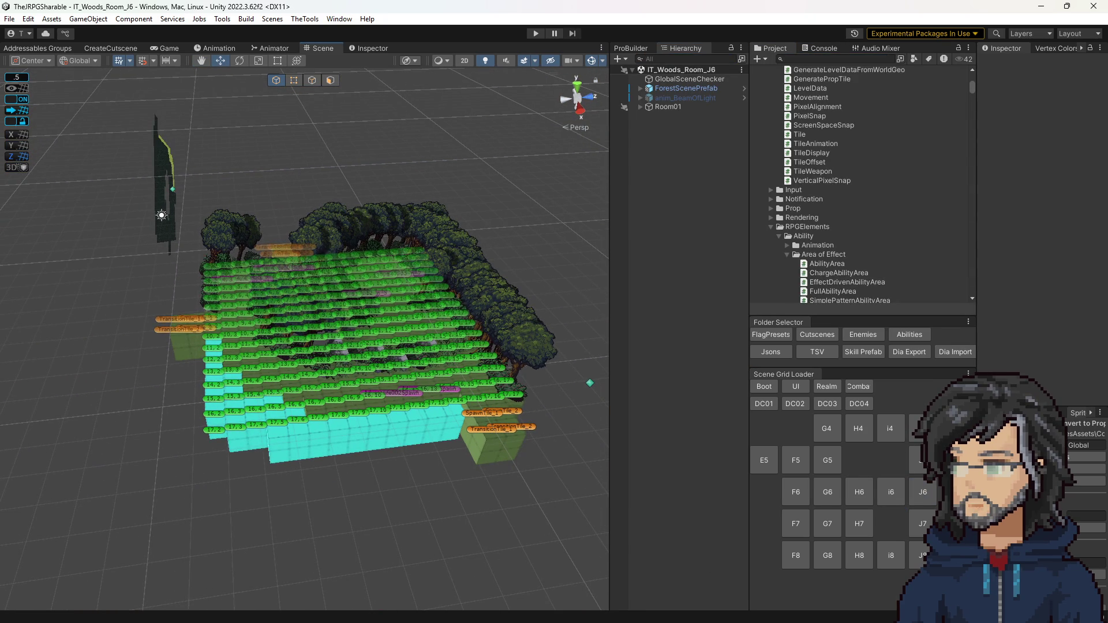
{"action": "left_click", "coordinate": [800, 526]}
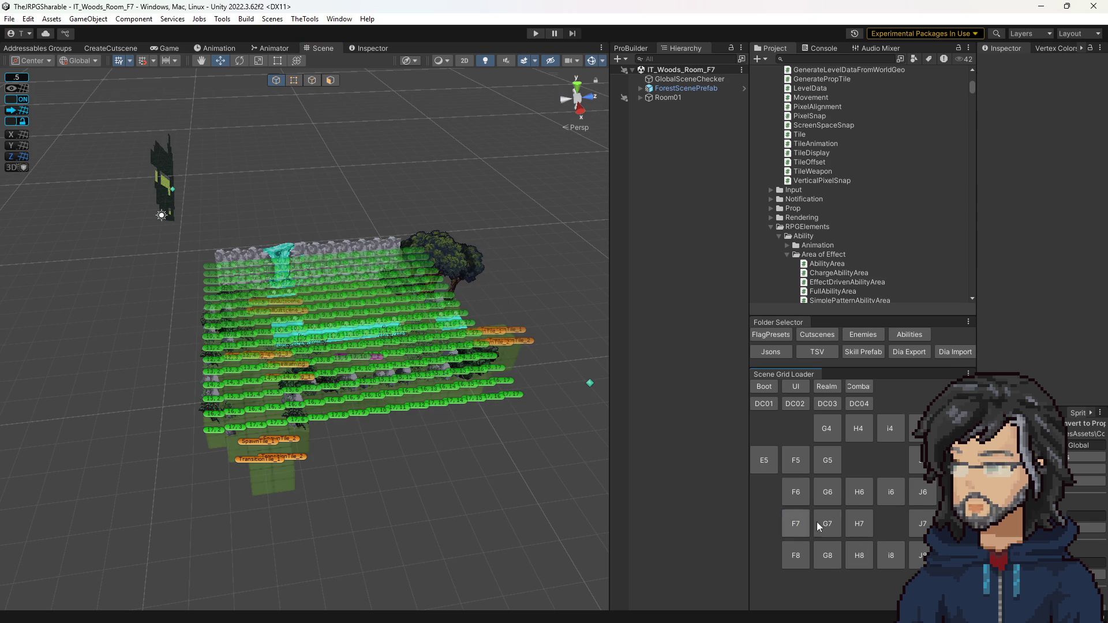
{"action": "left_click", "coordinate": [856, 521]}
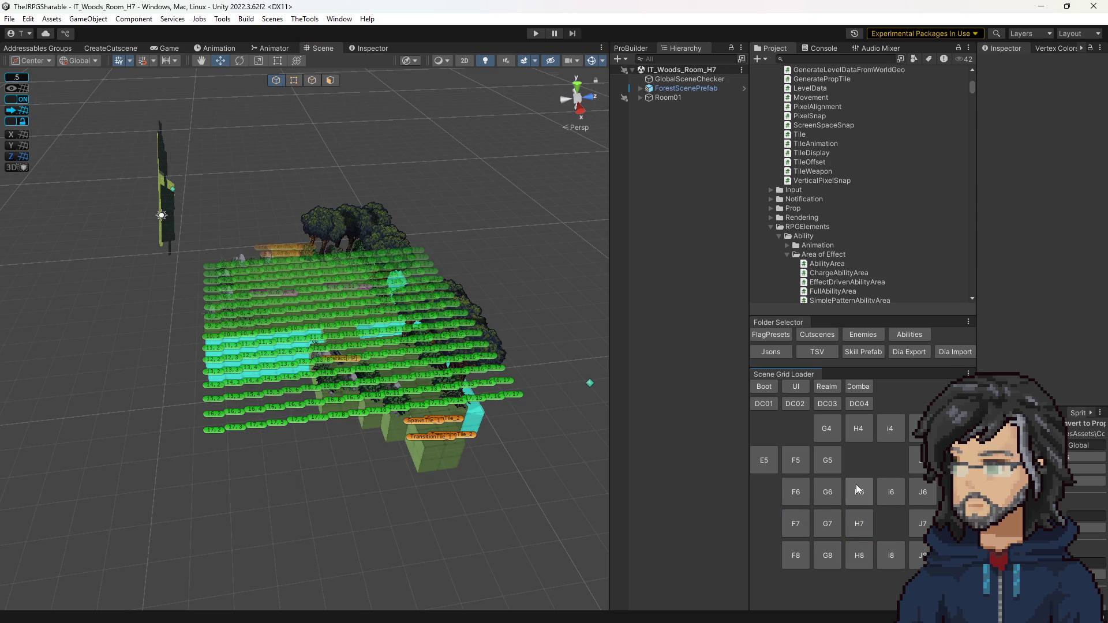
{"action": "left_click", "coordinate": [889, 493]}
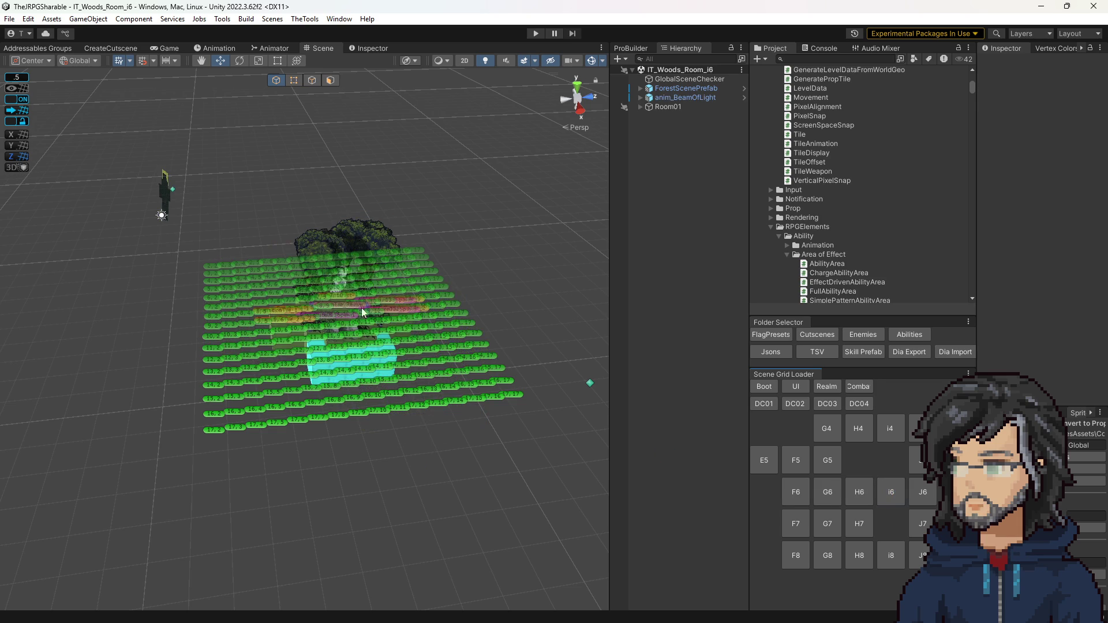
Load the J6 room scene and orbit the Scene view around it
{"action": "left_click", "coordinate": [922, 486]}
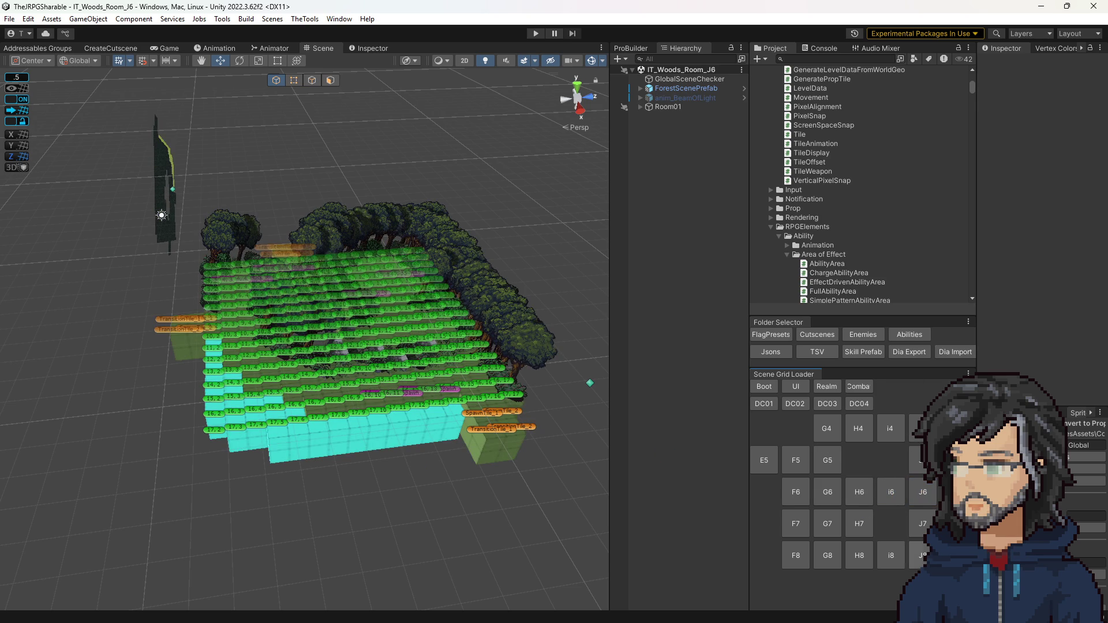
{"action": "left_click_drag", "start_coordinate": [462, 399], "coordinate": [406, 428]}
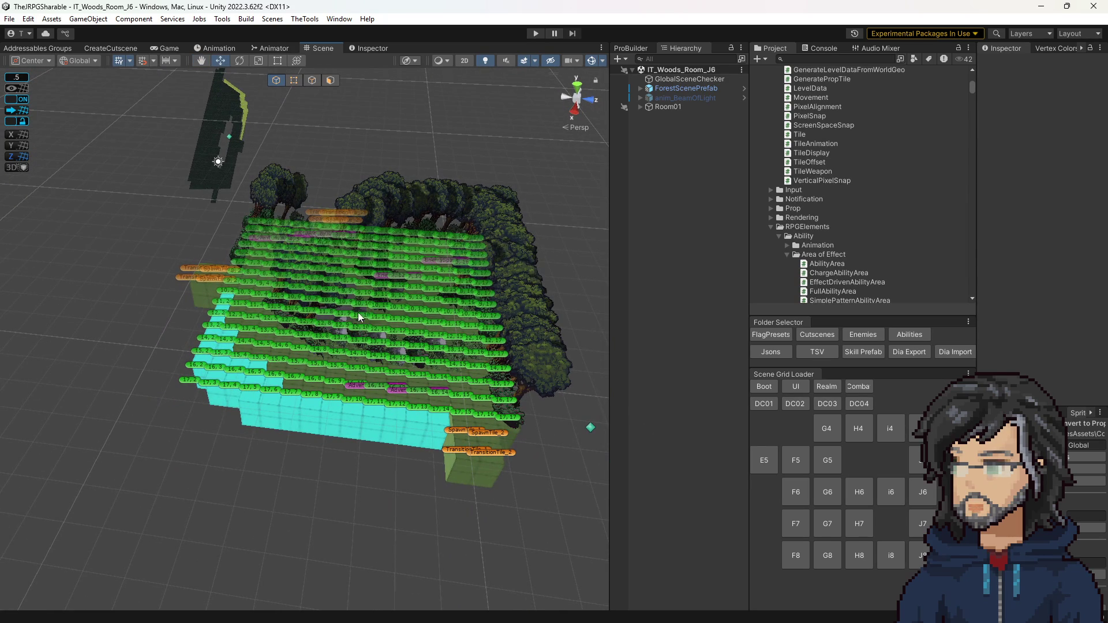
{"action": "scroll", "coordinate": [502, 317], "scroll_direction": "up", "scroll_amount": 5}
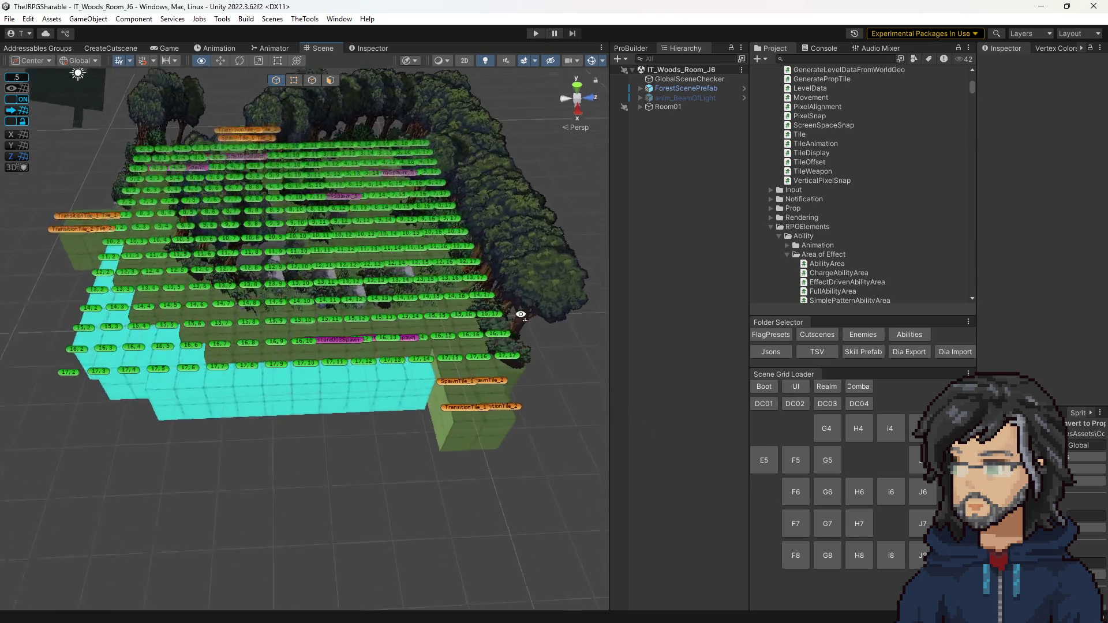
{"action": "scroll", "coordinate": [583, 319], "scroll_direction": "down", "scroll_amount": 8}
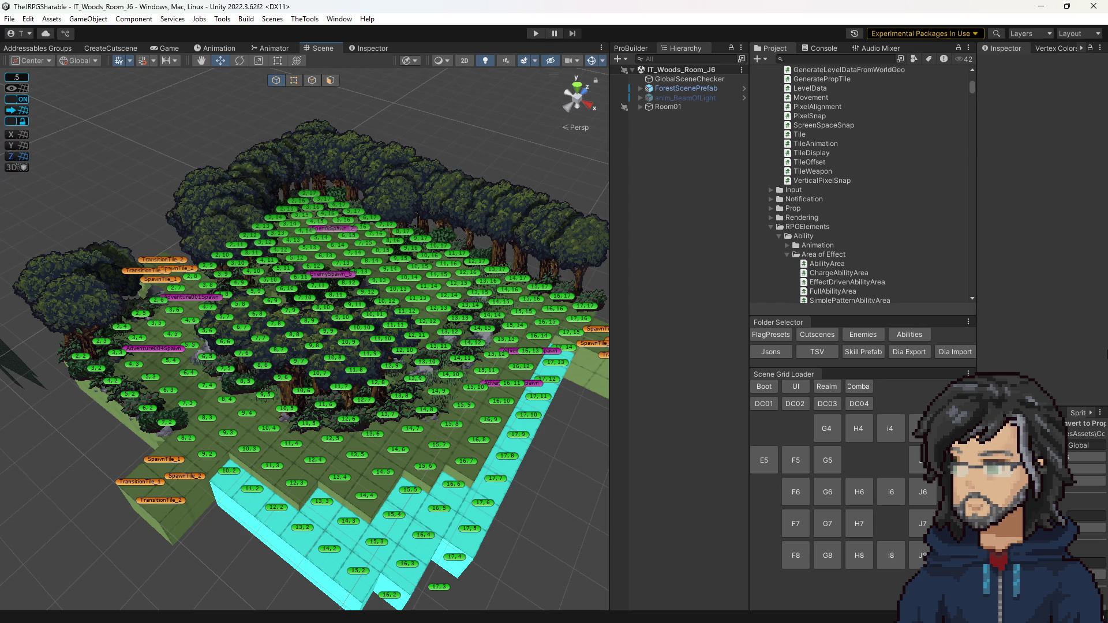
{"action": "mouse_move", "coordinate": [442, 291]}
{"action": "left_mouse_down"}
{"action": "mouse_move", "coordinate": [399, 348]}
{"action": "mouse_move", "coordinate": [453, 396]}
{"action": "left_mouse_up"}
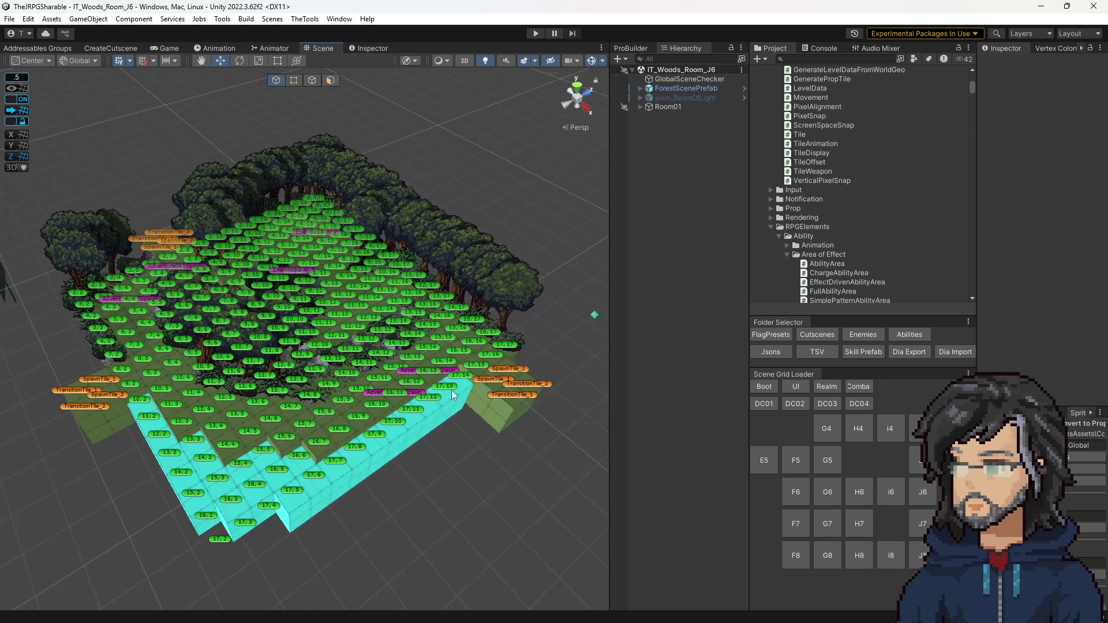
Select the EnemySpawn_5 spawner and widen the Inspector to read its settings
{"action": "left_click", "coordinate": [306, 275]}
{"action": "mouse_move", "coordinate": [977, 258]}
{"action": "left_mouse_down"}
{"action": "mouse_move", "coordinate": [745, 258]}
{"action": "mouse_move", "coordinate": [774, 258]}
{"action": "left_mouse_up"}
{"action": "scroll", "coordinate": [347, 365], "scroll_direction": "up", "scroll_amount": 3}
{"action": "scroll", "coordinate": [347, 365], "scroll_direction": "up", "scroll_amount": 3}
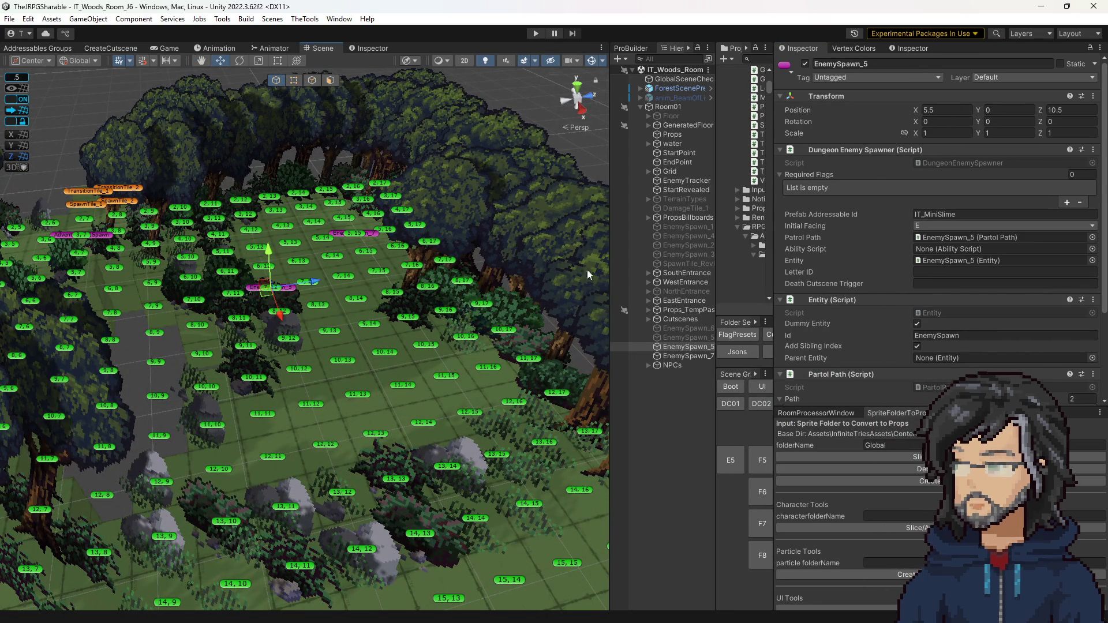
Set EnemySpawn_5's Prefab Addressable Id to IT_Slime, search Project for 'it_s', open IT_Slime
{"action": "left_click", "coordinate": [920, 214]}
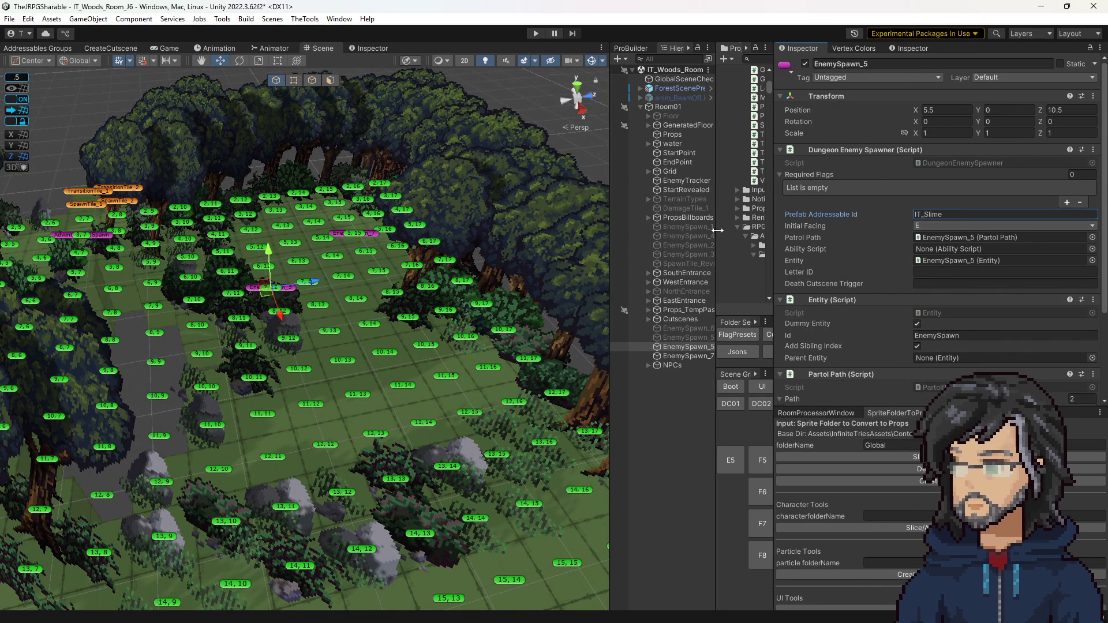
{"action": "left_click_drag", "start_coordinate": [717, 230], "coordinate": [621, 230]}
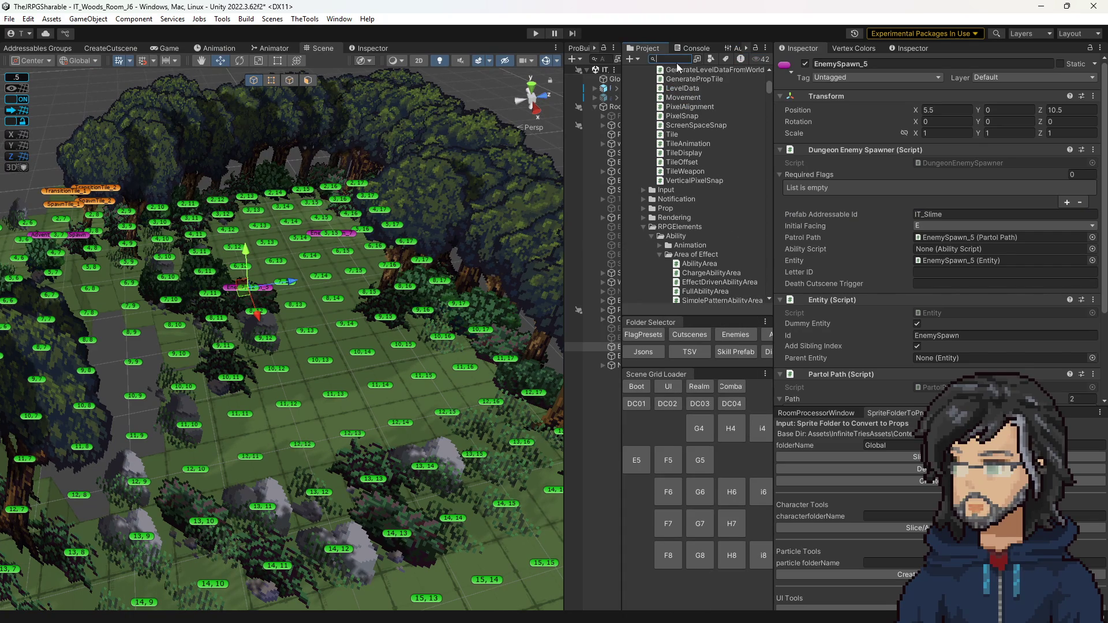
{"action": "type", "text": "it_s"}
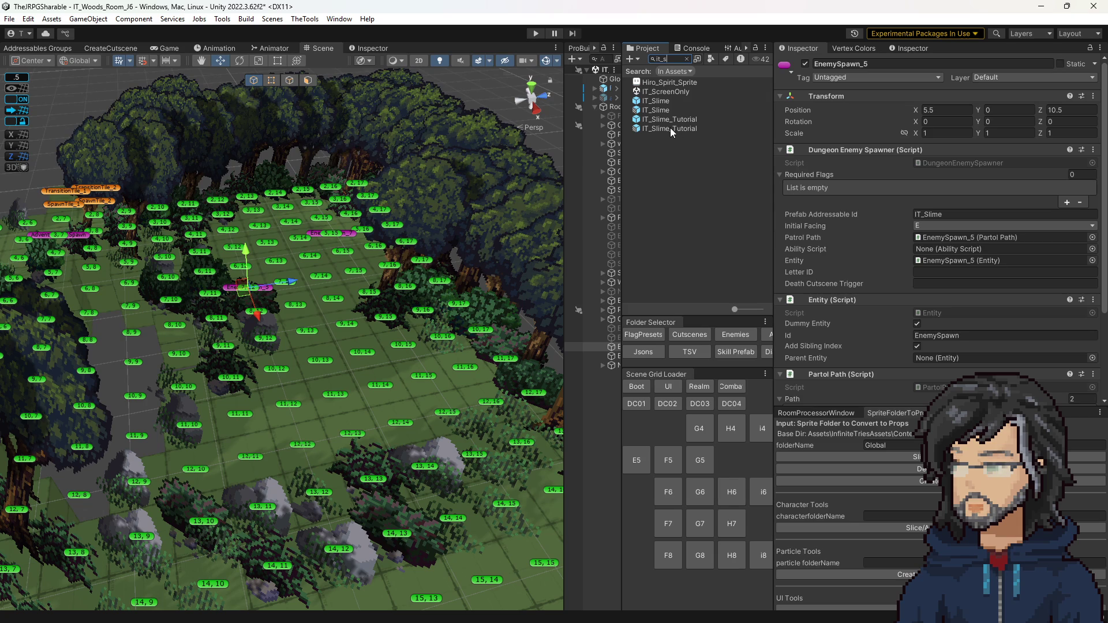
{"action": "double_click", "coordinate": [660, 109]}
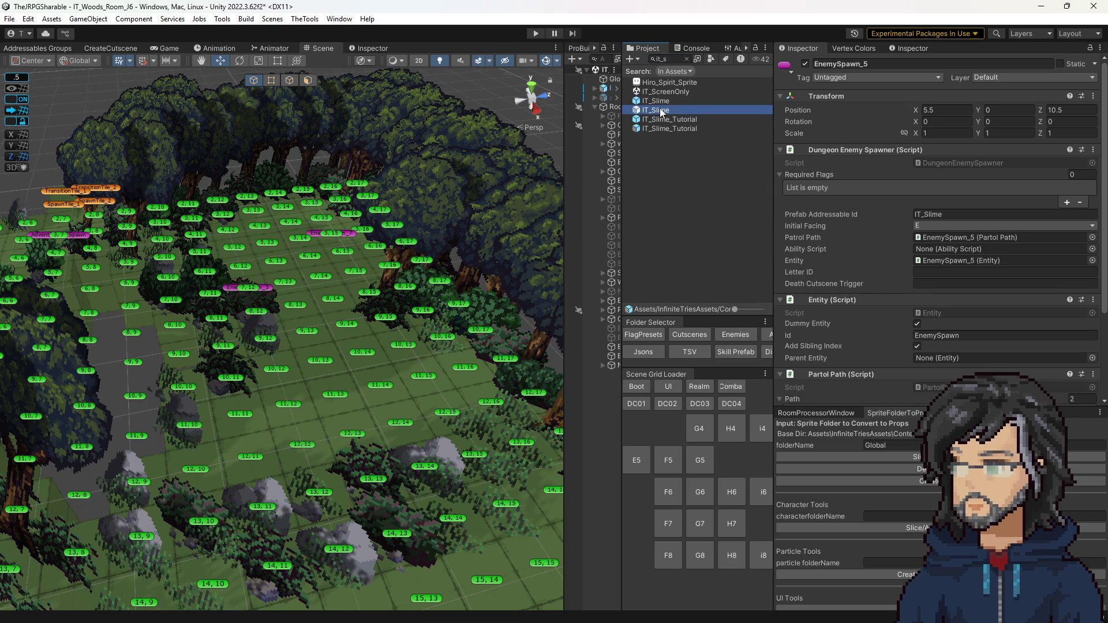
Add three empty Item Drops entries to IT_Slime's Loot, then clear the Project search
{"action": "left_click_drag", "start_coordinate": [620, 174], "coordinate": [670, 176]}
{"action": "scroll", "coordinate": [1017, 289], "scroll_direction": "down", "scroll_amount": 15}
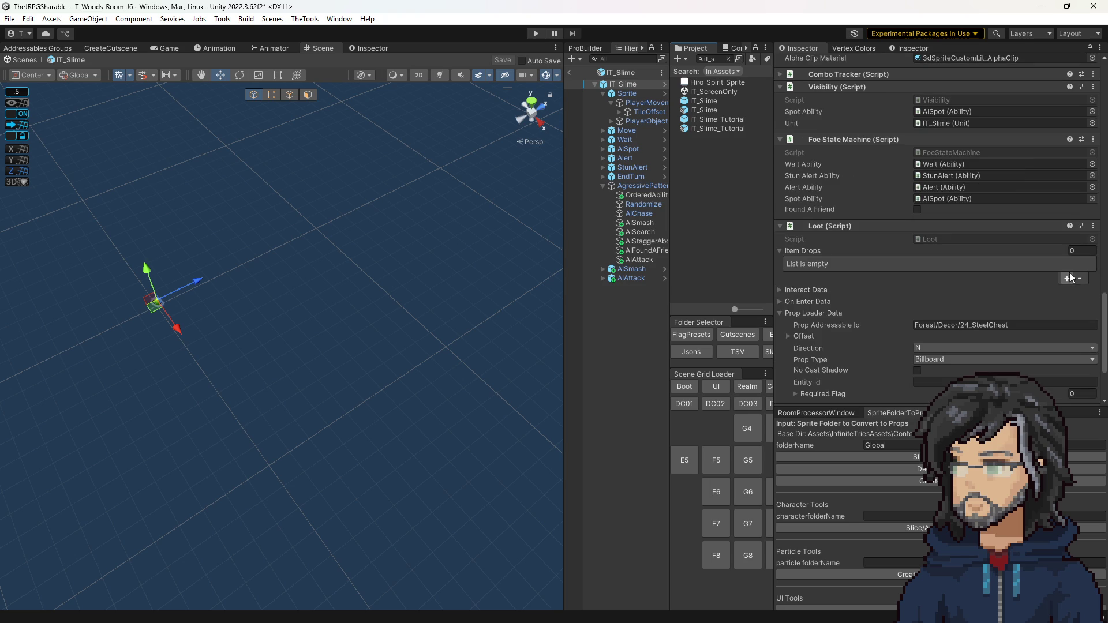
{"action": "left_click", "coordinate": [1068, 278]}
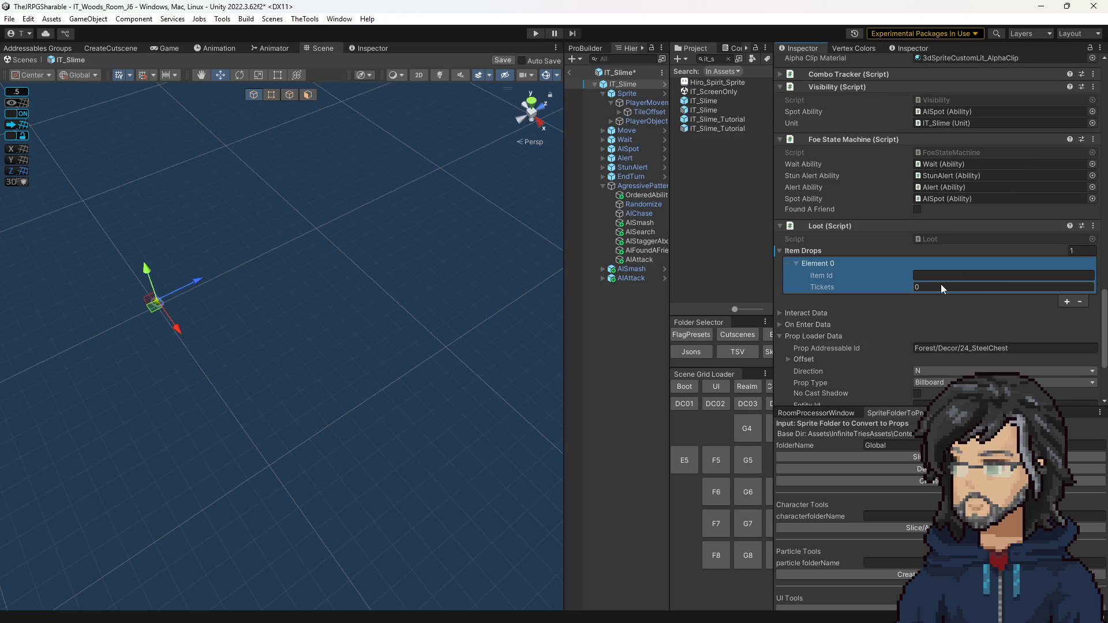
{"action": "left_click", "coordinate": [1067, 301]}
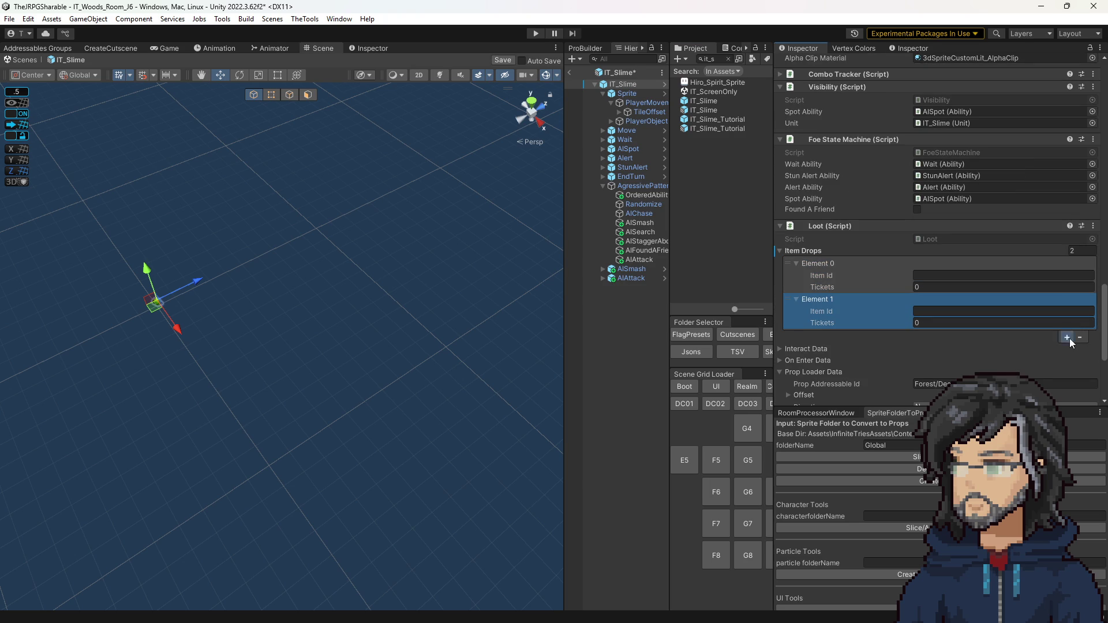
{"action": "left_click", "coordinate": [1067, 338]}
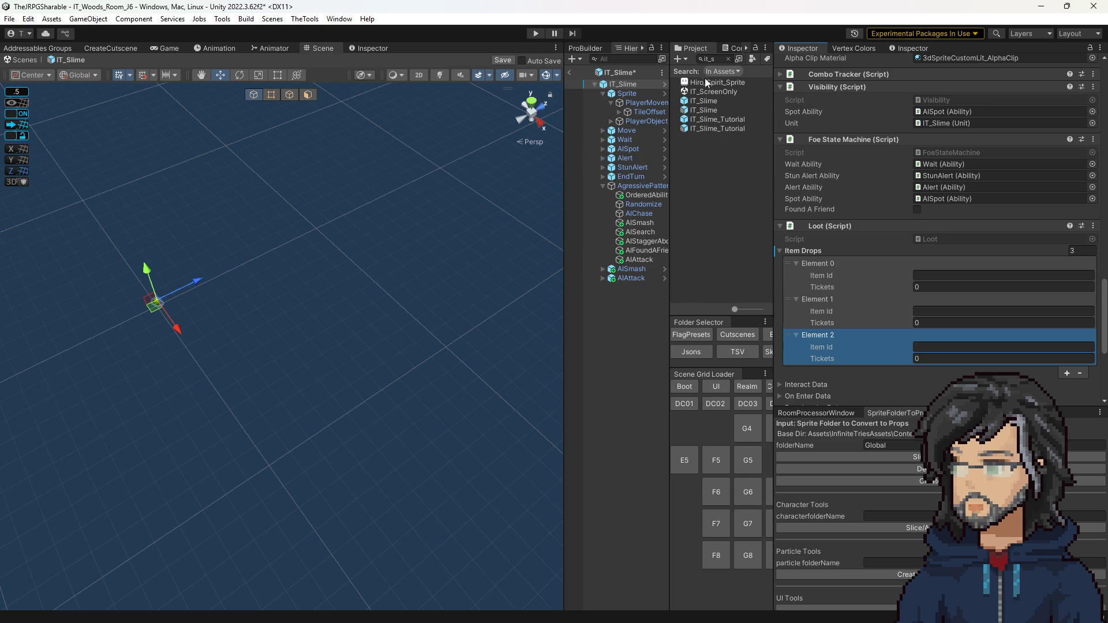
{"action": "left_click", "coordinate": [715, 59]}
{"action": "left_click", "coordinate": [764, 353]}
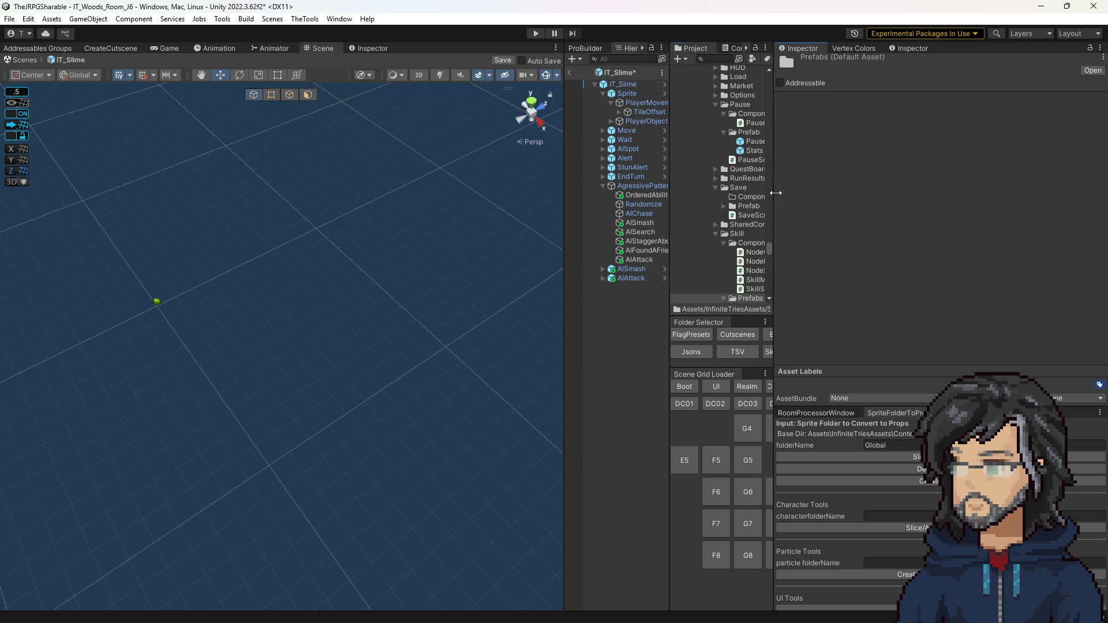
Open the Skill prefab, discarding the unsaved IT_Slime changes, and bring the node grid into view
{"action": "left_click_drag", "start_coordinate": [775, 192], "coordinate": [816, 196]}
{"action": "scroll", "coordinate": [747, 223], "scroll_direction": "down", "scroll_amount": 4}
{"action": "double_click", "coordinate": [752, 180]}
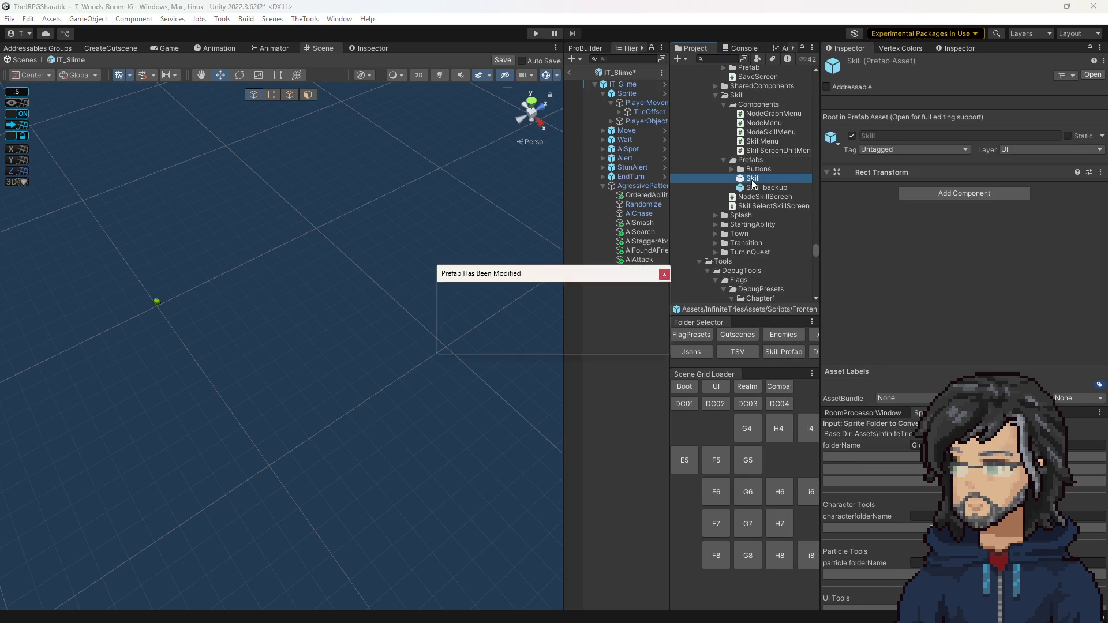
{"action": "left_click", "coordinate": [594, 339]}
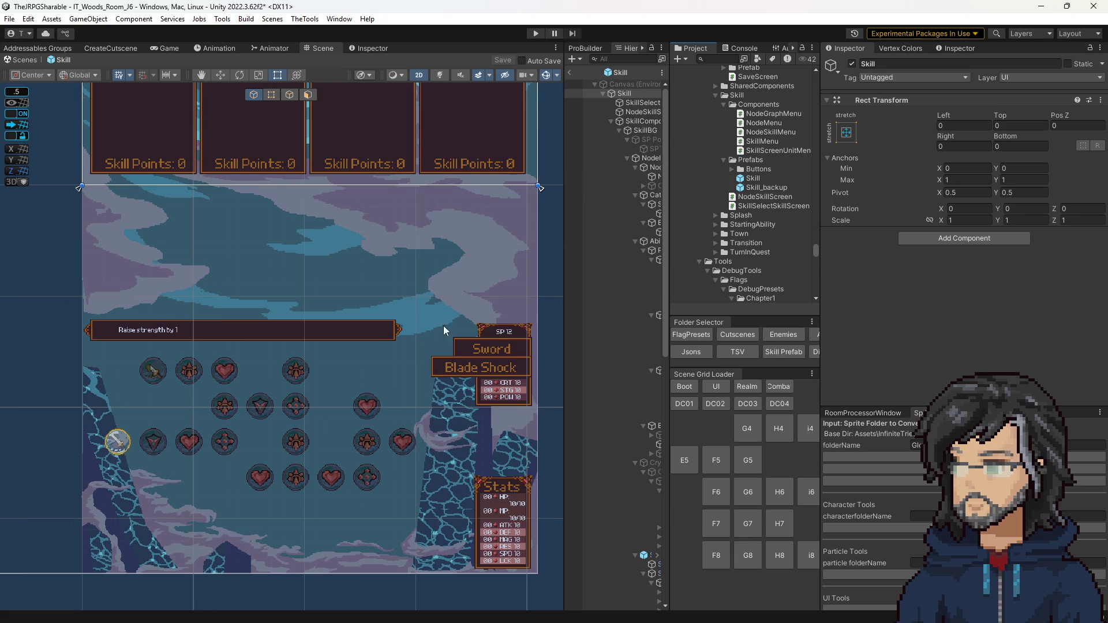
{"action": "mouse_move", "coordinate": [416, 314]}
{"action": "left_mouse_down"}
{"action": "mouse_move", "coordinate": [519, 230]}
{"action": "mouse_move", "coordinate": [416, 215]}
{"action": "mouse_move", "coordinate": [373, 341]}
{"action": "mouse_move", "coordinate": [411, 311]}
{"action": "left_mouse_up"}
{"action": "left_click_drag", "start_coordinate": [668, 163], "coordinate": [732, 163]}
Select NodesLoader and save the current skill node template
{"action": "left_click", "coordinate": [656, 158]}
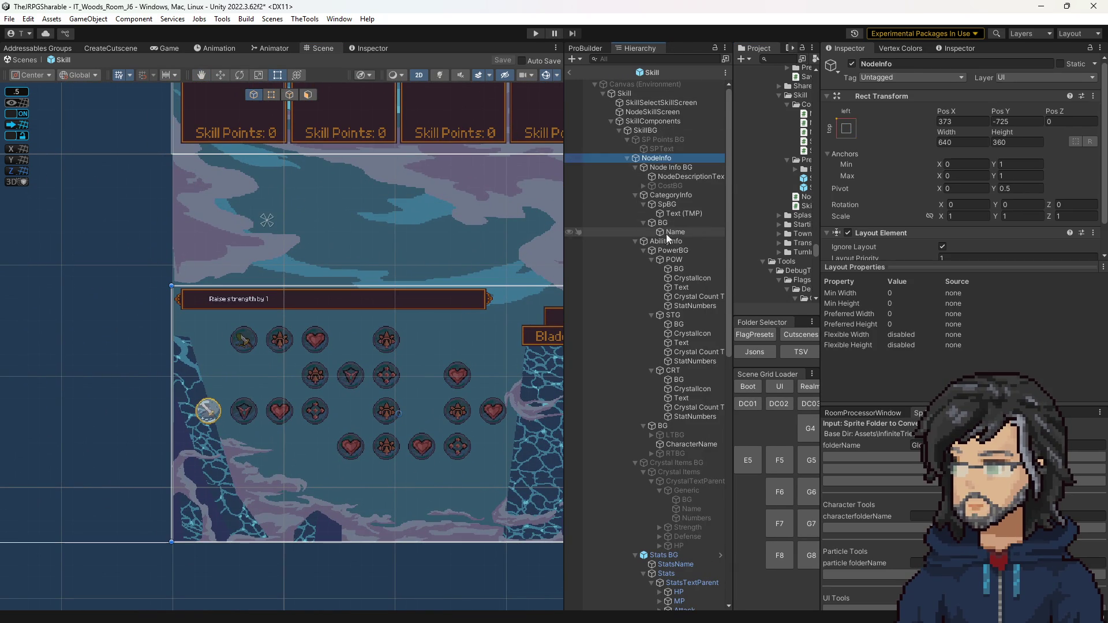
{"action": "scroll", "coordinate": [662, 393], "scroll_direction": "down", "scroll_amount": 15}
{"action": "scroll", "coordinate": [661, 393], "scroll_direction": "up", "scroll_amount": 3}
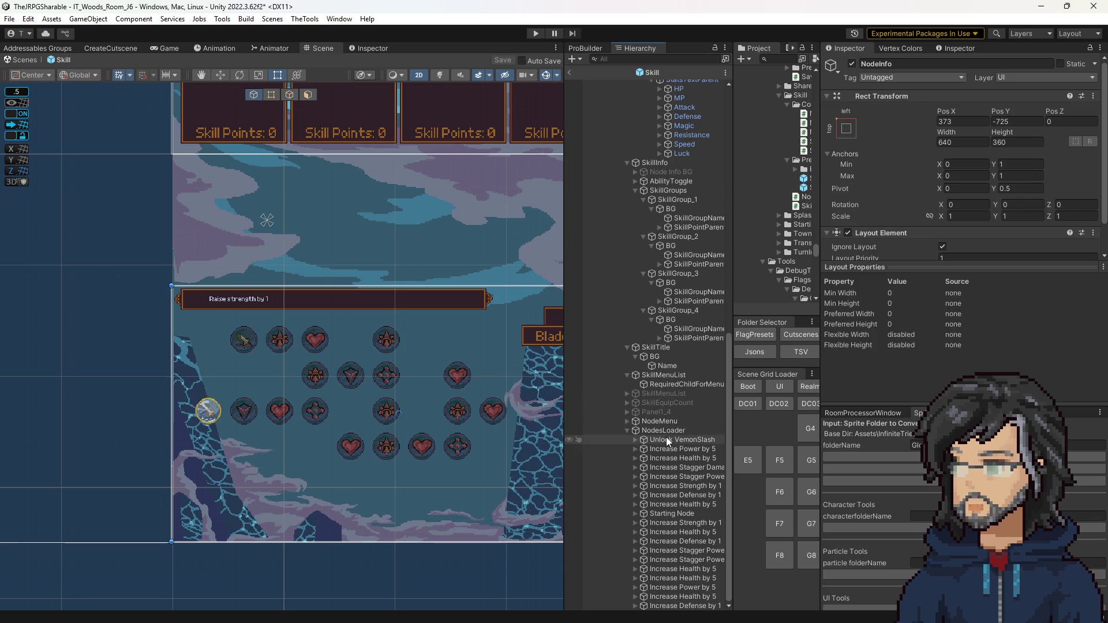
{"action": "left_click", "coordinate": [664, 430]}
{"action": "left_click", "coordinate": [938, 317]}
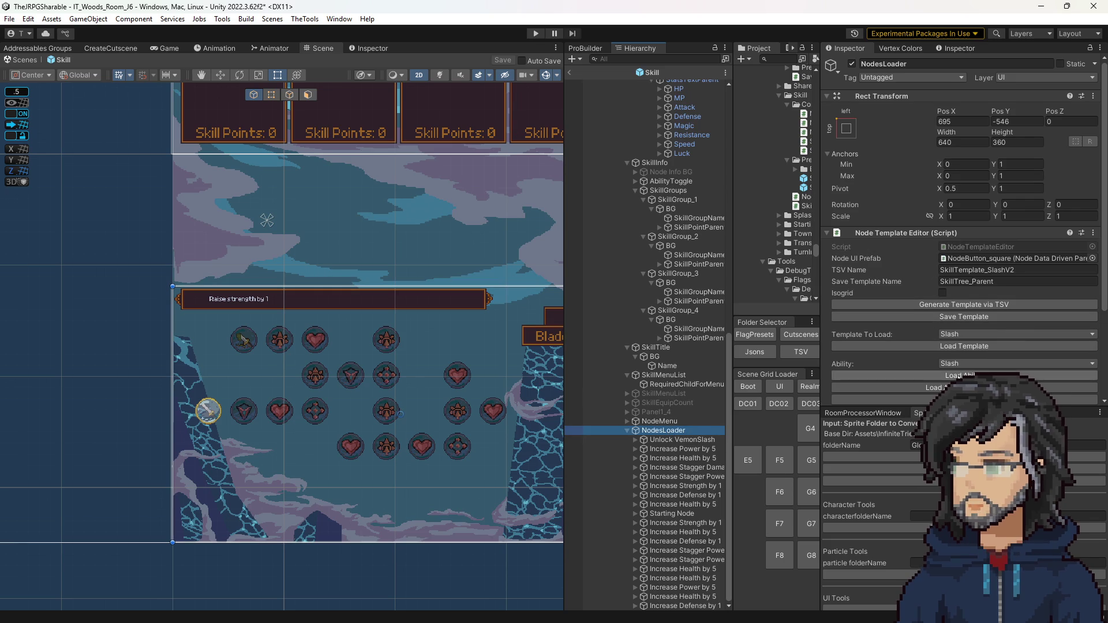
Inspect the Increase Stagger Power node, then load the J5 room scene
{"action": "left_click_drag", "start_coordinate": [442, 358], "coordinate": [427, 206]}
{"action": "scroll", "coordinate": [360, 314], "scroll_direction": "up", "scroll_amount": 6}
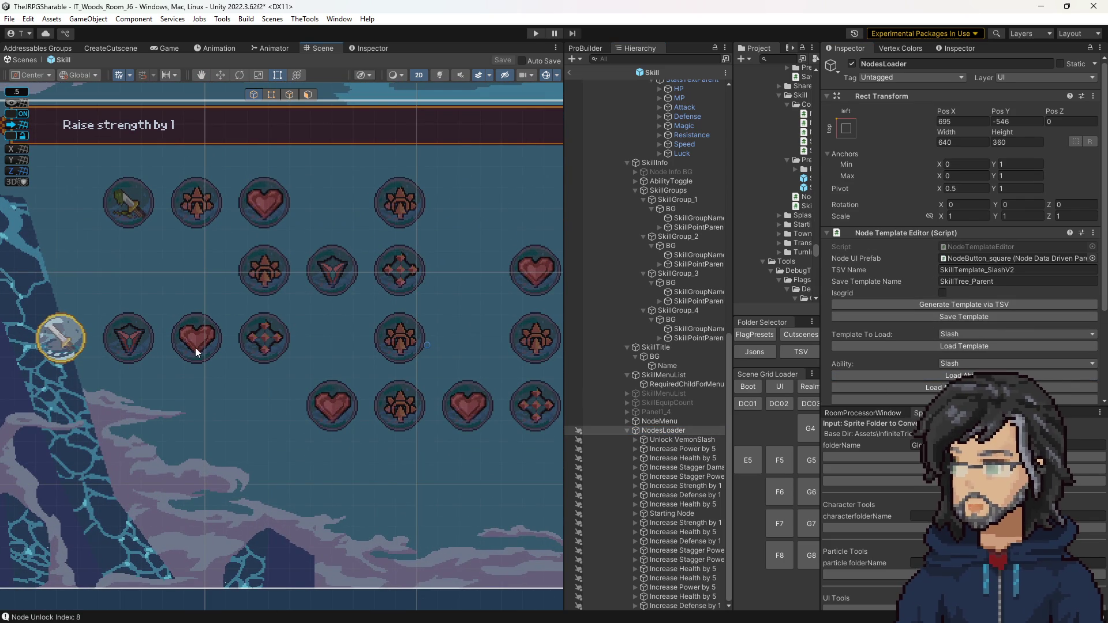
{"action": "left_click", "coordinate": [264, 280]}
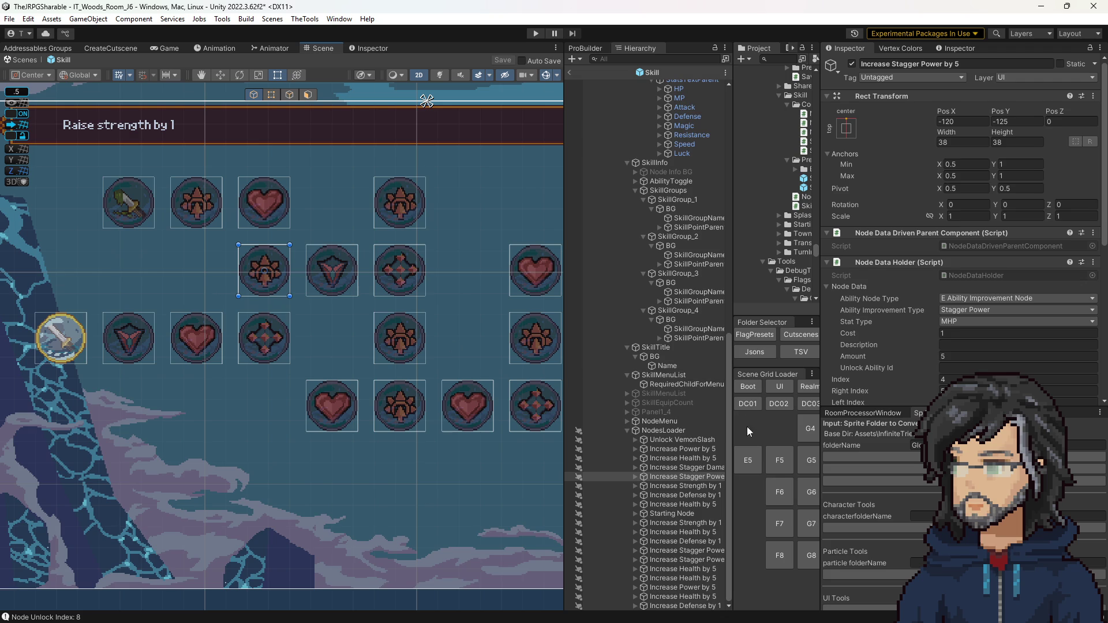
{"action": "left_click_drag", "start_coordinate": [732, 419], "coordinate": [597, 427]}
{"action": "left_click", "coordinate": [771, 459]}
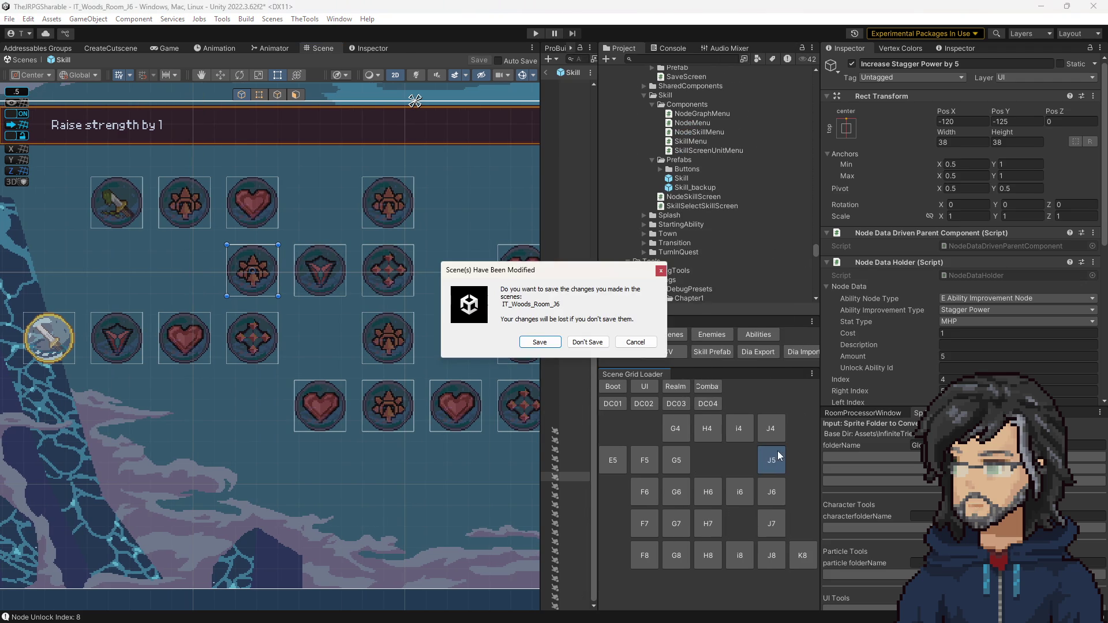
Discard scene changes, load IT_Woods_Room_J7, inspect the StaggerPow node, and reopen the Skill prefab
{"action": "left_click", "coordinate": [600, 345]}
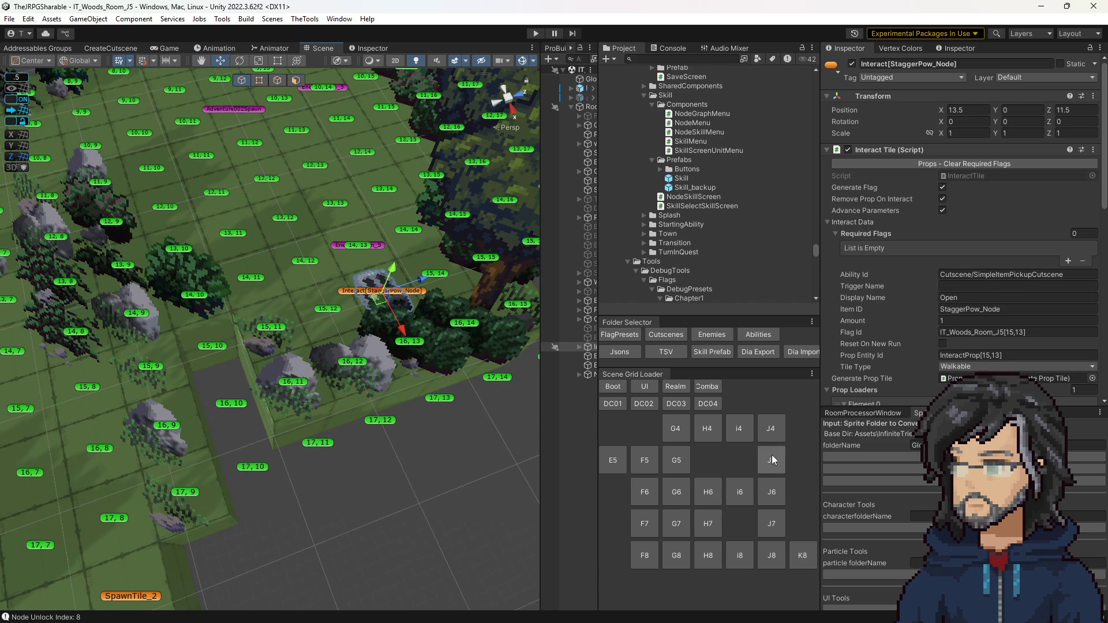
{"action": "left_click", "coordinate": [772, 530]}
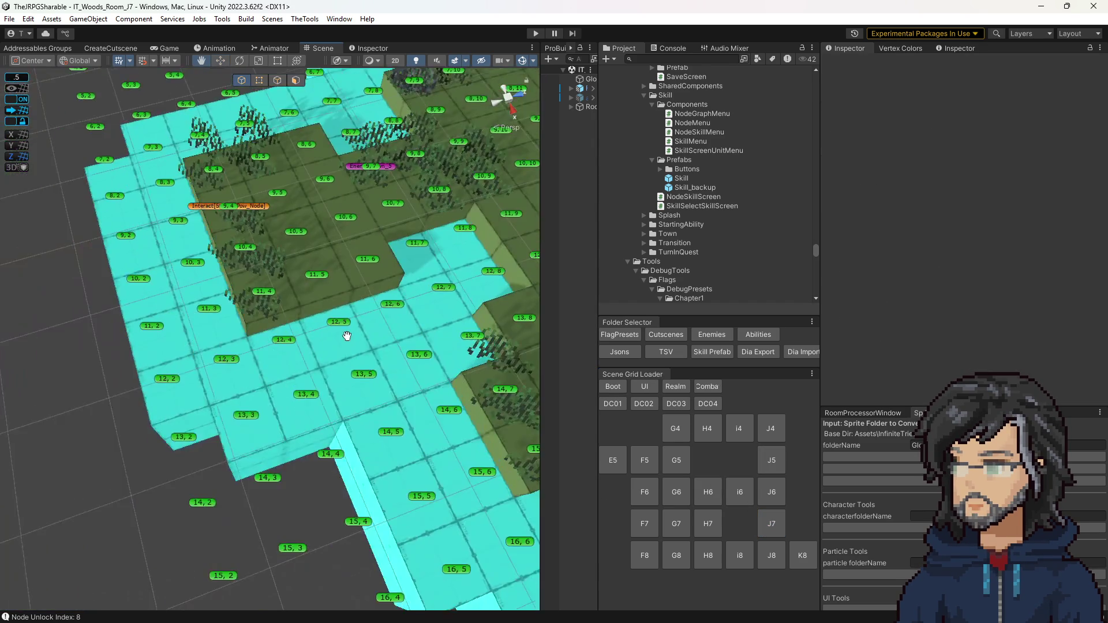
{"action": "left_click", "coordinate": [207, 271]}
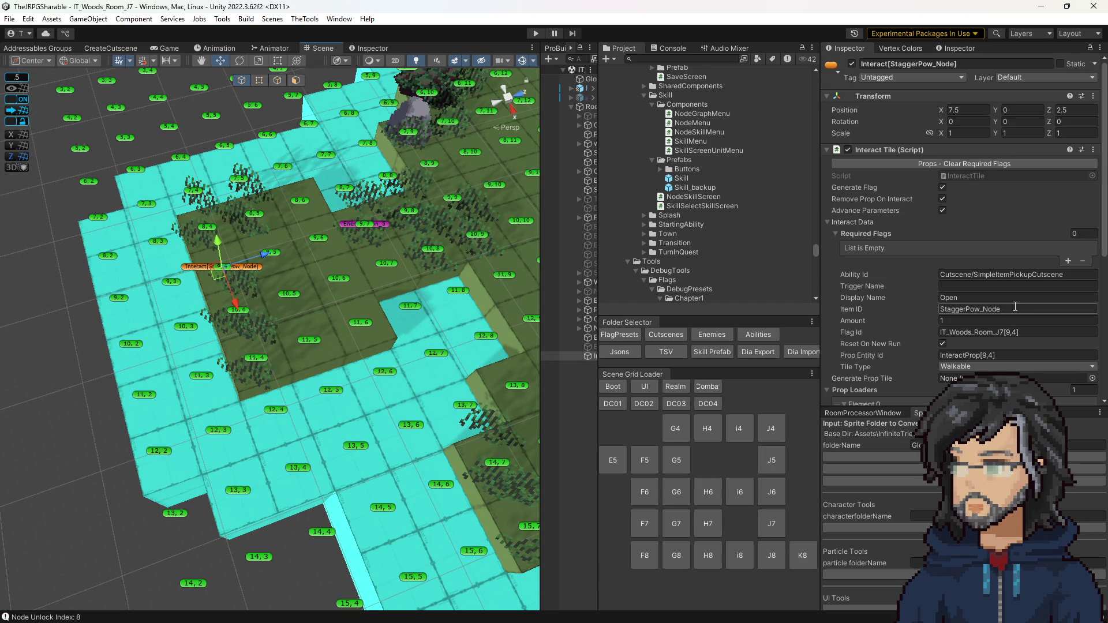
{"action": "mouse_move", "coordinate": [383, 415]}
{"action": "left_mouse_down"}
{"action": "mouse_move", "coordinate": [393, 433]}
{"action": "mouse_move", "coordinate": [359, 487]}
{"action": "left_mouse_up"}
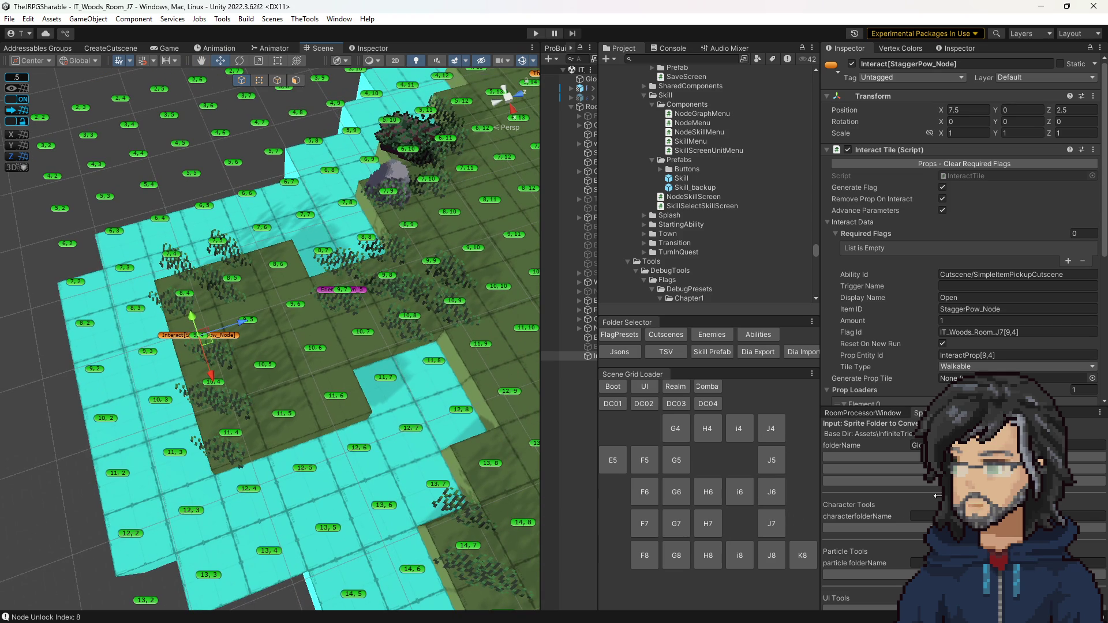
{"action": "double_click", "coordinate": [681, 178]}
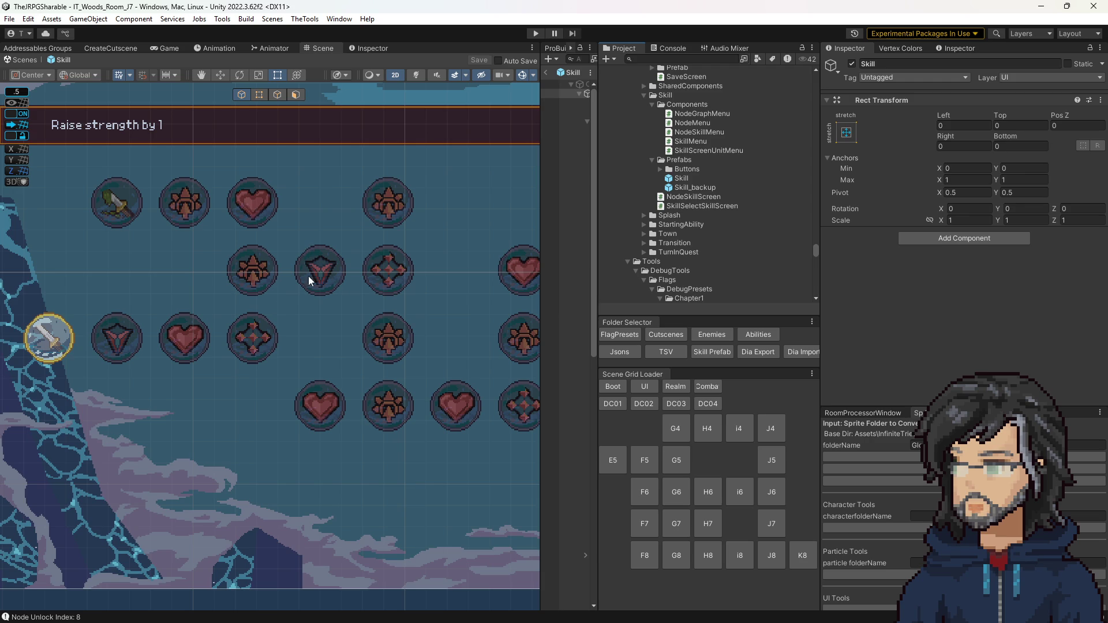
Inspect the top-row heart node, the second-row nodes and the parent stagger damage node's data
{"action": "left_click", "coordinate": [264, 200]}
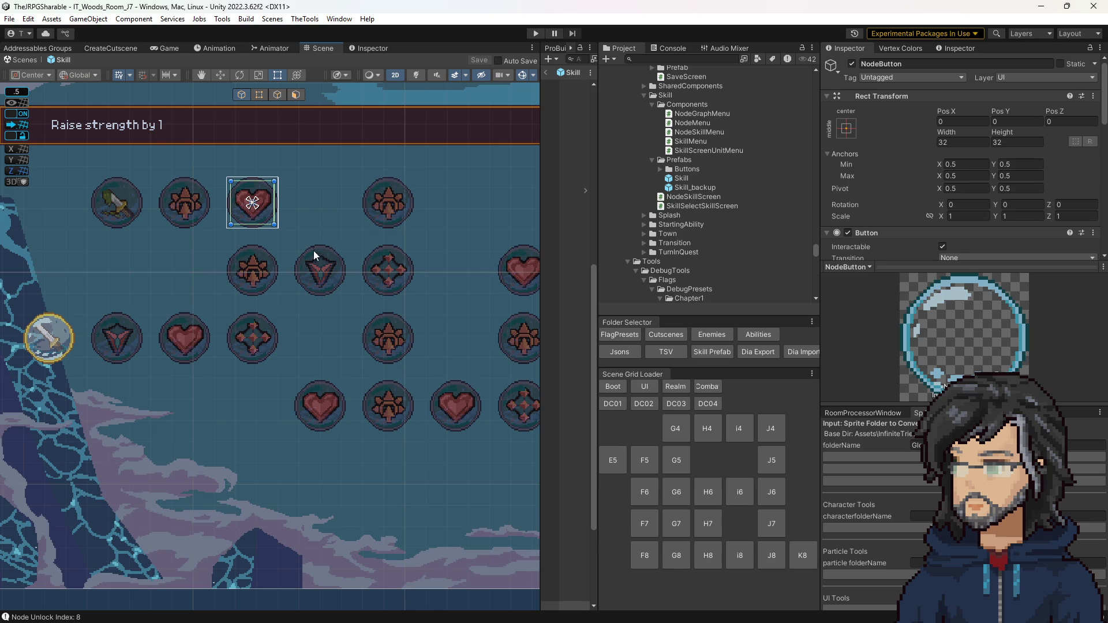
{"action": "left_click", "coordinate": [324, 269]}
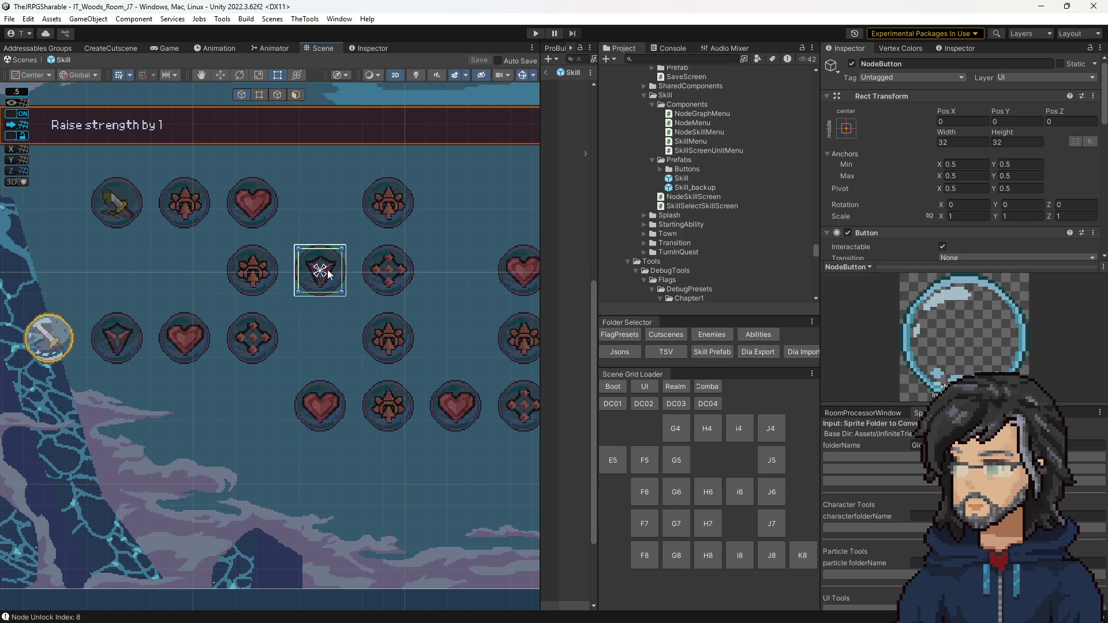
{"action": "left_click", "coordinate": [398, 275]}
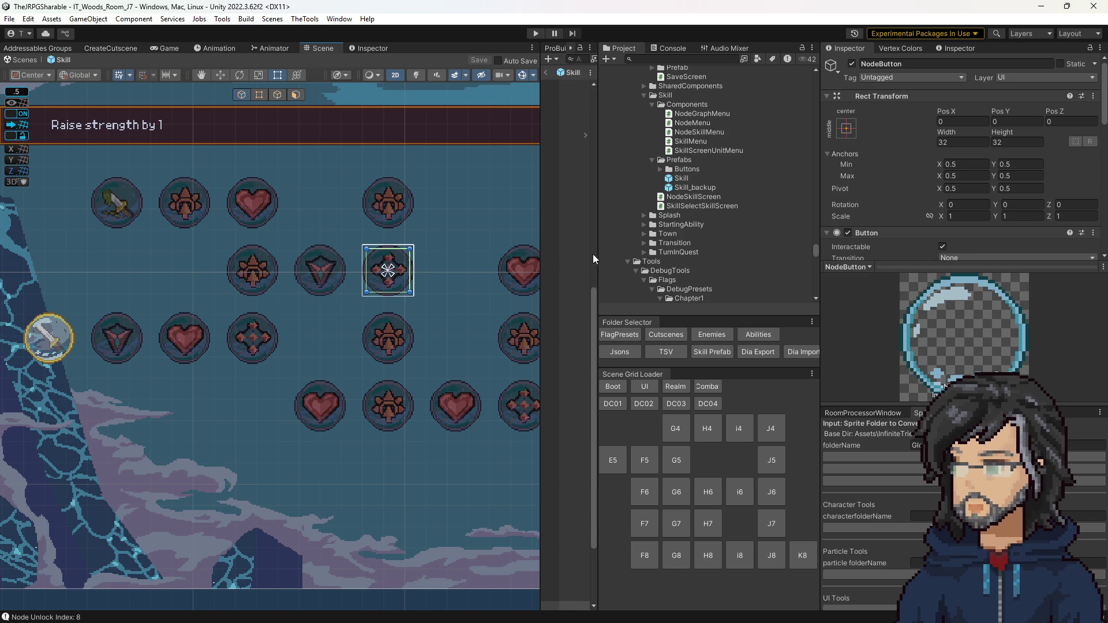
{"action": "left_click_drag", "start_coordinate": [597, 254], "coordinate": [714, 265]}
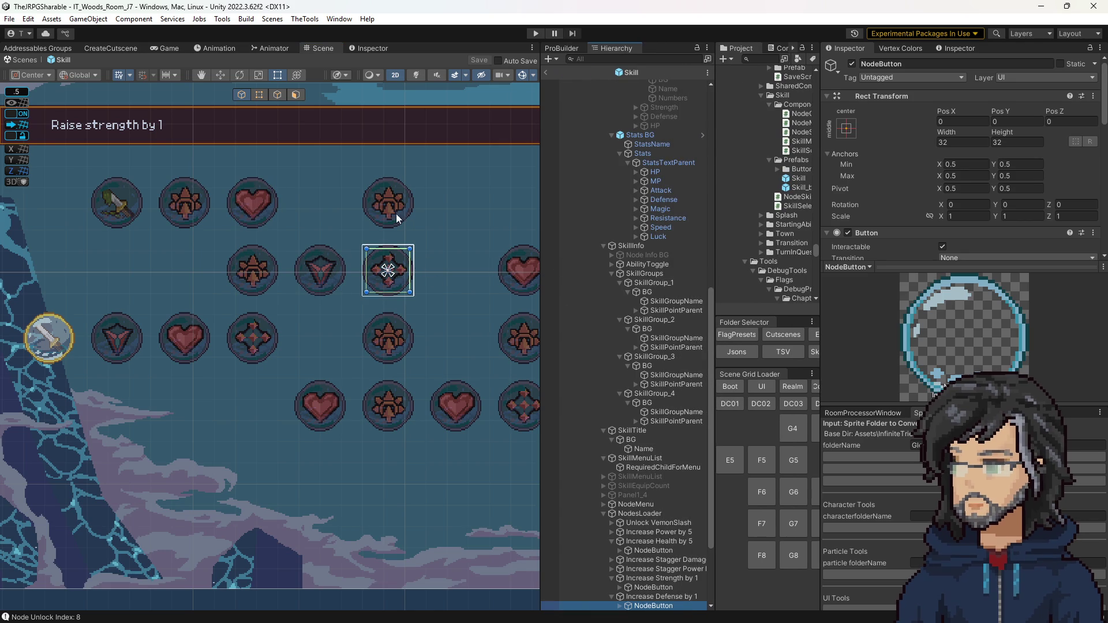
{"action": "scroll", "coordinate": [923, 218], "scroll_direction": "down", "scroll_amount": 5}
{"action": "scroll", "coordinate": [929, 223], "scroll_direction": "up", "scroll_amount": 5}
{"action": "scroll", "coordinate": [924, 225], "scroll_direction": "down", "scroll_amount": 5}
{"action": "key", "text": "Left"}
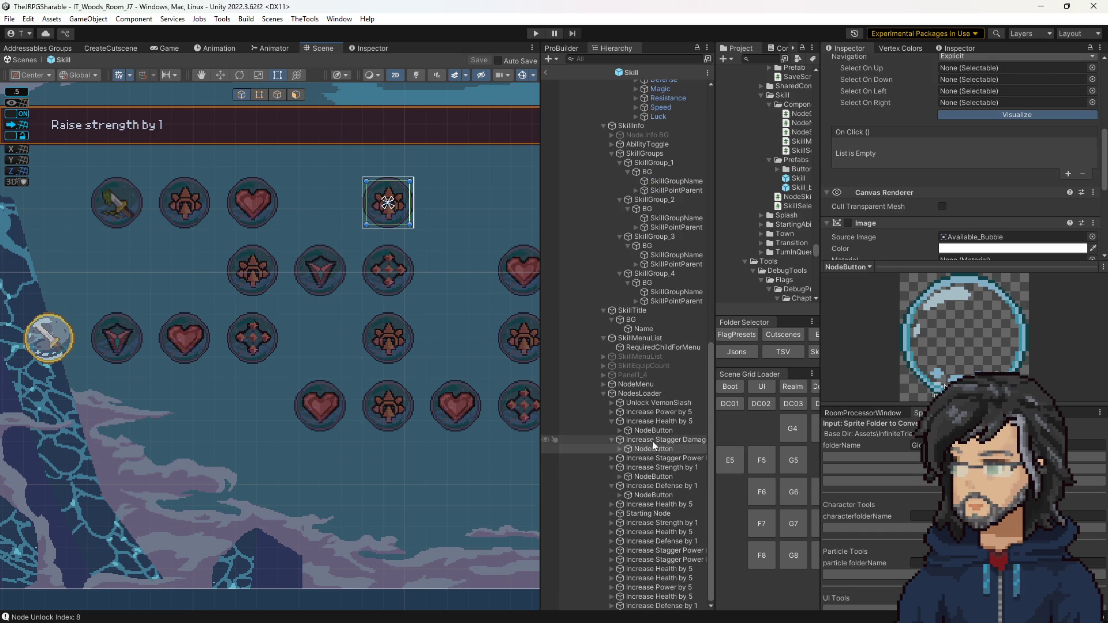
{"action": "scroll", "coordinate": [926, 171], "scroll_direction": "up", "scroll_amount": 4}
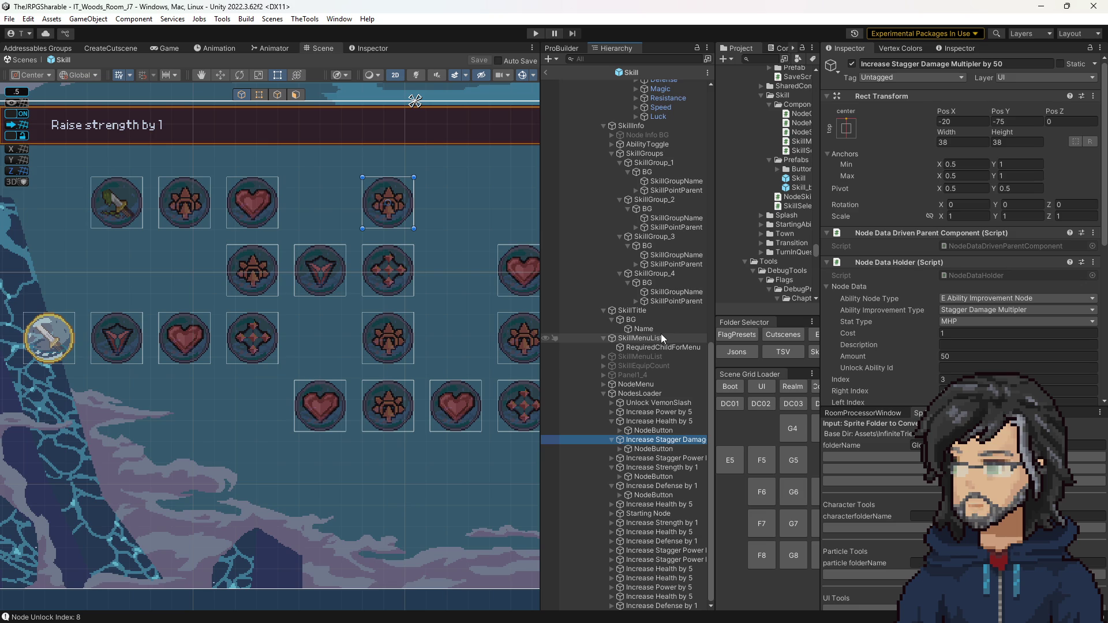
Review Increase Stagger Power by 5 and Increase Power by 5 (MHP, Amount 5), then widen the Project panel
{"action": "left_click", "coordinate": [387, 336]}
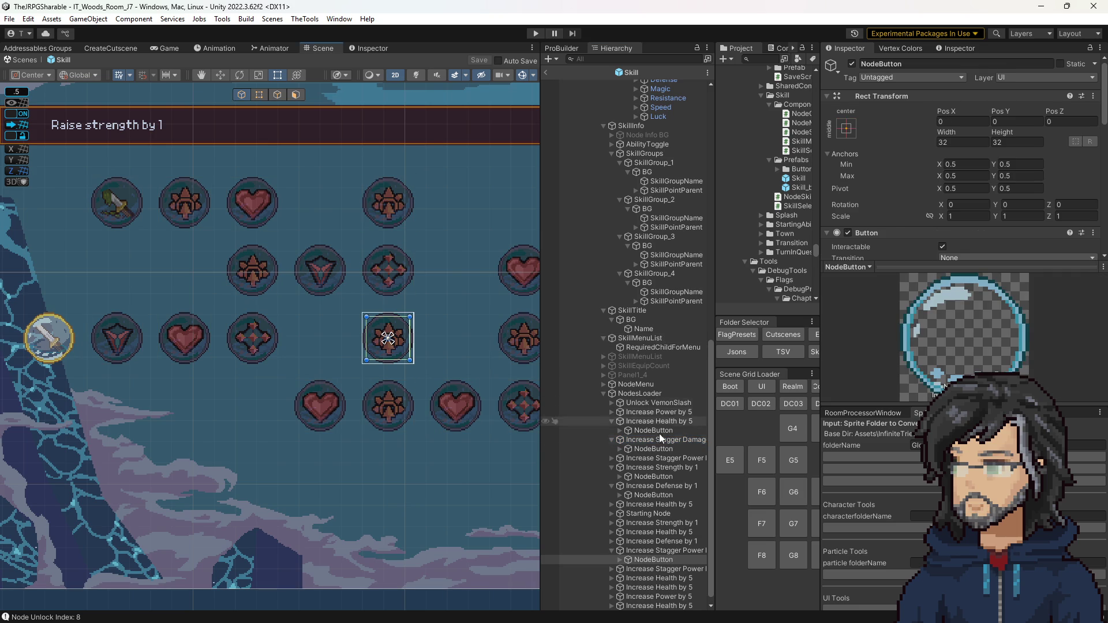
{"action": "scroll", "coordinate": [685, 553], "scroll_direction": "down", "scroll_amount": 1}
{"action": "left_click", "coordinate": [687, 543]}
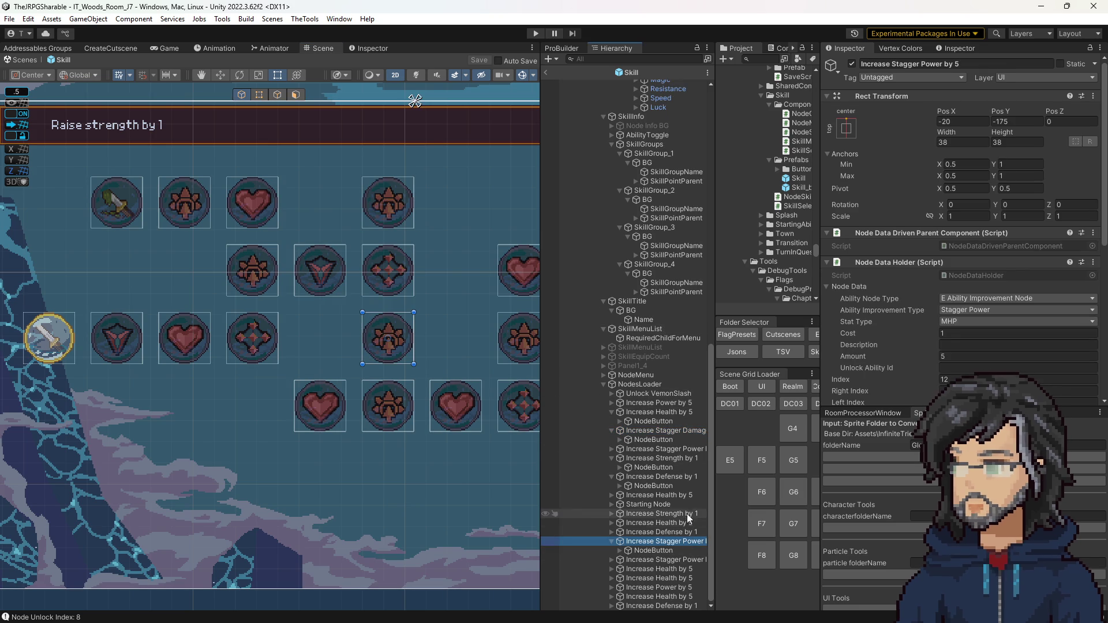
{"action": "scroll", "coordinate": [880, 186], "scroll_direction": "down", "scroll_amount": 2}
{"action": "scroll", "coordinate": [880, 186], "scroll_direction": "up", "scroll_amount": 2}
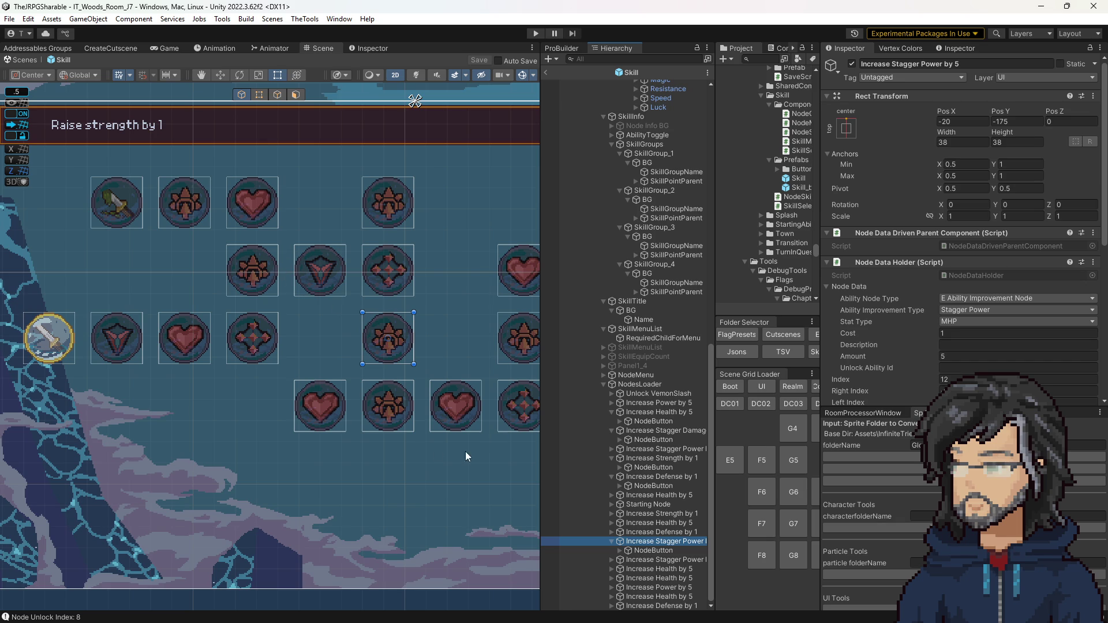
{"action": "left_click", "coordinate": [388, 406]}
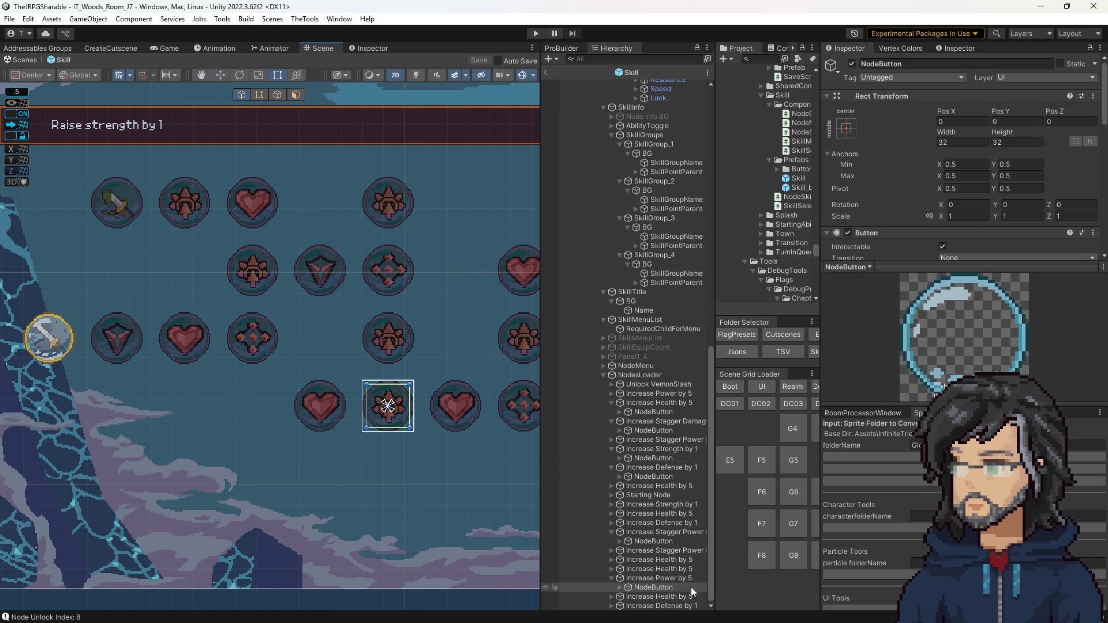
{"action": "left_click", "coordinate": [676, 579]}
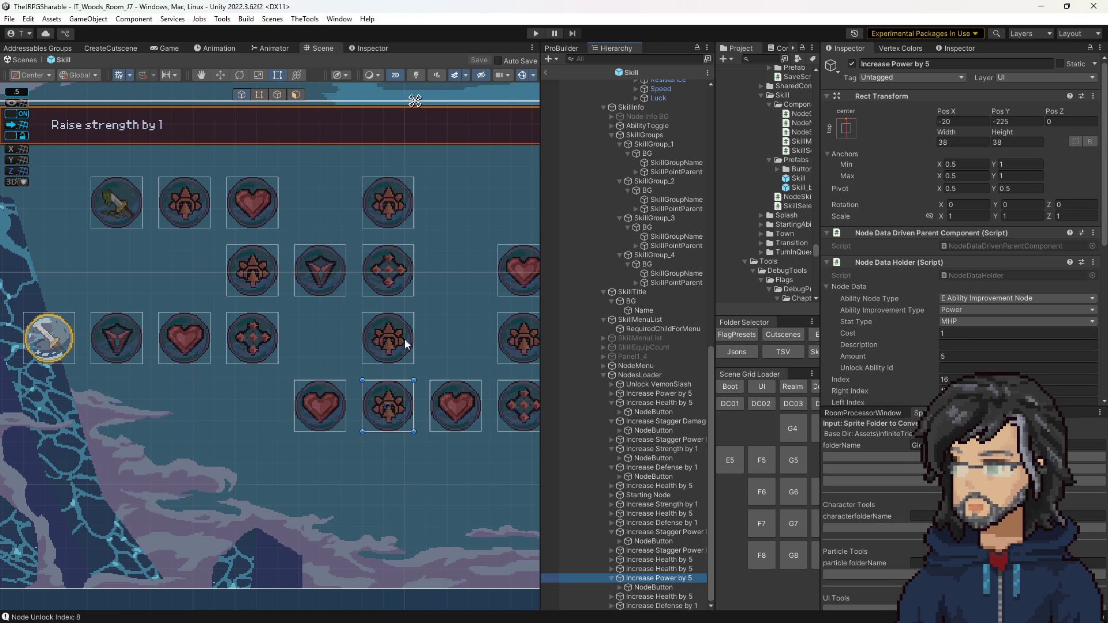
{"action": "left_click_drag", "start_coordinate": [717, 195], "coordinate": [595, 194]}
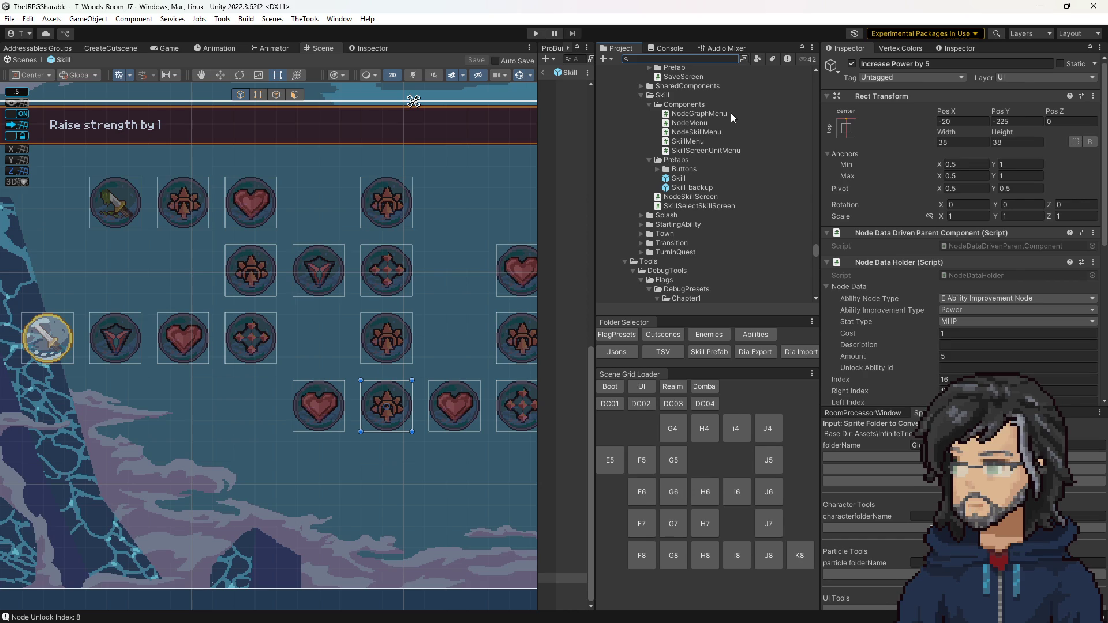
Search assets for 'stren', clear the search, and select the node button's Icon child
{"action": "type", "text": "str"}
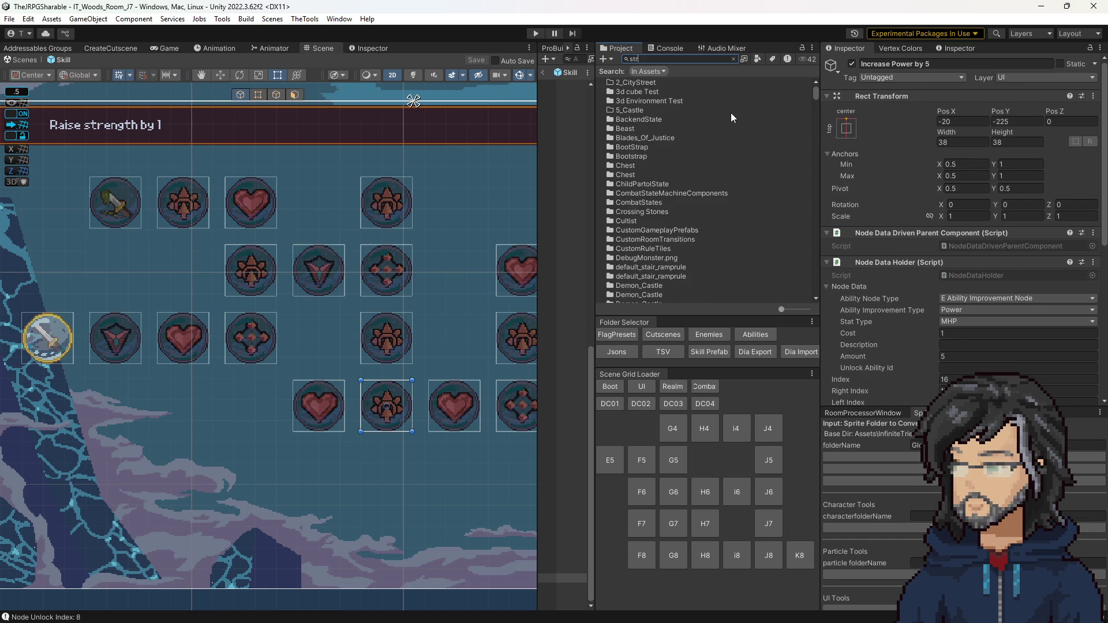
{"action": "type", "text": "en"}
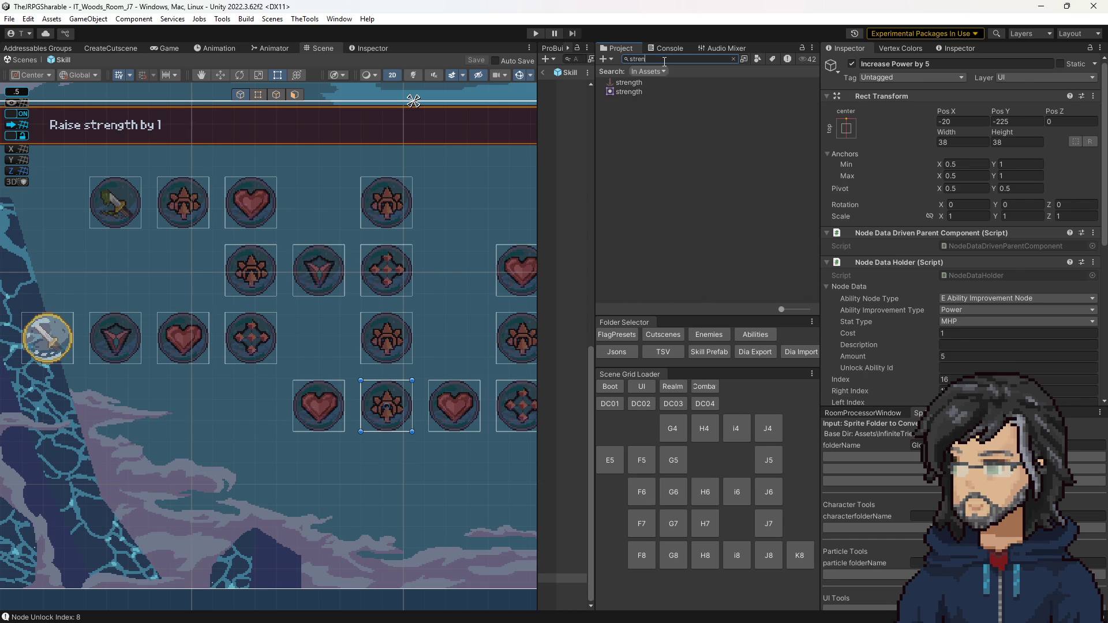
{"action": "key", "text": "ctrl+a"}
{"action": "key", "text": "BackSpace"}
{"action": "left_click", "coordinate": [388, 405]}
{"action": "scroll", "coordinate": [651, 252], "scroll_direction": "down", "scroll_amount": 3}
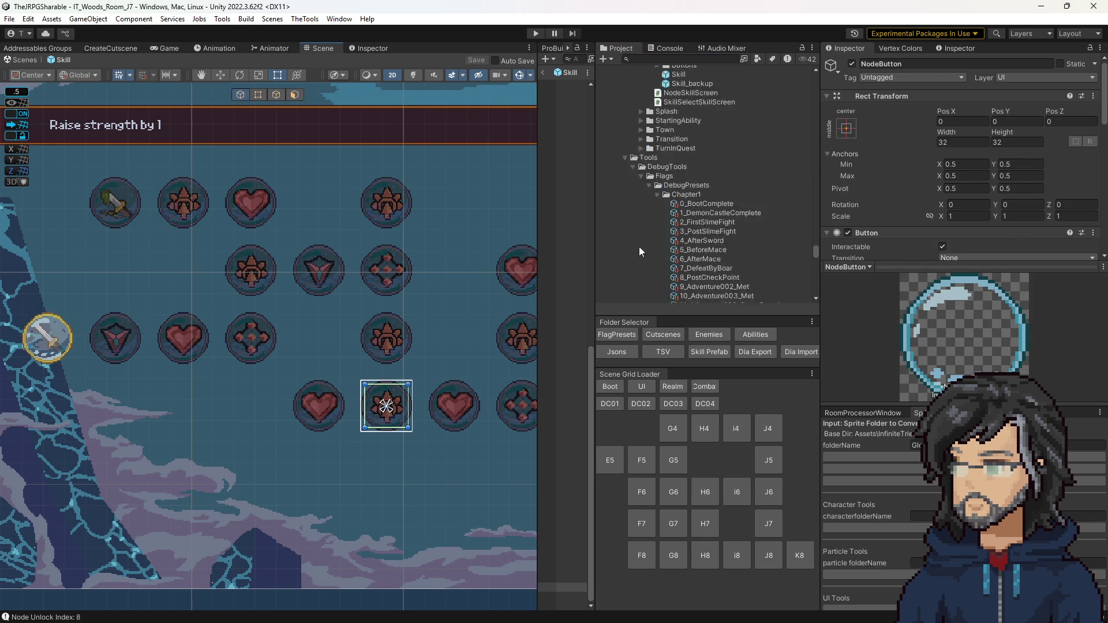
{"action": "left_click_drag", "start_coordinate": [595, 404], "coordinate": [703, 404]}
{"action": "left_click", "coordinate": [616, 588]}
{"action": "left_click", "coordinate": [649, 570]}
{"action": "scroll", "coordinate": [929, 239], "scroll_direction": "down", "scroll_amount": 5}
Locate the 2_Skill_Up source sprite and check the Skill_Up and Misc_Lightning import settings (32x32)
{"action": "left_click", "coordinate": [978, 123]}
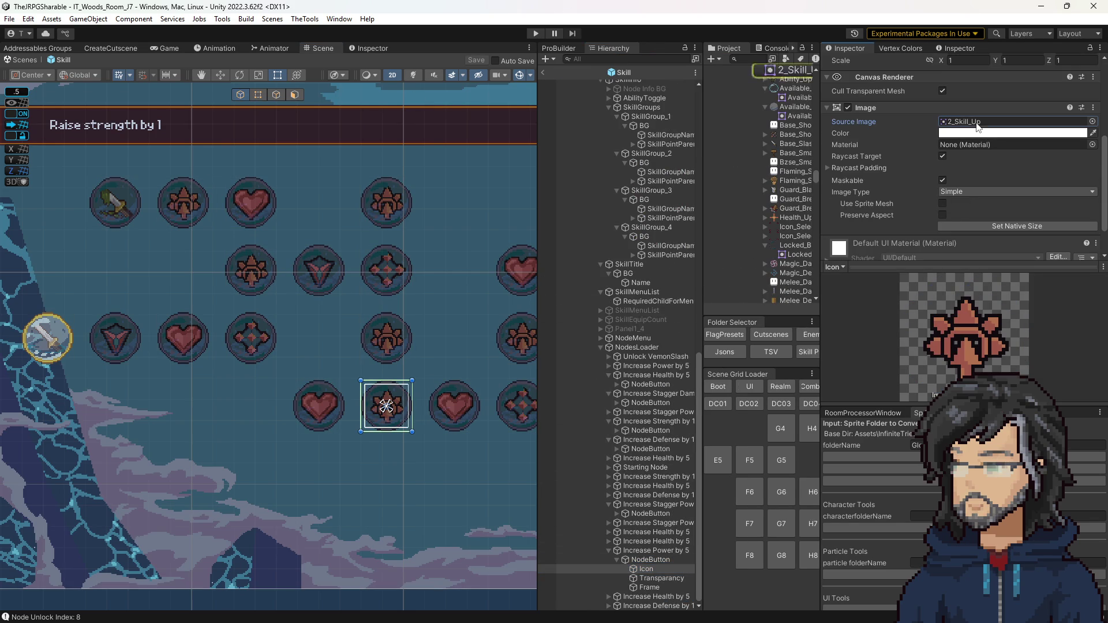
{"action": "left_click_drag", "start_coordinate": [822, 151], "coordinate": [899, 160]}
{"action": "scroll", "coordinate": [840, 205], "scroll_direction": "down", "scroll_amount": 5}
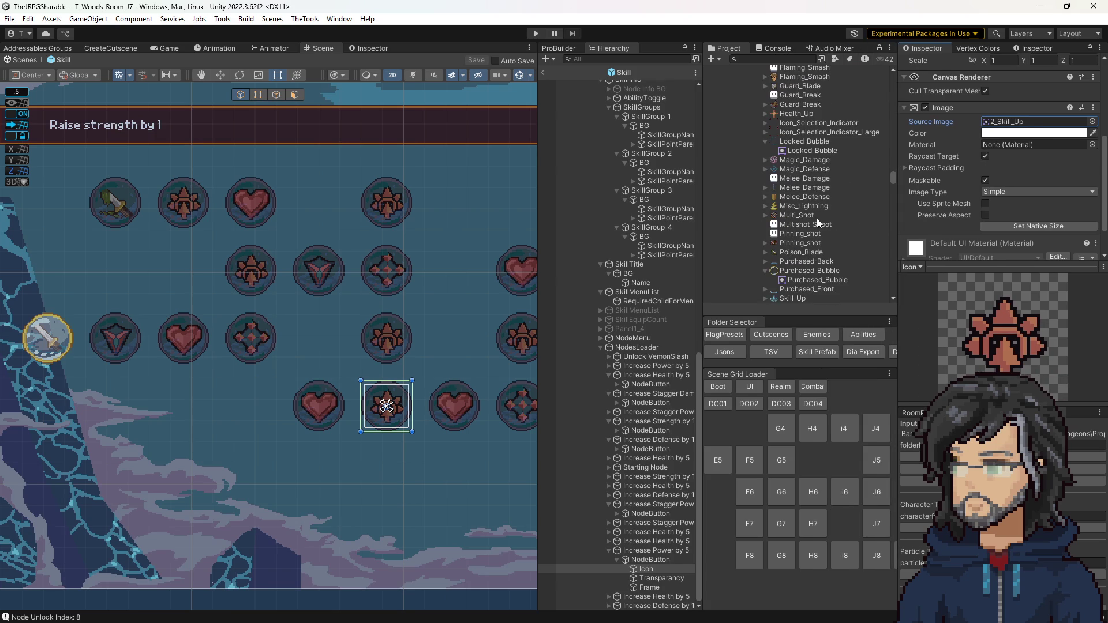
{"action": "scroll", "coordinate": [805, 262], "scroll_direction": "down", "scroll_amount": 3}
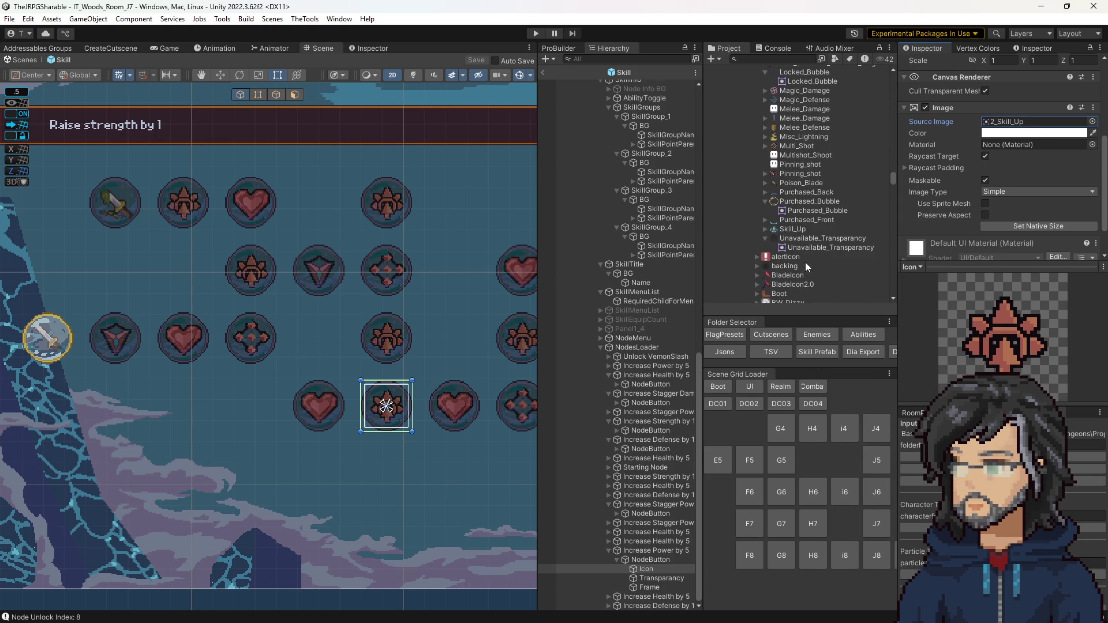
{"action": "scroll", "coordinate": [819, 241], "scroll_direction": "up", "scroll_amount": 6}
{"action": "scroll", "coordinate": [813, 241], "scroll_direction": "down", "scroll_amount": 6}
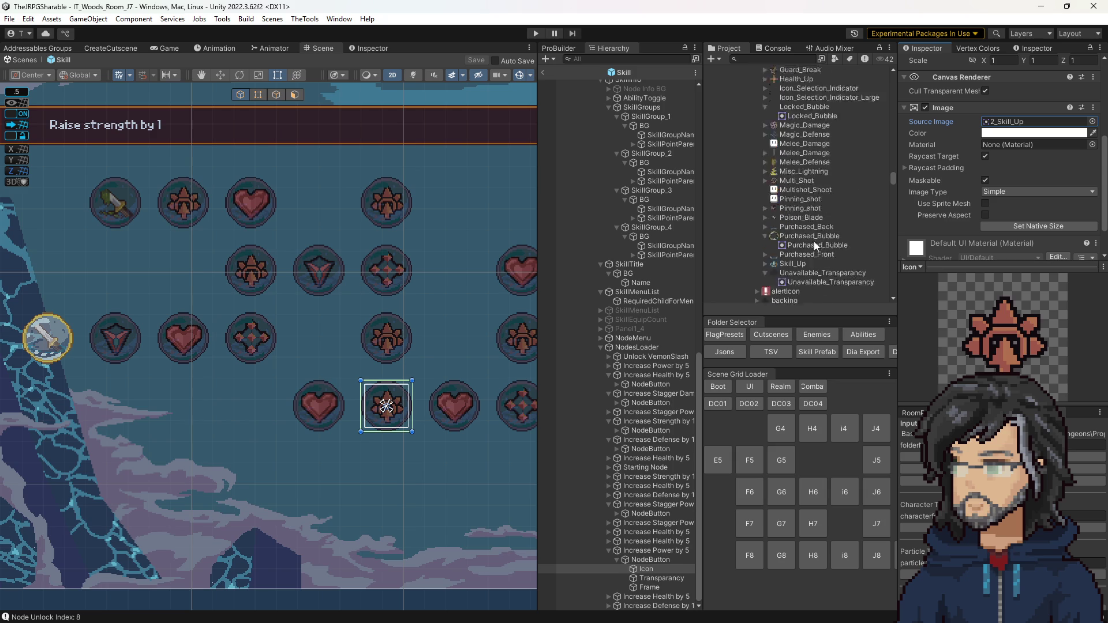
{"action": "left_click", "coordinate": [788, 231]}
{"action": "scroll", "coordinate": [947, 181], "scroll_direction": "up", "scroll_amount": 5}
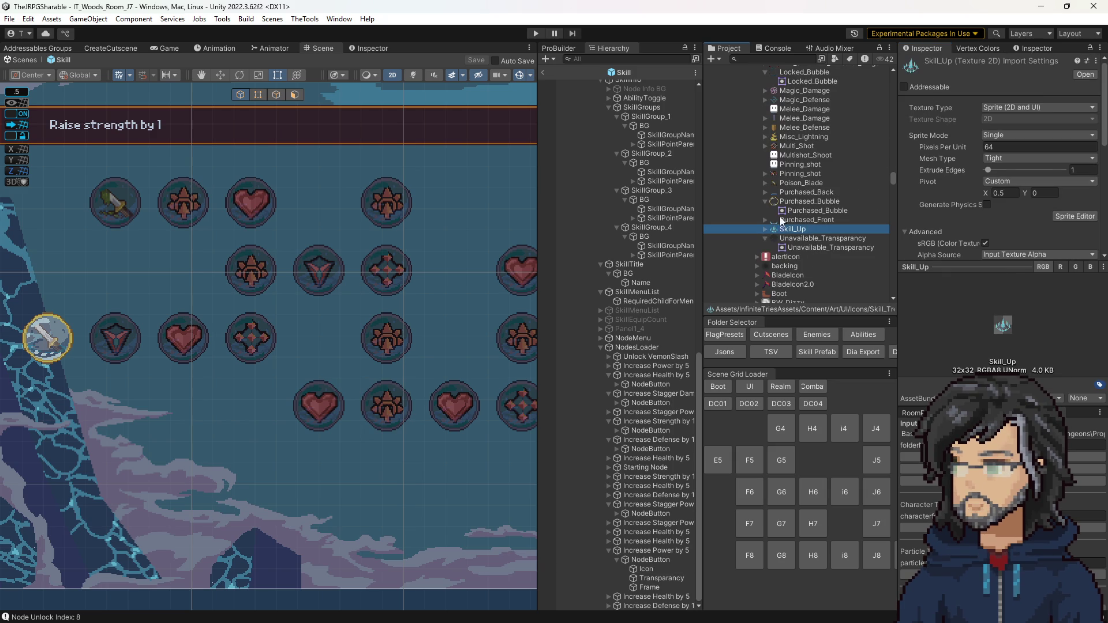
{"action": "scroll", "coordinate": [797, 265], "scroll_direction": "up", "scroll_amount": 5}
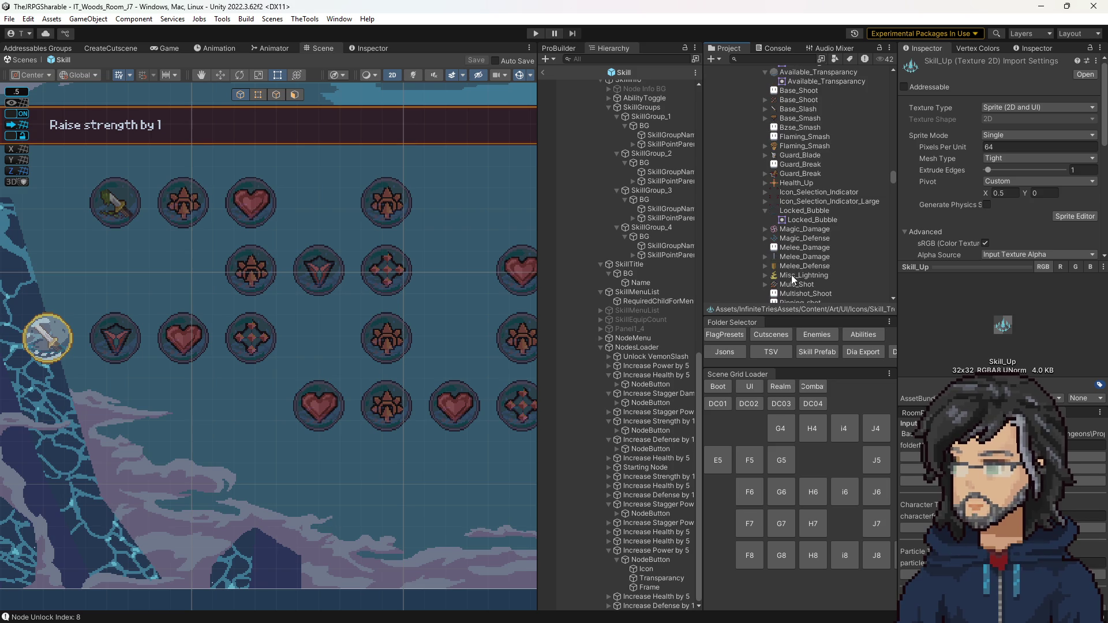
{"action": "left_click", "coordinate": [791, 275]}
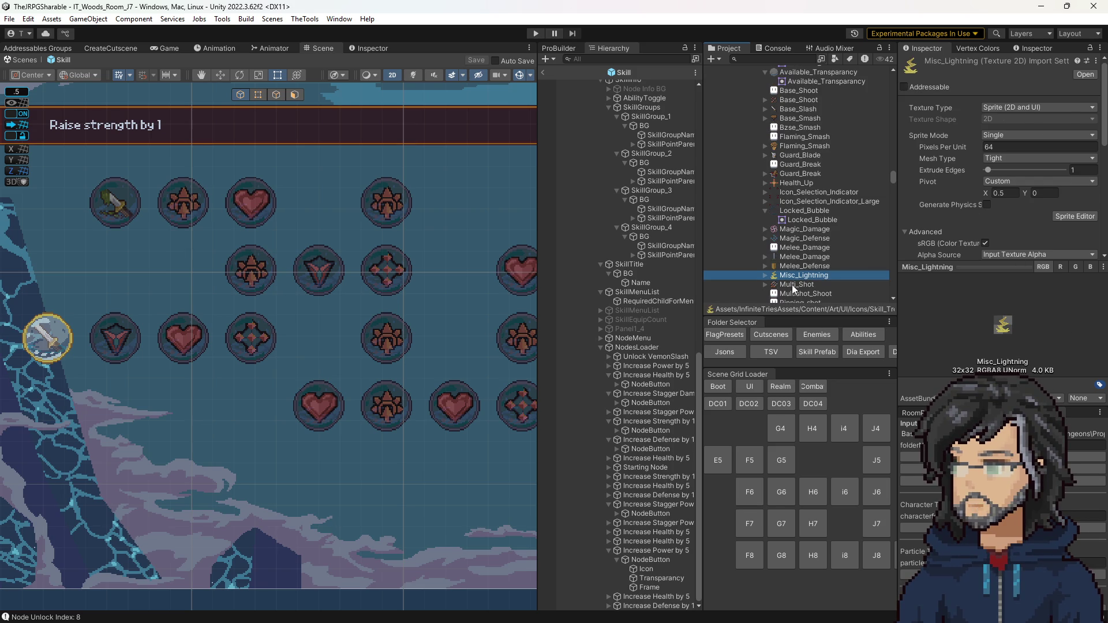
{"action": "scroll", "coordinate": [384, 371], "scroll_direction": "down", "scroll_amount": 1}
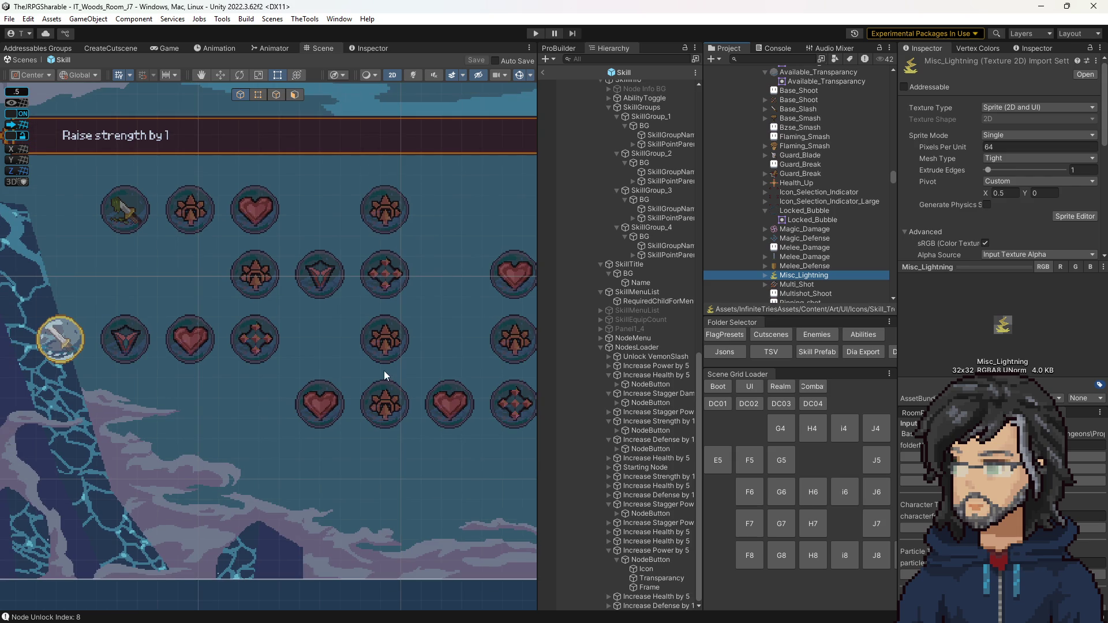
Select the stagger damage multiplier node and open its NodeDataHolder script in Visual Studio
{"action": "left_click", "coordinate": [386, 209]}
{"action": "scroll", "coordinate": [987, 245], "scroll_direction": "down", "scroll_amount": 5}
{"action": "scroll", "coordinate": [1003, 191], "scroll_direction": "up", "scroll_amount": 5}
{"action": "scroll", "coordinate": [1003, 191], "scroll_direction": "down", "scroll_amount": 7}
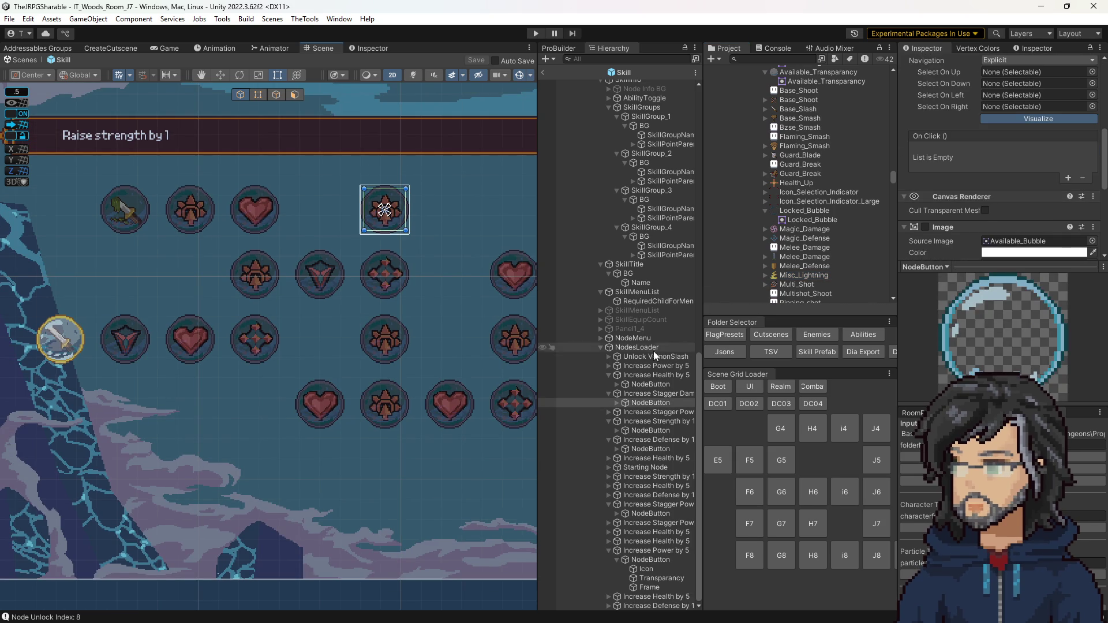
{"action": "left_click", "coordinate": [660, 393]}
{"action": "left_click", "coordinate": [1029, 147]}
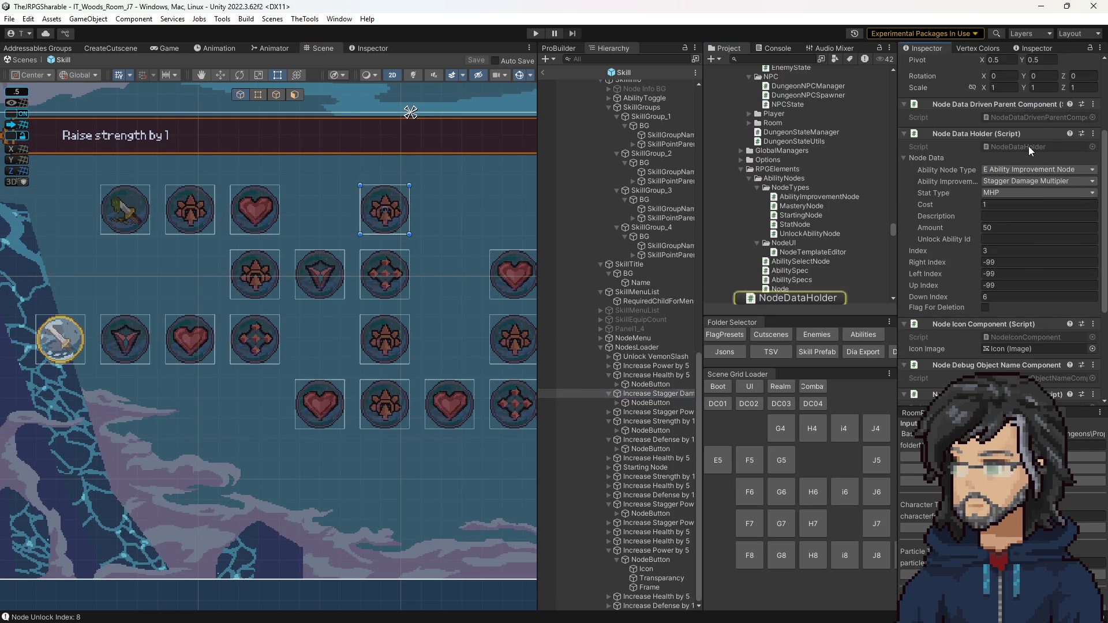
{"action": "double_click", "coordinate": [1029, 147]}
{"action": "scroll", "coordinate": [315, 191], "scroll_direction": "down", "scroll_amount": 20}
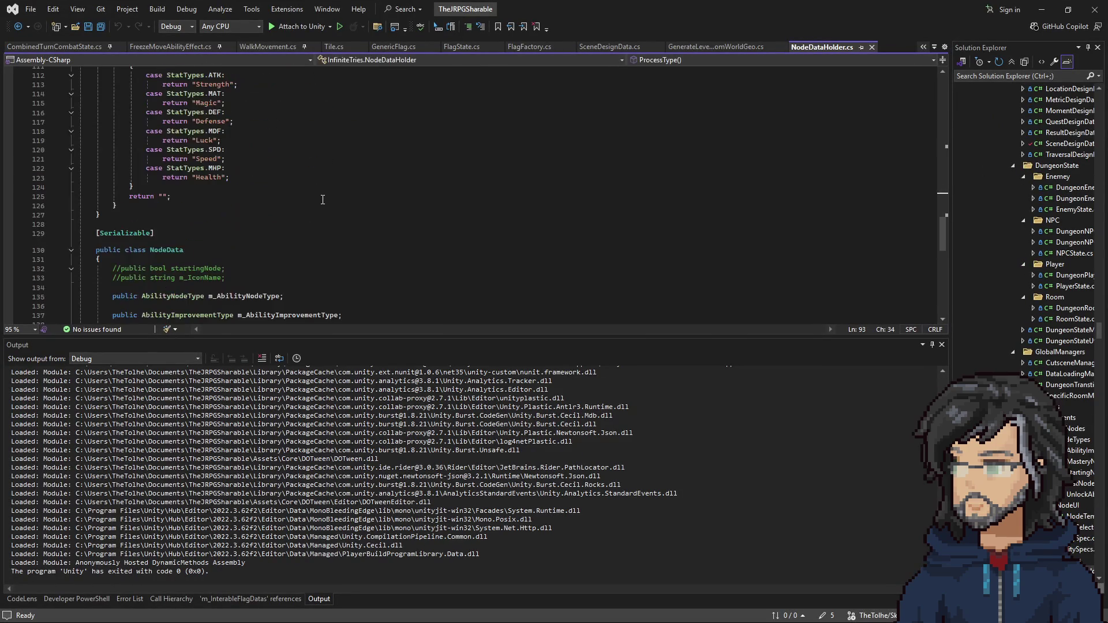
Open AbilityImprovementNode.cs and select the icon path assignment line on line 11
{"action": "scroll", "coordinate": [316, 204], "scroll_direction": "up", "scroll_amount": 20}
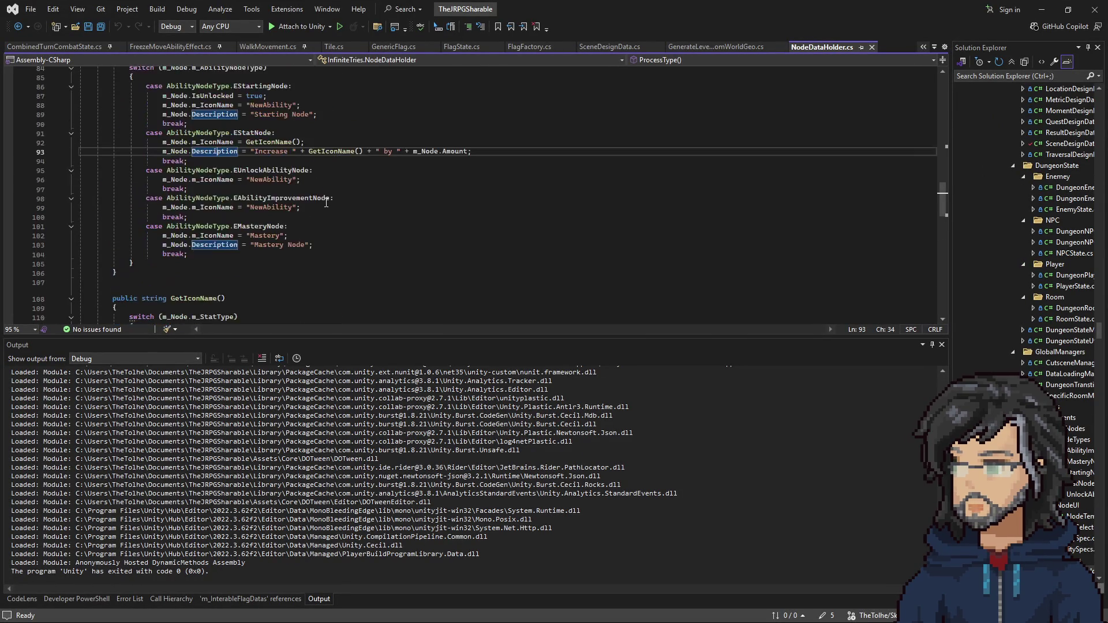
{"action": "scroll", "coordinate": [326, 202], "scroll_direction": "up", "scroll_amount": 8}
{"action": "scroll", "coordinate": [1020, 354], "scroll_direction": "down", "scroll_amount": 5}
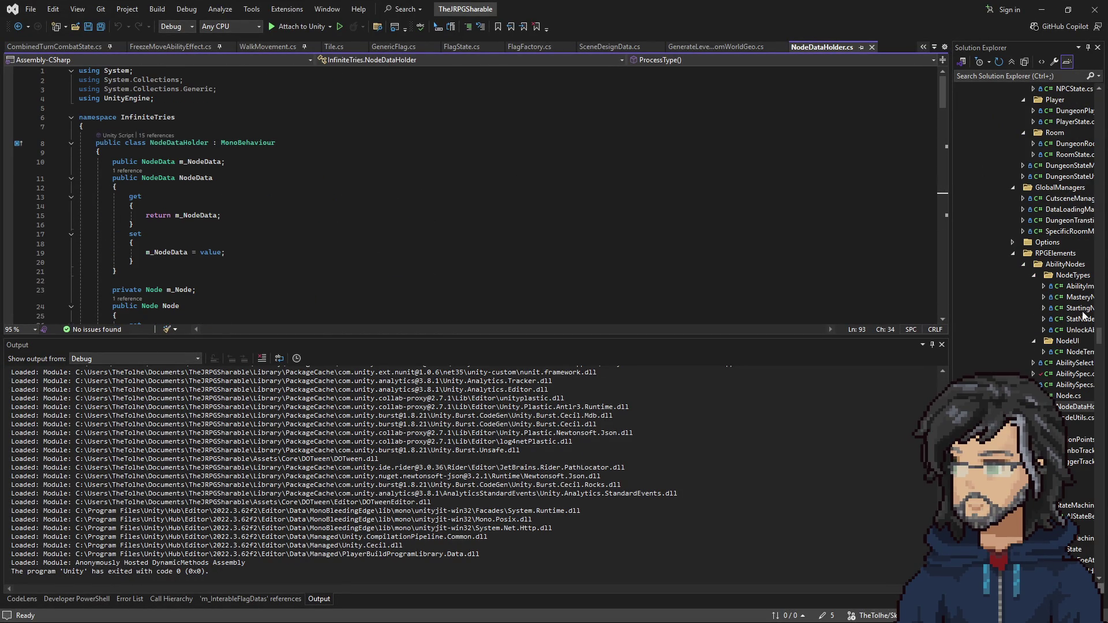
{"action": "double_click", "coordinate": [1074, 286]}
{"action": "scroll", "coordinate": [352, 187], "scroll_direction": "up", "scroll_amount": 14}
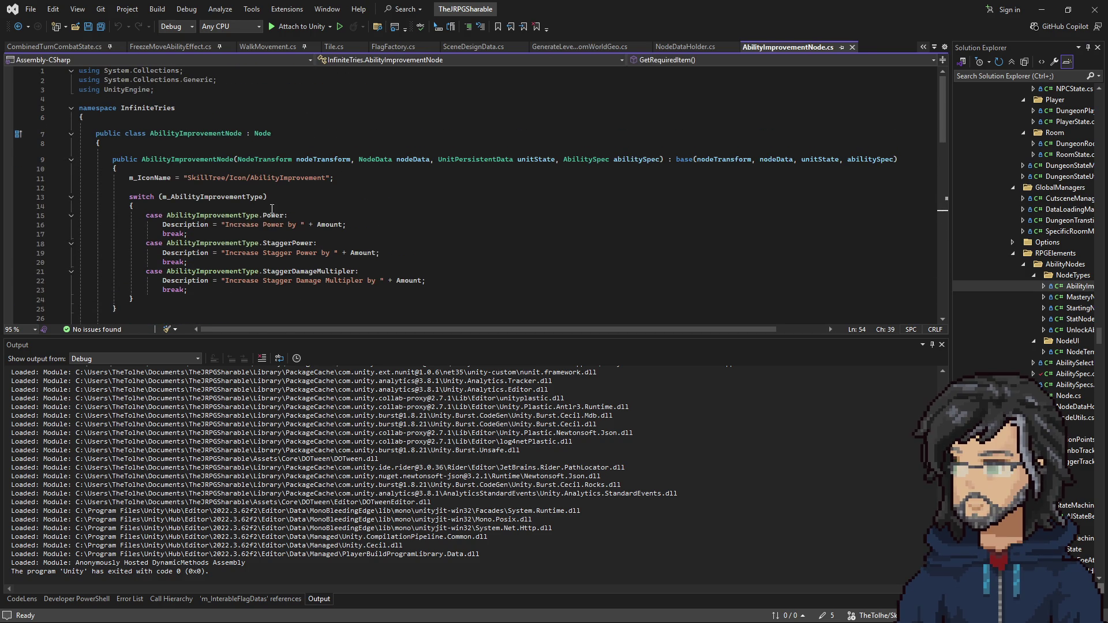
{"action": "left_click_drag", "start_coordinate": [185, 177], "coordinate": [330, 179]}
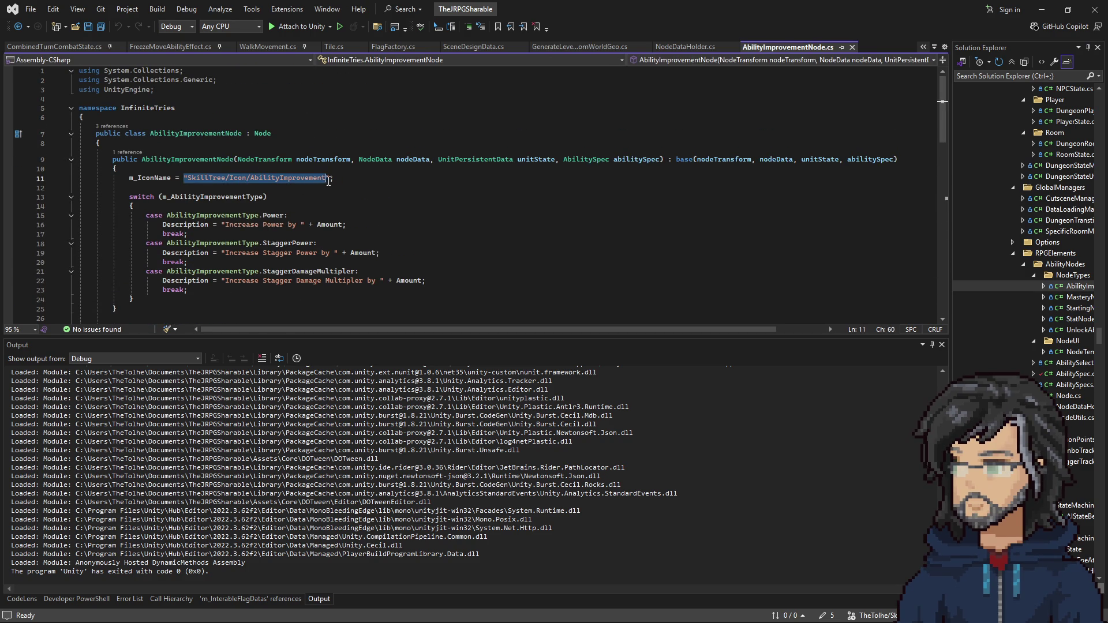
{"action": "key", "text": "End"}
{"action": "key", "text": "shift+Up"}
{"action": "key", "text": "BackSpace"}
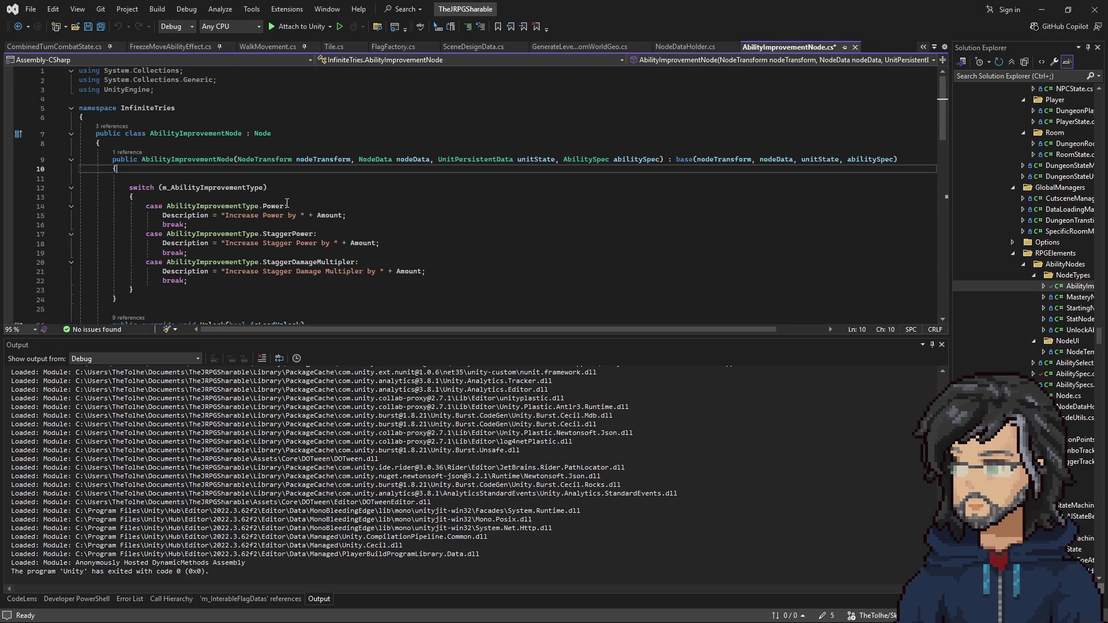
{"action": "key", "text": "ctrl+z"}
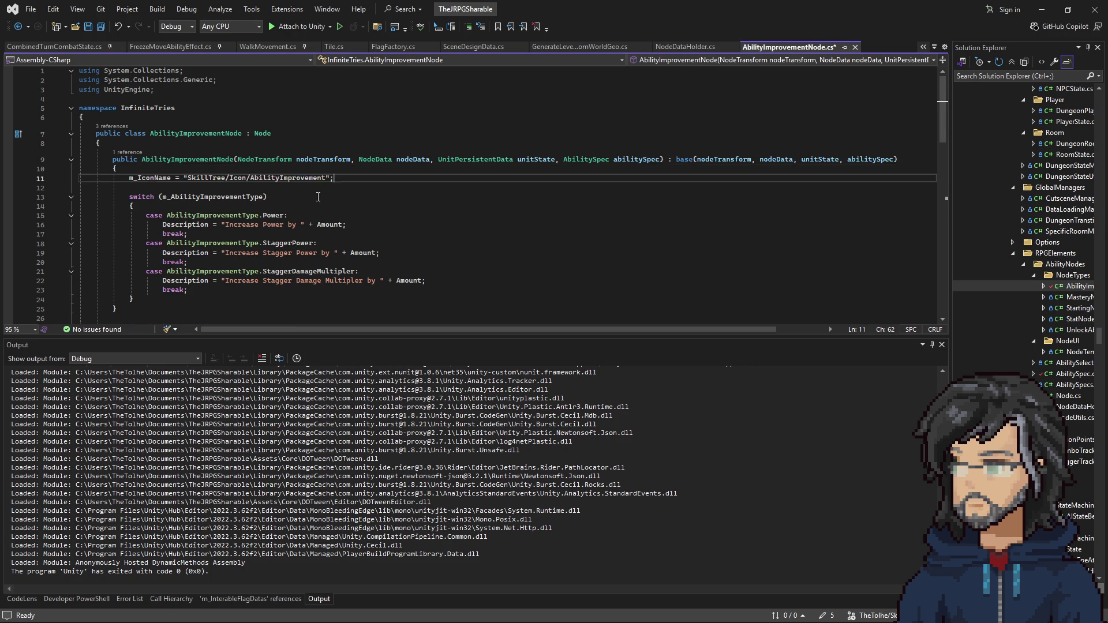
{"action": "key", "text": "shift+Up"}
{"action": "key", "text": "ctrl+c"}
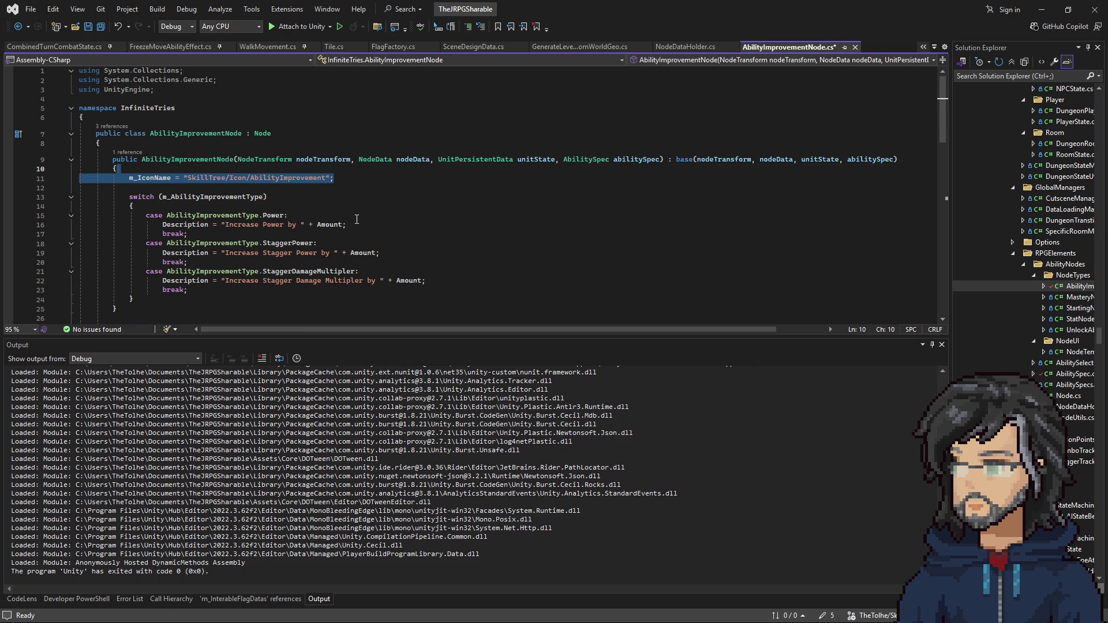
Paste an m_IconName line (SkillTree/Icon/AbilityImprovement) into the StaggerDamageMultipler case and return to Unity
{"action": "left_click", "coordinate": [352, 219]}
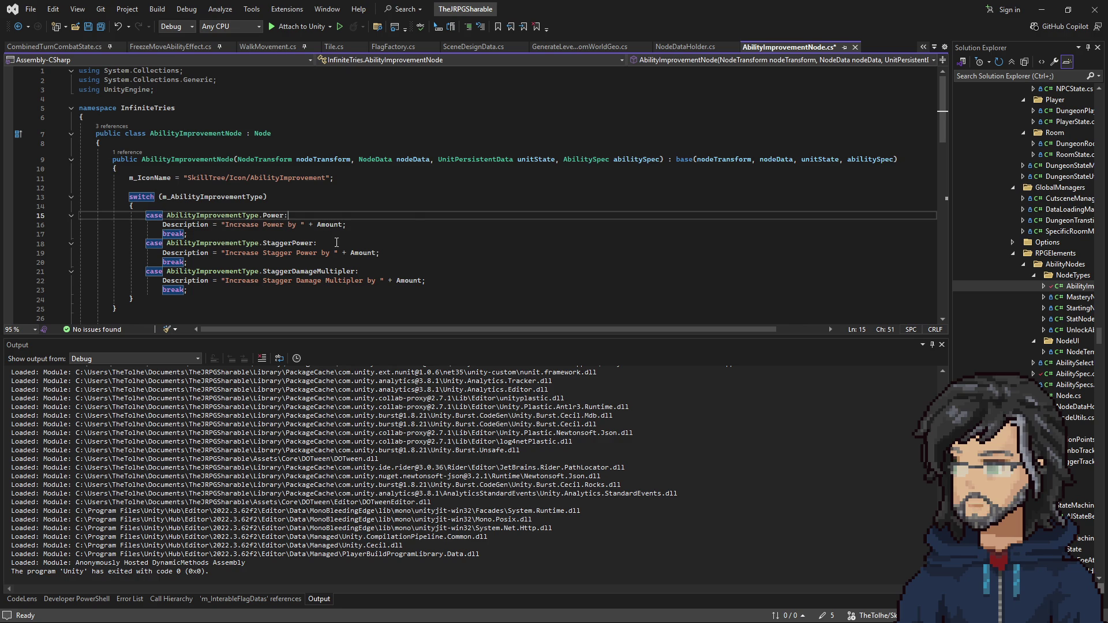
{"action": "left_click", "coordinate": [340, 261]}
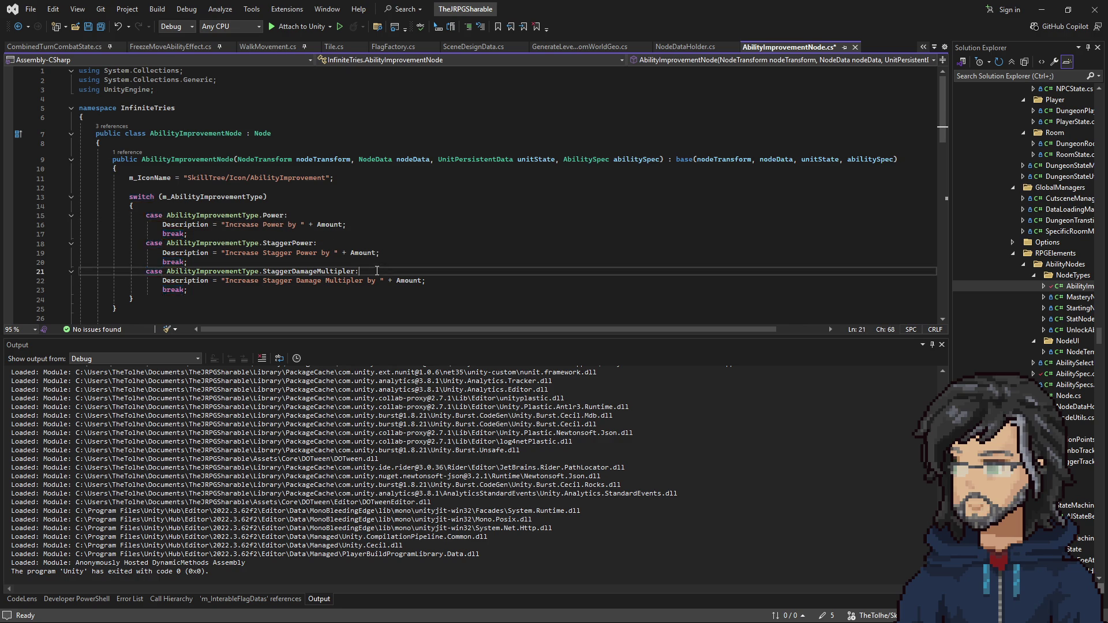
{"action": "left_click", "coordinate": [364, 243]}
{"action": "left_click", "coordinate": [370, 280]}
{"action": "key", "text": "ctrl+v"}
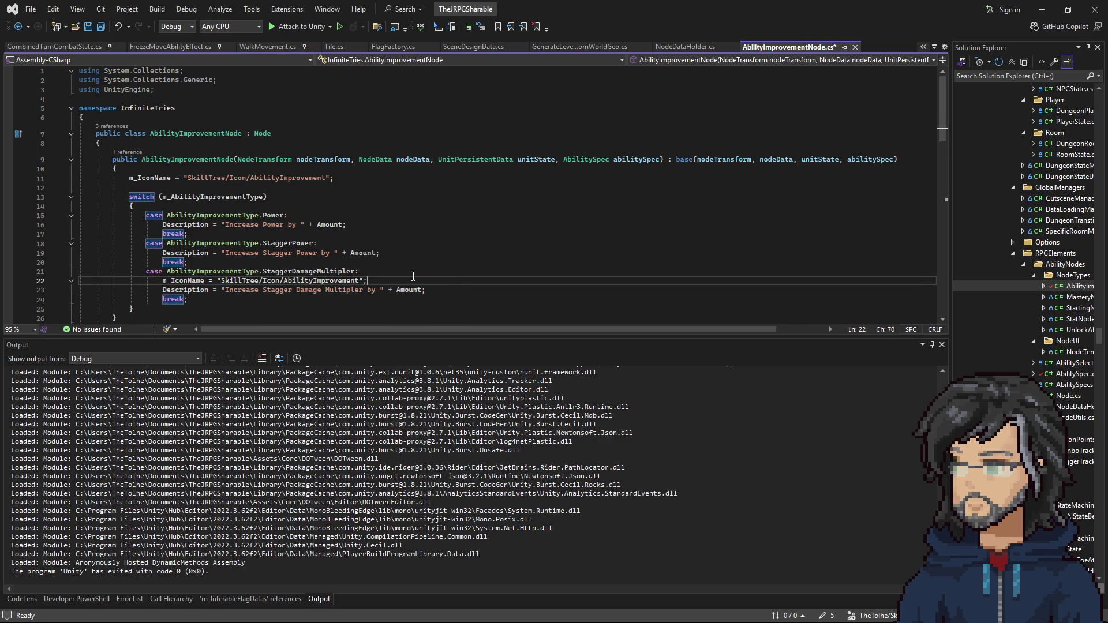
{"action": "key", "text": "alt+Tab"}
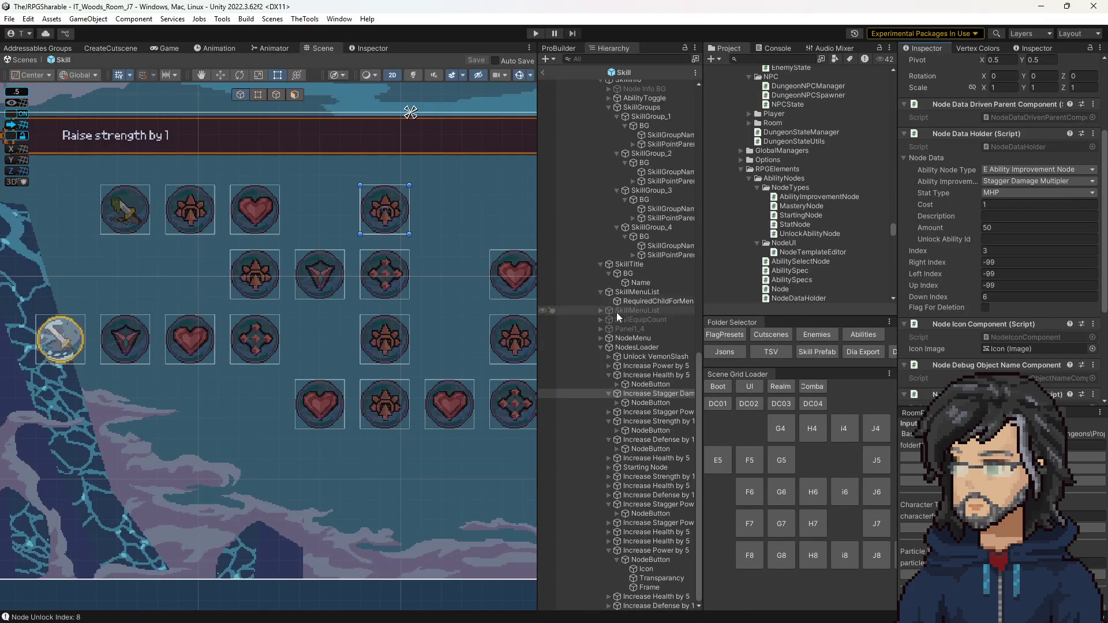
Select a bottom-row node, find its bubble image, and inspect 2_Skill_Up's addressable import settings
{"action": "scroll", "coordinate": [818, 185], "scroll_direction": "up", "scroll_amount": 5}
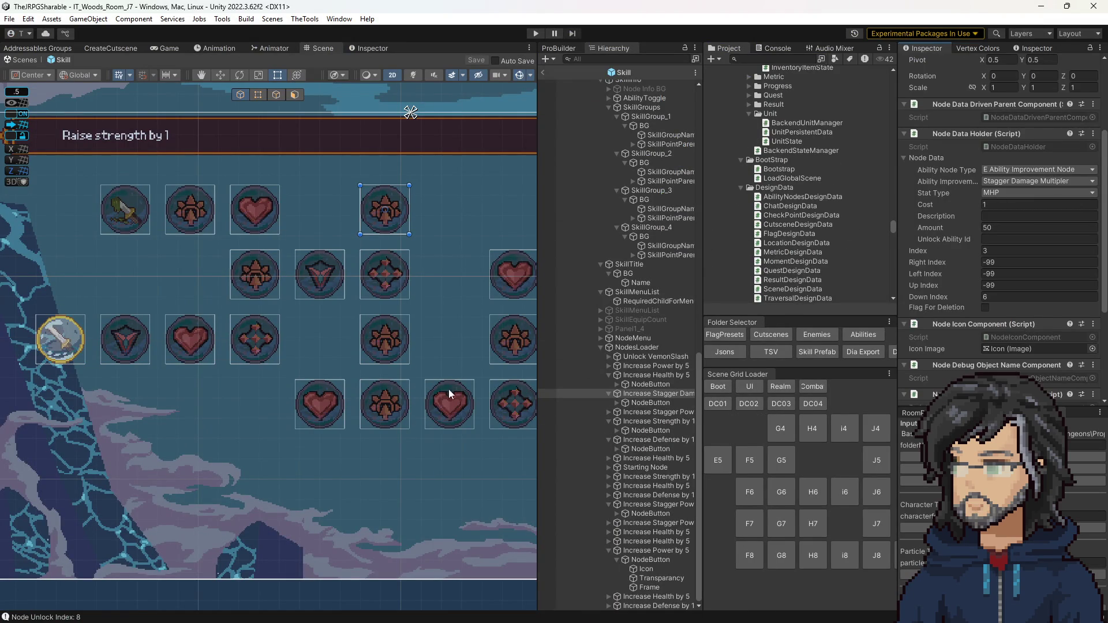
{"action": "left_click", "coordinate": [389, 419]}
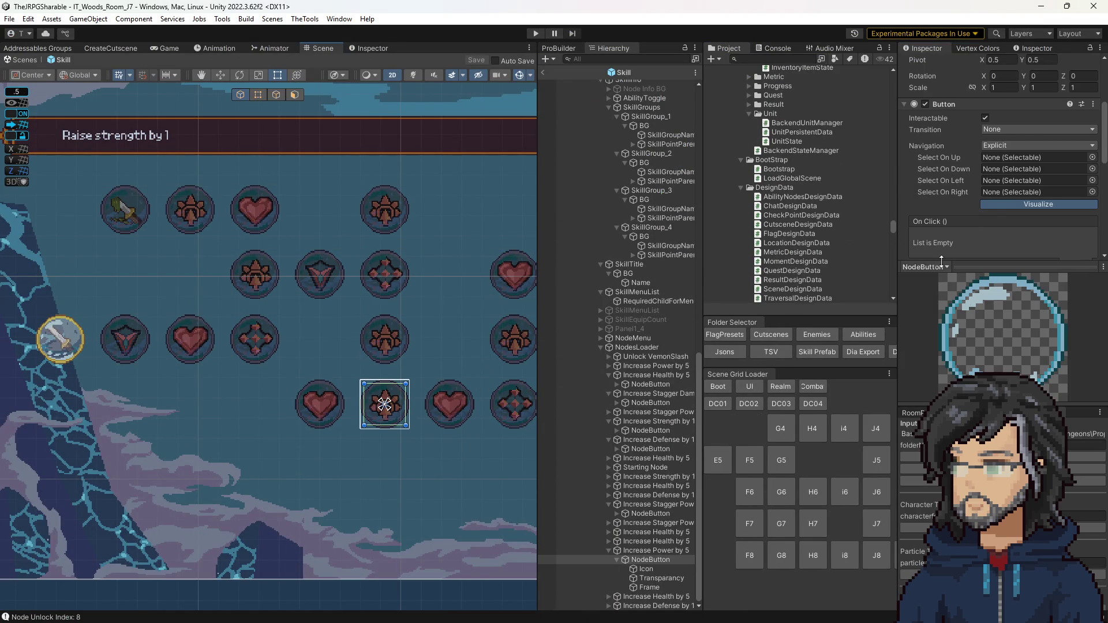
{"action": "scroll", "coordinate": [1006, 188], "scroll_direction": "down", "scroll_amount": 5}
{"action": "left_click", "coordinate": [1033, 139]}
{"action": "scroll", "coordinate": [815, 226], "scroll_direction": "down", "scroll_amount": 3}
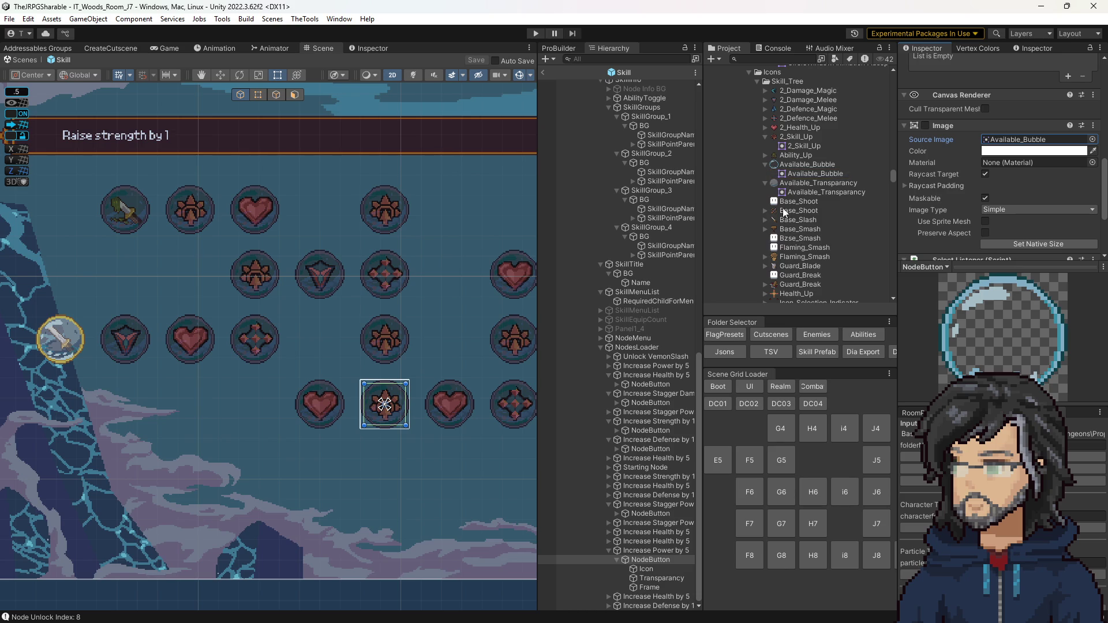
{"action": "left_click", "coordinate": [800, 138]}
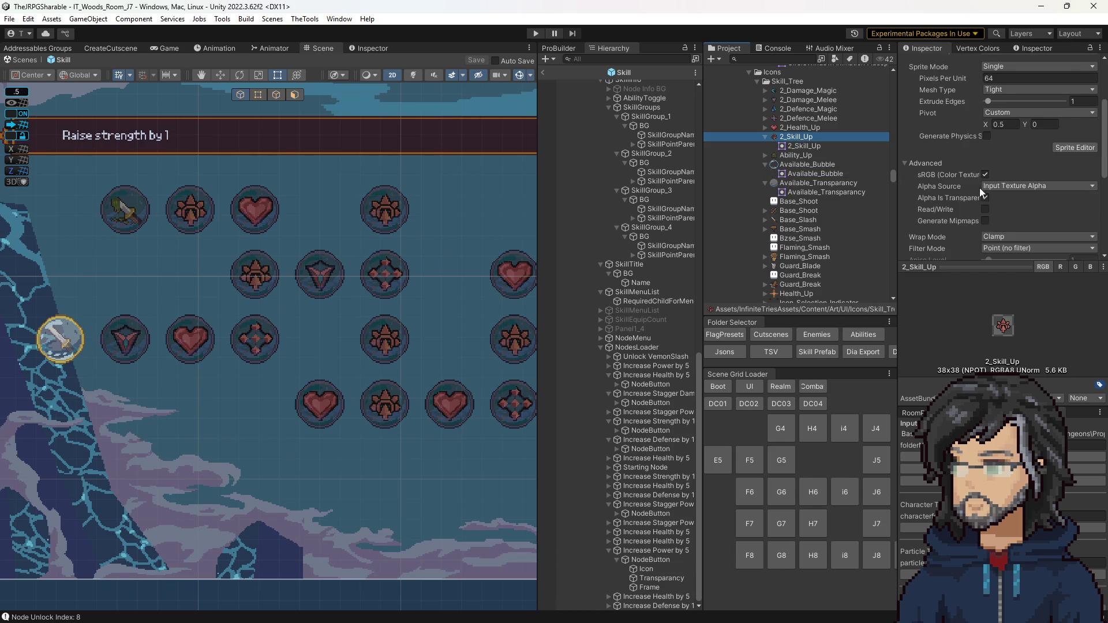
{"action": "scroll", "coordinate": [975, 181], "scroll_direction": "up", "scroll_amount": 4}
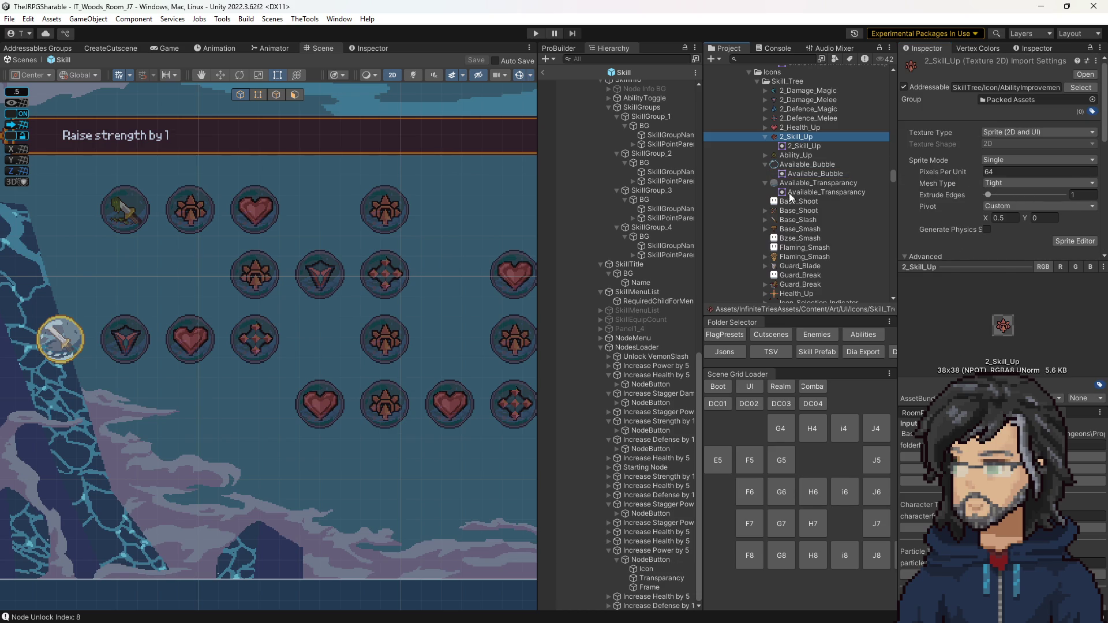
Check Ability_Up, Base_Shoot, Magic_Damage, Magic_Defense, Melee_Damage and Misc_Lightning icon settings
{"action": "left_click", "coordinate": [790, 155]}
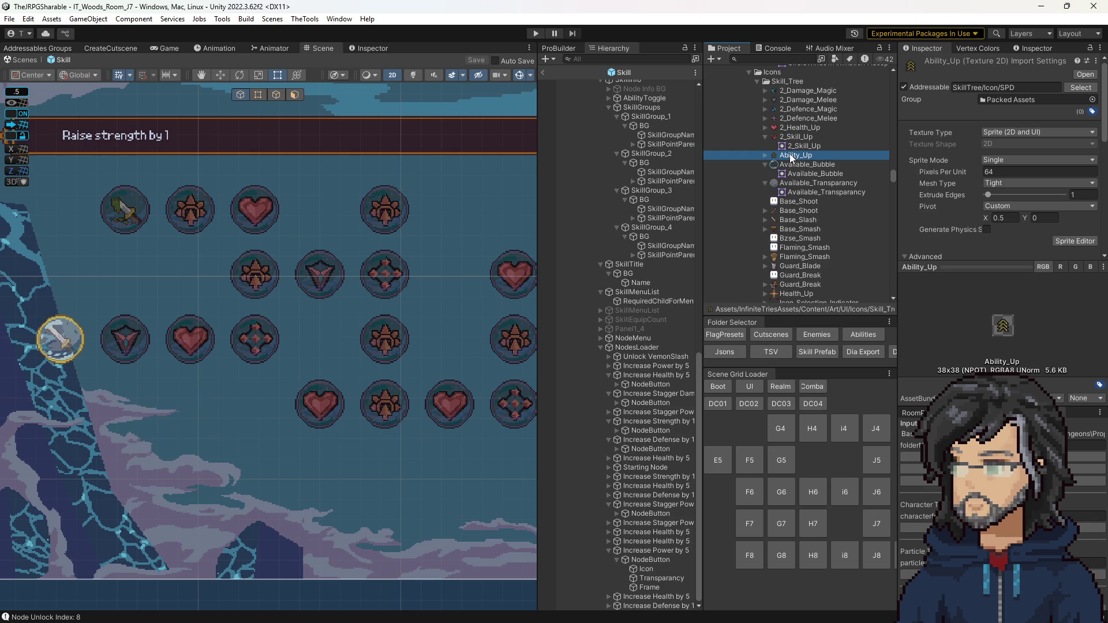
{"action": "left_click", "coordinate": [780, 211]}
{"action": "scroll", "coordinate": [803, 225], "scroll_direction": "down", "scroll_amount": 3}
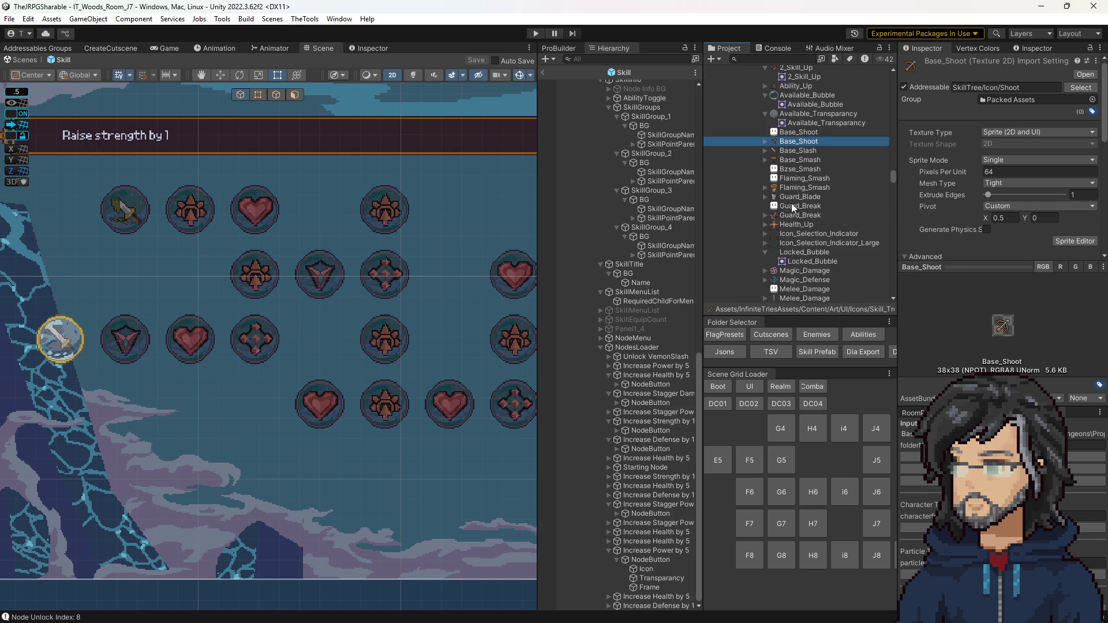
{"action": "scroll", "coordinate": [799, 234], "scroll_direction": "down", "scroll_amount": 2}
{"action": "left_click", "coordinate": [799, 237]}
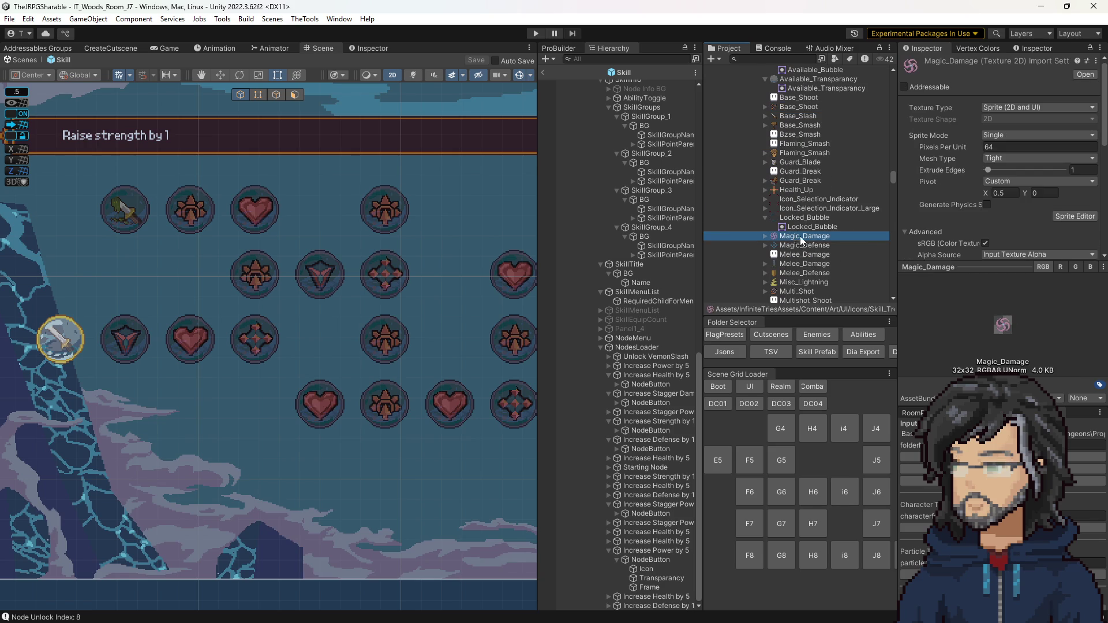
{"action": "left_click", "coordinate": [788, 245]}
{"action": "left_click", "coordinate": [788, 264]}
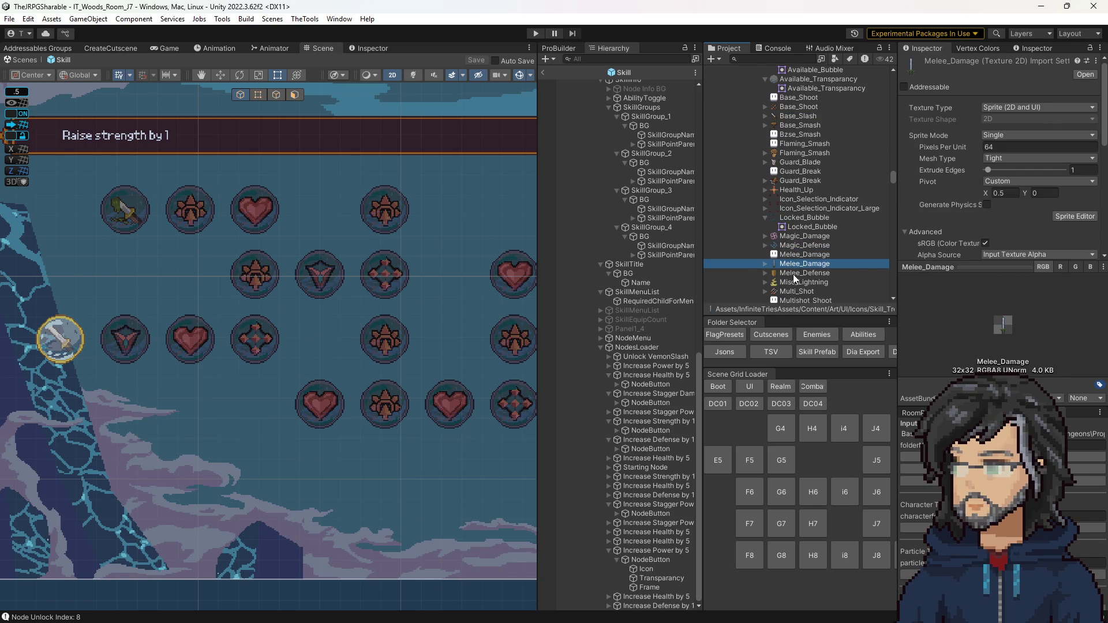
{"action": "scroll", "coordinate": [793, 275], "scroll_direction": "down", "scroll_amount": 4}
{"action": "left_click", "coordinate": [791, 213]}
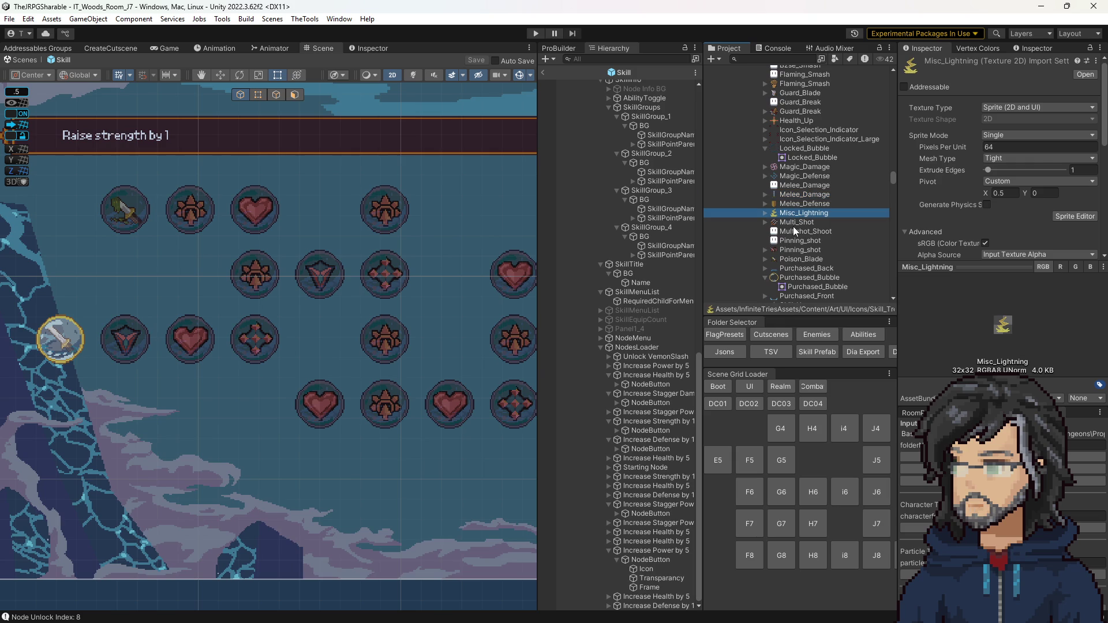
Mark Misc_Lightning as Addressable and check 2_Damage_Melee's address format
{"action": "left_click", "coordinate": [929, 88]}
{"action": "left_click", "coordinate": [985, 88]}
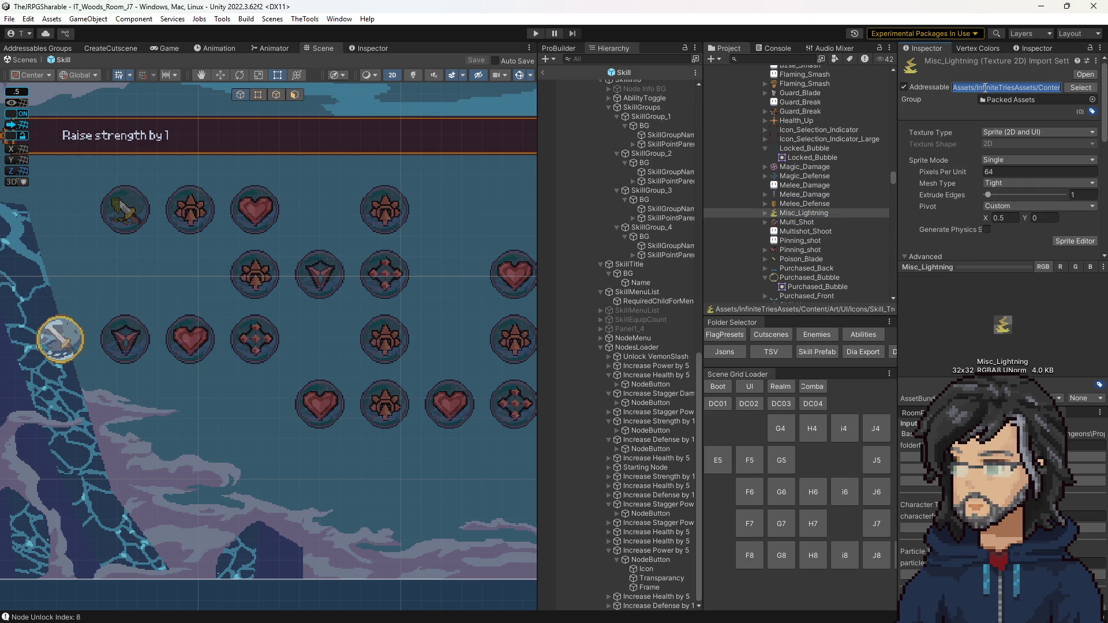
{"action": "scroll", "coordinate": [790, 144], "scroll_direction": "up", "scroll_amount": 12}
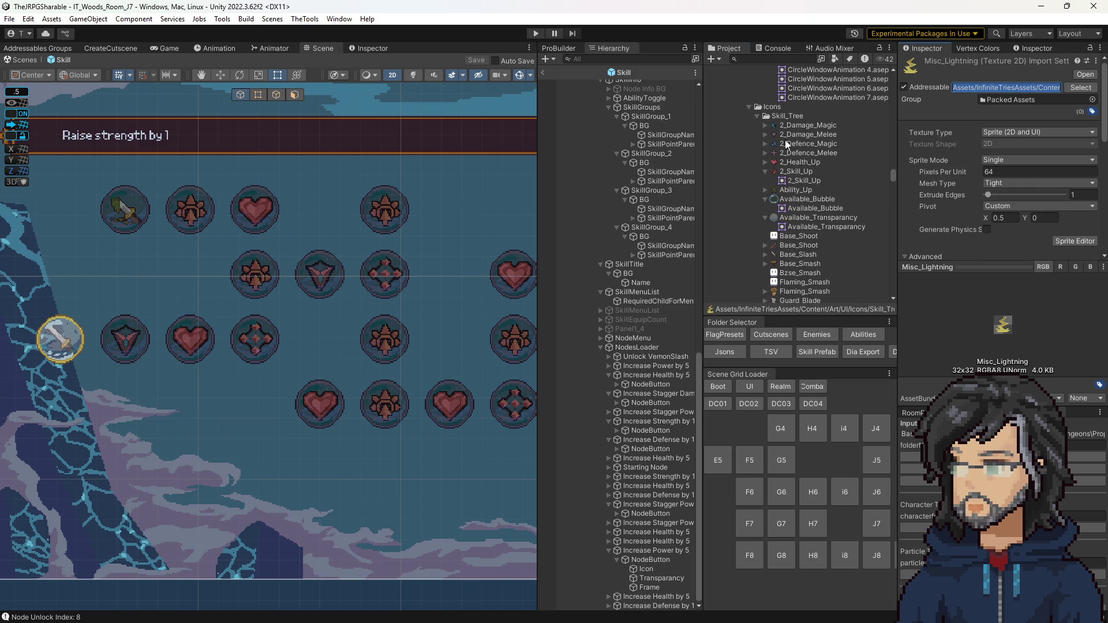
{"action": "left_click", "coordinate": [787, 134]}
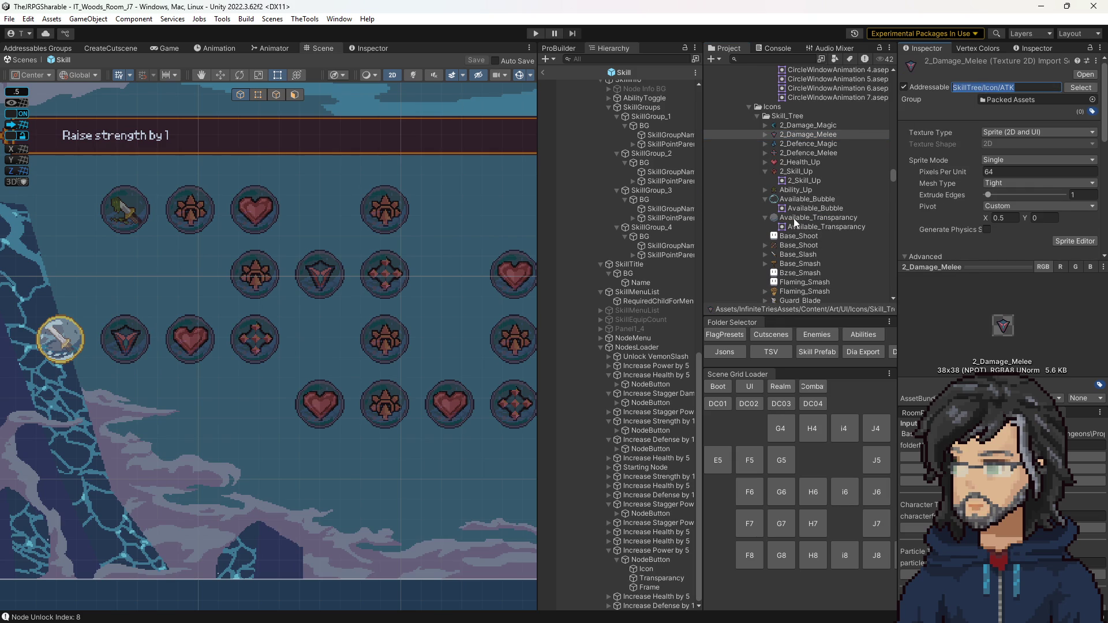
{"action": "scroll", "coordinate": [802, 213], "scroll_direction": "down", "scroll_amount": 6}
{"action": "scroll", "coordinate": [791, 189], "scroll_direction": "down", "scroll_amount": 2}
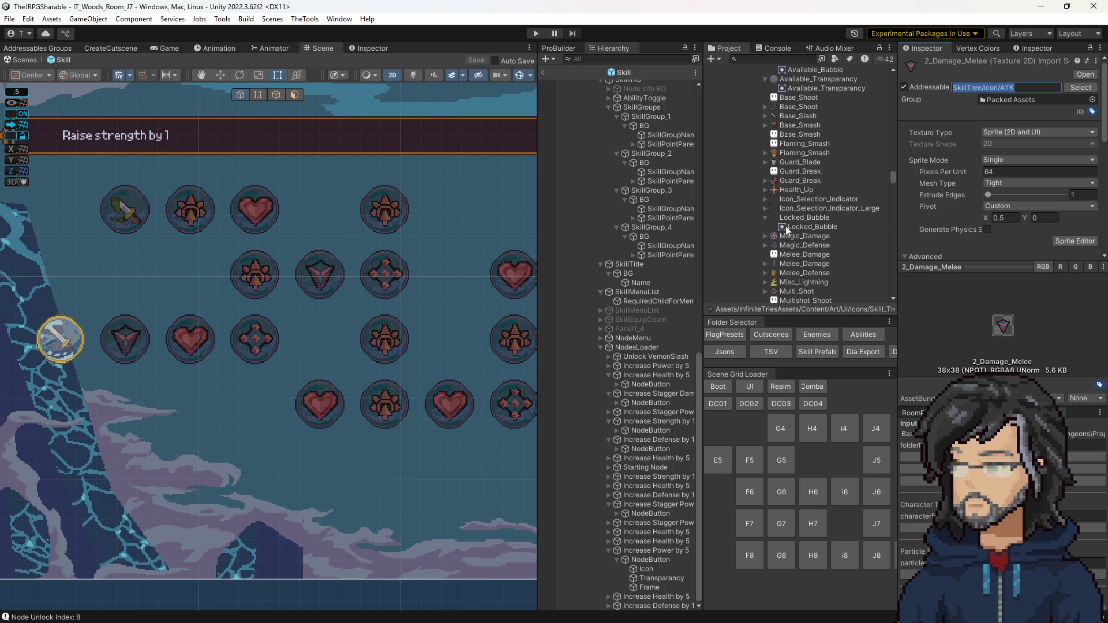
{"action": "left_click", "coordinate": [792, 282]}
Set Misc_Lightning's address to SkillTree/Icon/CRT by editing a pasted skill tree icon address
{"action": "left_click", "coordinate": [1004, 87]}
{"action": "type", "text": "SkillTree/Icon/ATK"}
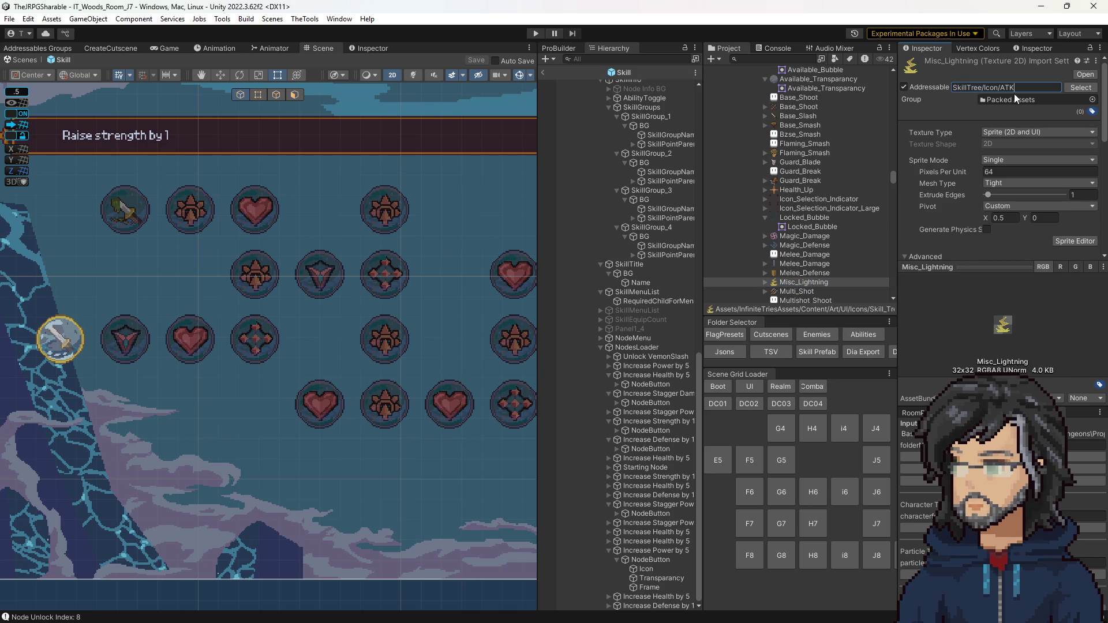
{"action": "double_click", "coordinate": [1010, 88]}
{"action": "key", "text": "BackSpace"}
{"action": "key", "text": "shift+Left"}
{"action": "key", "text": "shift+Left"}
{"action": "key", "text": "shift+Left"}
{"action": "type", "text": "CRT"}
{"action": "key", "text": "Return"}
{"action": "key", "text": "alt+Tab"}
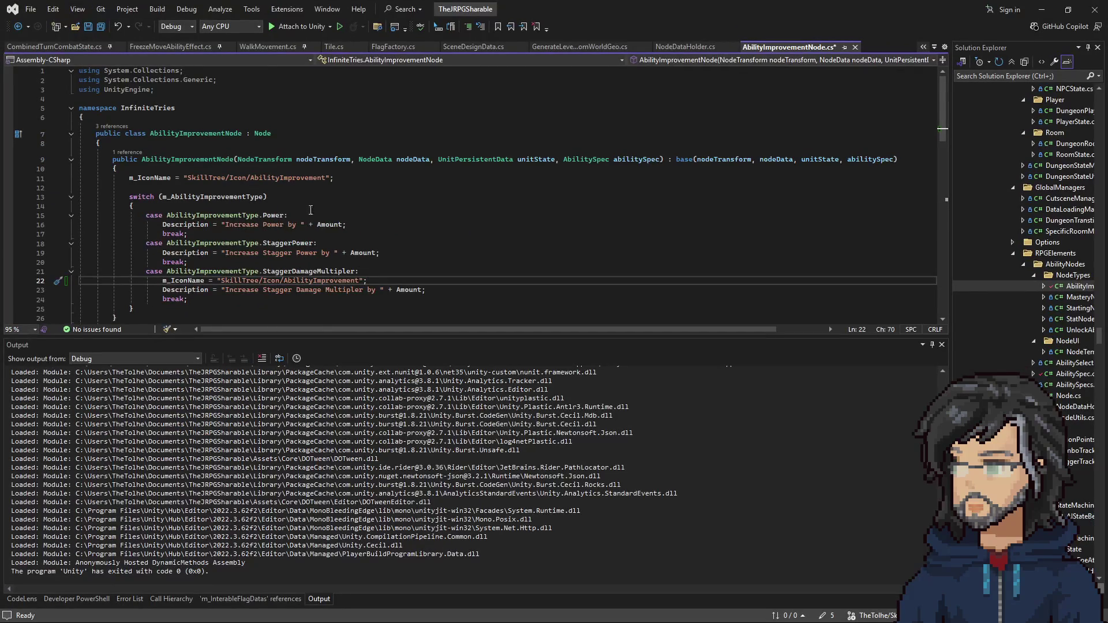
Change line 22's icon path to SkillTree/Icon/CRT and copy that icon line into the StaggerPower case
{"action": "left_click_drag", "start_coordinate": [358, 281], "coordinate": [221, 282]}
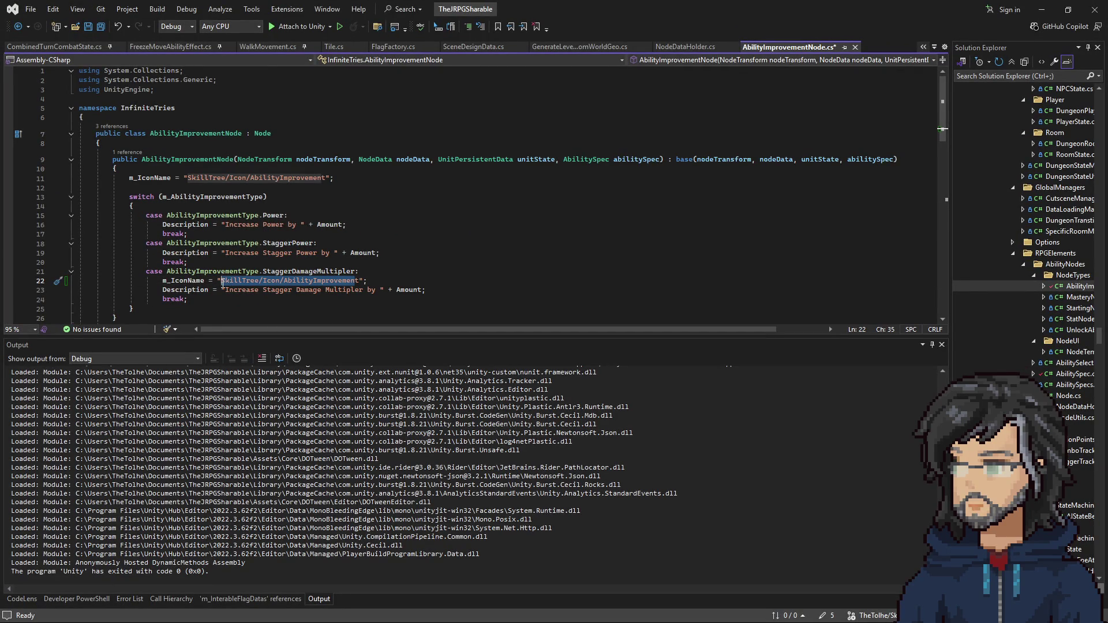
{"action": "type", "text": "SkillTree/Icon/CRT"}
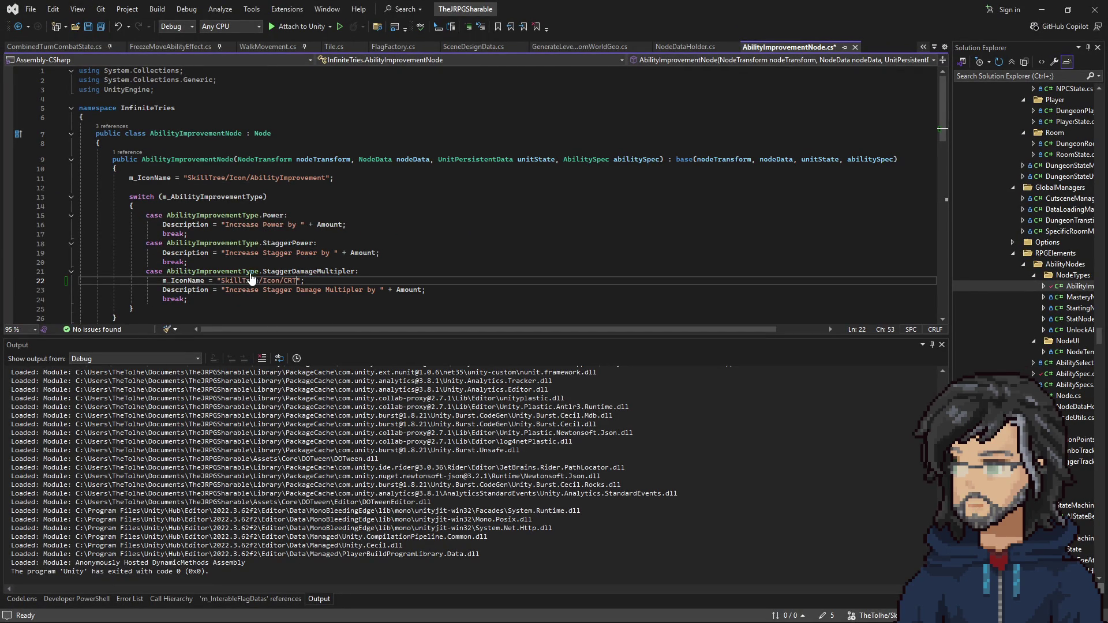
{"action": "left_click_drag", "start_coordinate": [325, 282], "coordinate": [380, 272]}
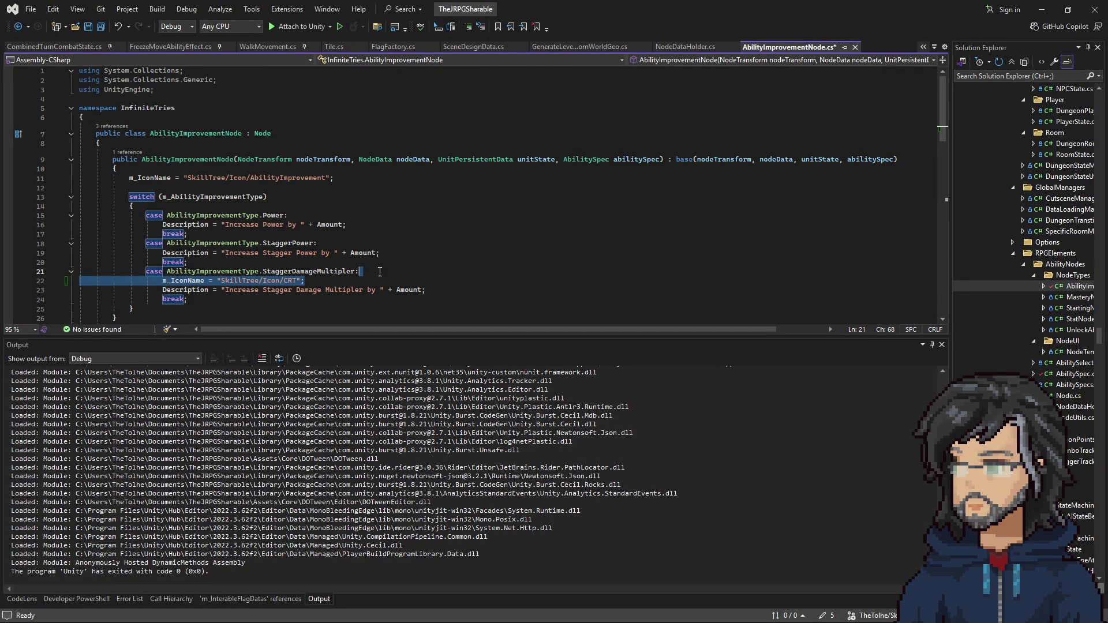
{"action": "key", "text": "ctrl+c"}
{"action": "left_click", "coordinate": [321, 245]}
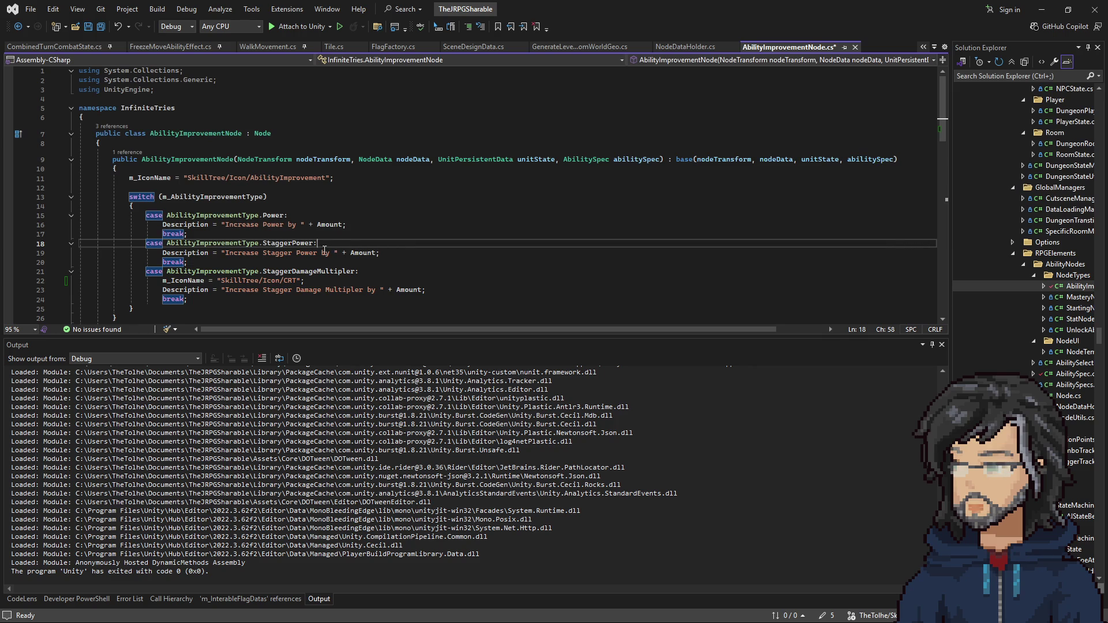
{"action": "key", "text": "ctrl+v"}
{"action": "left_click", "coordinate": [1043, 9]}
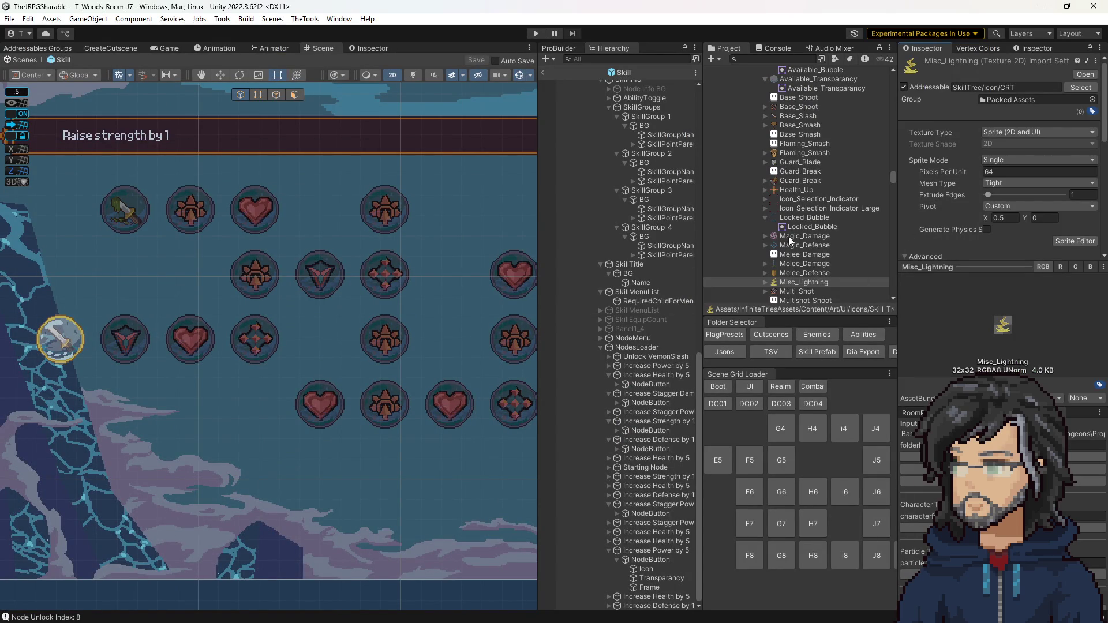
Inspect the Guard_Break, Poison_Blade, Purchased_Back, Skill_Up and Magic_Defense icons' addresses and settings
{"action": "left_click", "coordinate": [802, 181]}
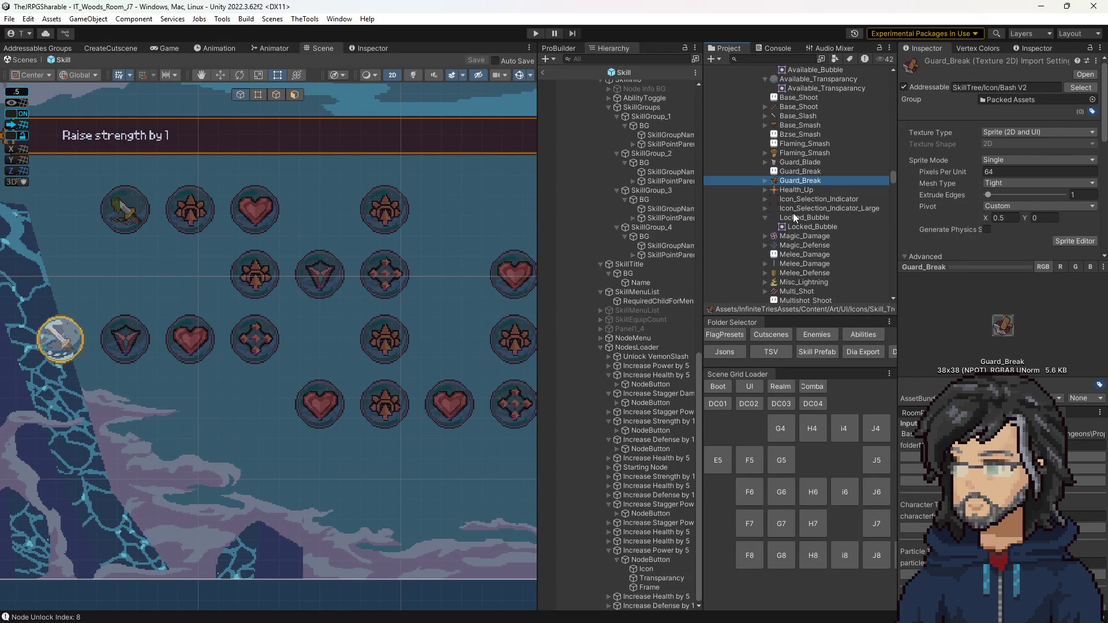
{"action": "scroll", "coordinate": [797, 213], "scroll_direction": "down", "scroll_amount": 3}
{"action": "left_click", "coordinate": [788, 261]}
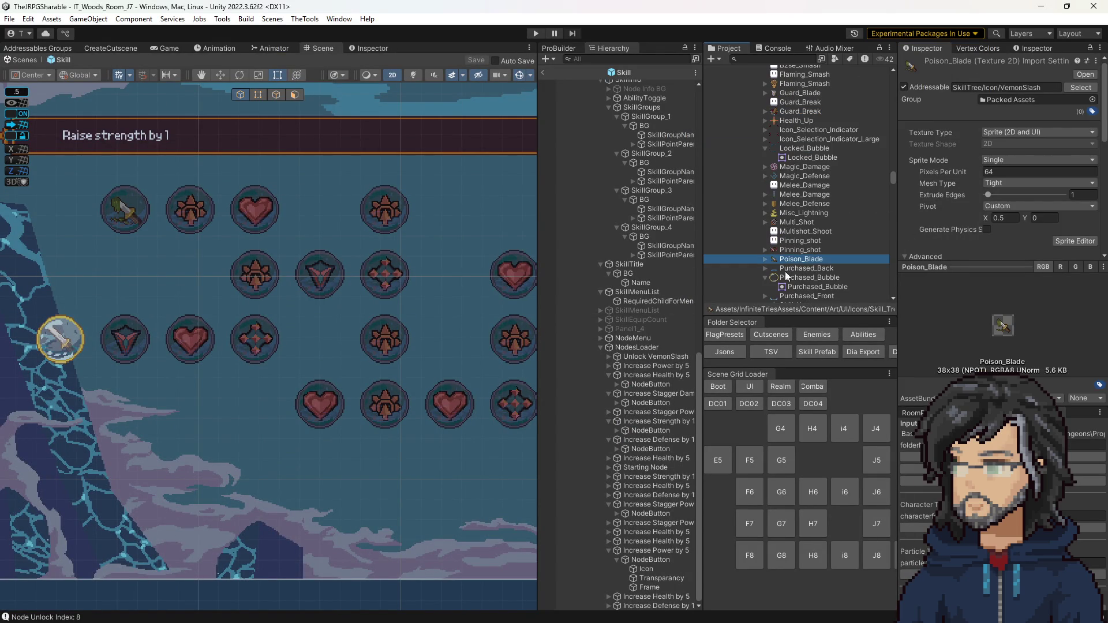
{"action": "left_click", "coordinate": [788, 269]}
{"action": "scroll", "coordinate": [803, 279], "scroll_direction": "down", "scroll_amount": 3}
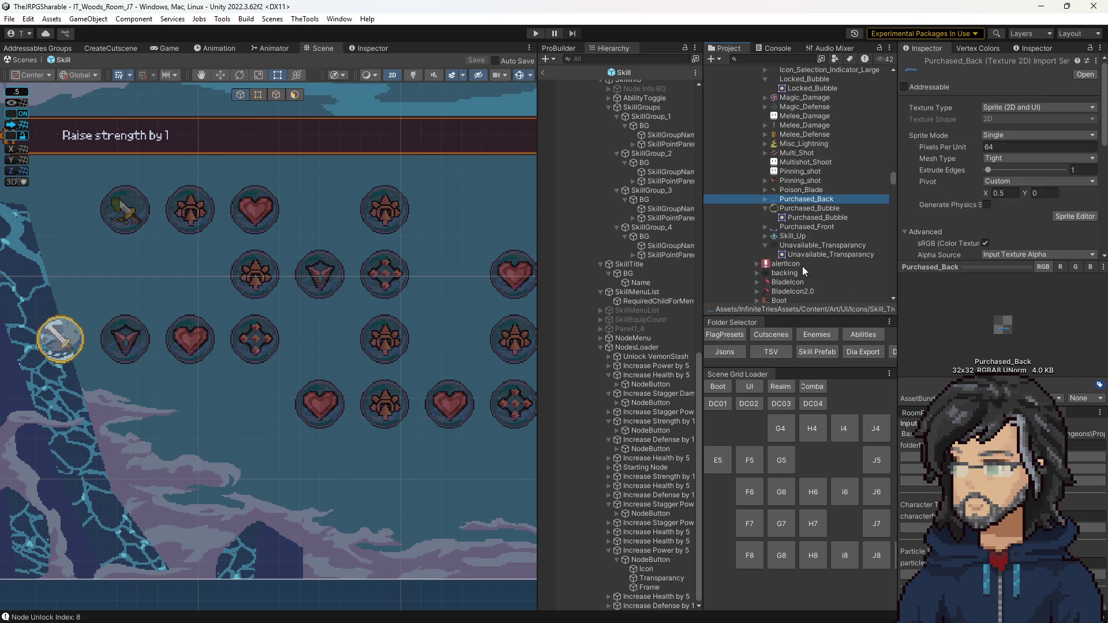
{"action": "left_click", "coordinate": [797, 237]}
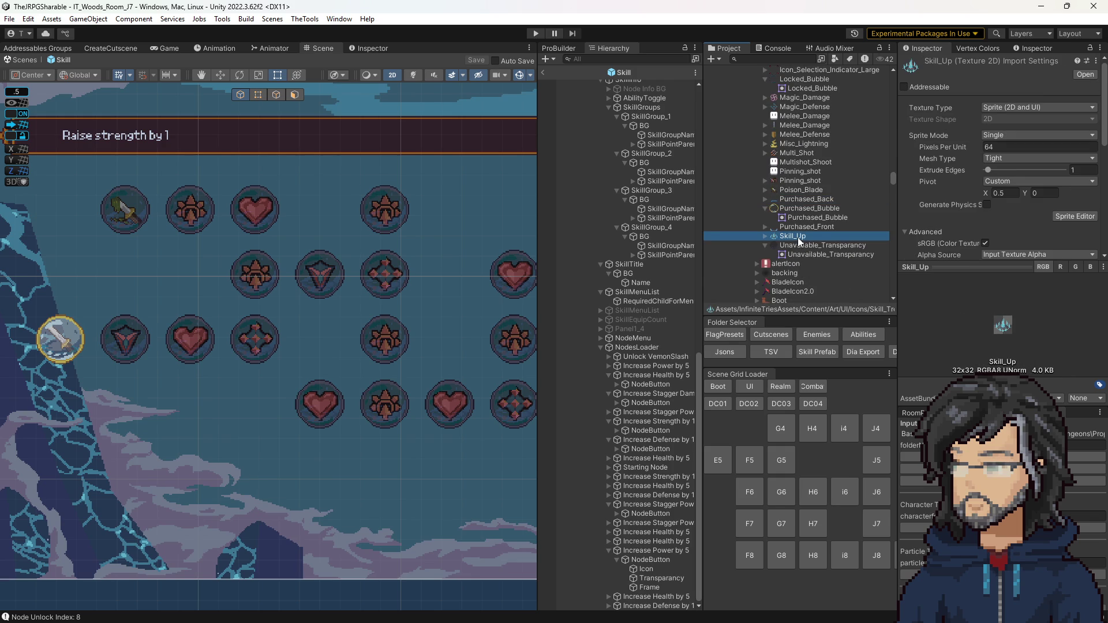
{"action": "scroll", "coordinate": [797, 238], "scroll_direction": "up", "scroll_amount": 7}
{"action": "scroll", "coordinate": [798, 237], "scroll_direction": "up", "scroll_amount": 3}
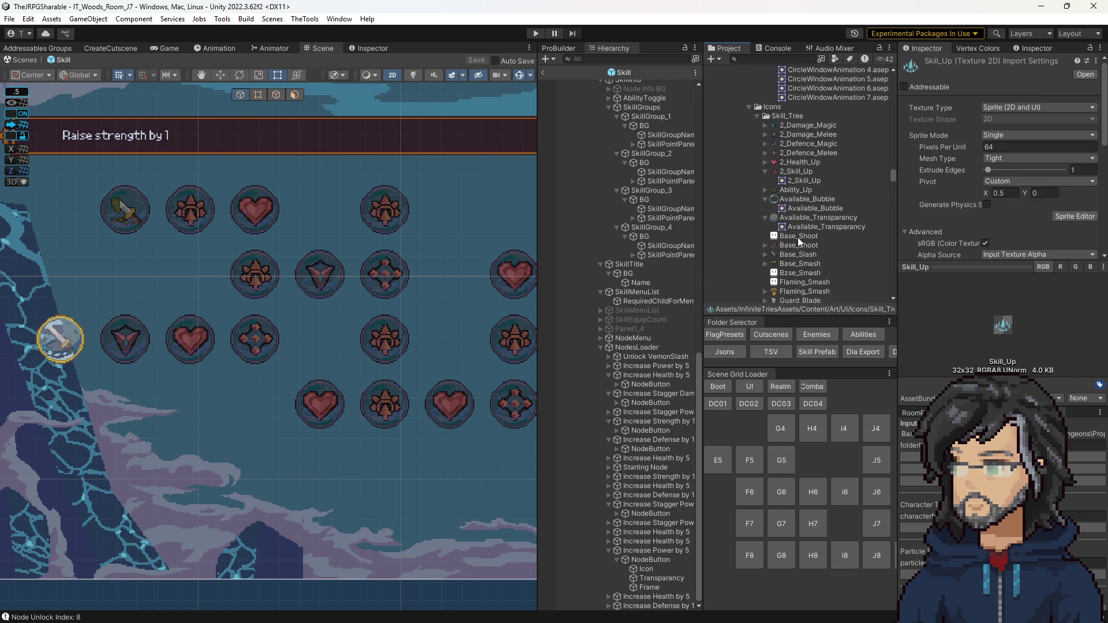
{"action": "scroll", "coordinate": [789, 226], "scroll_direction": "down", "scroll_amount": 3}
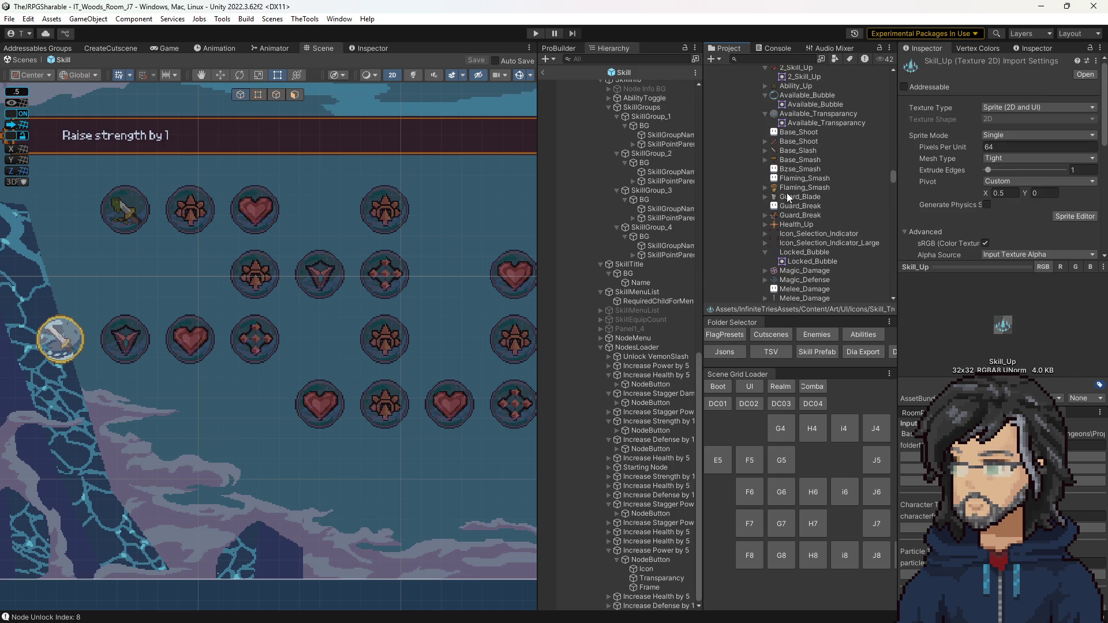
{"action": "scroll", "coordinate": [788, 198], "scroll_direction": "down", "scroll_amount": 3}
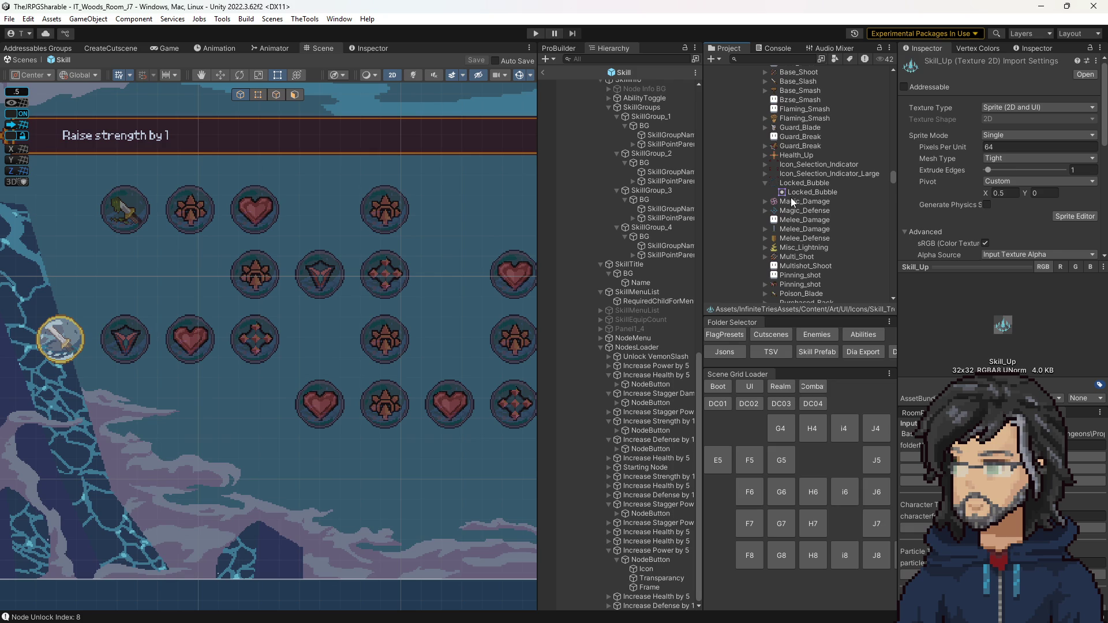
{"action": "left_click", "coordinate": [784, 209]}
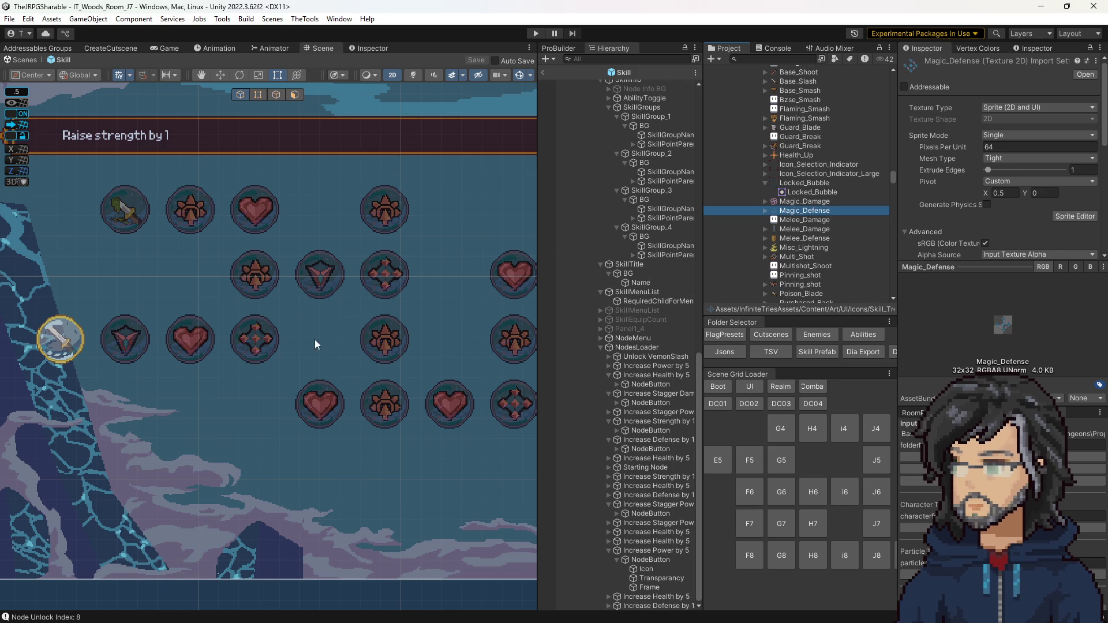
Assign the Magic_Damage sprite as the Source Image of the third-row node's Icon
{"action": "left_click", "coordinate": [373, 346]}
{"action": "scroll", "coordinate": [1017, 132], "scroll_direction": "down", "scroll_amount": 3}
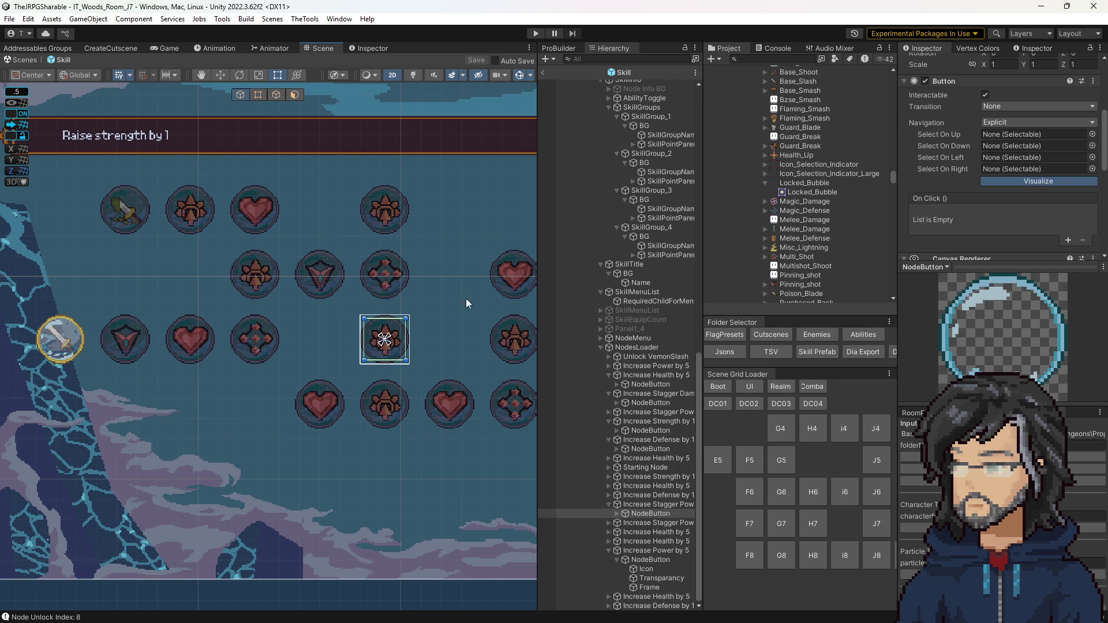
{"action": "left_click", "coordinate": [617, 514]}
{"action": "left_click", "coordinate": [637, 523]}
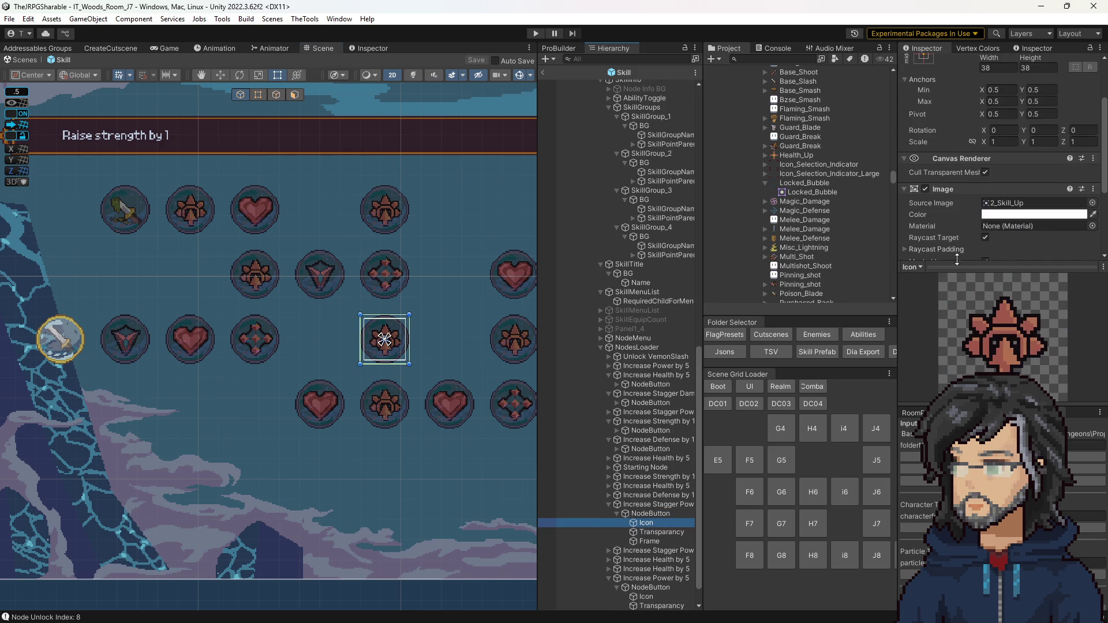
{"action": "scroll", "coordinate": [836, 203], "scroll_direction": "down", "scroll_amount": 2}
{"action": "scroll", "coordinate": [836, 202], "scroll_direction": "down", "scroll_amount": 3}
{"action": "left_click_drag", "start_coordinate": [792, 162], "coordinate": [1004, 208]}
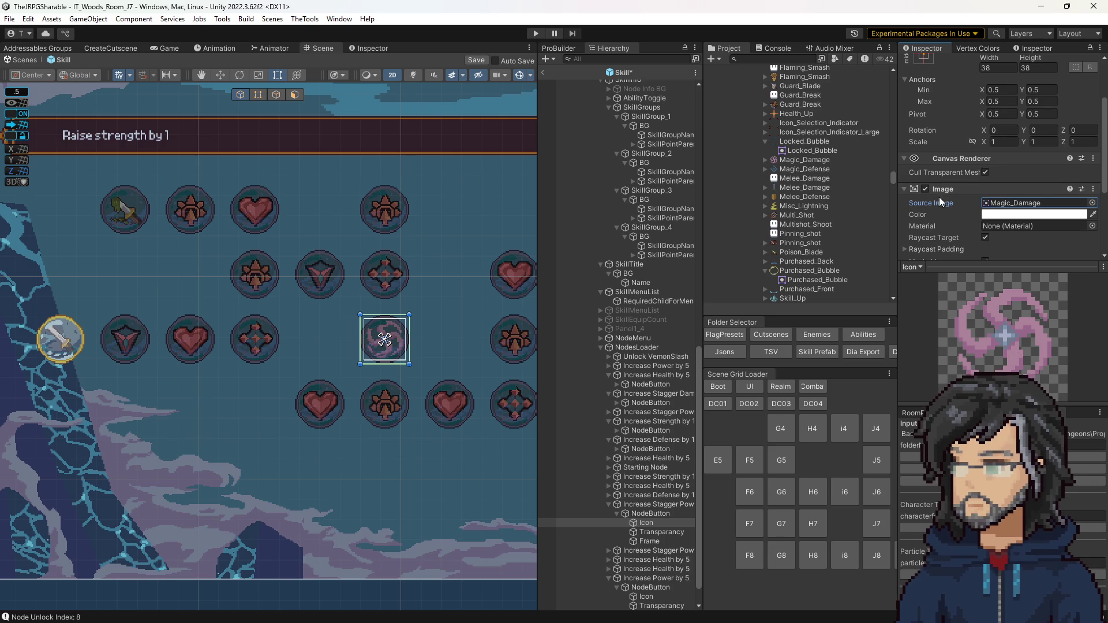
{"action": "left_click", "coordinate": [1000, 203]}
{"action": "left_click", "coordinate": [806, 161]}
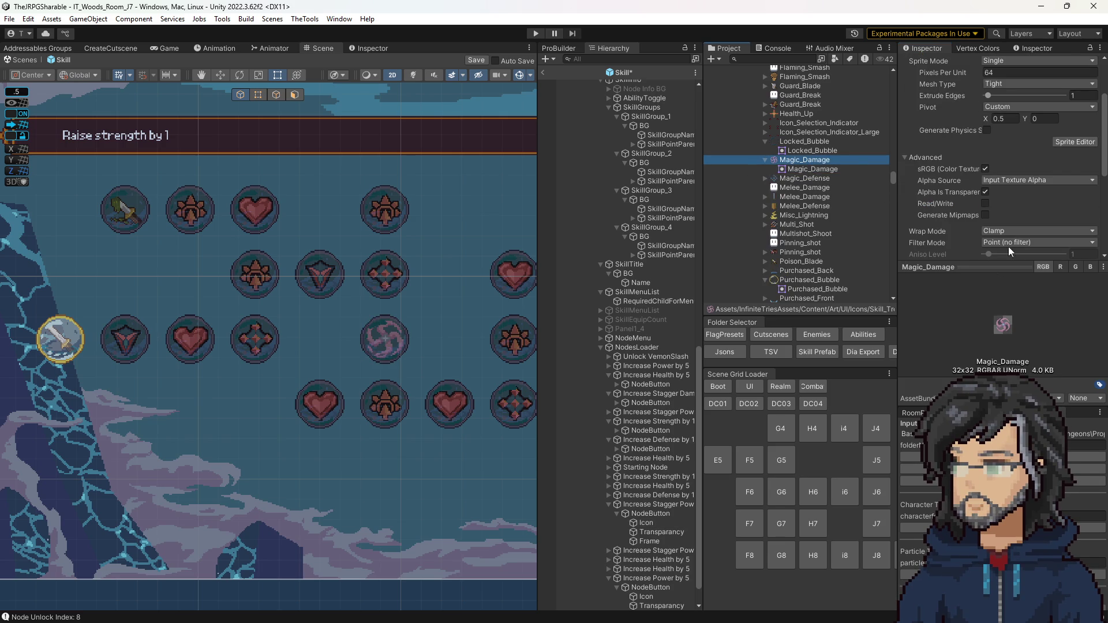
Step through the Flaming_Smash, Base_Slash and Available_Bubble import settings, then select the top-left node
{"action": "left_click", "coordinate": [792, 114]}
{"action": "key", "text": "Up"}
{"action": "key", "text": "Up"}
{"action": "key", "text": "Up"}
{"action": "key", "text": "Up"}
{"action": "key", "text": "Up"}
{"action": "key", "text": "Down"}
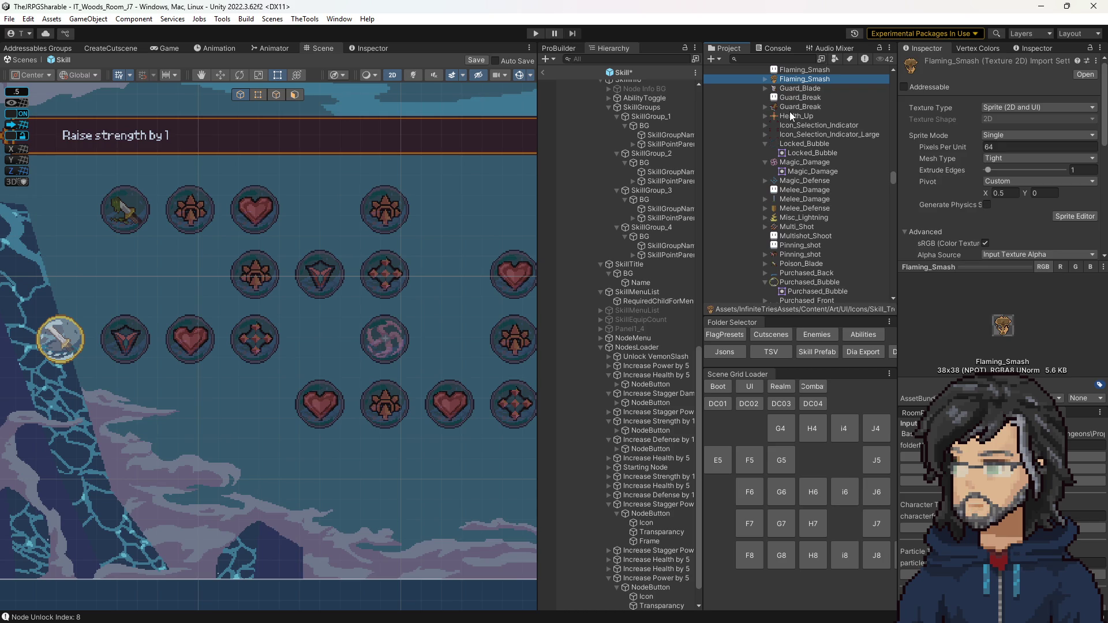
{"action": "key", "text": "Up"}
{"action": "key", "text": "Up"}
{"action": "key", "text": "Up"}
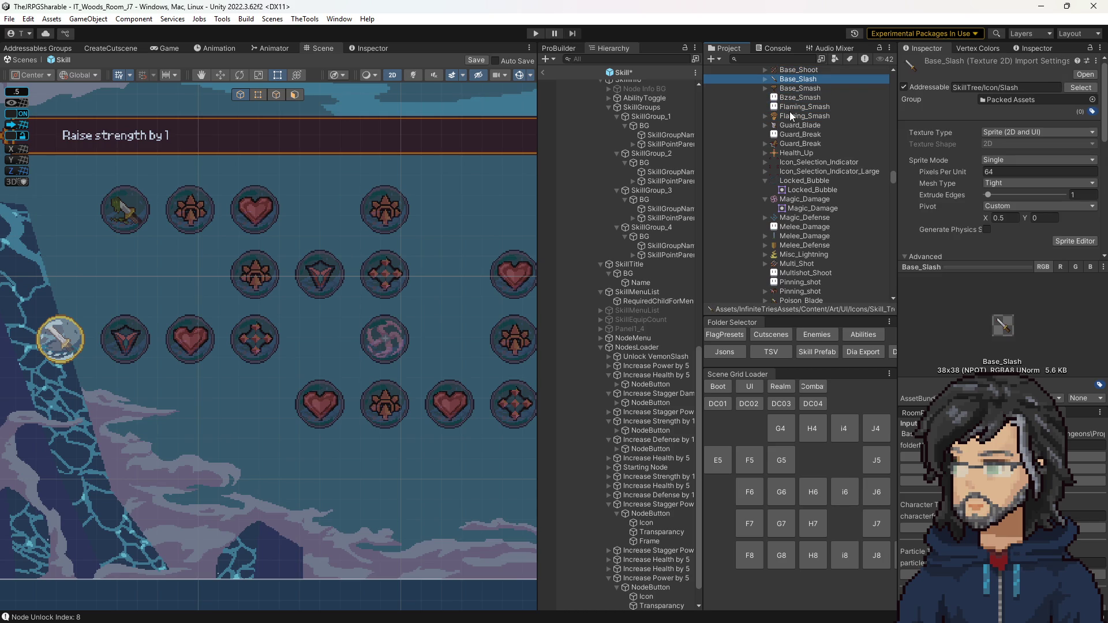
{"action": "key", "text": "Up"}
{"action": "key", "text": "Up"}
{"action": "key", "text": "Up"}
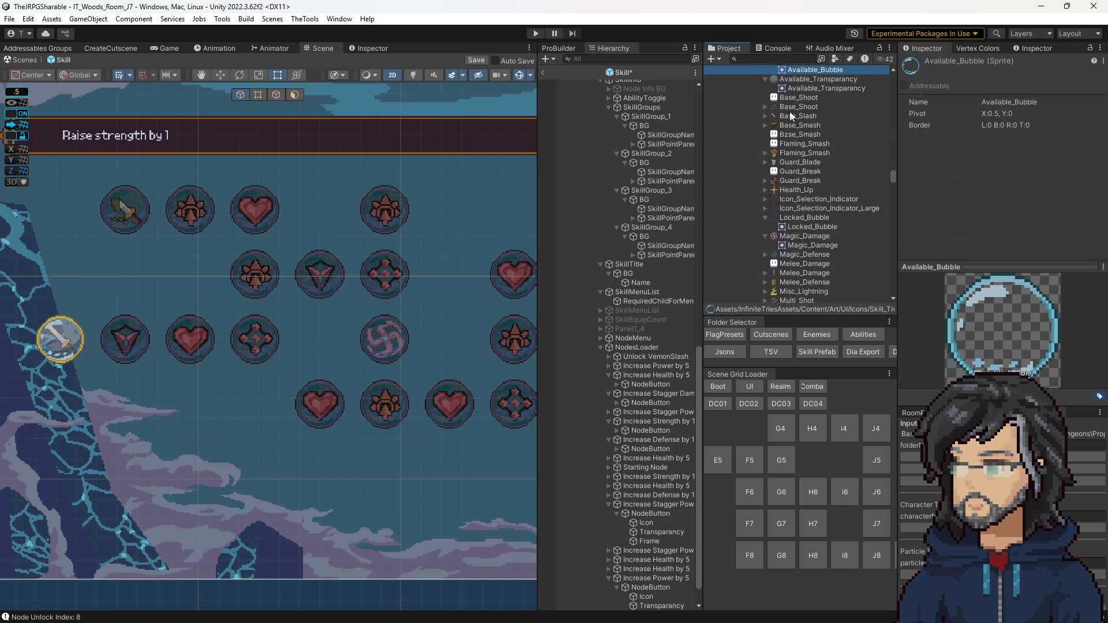
{"action": "key", "text": "Up"}
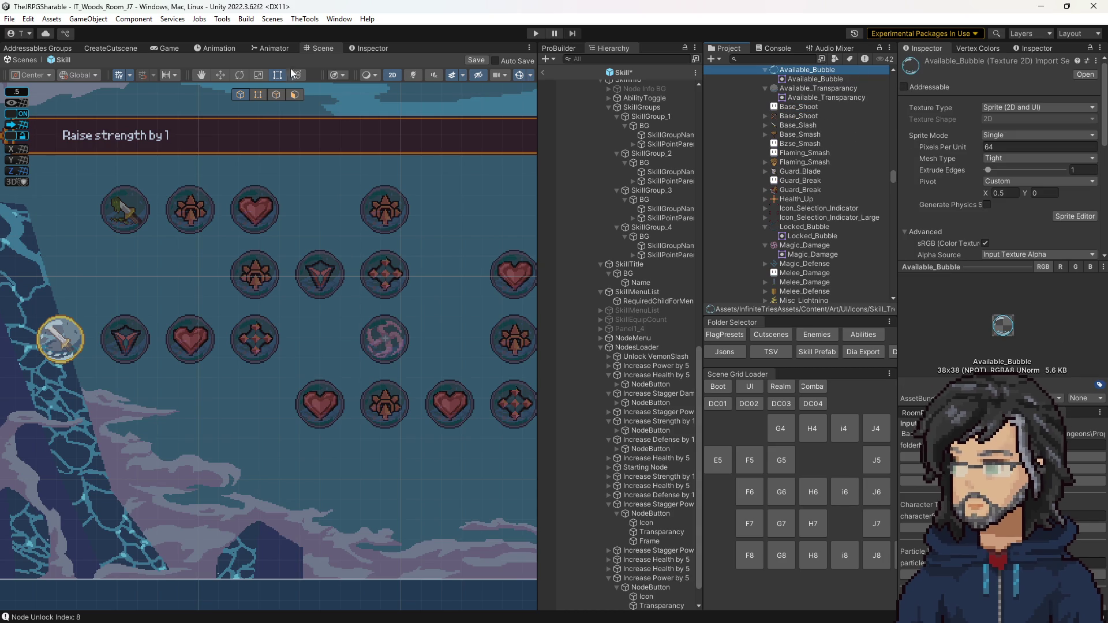
{"action": "left_click", "coordinate": [125, 212]}
{"action": "scroll", "coordinate": [630, 338], "scroll_direction": "down", "scroll_amount": 2}
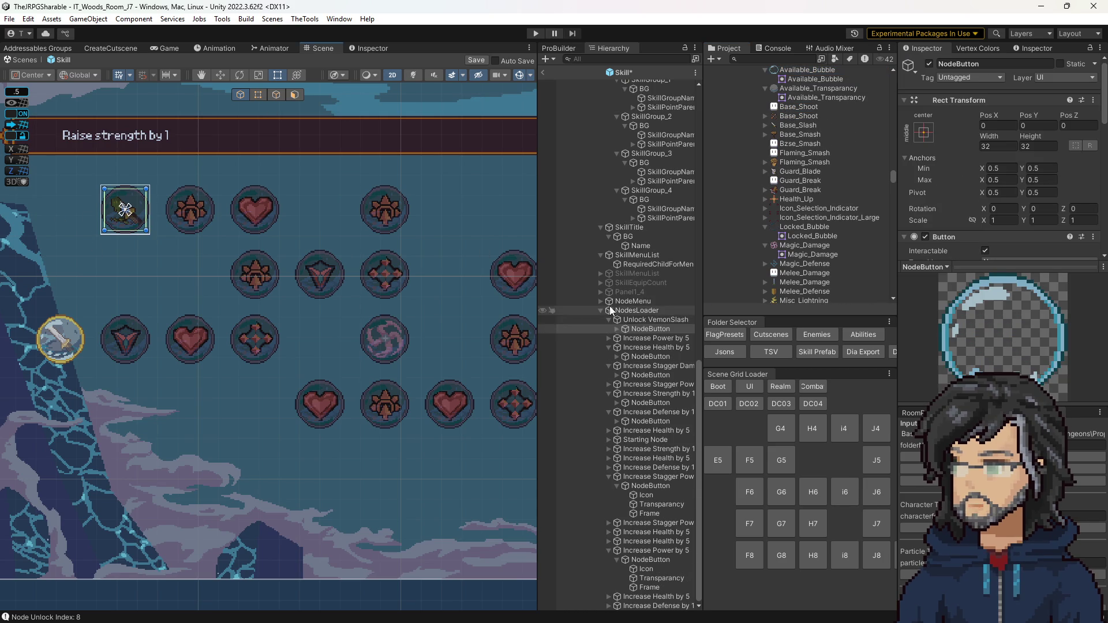
{"action": "left_click", "coordinate": [617, 329]}
{"action": "left_click", "coordinate": [644, 338]}
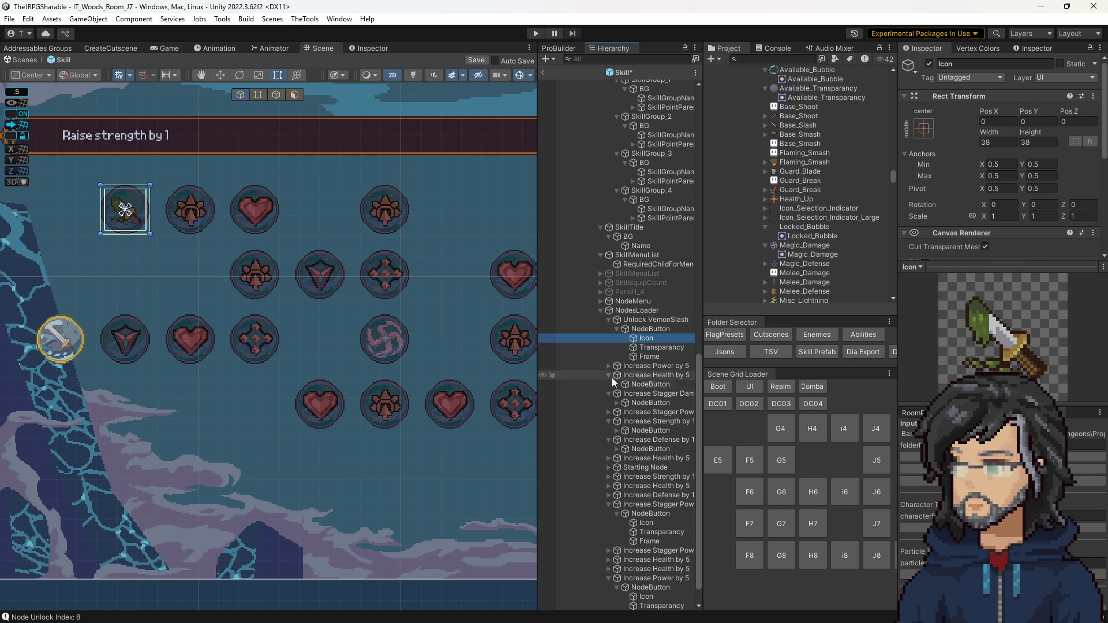
{"action": "left_click", "coordinate": [385, 405]}
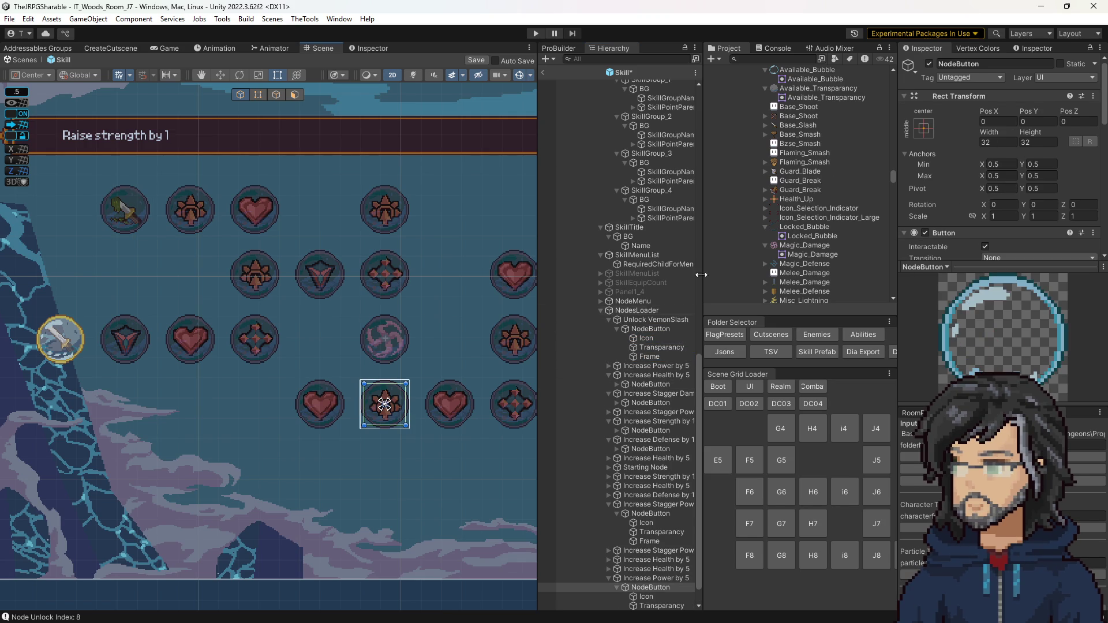
{"action": "scroll", "coordinate": [641, 571], "scroll_direction": "down", "scroll_amount": 1}
{"action": "left_click", "coordinate": [646, 569]}
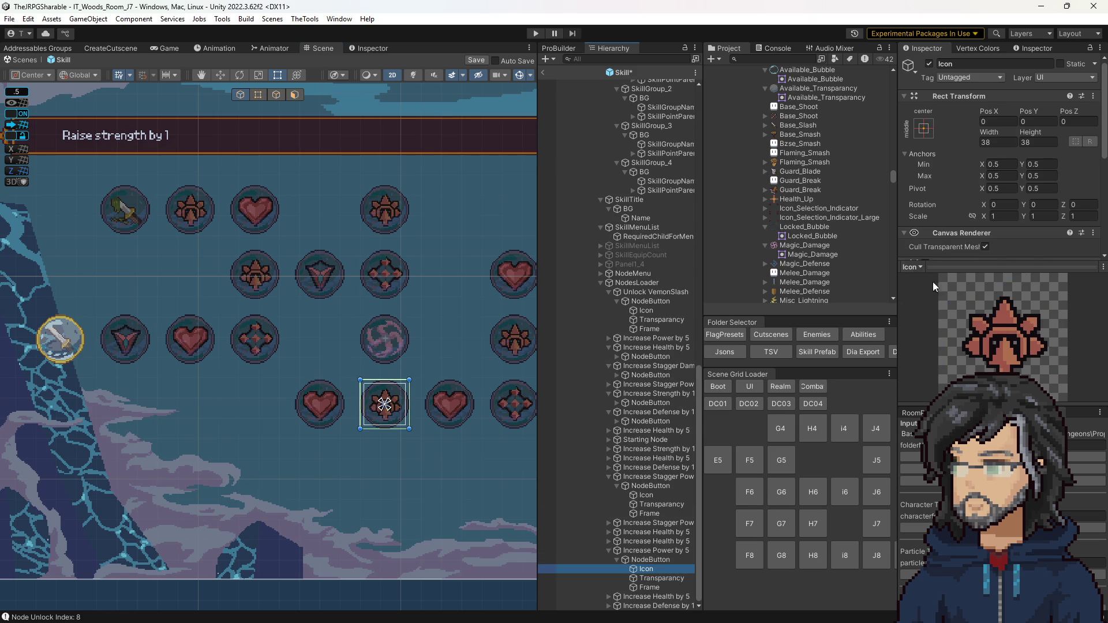
{"action": "scroll", "coordinate": [825, 222], "scroll_direction": "up", "scroll_amount": 5}
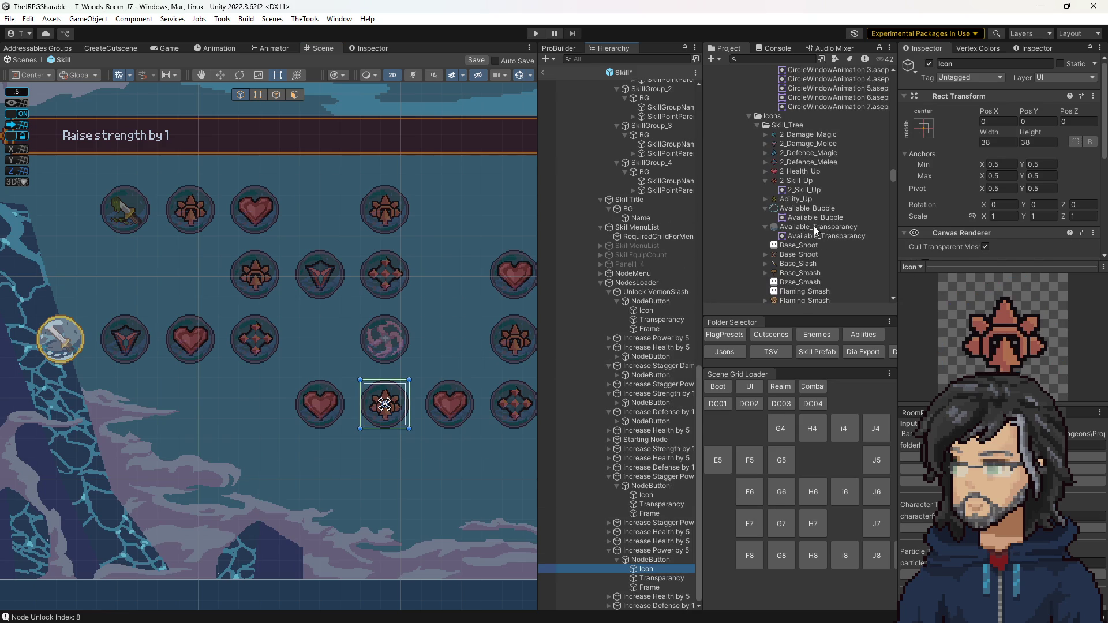
{"action": "left_click", "coordinate": [781, 163]}
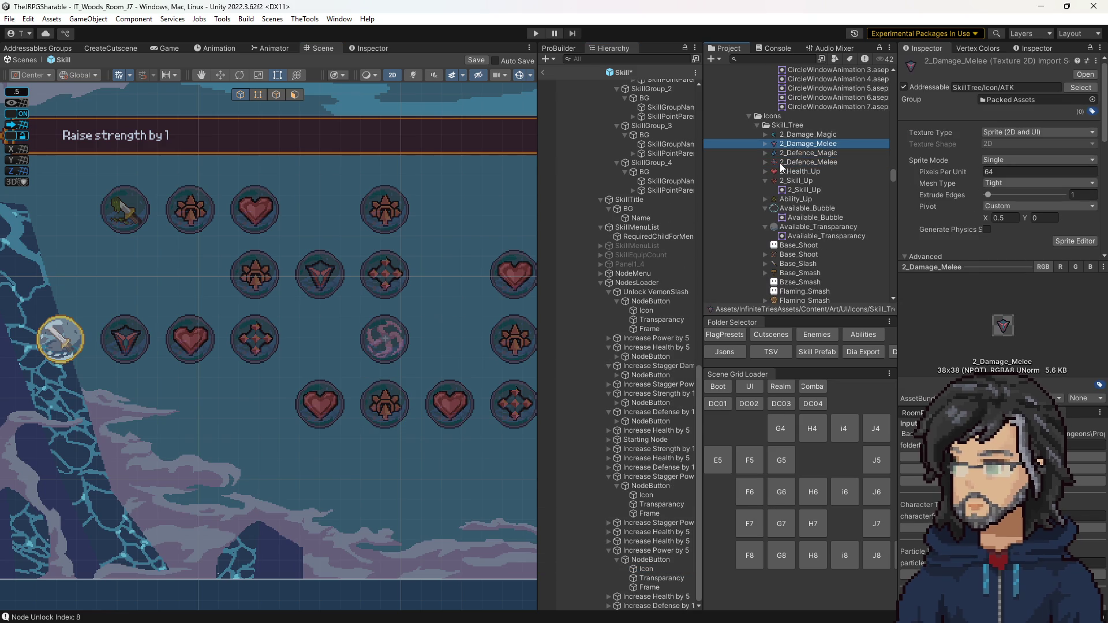
{"action": "key", "text": "Down"}
{"action": "key", "text": "Down"}
{"action": "key", "text": "Down"}
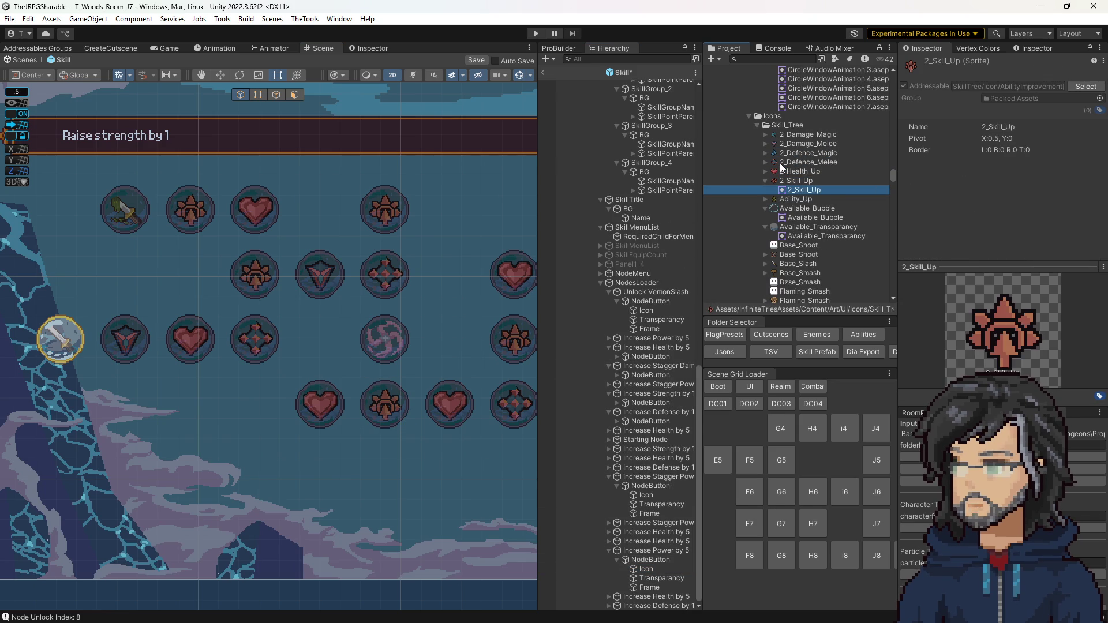
{"action": "scroll", "coordinate": [755, 143], "scroll_direction": "down", "scroll_amount": 7}
{"action": "scroll", "coordinate": [819, 247], "scroll_direction": "up", "scroll_amount": 5}
{"action": "scroll", "coordinate": [792, 273], "scroll_direction": "down", "scroll_amount": 5}
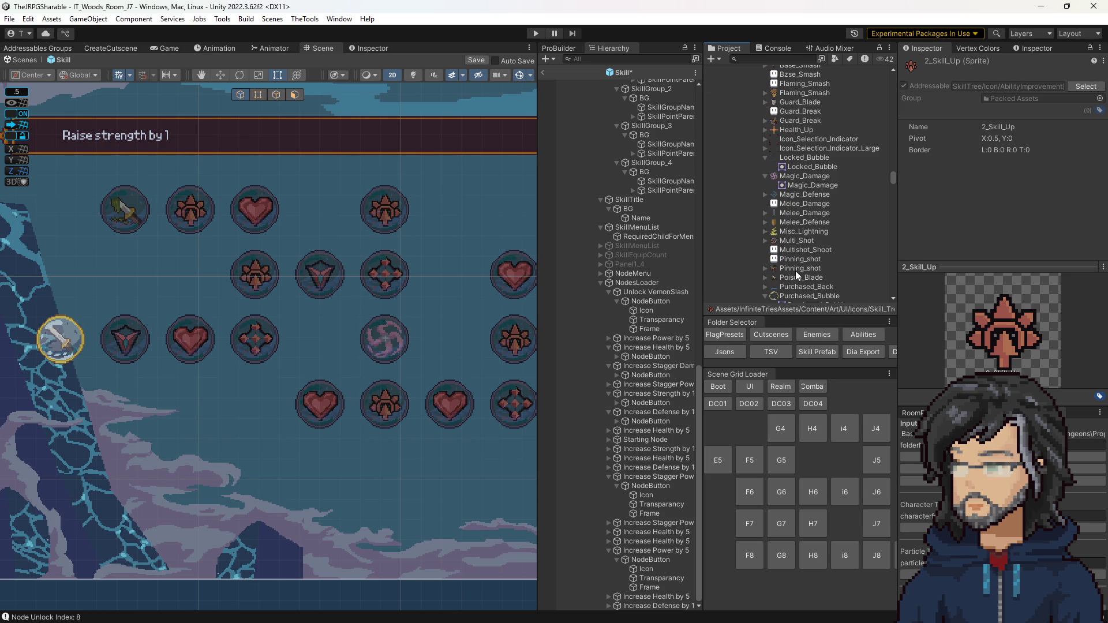
{"action": "left_click", "coordinate": [801, 176]}
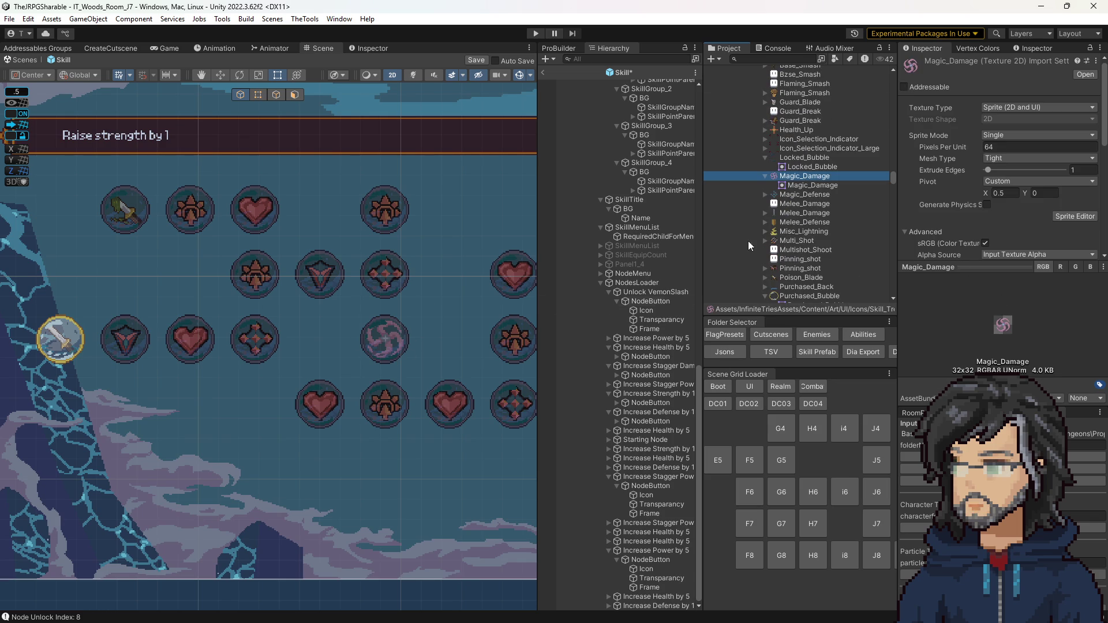
{"action": "left_click", "coordinate": [798, 231]}
{"action": "scroll", "coordinate": [808, 266], "scroll_direction": "down", "scroll_amount": 1}
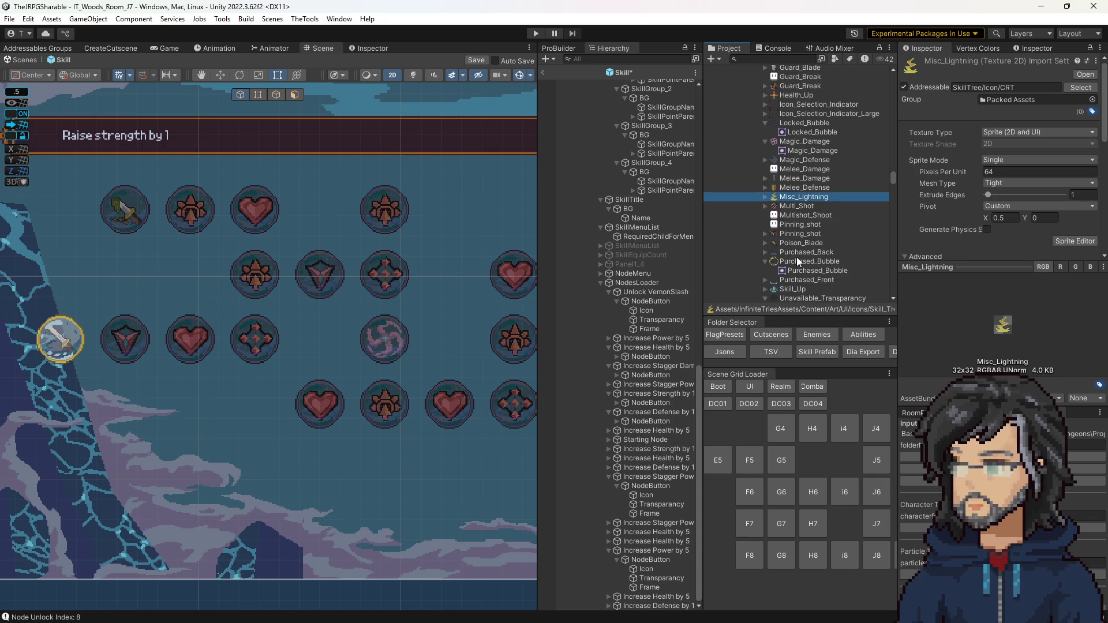
{"action": "left_click", "coordinate": [794, 245]}
{"action": "left_click", "coordinate": [799, 233]}
{"action": "scroll", "coordinate": [792, 239], "scroll_direction": "up", "scroll_amount": 3}
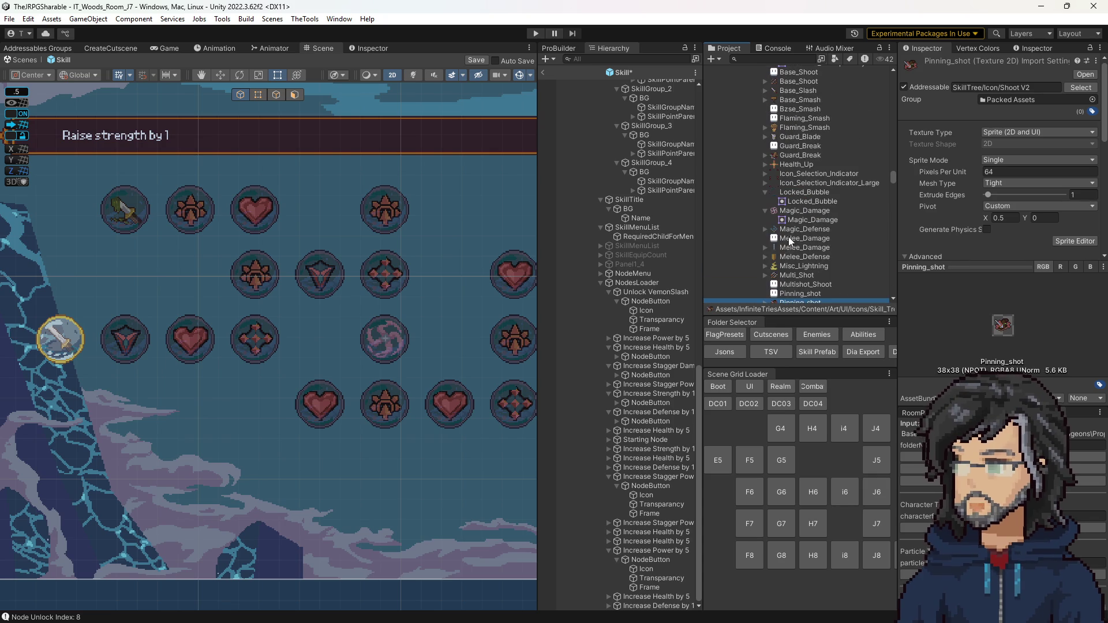
{"action": "scroll", "coordinate": [785, 168], "scroll_direction": "up", "scroll_amount": 6}
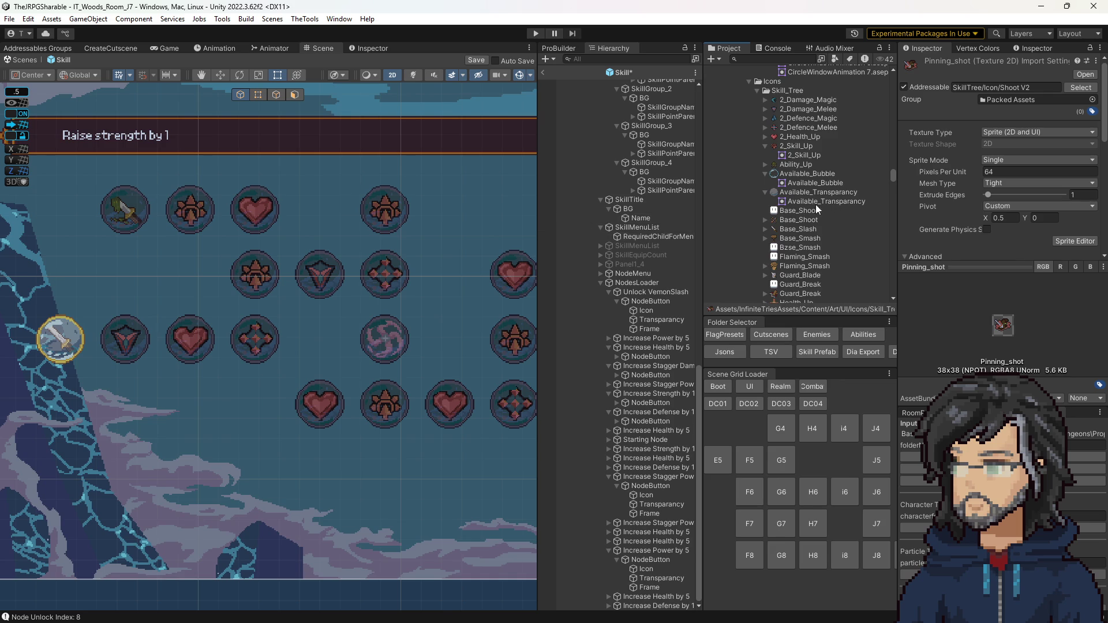
{"action": "scroll", "coordinate": [803, 209], "scroll_direction": "up", "scroll_amount": 2}
{"action": "left_click", "coordinate": [801, 200]}
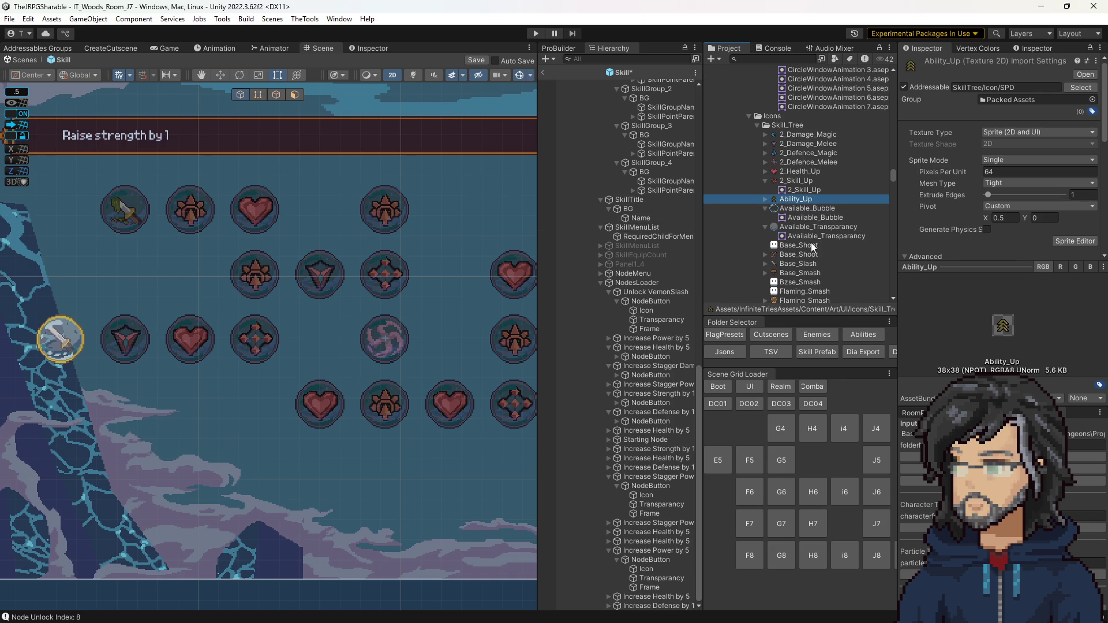
{"action": "scroll", "coordinate": [809, 244], "scroll_direction": "down", "scroll_amount": 4}
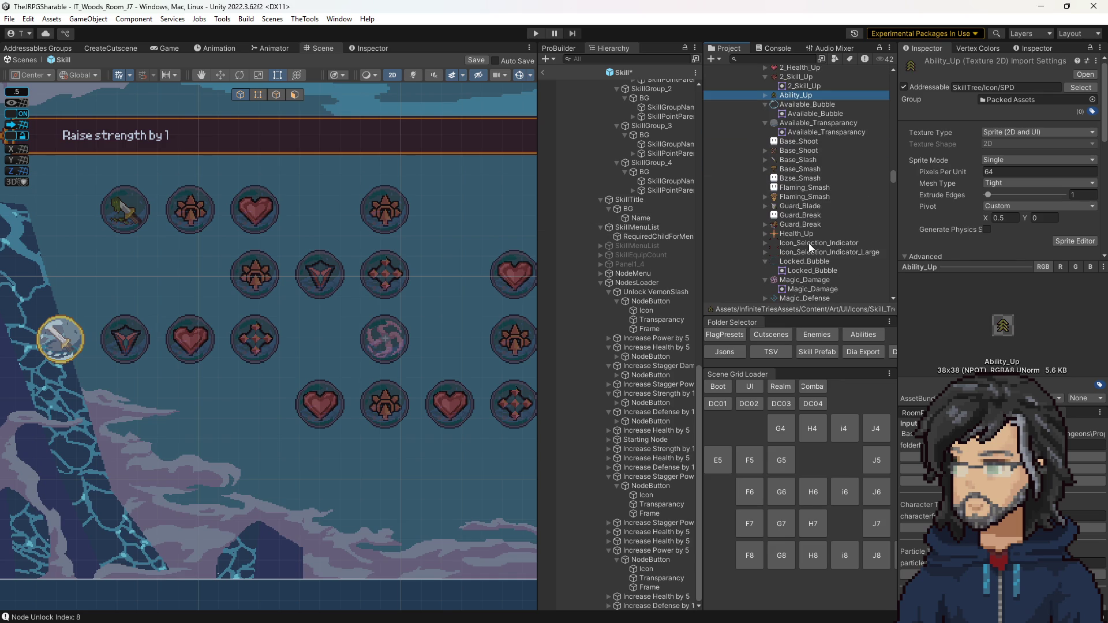
{"action": "scroll", "coordinate": [808, 244], "scroll_direction": "down", "scroll_amount": 4}
{"action": "left_click", "coordinate": [808, 235]}
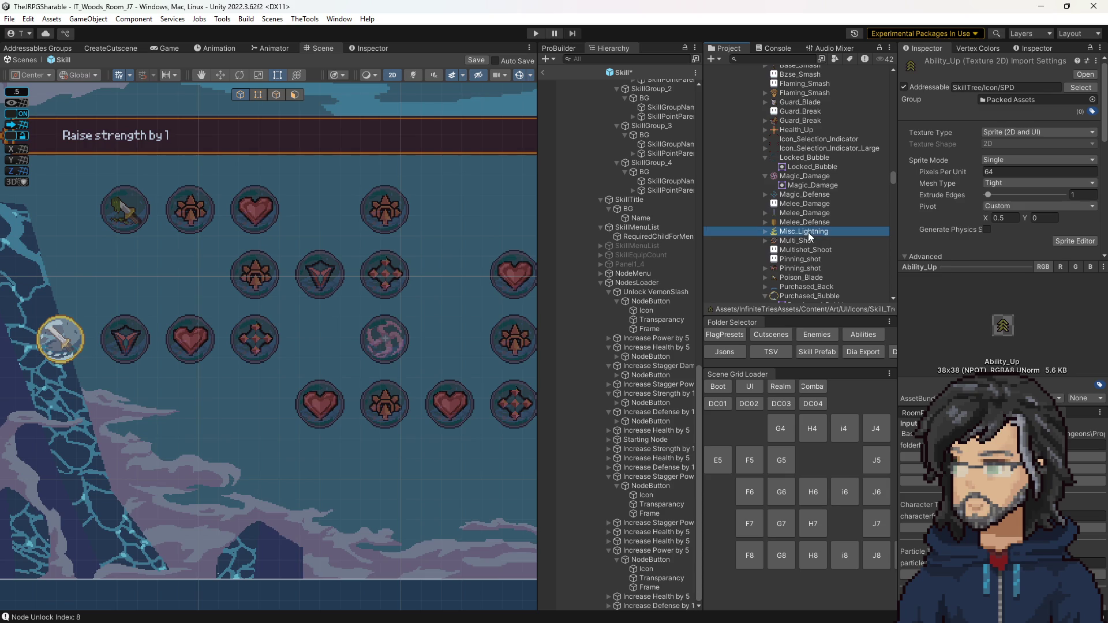
{"action": "scroll", "coordinate": [789, 264], "scroll_direction": "down", "scroll_amount": 3}
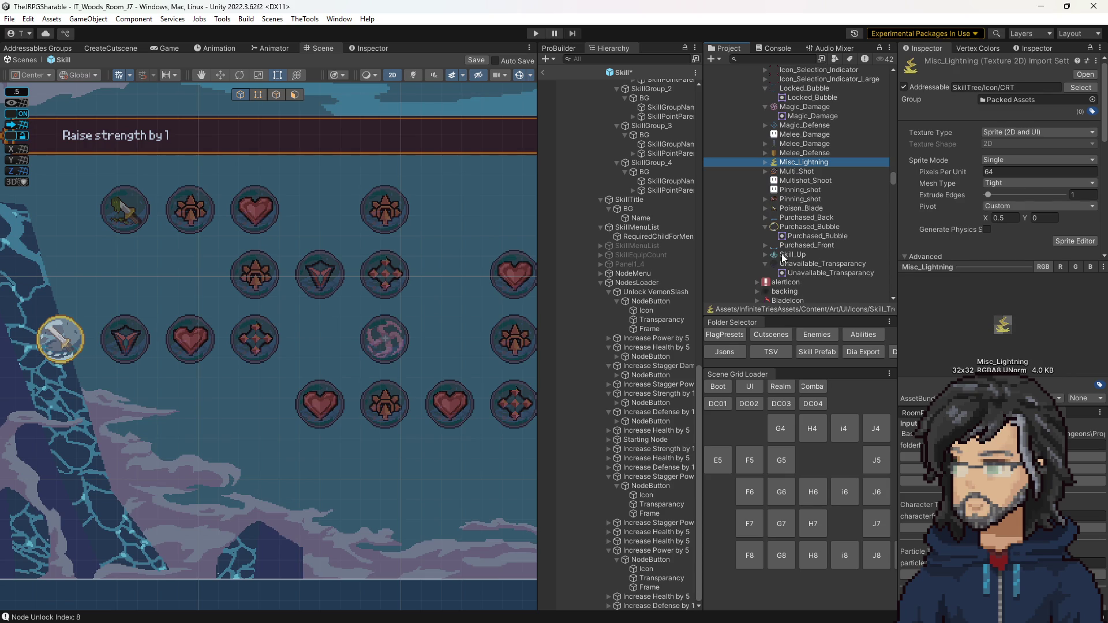
{"action": "left_click", "coordinate": [784, 256]}
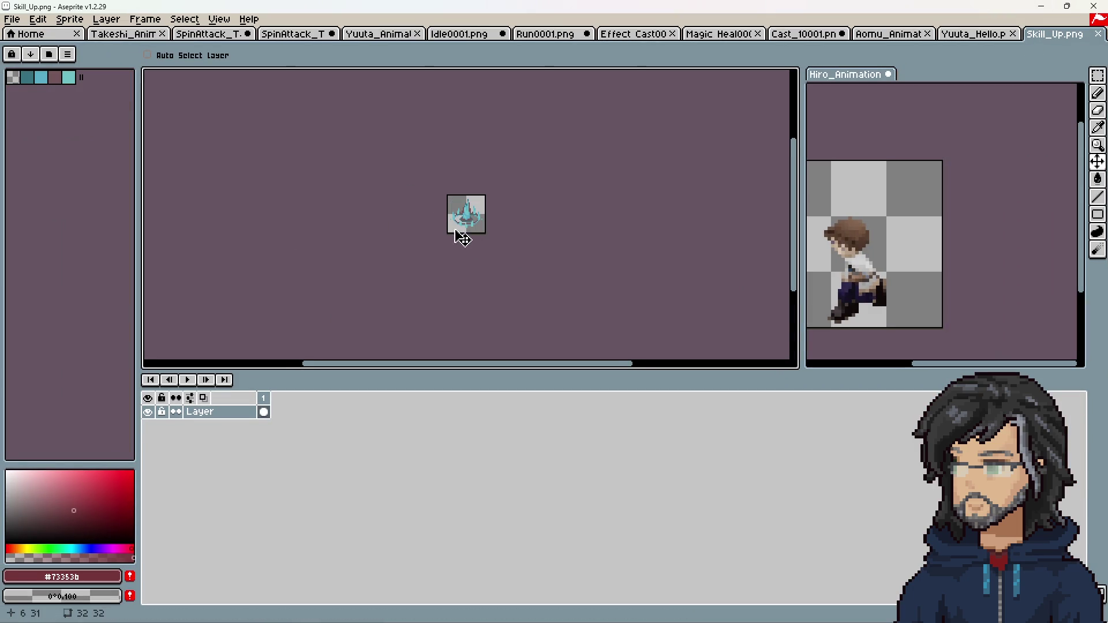
Enlarge Skill_Up's canvas to 38x38 in Aseprite, save it, and minimise Aseprite
{"action": "scroll", "coordinate": [445, 238], "scroll_direction": "up", "scroll_amount": 5}
{"action": "key", "text": "ctrl+alt+c"}
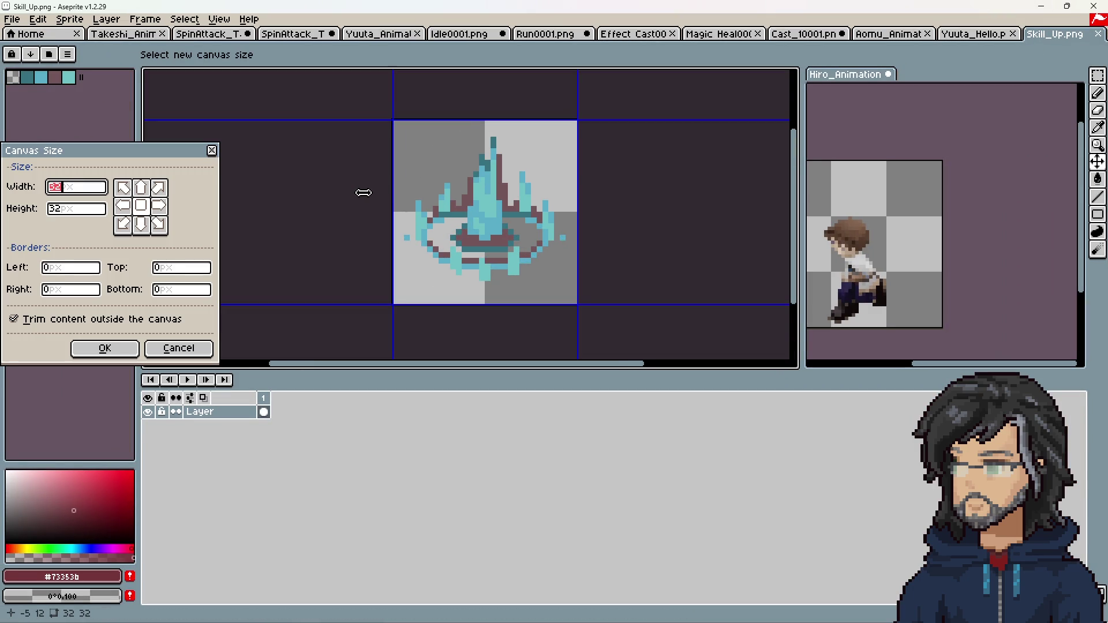
{"action": "type", "text": "38"}
{"action": "key", "text": "Tab"}
{"action": "type", "text": "38"}
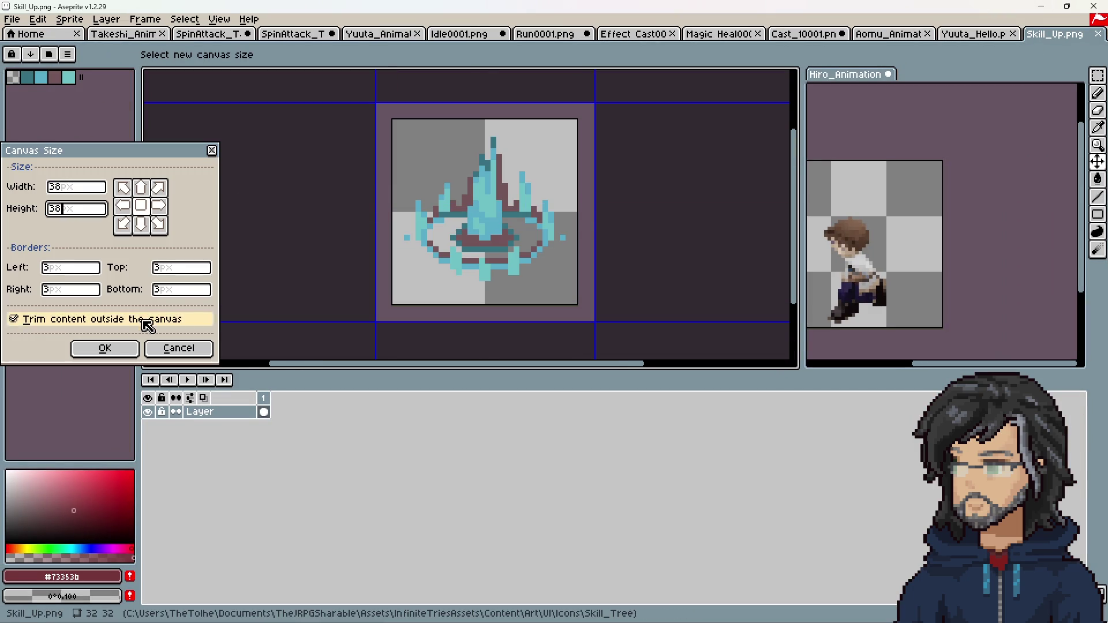
{"action": "left_click", "coordinate": [118, 348]}
{"action": "key", "text": "ctrl+s"}
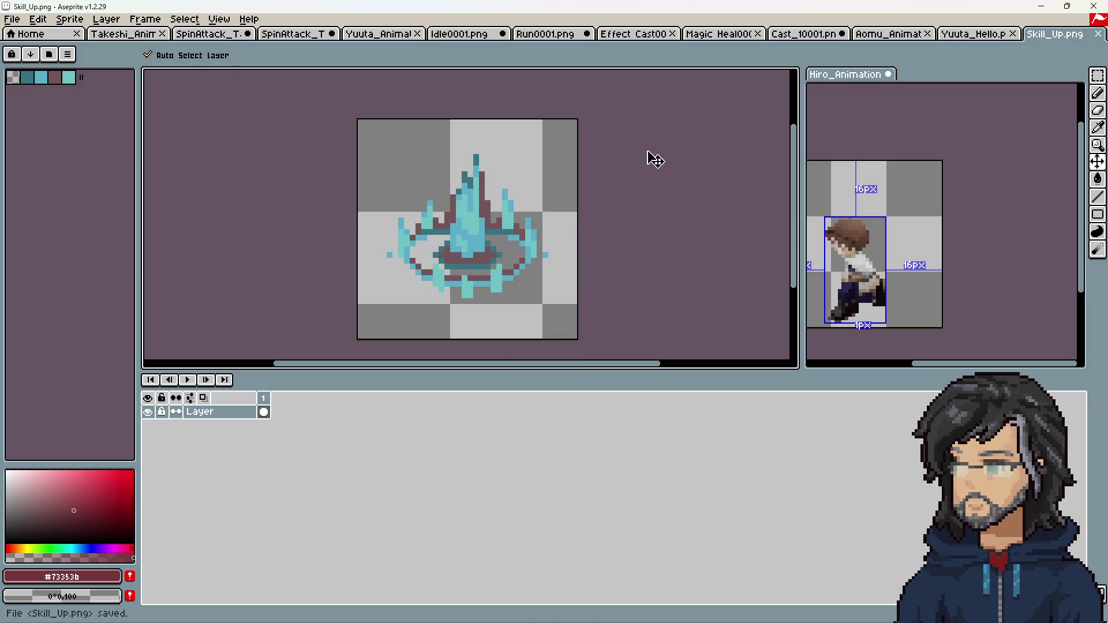
{"action": "left_click", "coordinate": [1041, 6]}
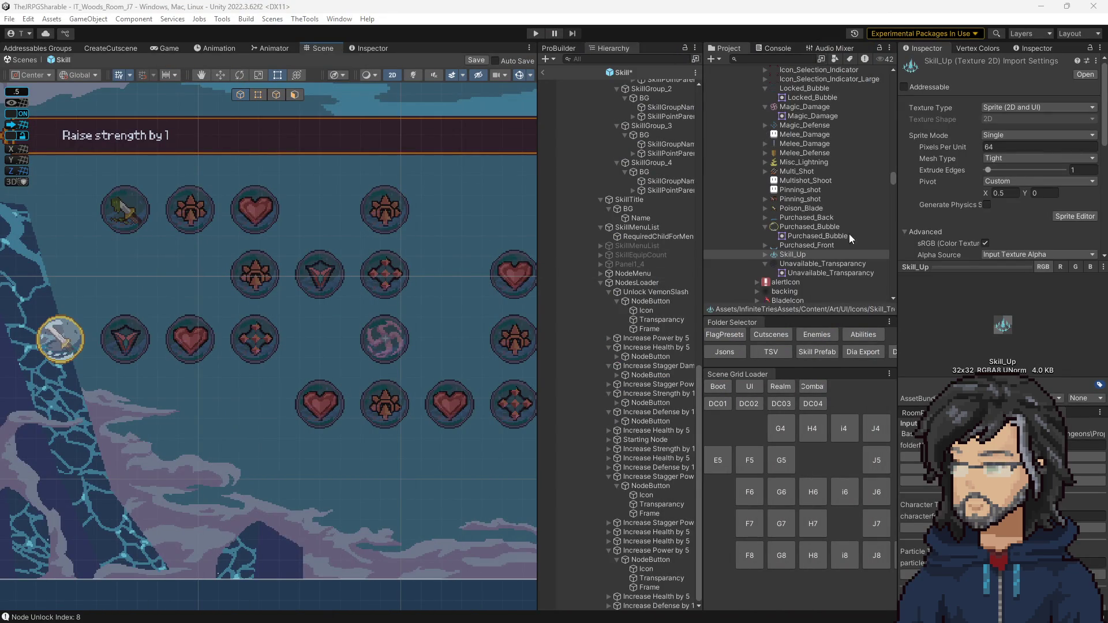
Confirm the reimported Skill_Up sprite reads 38x38, selecting Misc_Lightning among the icon assets
{"action": "left_click", "coordinate": [784, 162]}
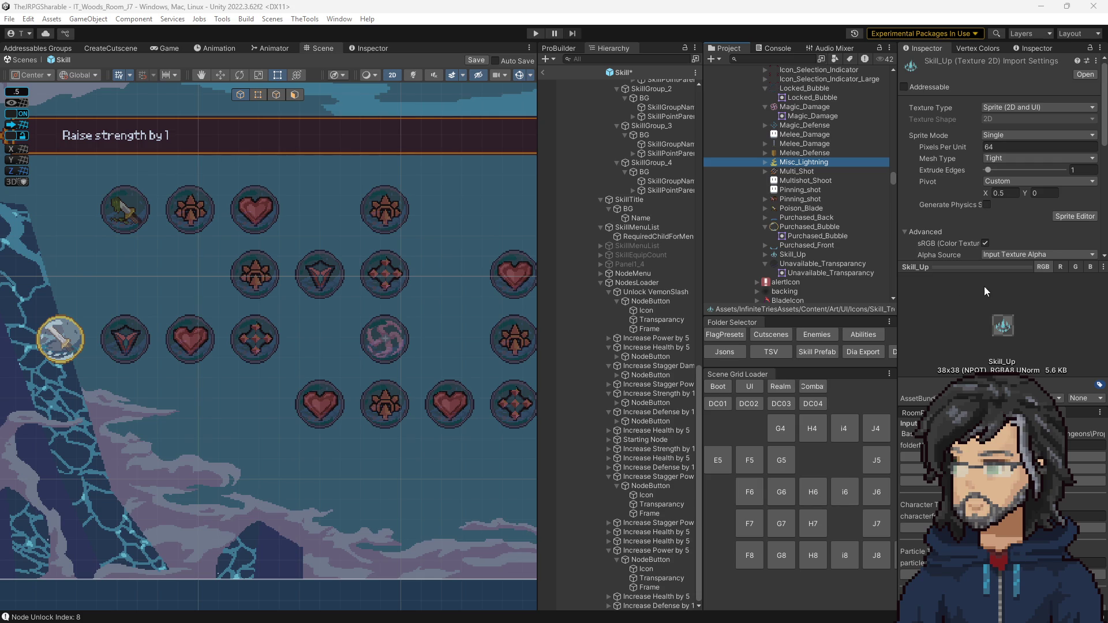
{"action": "scroll", "coordinate": [835, 100], "scroll_direction": "up", "scroll_amount": 3}
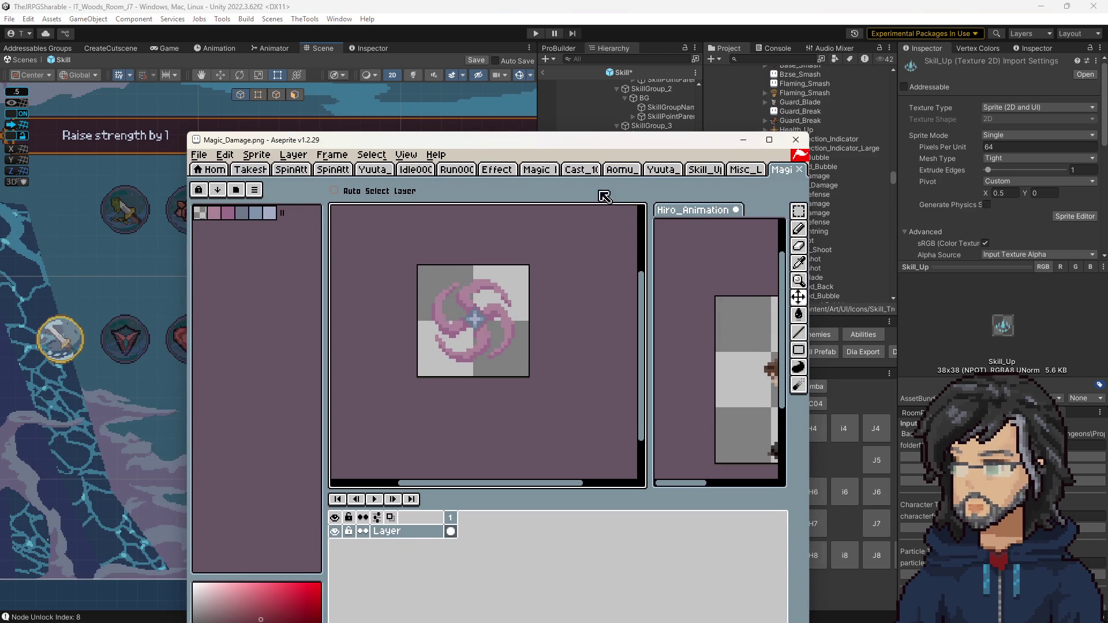
Resize Magic_Damage's canvas to 38 by 38, save it, and return to Unity
{"action": "key", "text": "ctrl+alt+c"}
{"action": "type", "text": "38"}
{"action": "key", "text": "Tab"}
{"action": "type", "text": "38"}
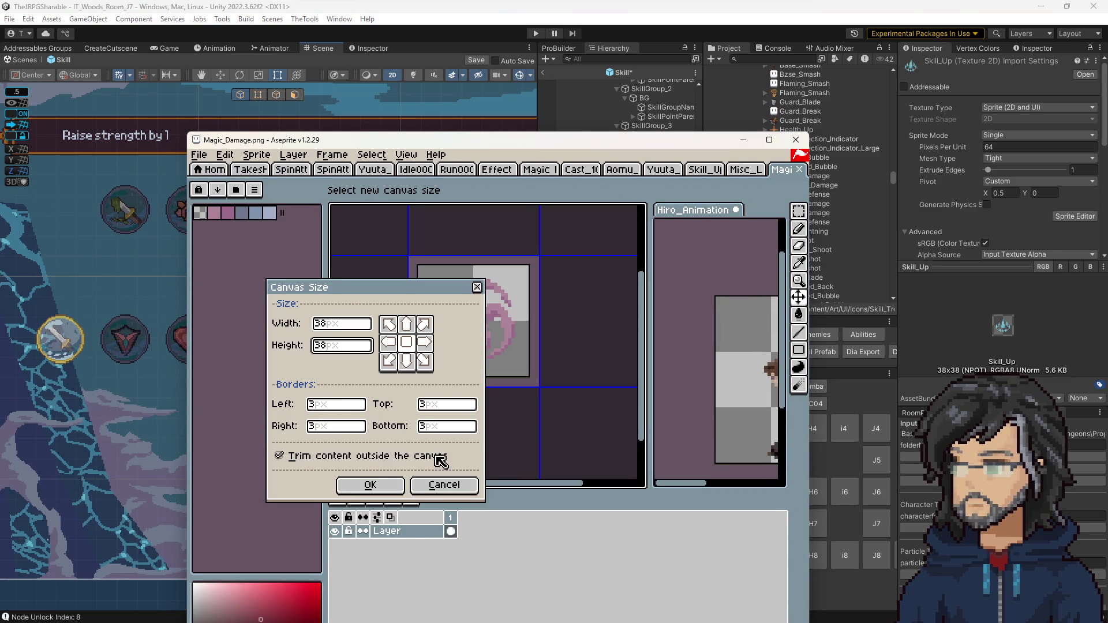
{"action": "left_click", "coordinate": [385, 486]}
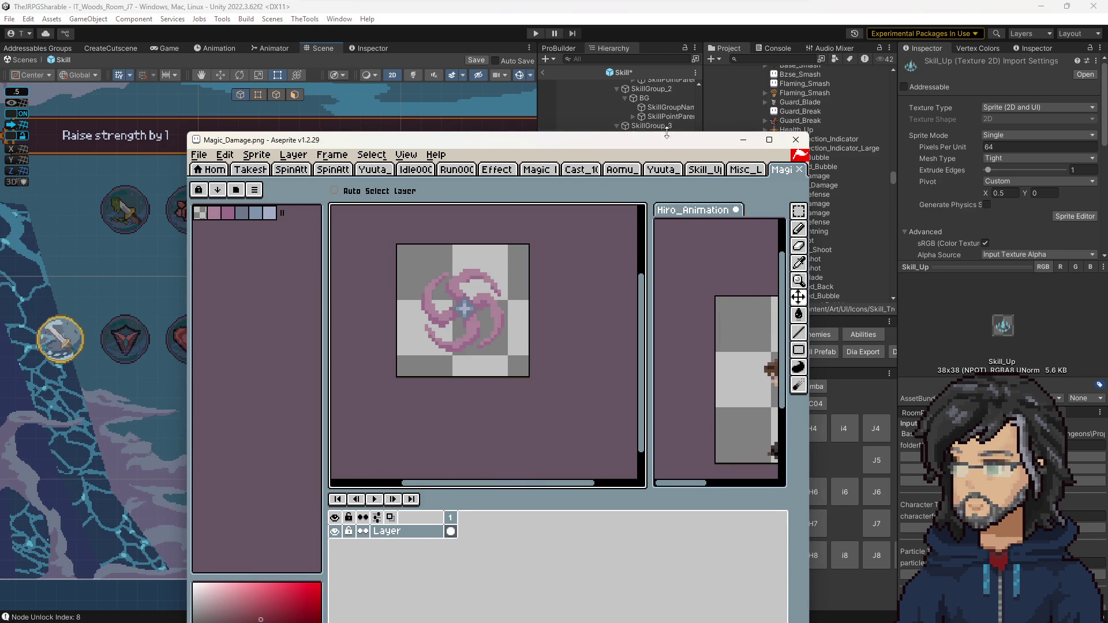
{"action": "left_click_drag", "start_coordinate": [668, 144], "coordinate": [437, 163]}
{"action": "key", "text": "alt+Tab"}
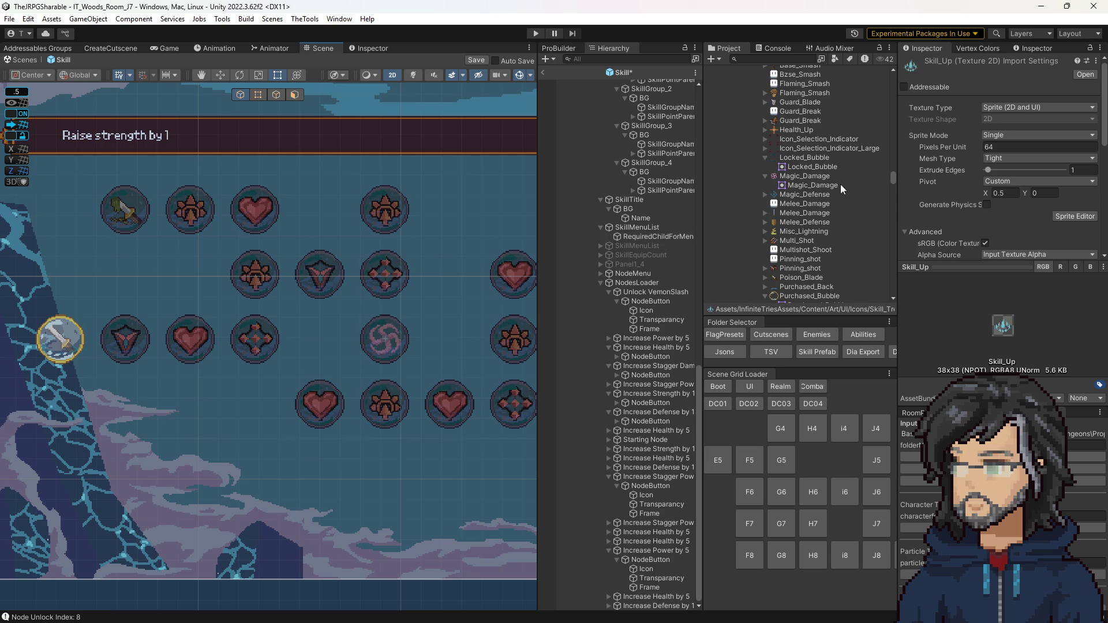
Inspect the Magic_Defense, Skill_Up and Misc_Lightning sprites' import settings
{"action": "left_click", "coordinate": [808, 195]}
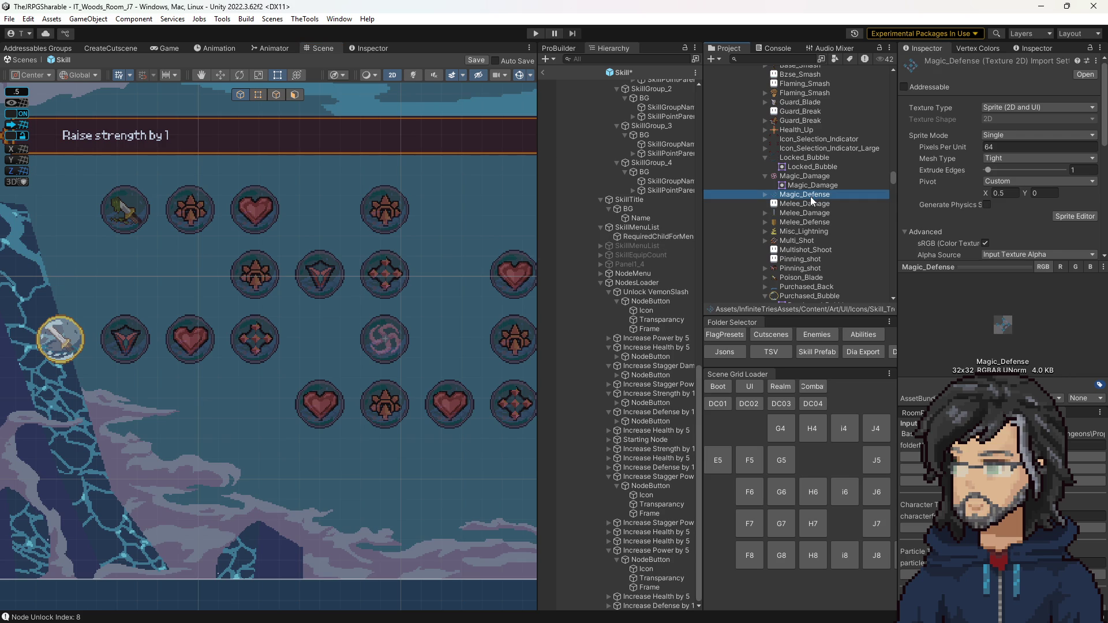
{"action": "scroll", "coordinate": [806, 208], "scroll_direction": "up", "scroll_amount": 3}
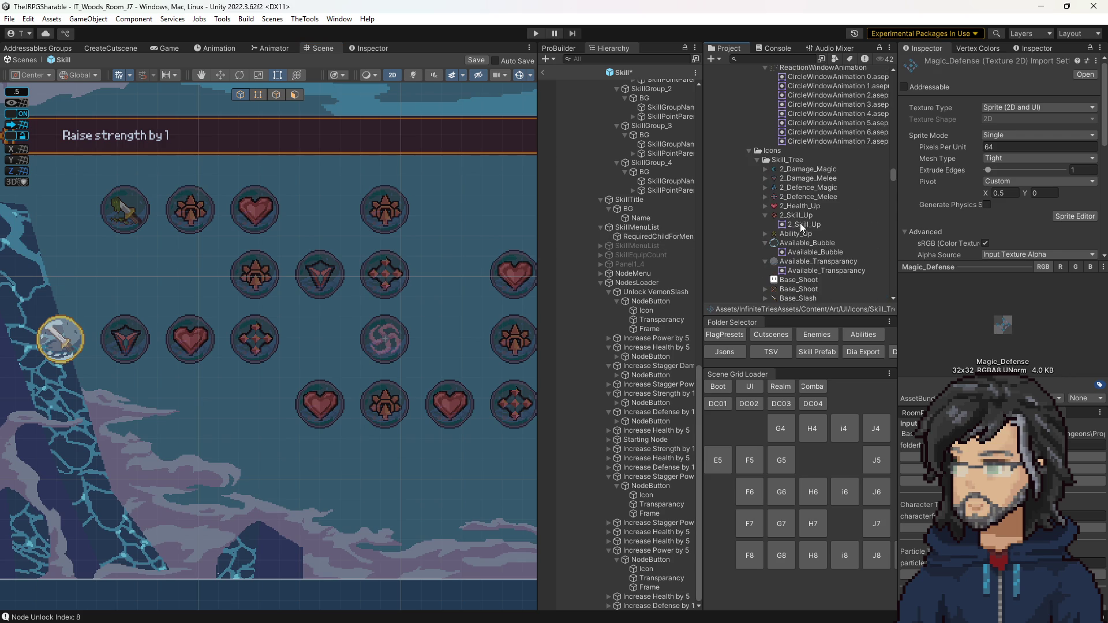
{"action": "scroll", "coordinate": [795, 231], "scroll_direction": "down", "scroll_amount": 6}
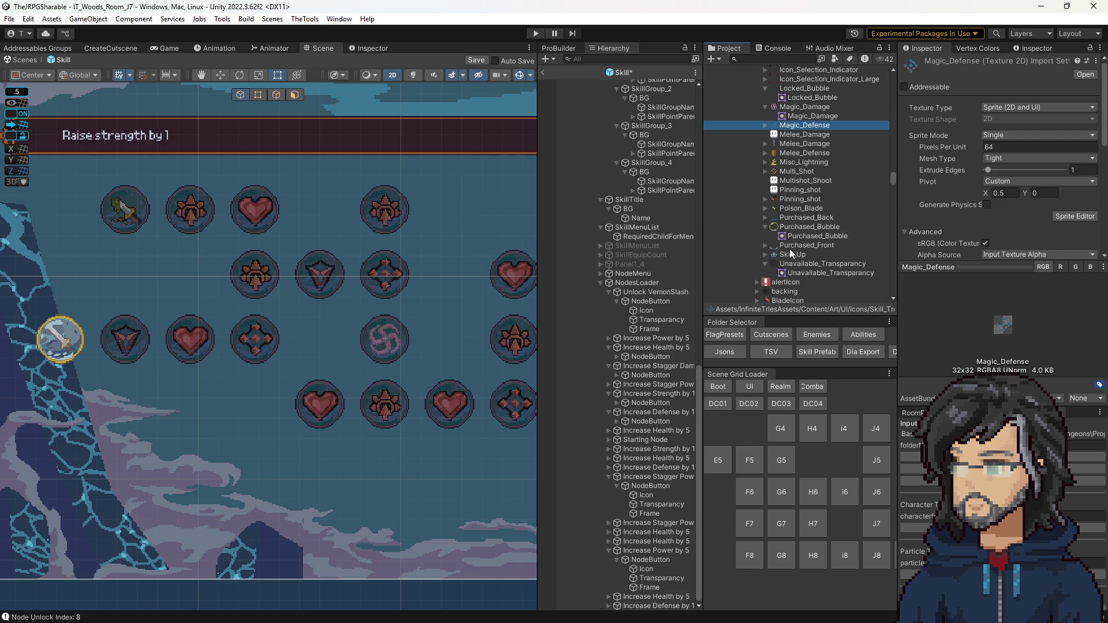
{"action": "left_click", "coordinate": [790, 254]}
{"action": "left_click", "coordinate": [787, 163]}
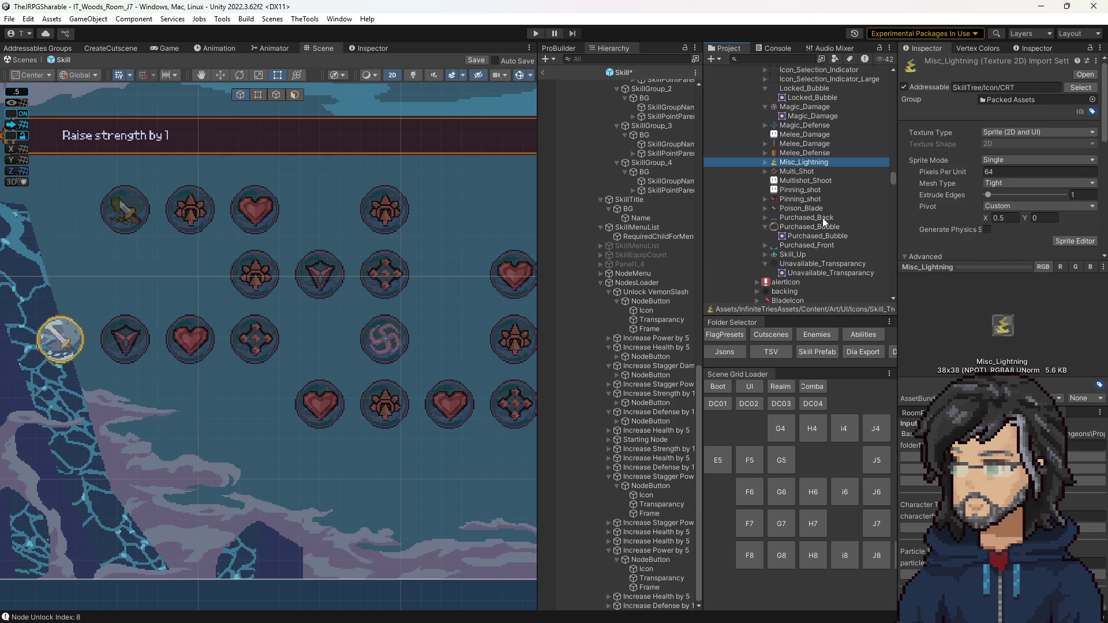
{"action": "scroll", "coordinate": [808, 173], "scroll_direction": "up", "scroll_amount": 4}
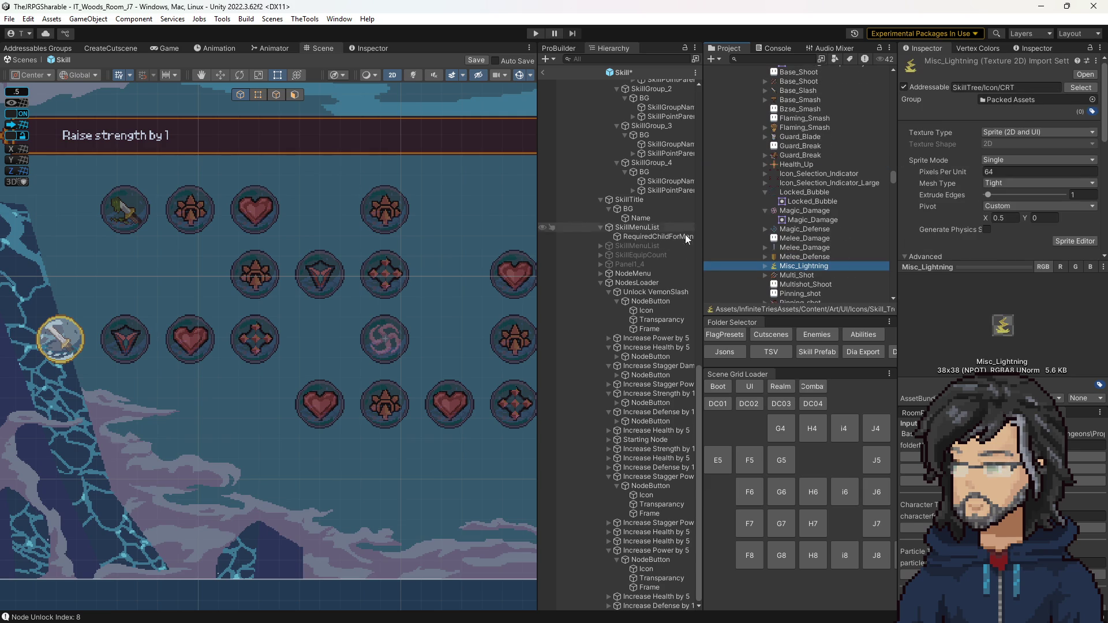
Make Misc_Lightning the Source Image of the swirl stagger node's Icon
{"action": "left_click", "coordinate": [647, 310]}
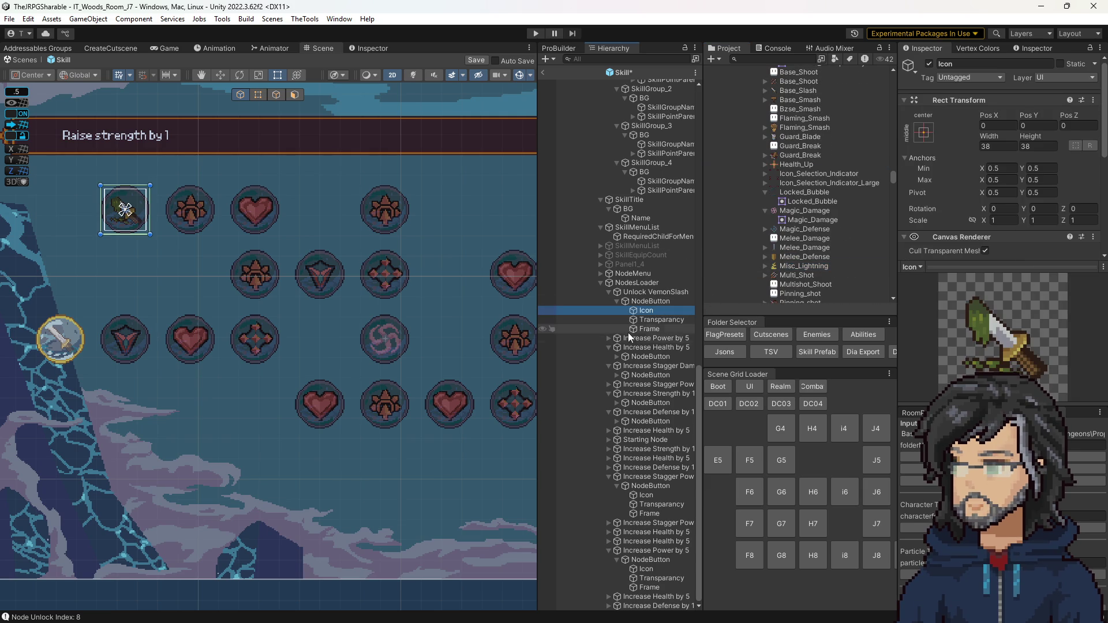
{"action": "left_click", "coordinate": [647, 494]}
{"action": "scroll", "coordinate": [798, 166], "scroll_direction": "down", "scroll_amount": 1}
{"action": "left_click", "coordinate": [786, 231]}
{"action": "mouse_move", "coordinate": [786, 233]}
{"action": "left_mouse_down"}
{"action": "mouse_move", "coordinate": [976, 79]}
{"action": "mouse_move", "coordinate": [986, 215]}
{"action": "mouse_move", "coordinate": [1005, 187]}
{"action": "mouse_move", "coordinate": [1013, 86]}
{"action": "left_mouse_up"}
{"action": "scroll", "coordinate": [999, 190], "scroll_direction": "down", "scroll_amount": 3}
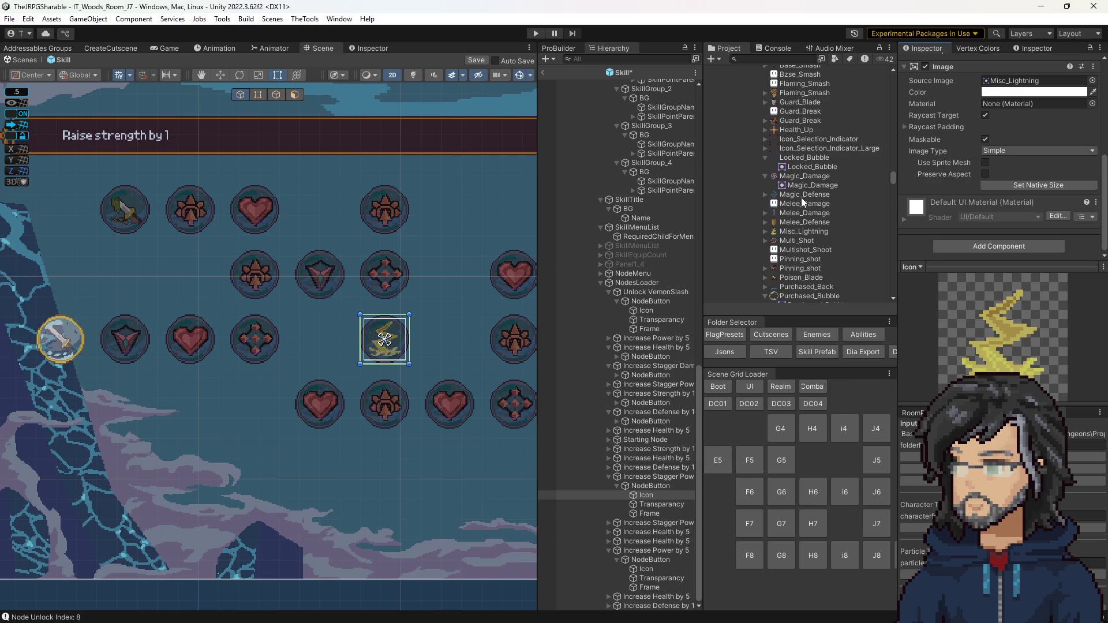
Copy the Misc_Lightning sprite's addressable address
{"action": "left_click", "coordinate": [800, 180]}
{"action": "scroll", "coordinate": [972, 146], "scroll_direction": "up", "scroll_amount": 3}
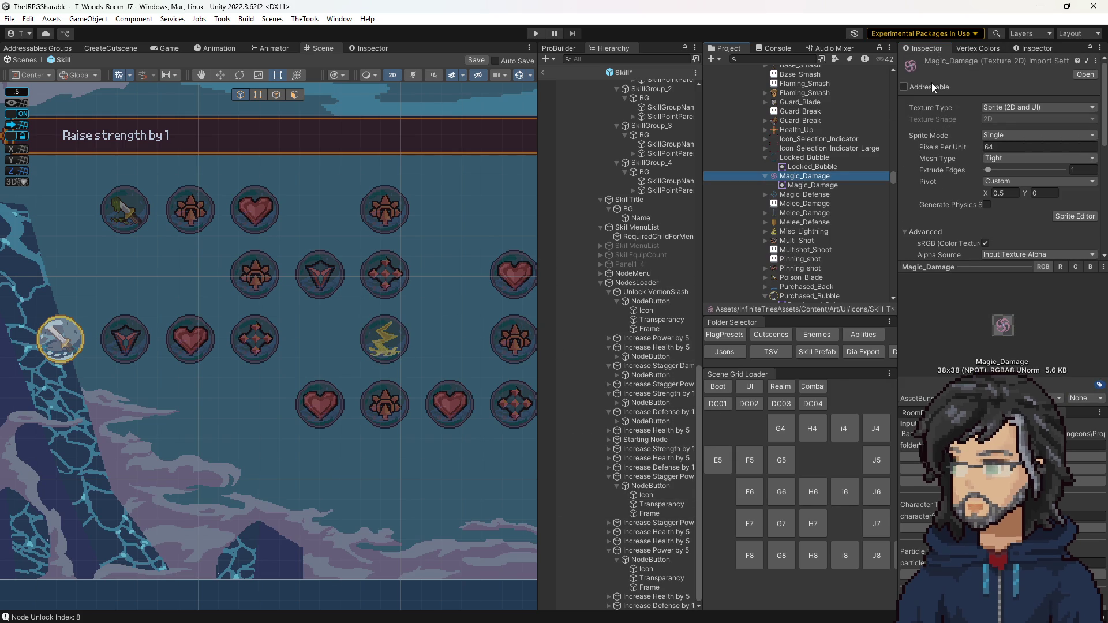
{"action": "scroll", "coordinate": [820, 203], "scroll_direction": "down", "scroll_amount": 2}
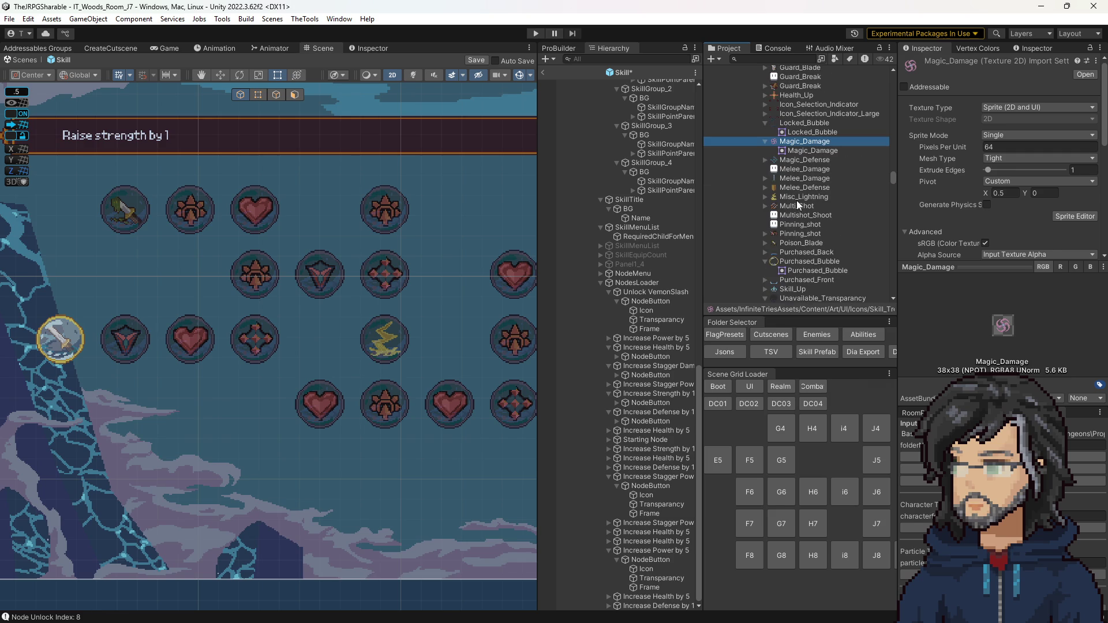
{"action": "left_click", "coordinate": [796, 197]}
{"action": "left_click", "coordinate": [971, 87]}
Make Magic_Damage addressable with the address SkillTree/Icon/STG and copy it
{"action": "scroll", "coordinate": [819, 157], "scroll_direction": "up", "scroll_amount": 2}
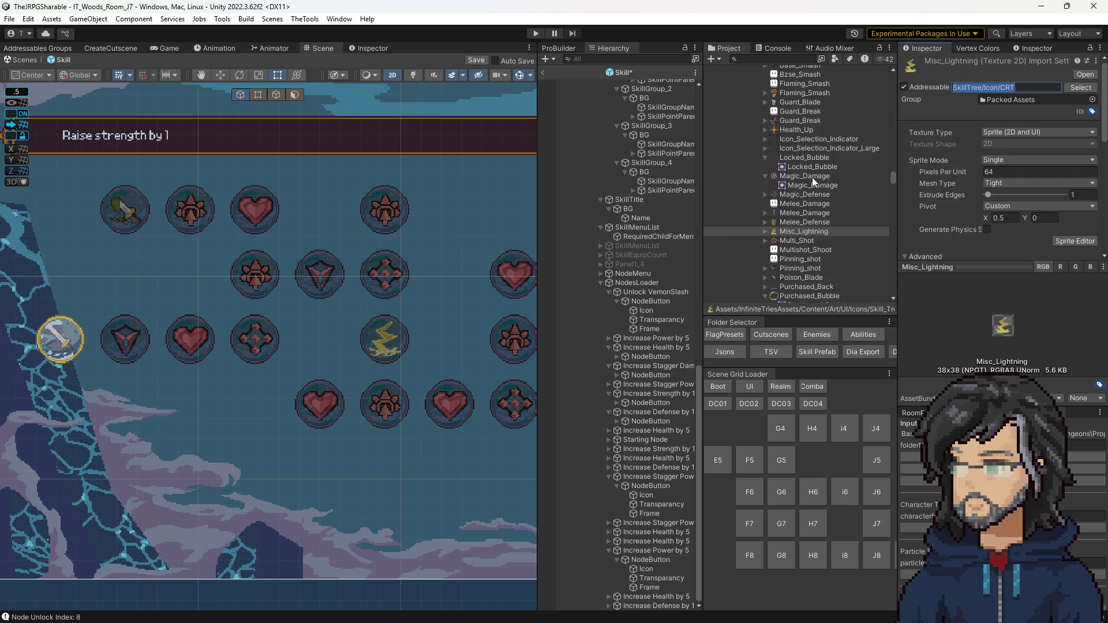
{"action": "left_click", "coordinate": [813, 175]}
{"action": "left_click", "coordinate": [958, 87]}
{"action": "type", "text": "SkillTree/Icon/CRT"}
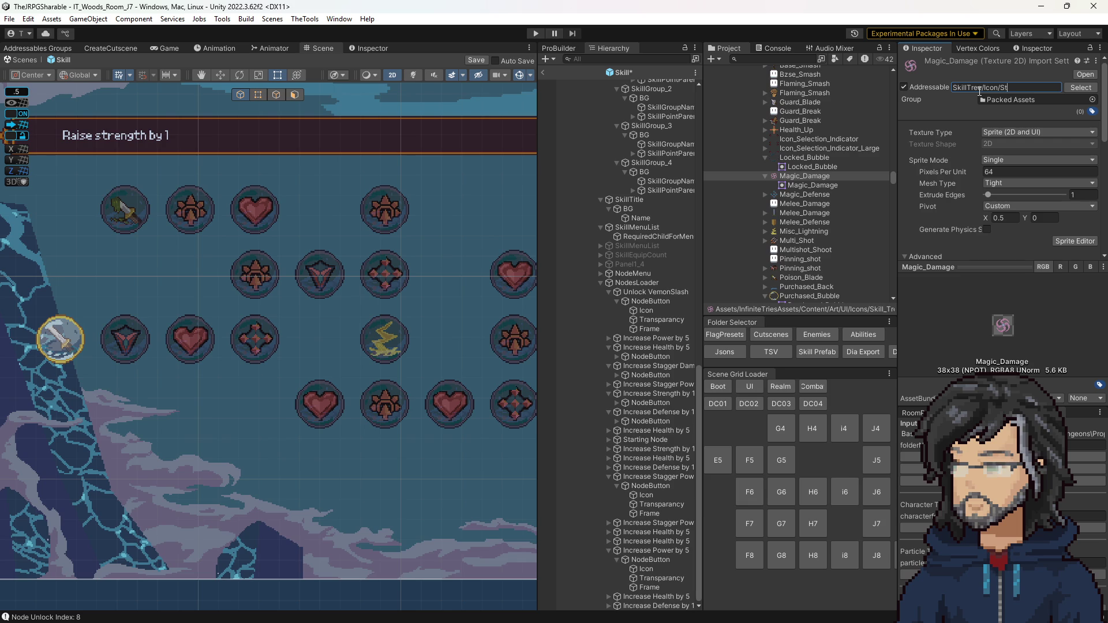
{"action": "type", "text": "TG"}
{"action": "key", "text": "Return"}
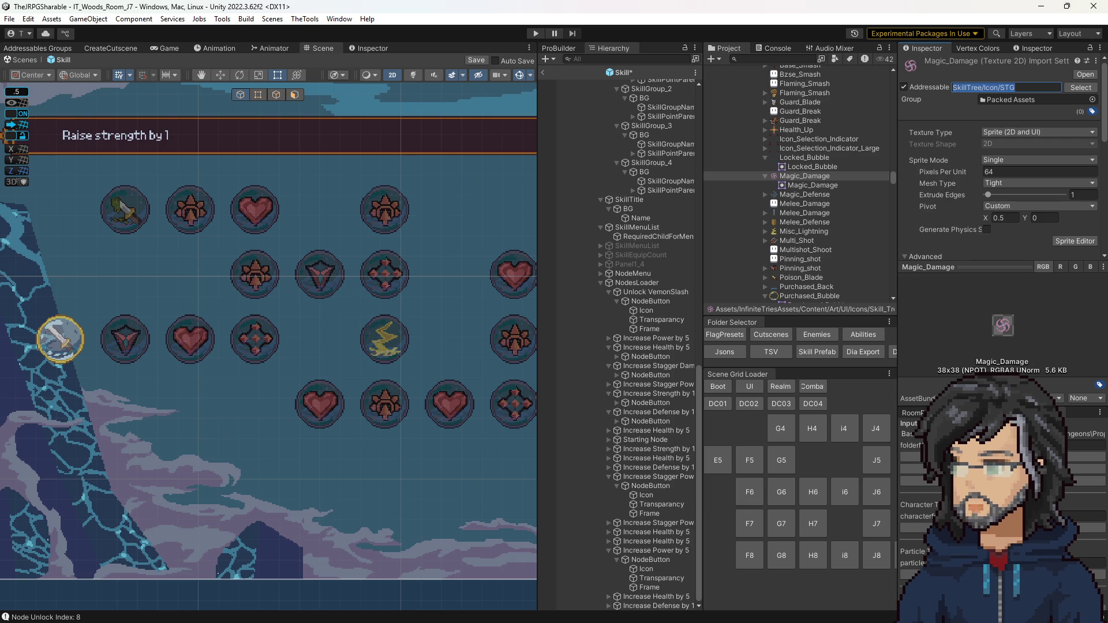
{"action": "key", "text": "alt+Tab"}
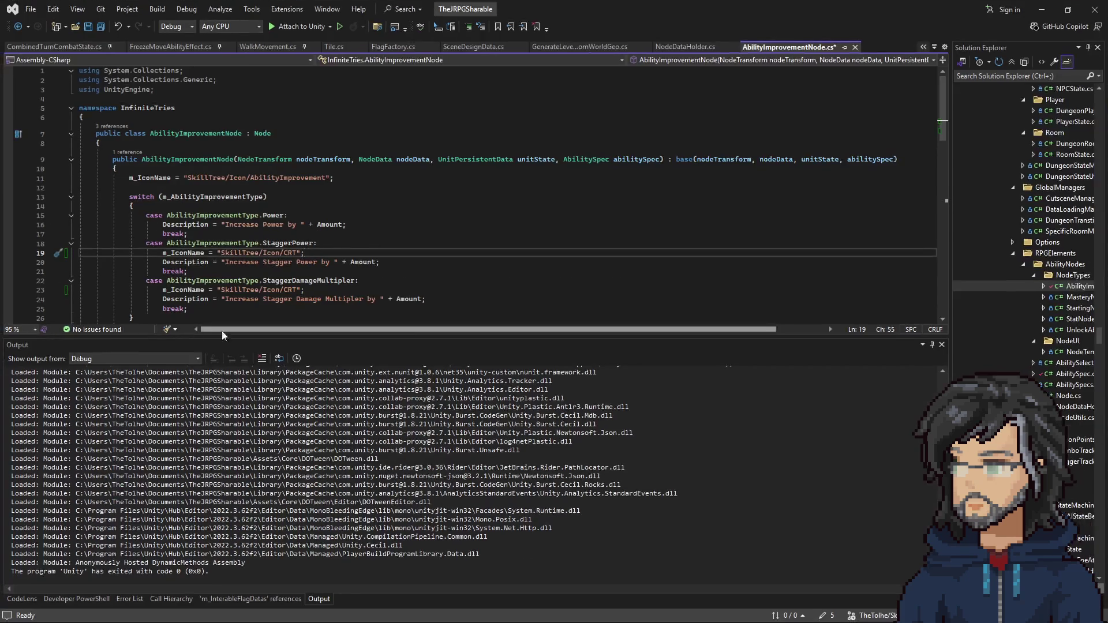
Replace line 19's CRT icon path with SkillTree/Icon/STG and save the script
{"action": "left_click_drag", "start_coordinate": [300, 252], "coordinate": [221, 252]}
{"action": "type", "text": "SkillTree/Icon/STG"}
{"action": "key", "text": "ctrl+s"}
Add the same STG m_IconName line under the Power case, then let Unity recompile
{"action": "left_click", "coordinate": [303, 215]}
{"action": "key", "text": "Return"}
{"action": "type", "text": "m_IconName = \"SkillTree/Icon/STG\";"}
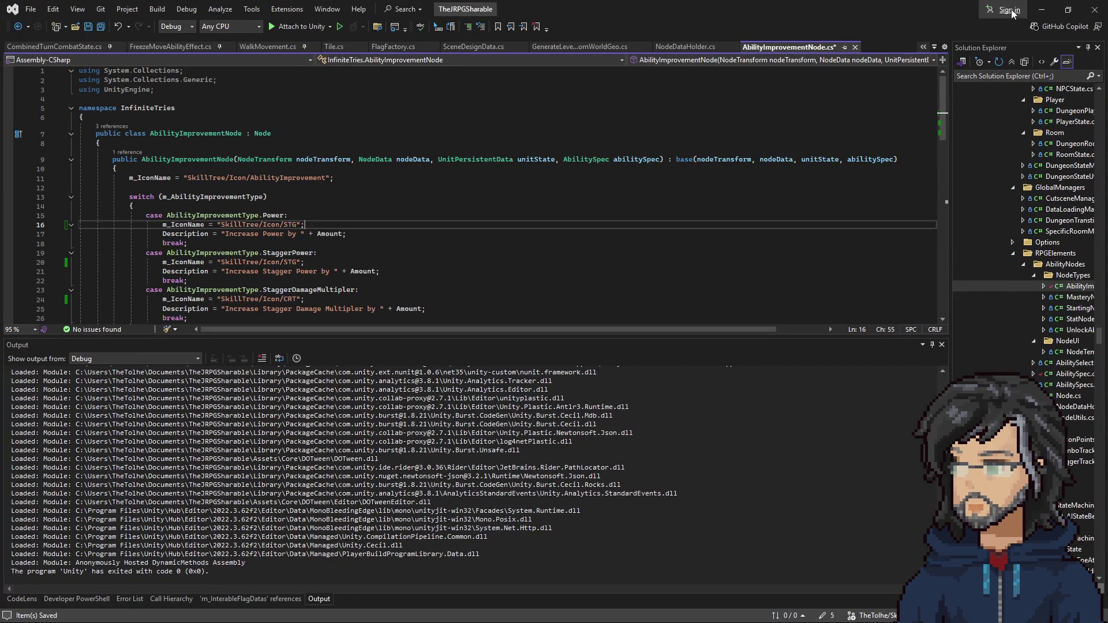
{"action": "left_click", "coordinate": [1041, 11]}
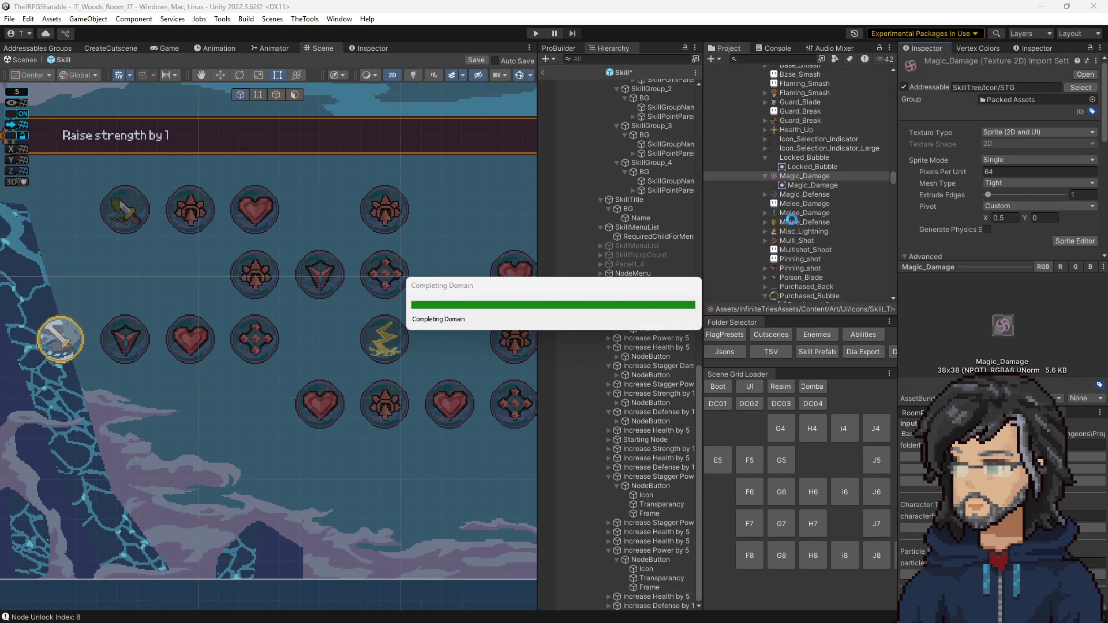
{"action": "scroll", "coordinate": [797, 264], "scroll_direction": "down", "scroll_amount": 3}
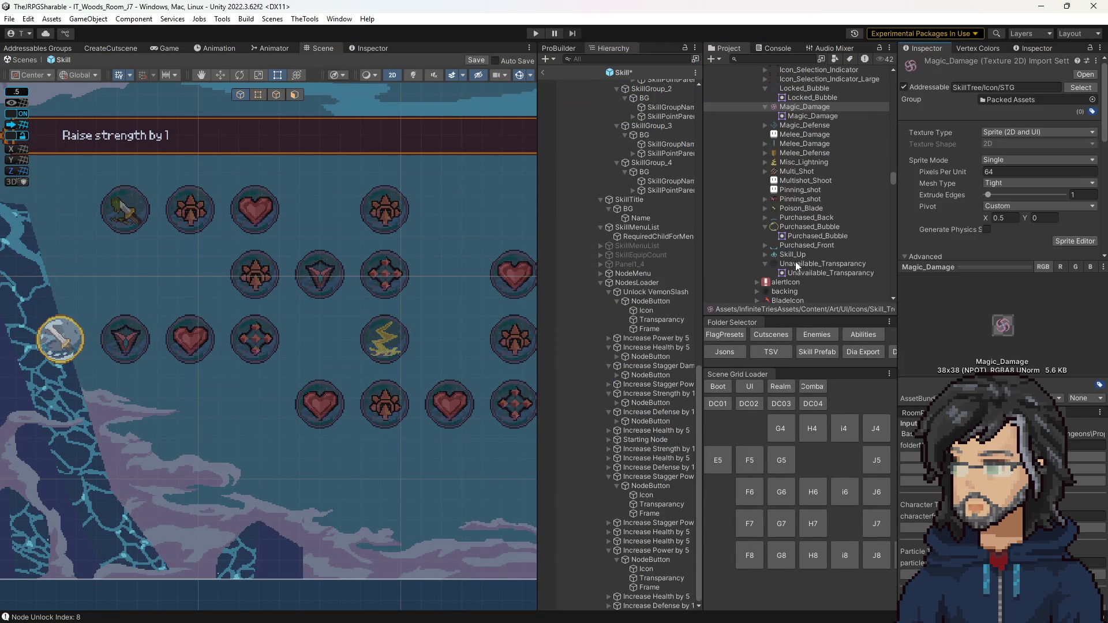
Give Skill_Up the address SkillTree/Icon/Pow, stripping the pasted code prefix, and copy it
{"action": "left_click", "coordinate": [794, 253]}
{"action": "left_click", "coordinate": [1007, 87]}
{"action": "key", "text": "ctrl+v"}
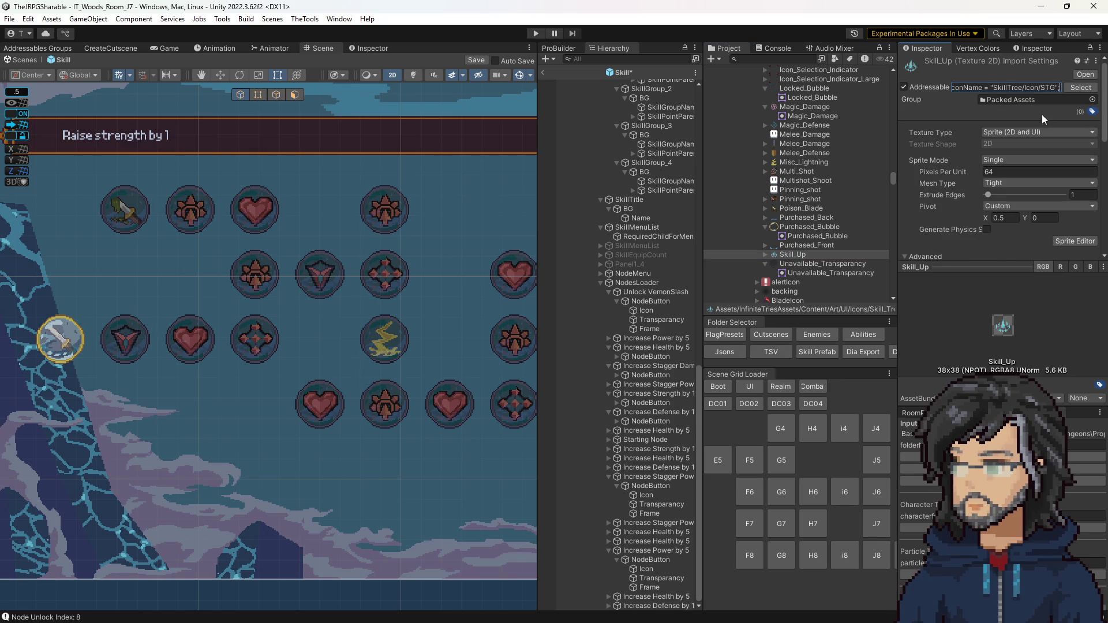
{"action": "left_click_drag", "start_coordinate": [977, 94], "coordinate": [953, 88]}
{"action": "key", "text": "BackSpace"}
{"action": "key", "text": "BackSpace"}
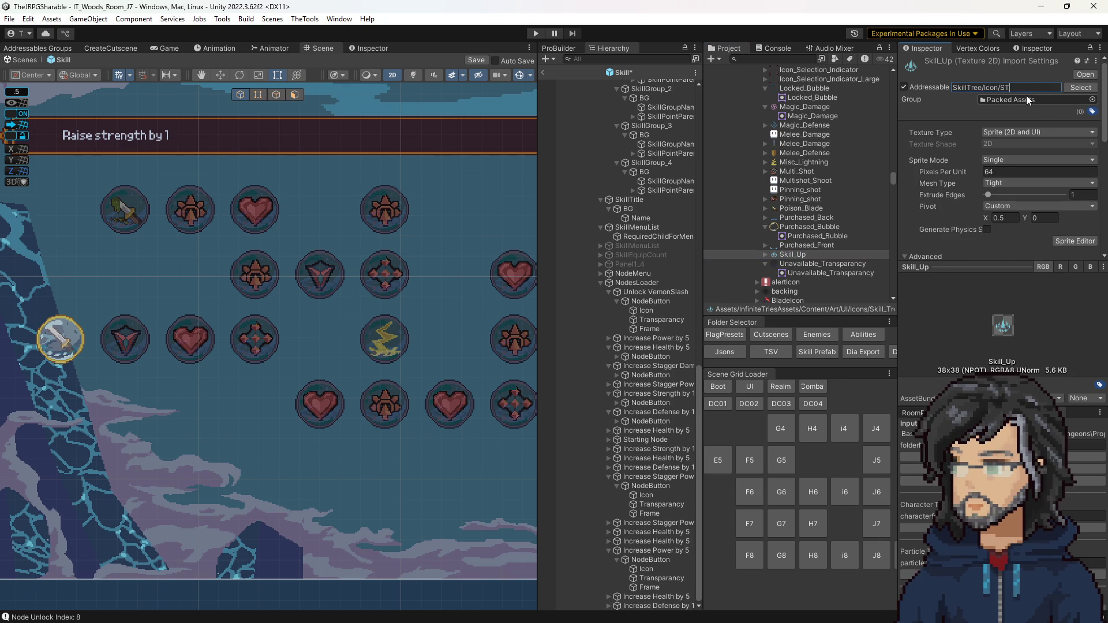
{"action": "type", "text": "Pow"}
{"action": "key", "text": "Return"}
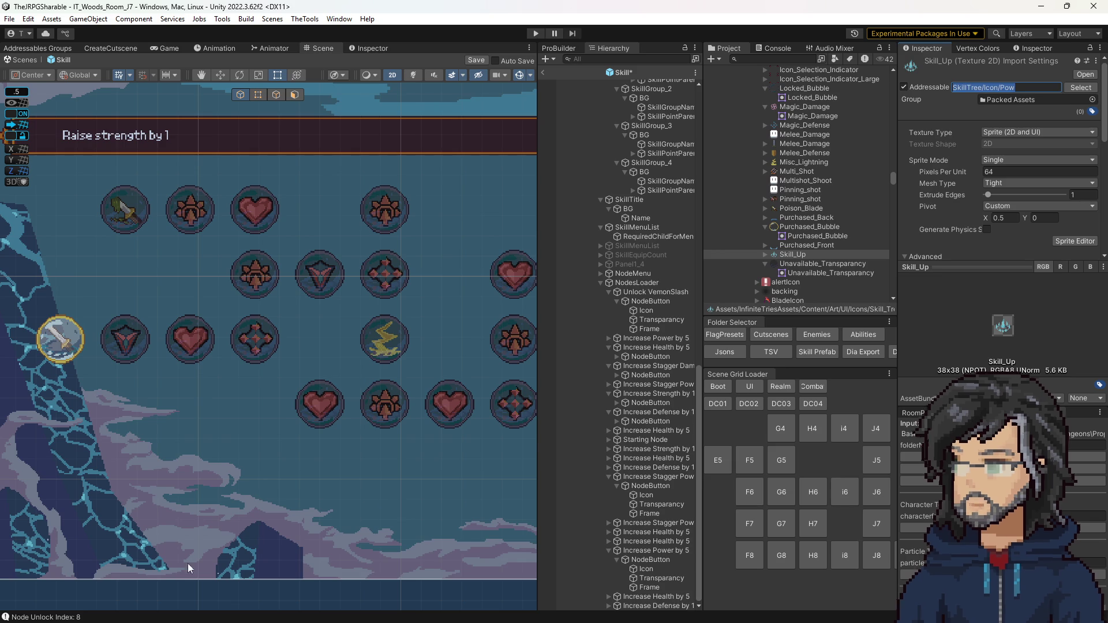
{"action": "left_click", "coordinate": [811, 245]}
{"action": "left_click", "coordinate": [816, 256]}
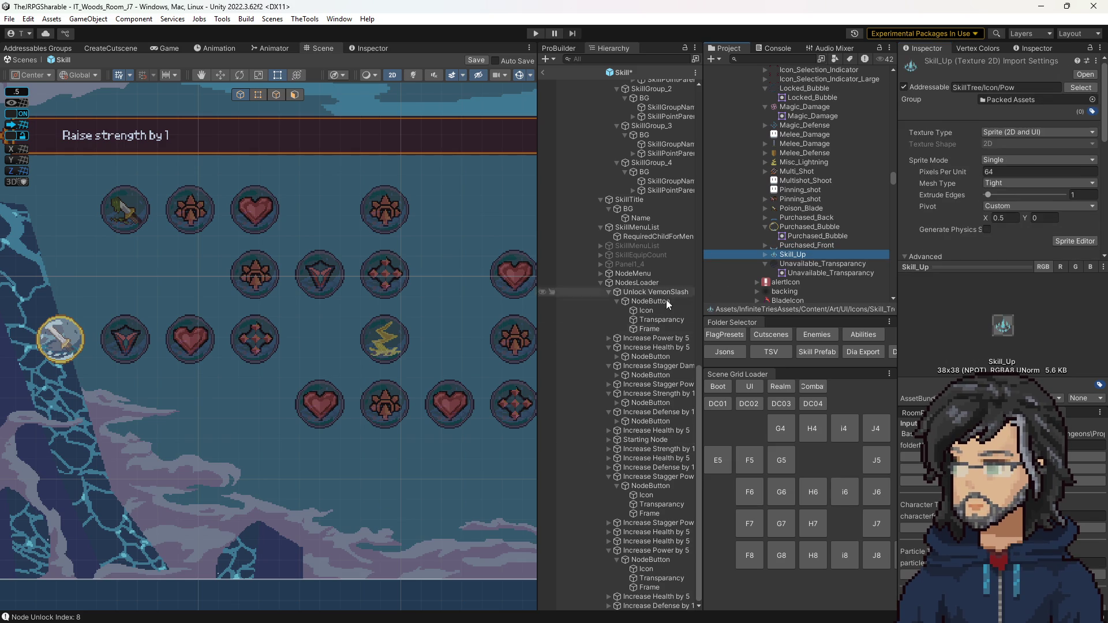
{"action": "key", "text": "alt+Tab"}
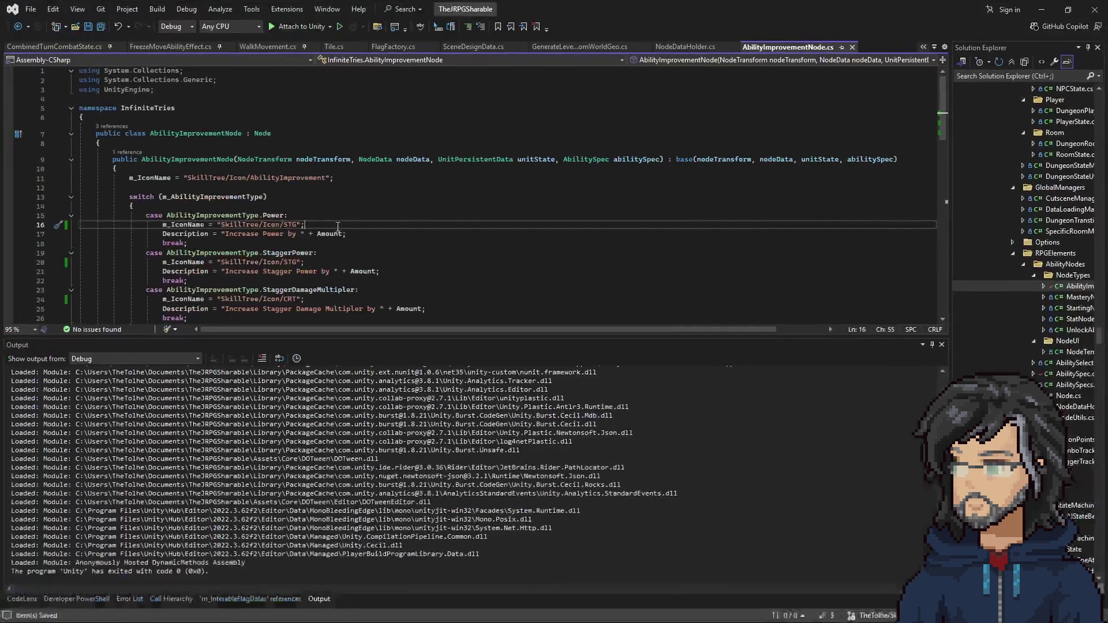
Swap STG for the Pow icon path in line 16's Power case, then return to Unity
{"action": "double_click", "coordinate": [290, 225]}
{"action": "type", "text": "SkillTree/Icon/"}
{"action": "type", "text": "Pow"}
{"action": "key", "text": "ctrl+z"}
{"action": "key", "text": "ctrl+z"}
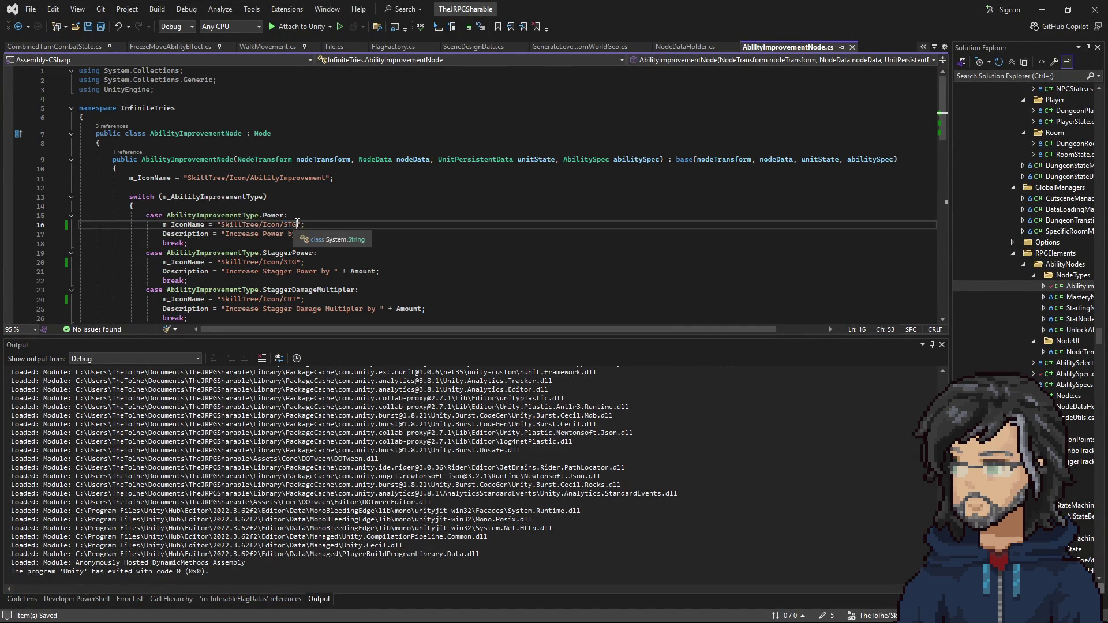
{"action": "type", "text": "SkillTree/Icon/Pow"}
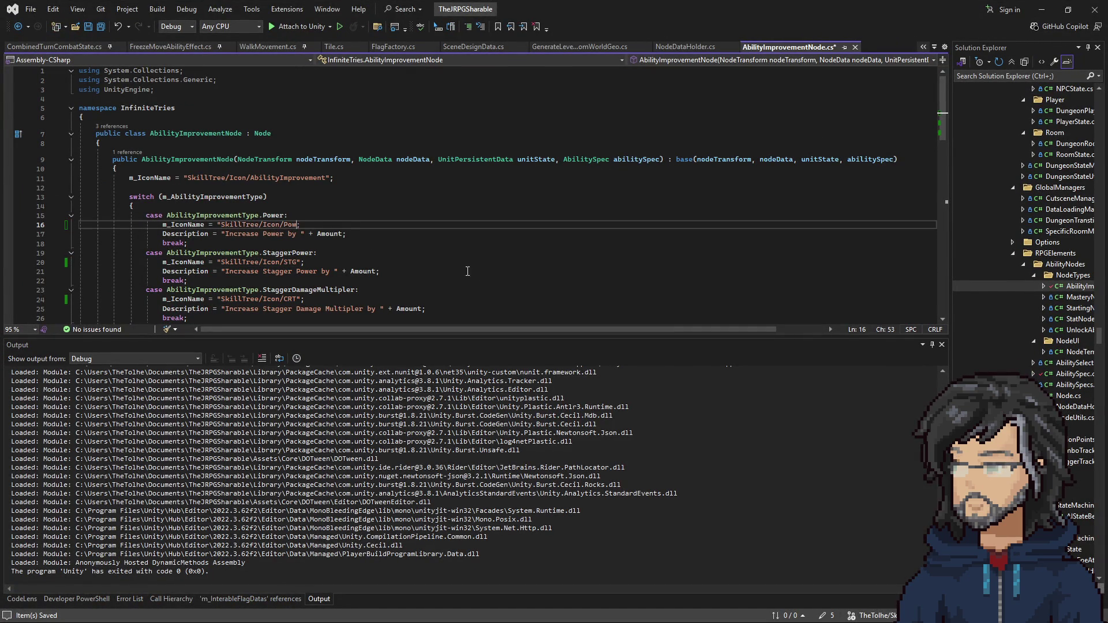
{"action": "type", "text": "P"}
{"action": "left_click", "coordinate": [1041, 10]}
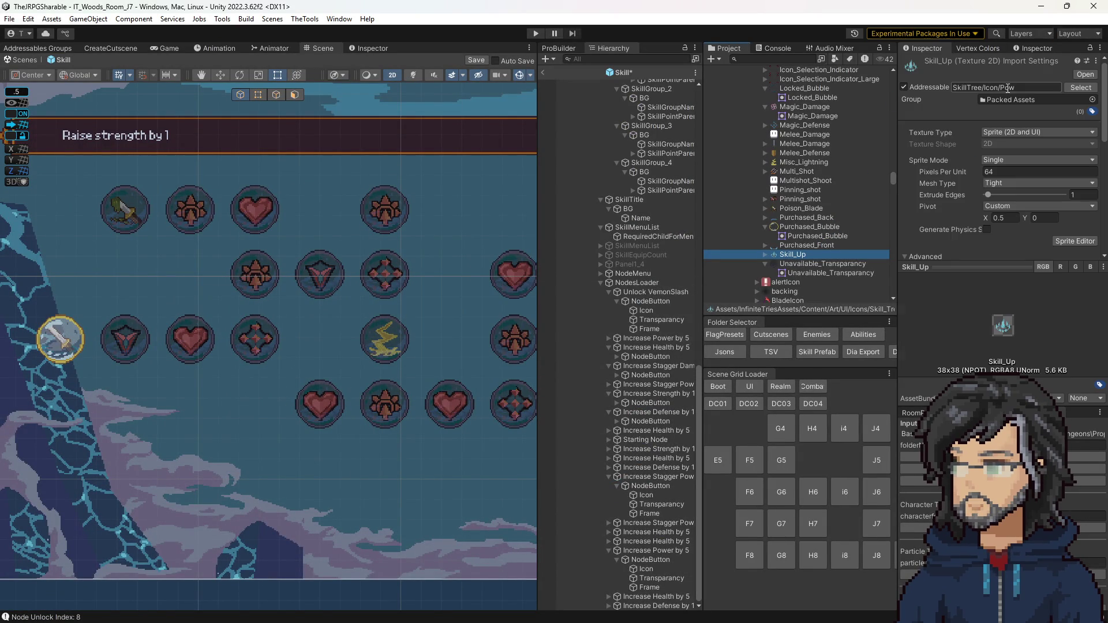
End Skill_Up's address with POW, then run Update Nodes and Load Ability on NodesLoader
{"action": "left_click_drag", "start_coordinate": [1004, 89], "coordinate": [1067, 88]}
{"action": "type", "text": "OW"}
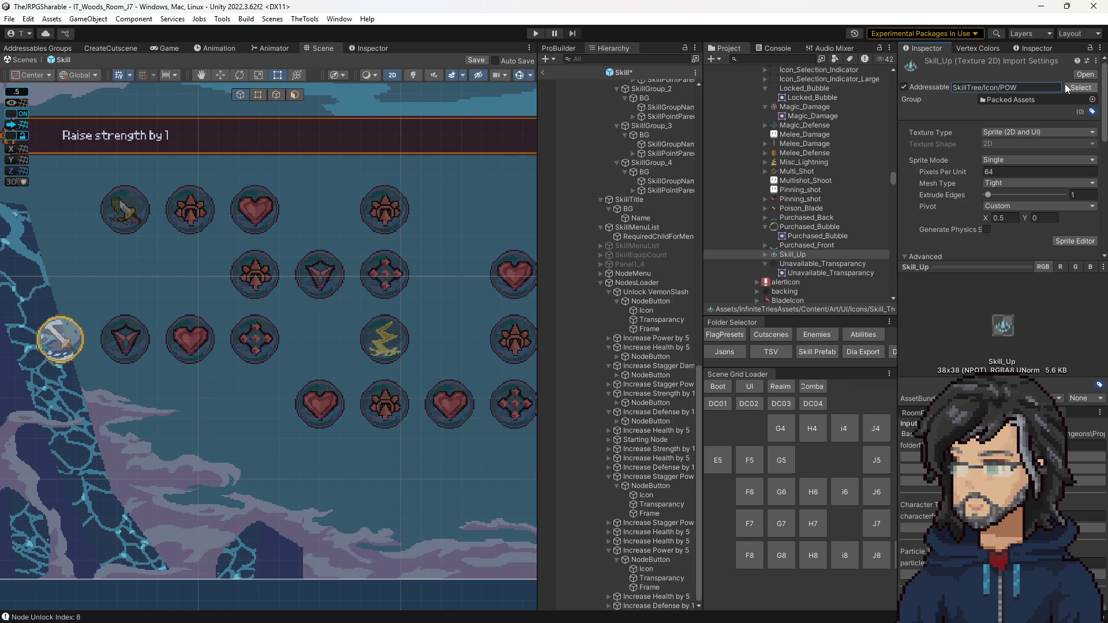
{"action": "left_click", "coordinate": [637, 283]}
{"action": "scroll", "coordinate": [999, 300], "scroll_direction": "down", "scroll_amount": 5}
{"action": "left_click", "coordinate": [999, 298]}
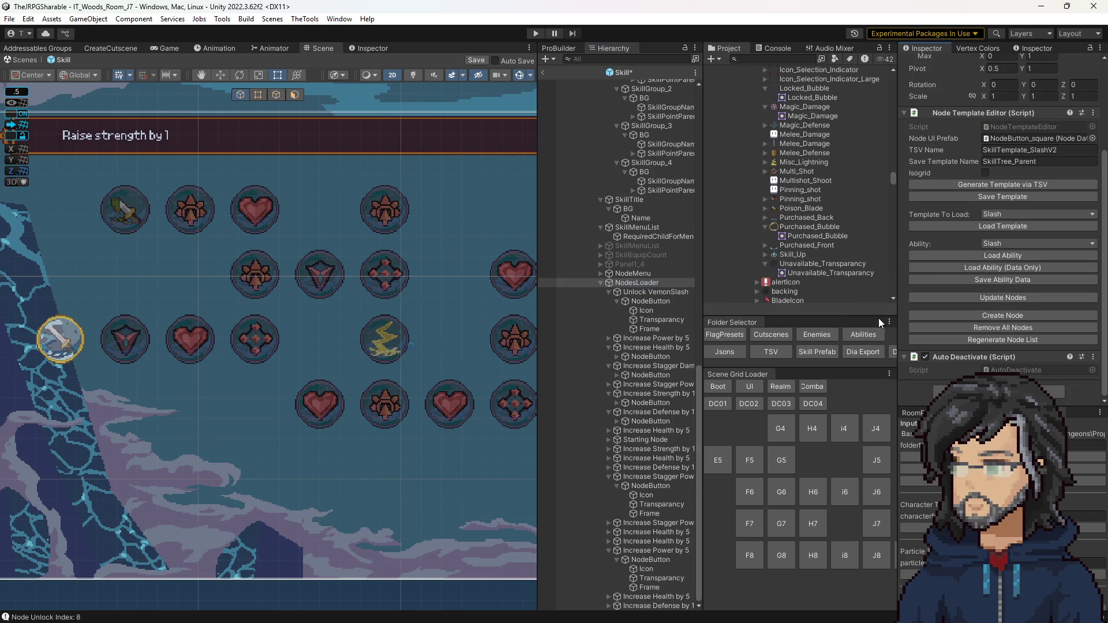
{"action": "scroll", "coordinate": [367, 325], "scroll_direction": "down", "scroll_amount": 3}
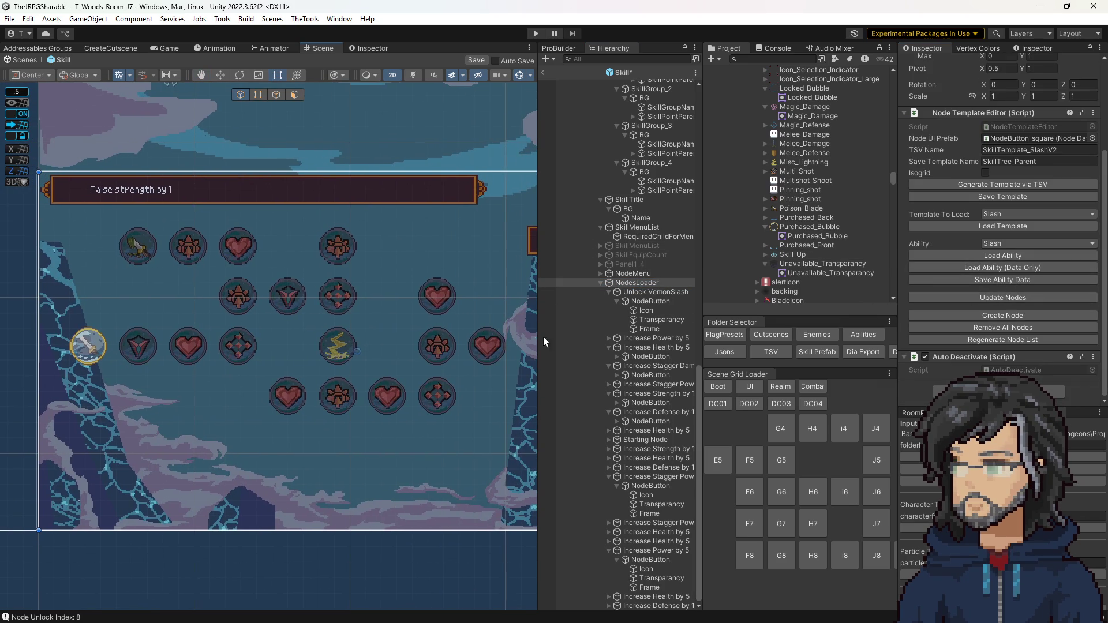
{"action": "left_click", "coordinate": [994, 258]}
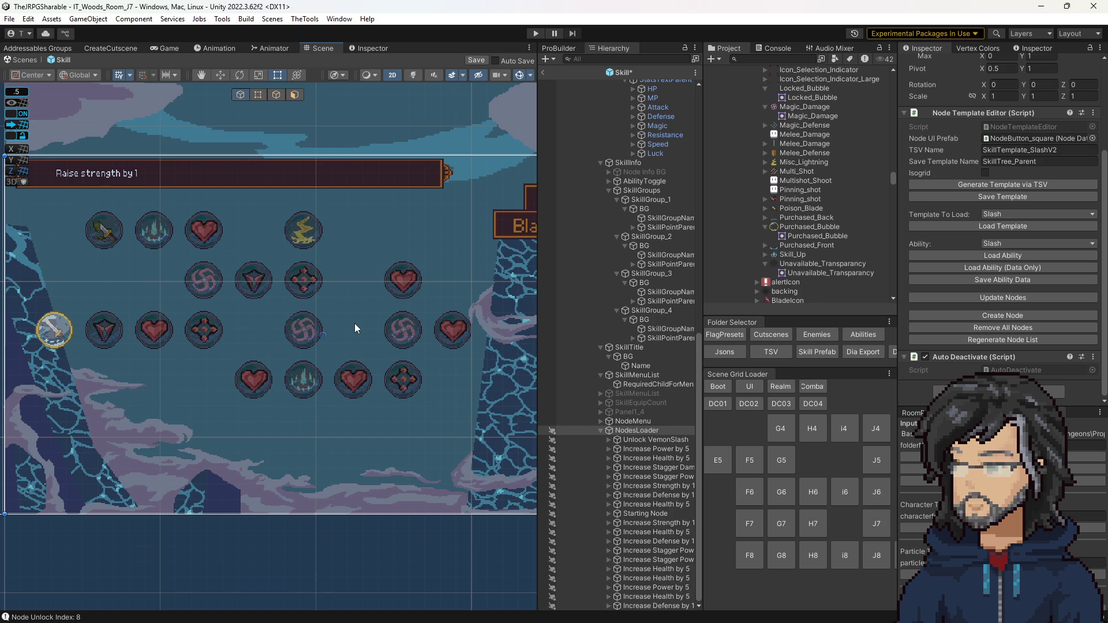
Inspect the 2_Defence_Magic, 2_Damage_Magic, 2_Health_Up and Magic_Defense icon textures
{"action": "scroll", "coordinate": [816, 174], "scroll_direction": "up", "scroll_amount": 5}
{"action": "scroll", "coordinate": [816, 175], "scroll_direction": "up", "scroll_amount": 4}
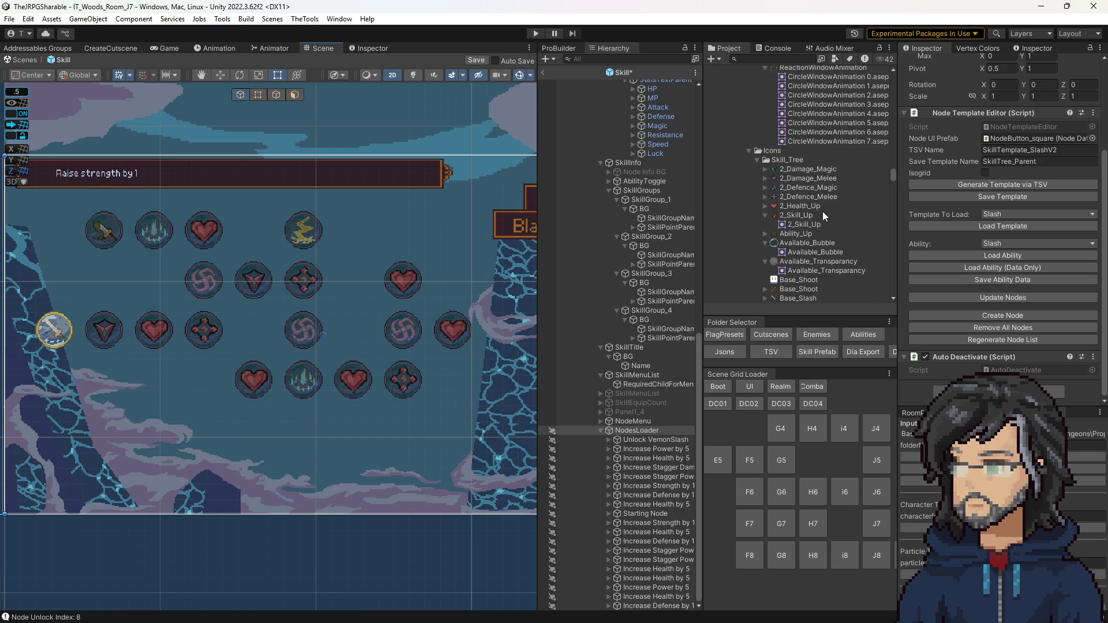
{"action": "left_click", "coordinate": [791, 186]}
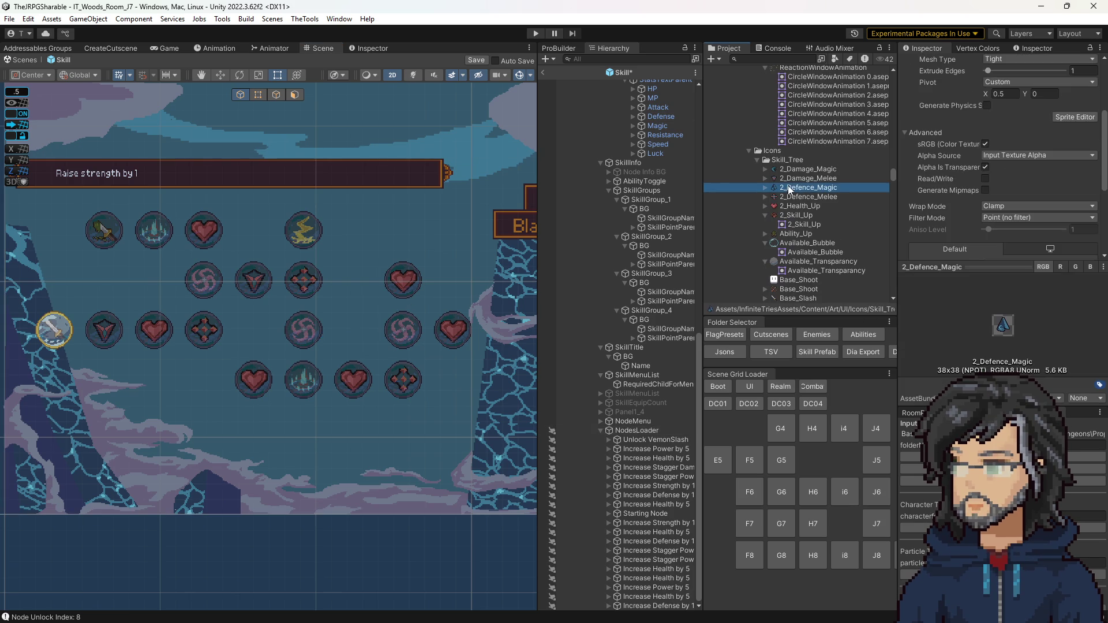
{"action": "left_click", "coordinate": [802, 169]}
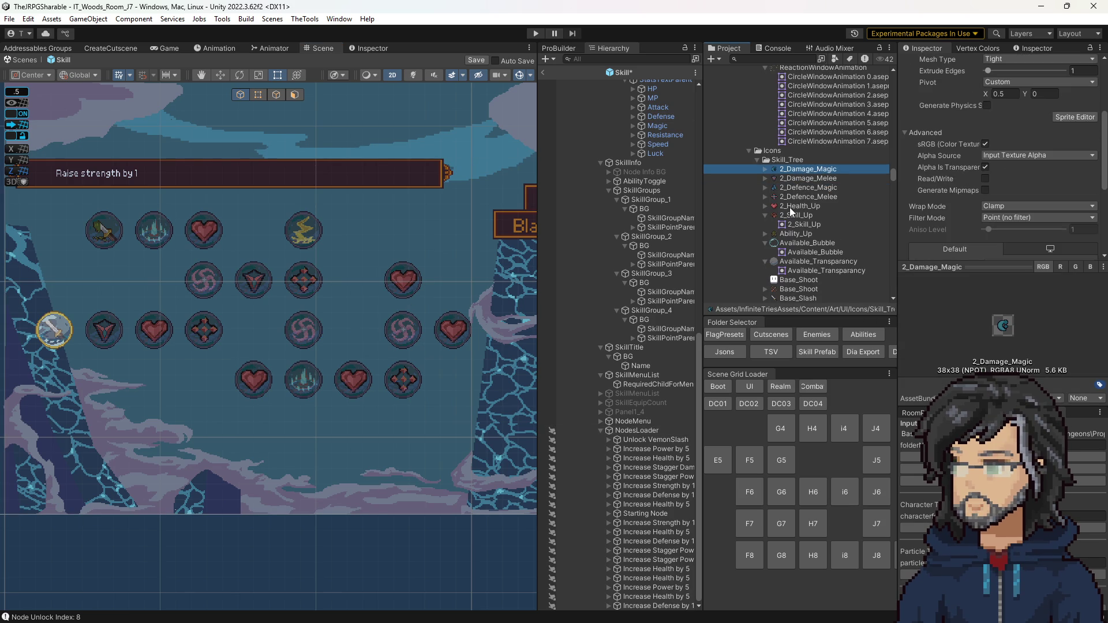
{"action": "left_click", "coordinate": [790, 206]}
{"action": "scroll", "coordinate": [792, 194], "scroll_direction": "down", "scroll_amount": 8}
{"action": "left_click", "coordinate": [792, 194]}
{"action": "scroll", "coordinate": [473, 440], "scroll_direction": "down", "scroll_amount": 3}
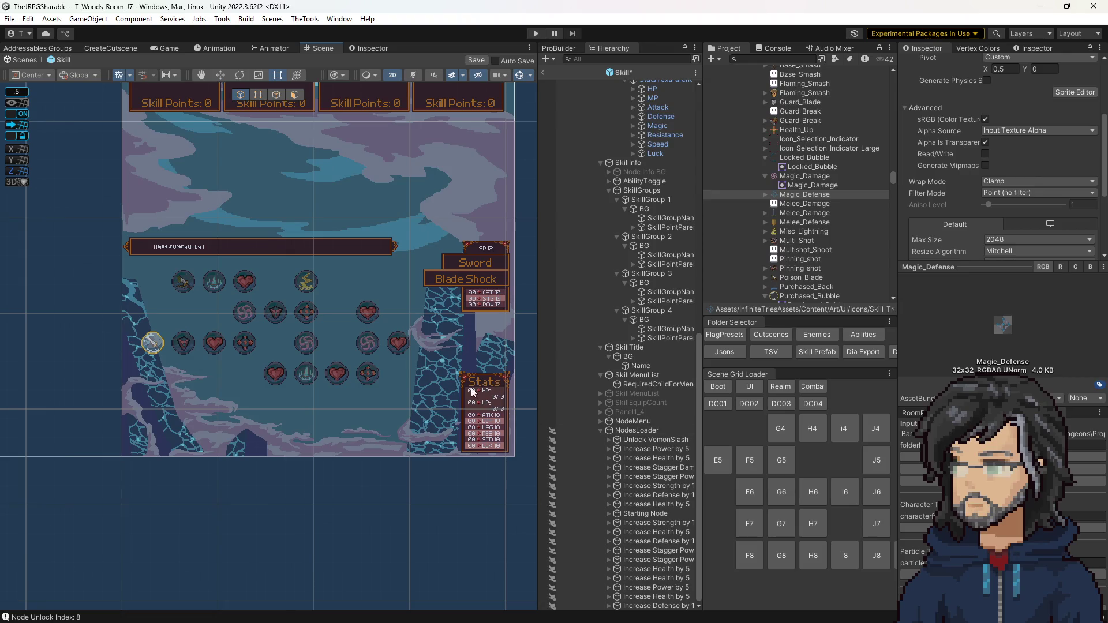
Zoom and pan the Scene view to frame the skill node grid
{"action": "scroll", "coordinate": [291, 364], "scroll_direction": "up", "scroll_amount": 2}
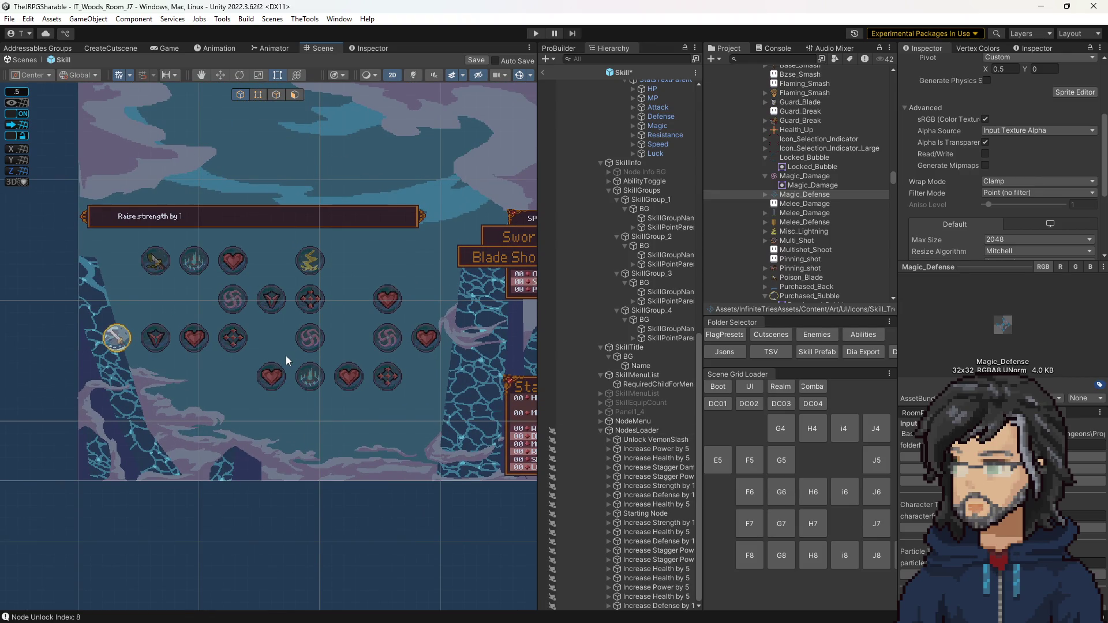
{"action": "scroll", "coordinate": [346, 364], "scroll_direction": "up", "scroll_amount": 3}
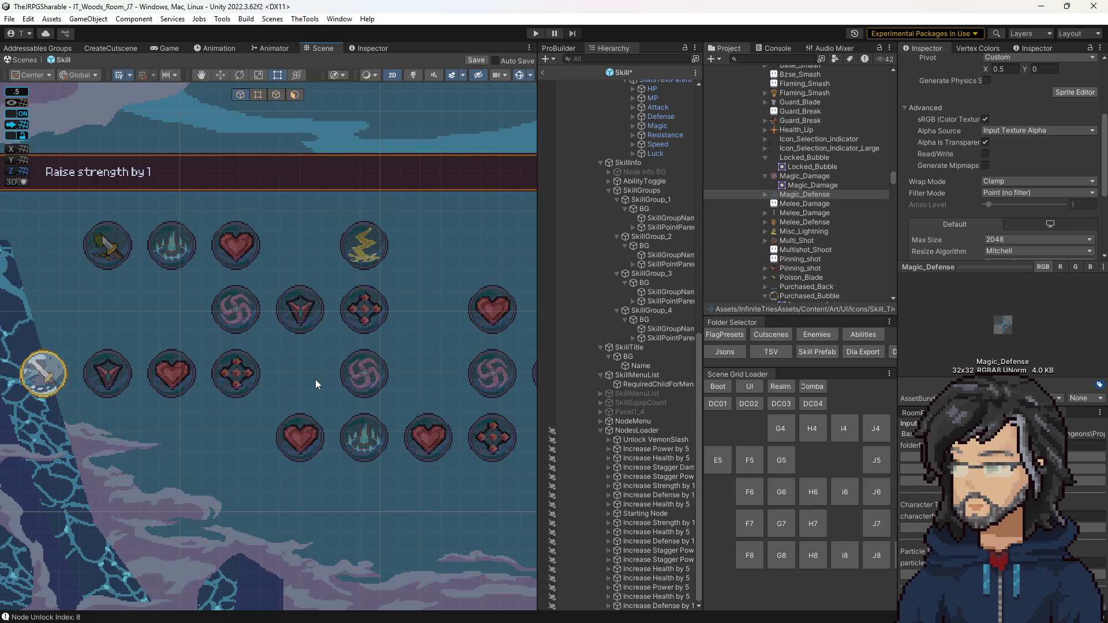
{"action": "scroll", "coordinate": [321, 340], "scroll_direction": "up", "scroll_amount": 2}
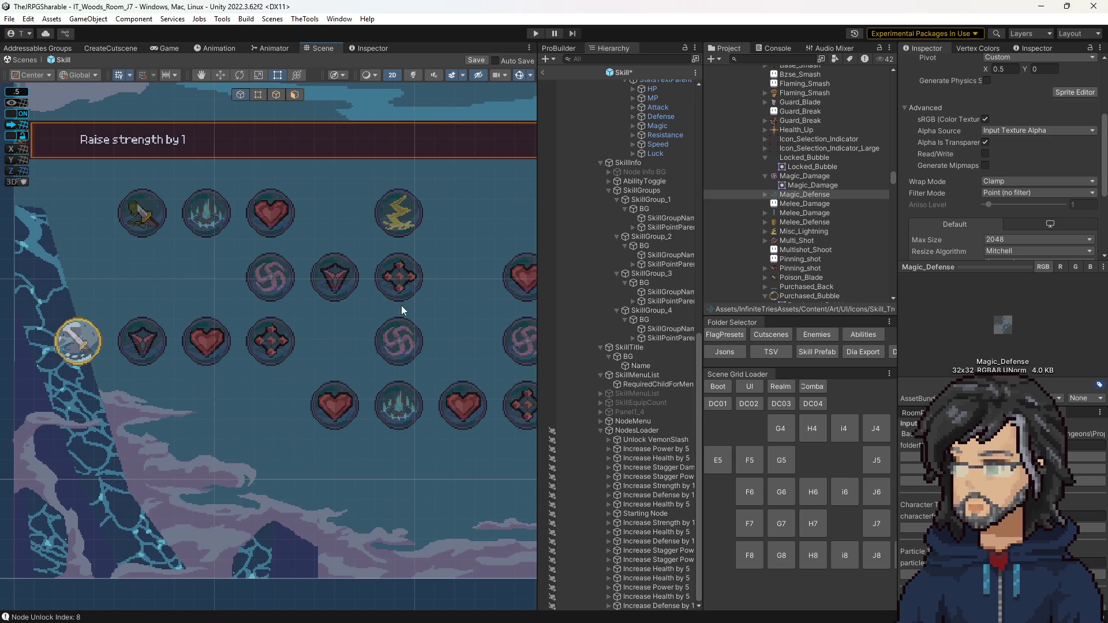
{"action": "scroll", "coordinate": [369, 306], "scroll_direction": "down", "scroll_amount": 2}
{"action": "left_click_drag", "start_coordinate": [344, 288], "coordinate": [350, 292]}
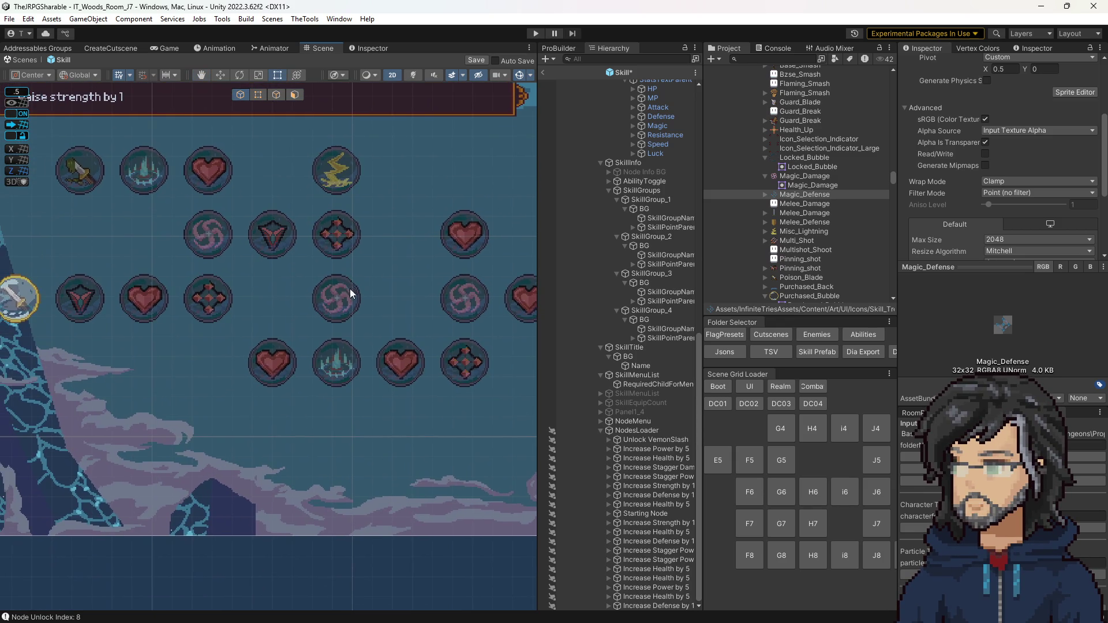
{"action": "left_click_drag", "start_coordinate": [276, 266], "coordinate": [316, 308]}
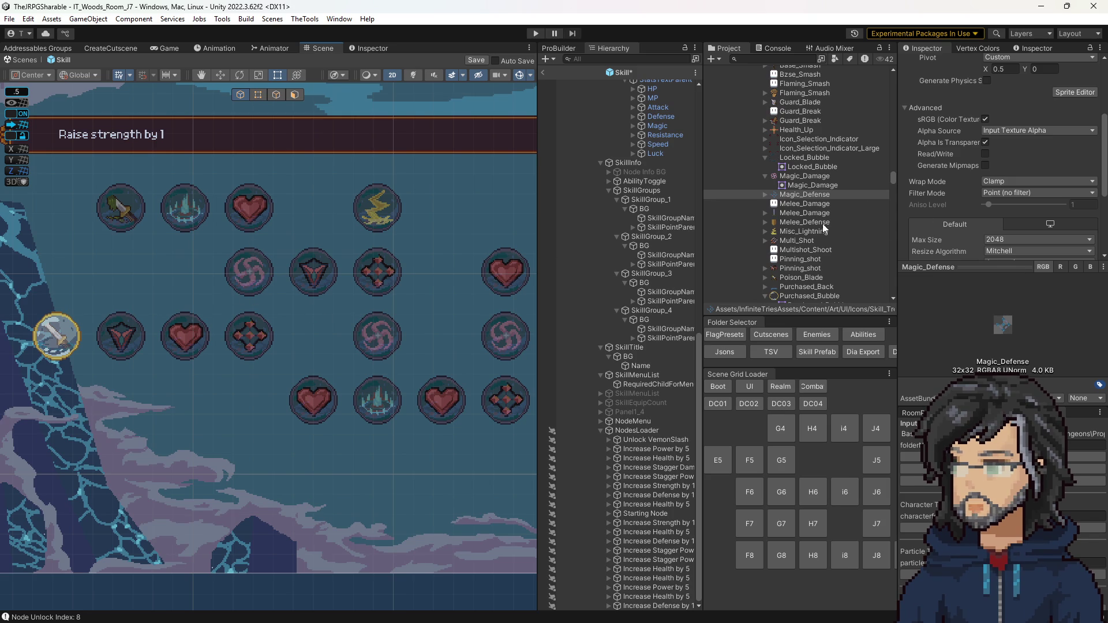
{"action": "scroll", "coordinate": [818, 223], "scroll_direction": "up", "scroll_amount": 5}
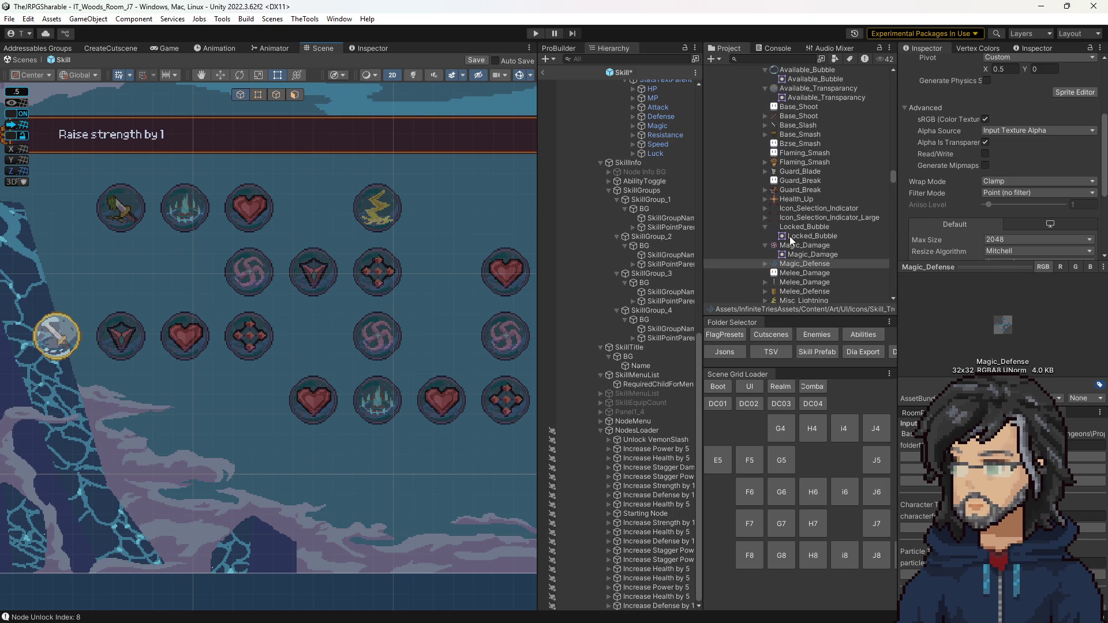
{"action": "scroll", "coordinate": [791, 240], "scroll_direction": "up", "scroll_amount": 3}
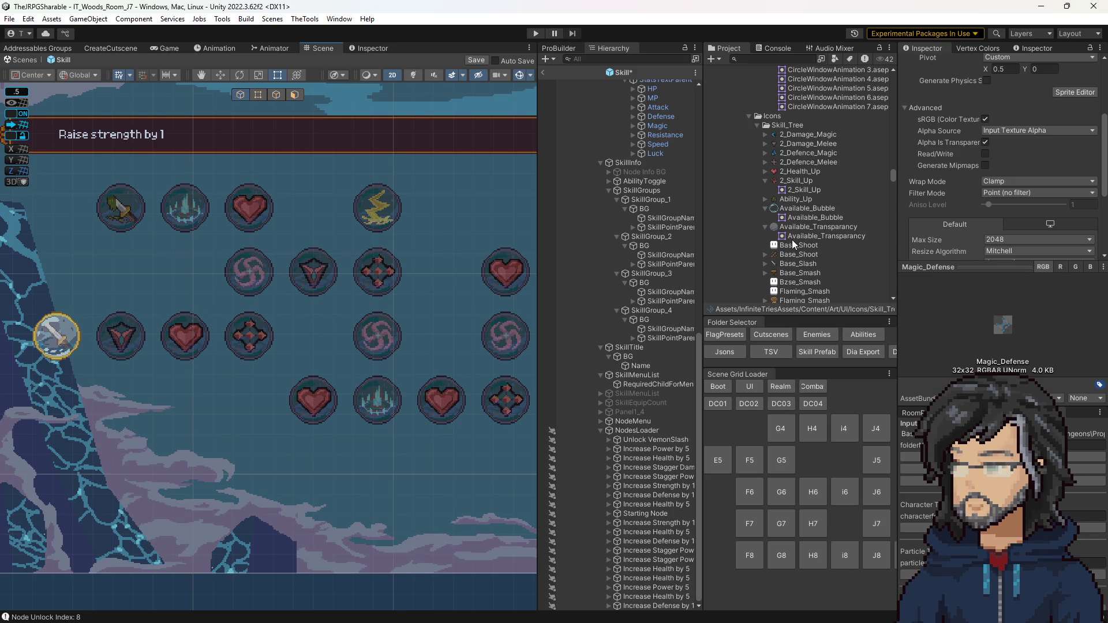
Check the sizes of Ability_Up, Magic_Damage and 2_Damage_Magic, confirming 38x38
{"action": "left_click", "coordinate": [797, 199]}
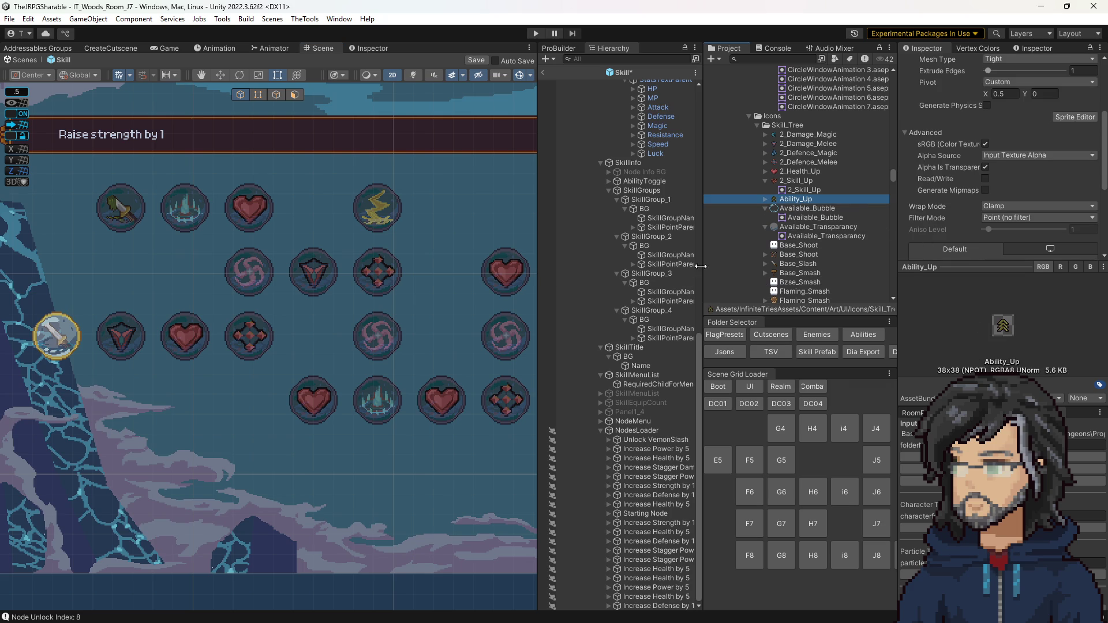
{"action": "scroll", "coordinate": [794, 242], "scroll_direction": "down", "scroll_amount": 5}
{"action": "scroll", "coordinate": [794, 241], "scroll_direction": "down", "scroll_amount": 2}
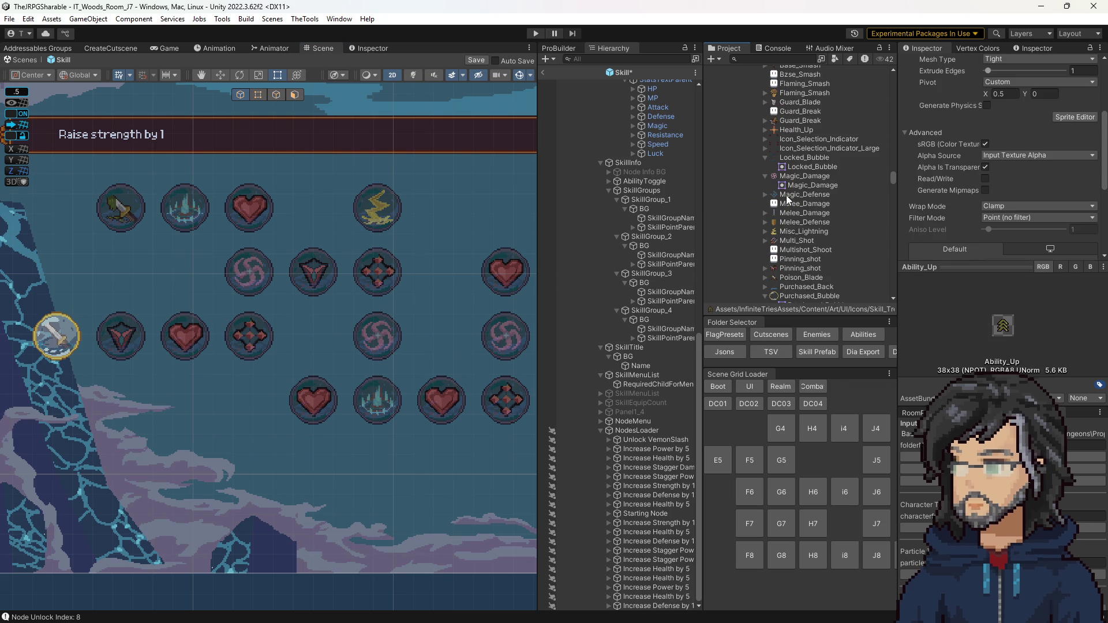
{"action": "scroll", "coordinate": [792, 255], "scroll_direction": "down", "scroll_amount": 2}
{"action": "scroll", "coordinate": [792, 256], "scroll_direction": "down", "scroll_amount": 1}
{"action": "scroll", "coordinate": [792, 255], "scroll_direction": "up", "scroll_amount": 1}
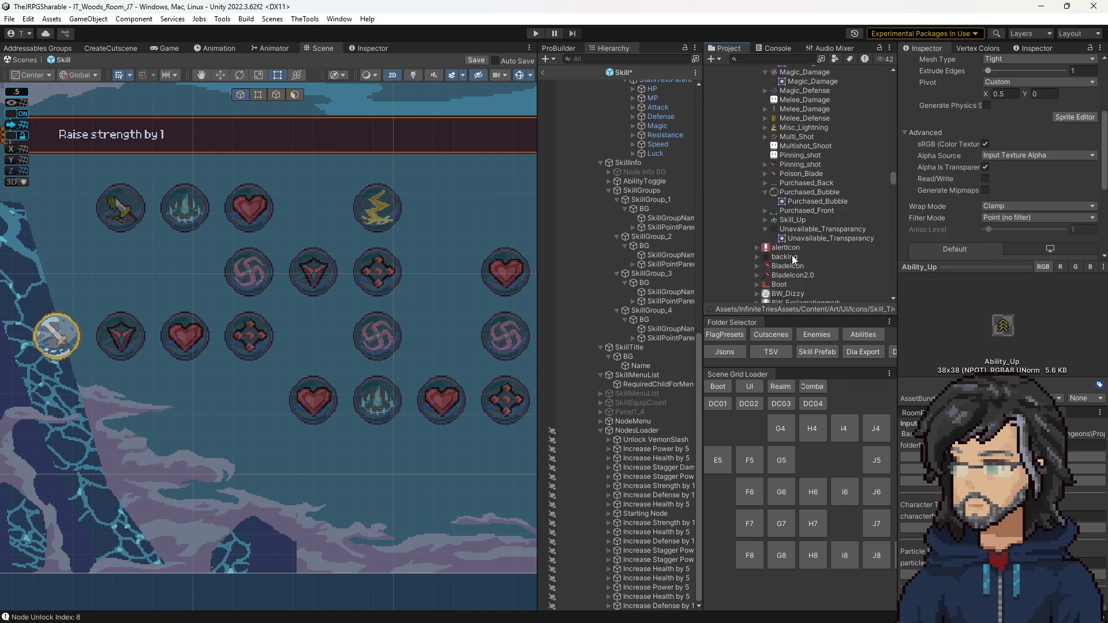
{"action": "scroll", "coordinate": [792, 255], "scroll_direction": "up", "scroll_amount": 1}
{"action": "scroll", "coordinate": [785, 254], "scroll_direction": "up", "scroll_amount": 1}
{"action": "left_click", "coordinate": [795, 210]}
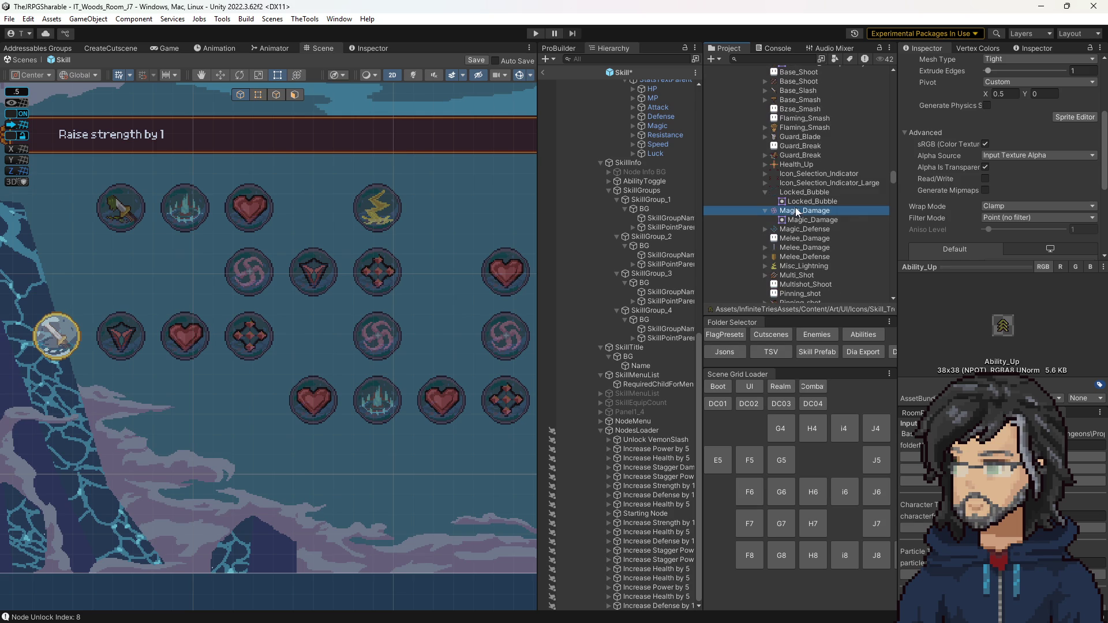
{"action": "scroll", "coordinate": [773, 218], "scroll_direction": "up", "scroll_amount": 3}
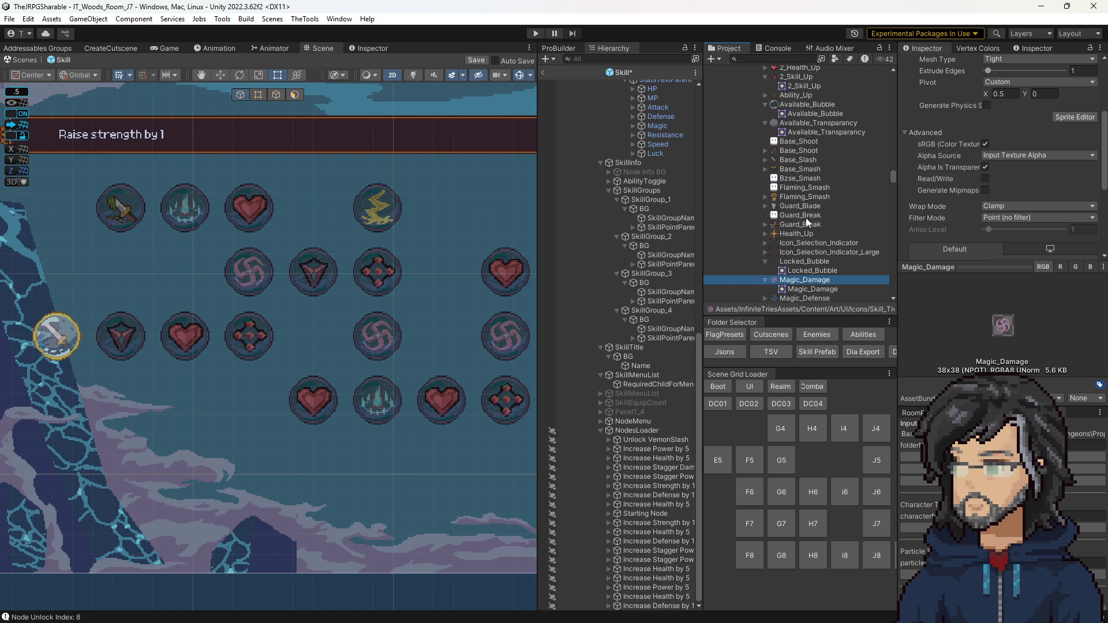
{"action": "scroll", "coordinate": [789, 208], "scroll_direction": "up", "scroll_amount": 3}
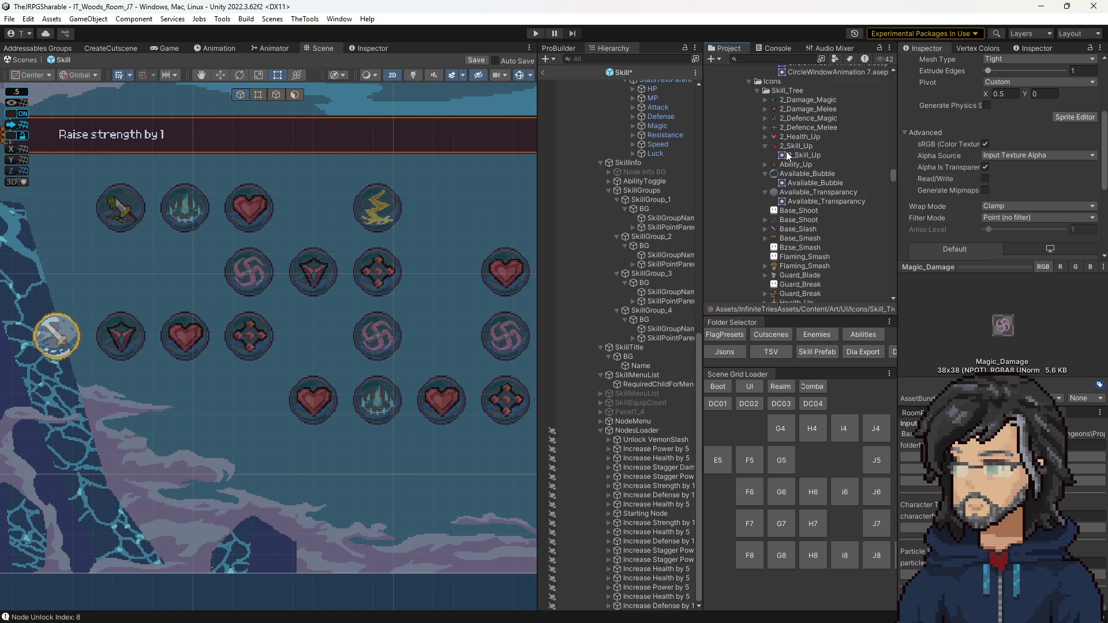
{"action": "left_click", "coordinate": [796, 100]}
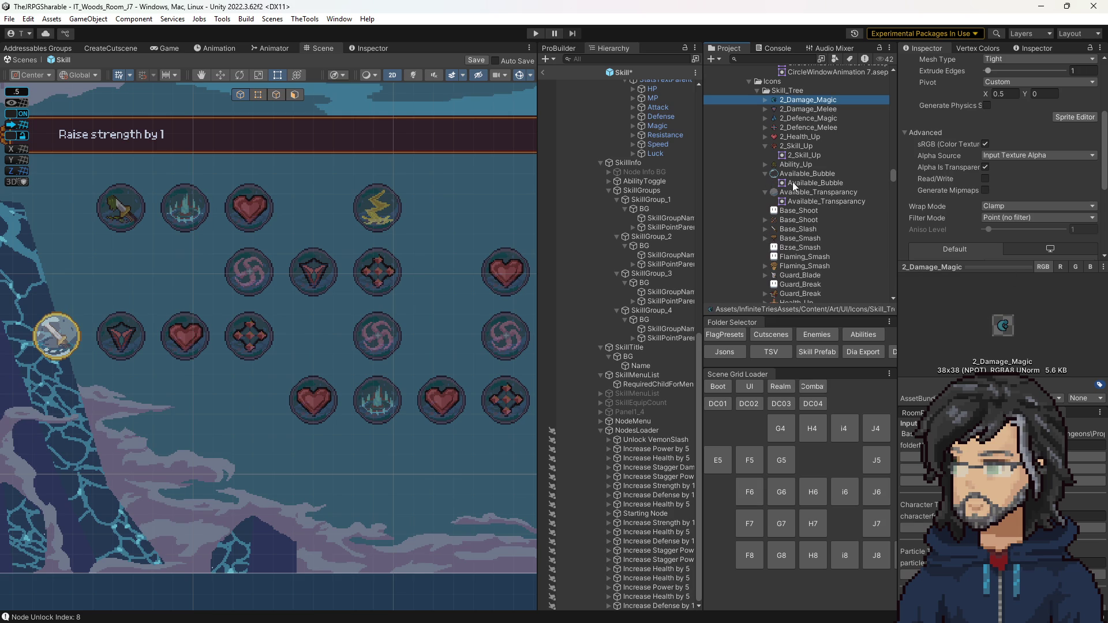
{"action": "scroll", "coordinate": [813, 183], "scroll_direction": "down", "scroll_amount": 3}
{"action": "scroll", "coordinate": [790, 208], "scroll_direction": "down", "scroll_amount": 6}
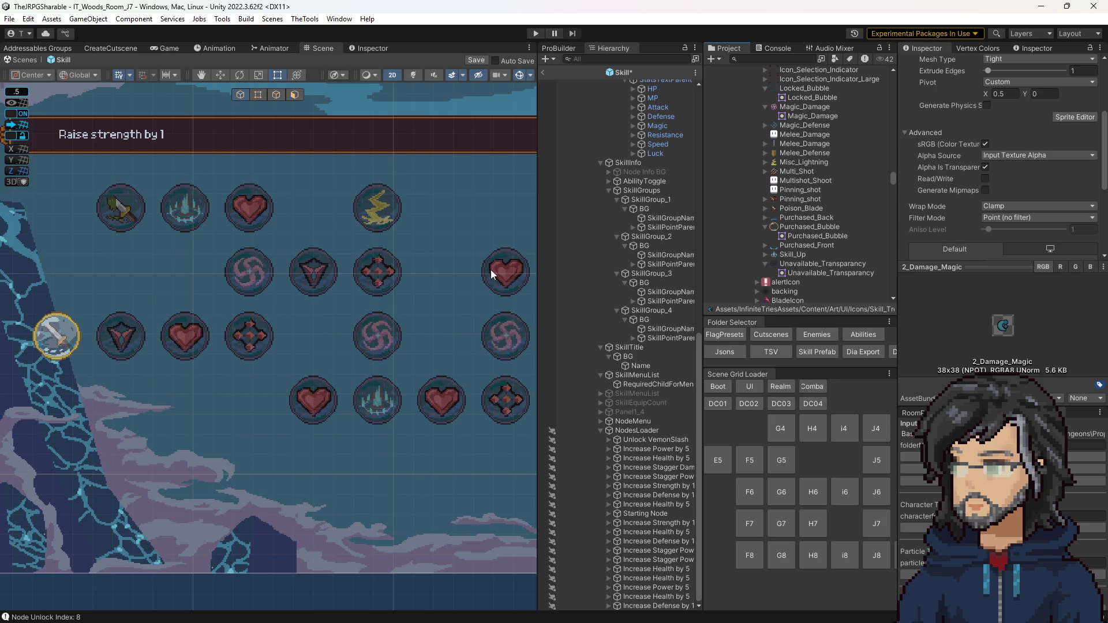
Widen the Scene view to frame the skill node grid and inspect the lower heart node's position
{"action": "left_click_drag", "start_coordinate": [532, 272], "coordinate": [761, 275]}
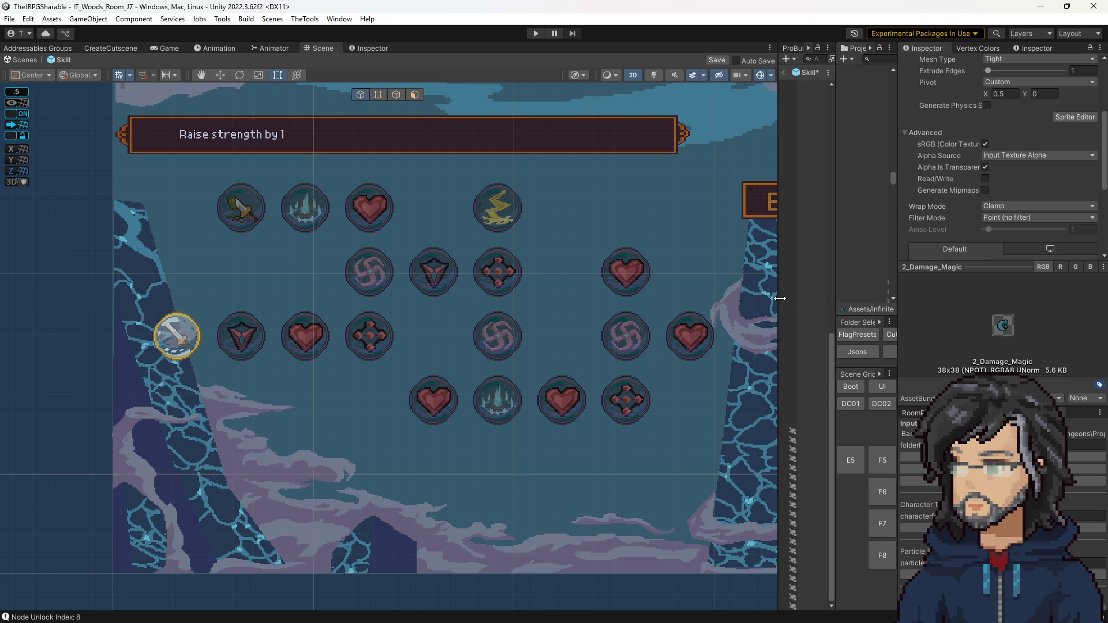
{"action": "mouse_move", "coordinate": [781, 293]}
{"action": "left_mouse_down"}
{"action": "mouse_move", "coordinate": [618, 291]}
{"action": "mouse_move", "coordinate": [772, 292]}
{"action": "left_mouse_up"}
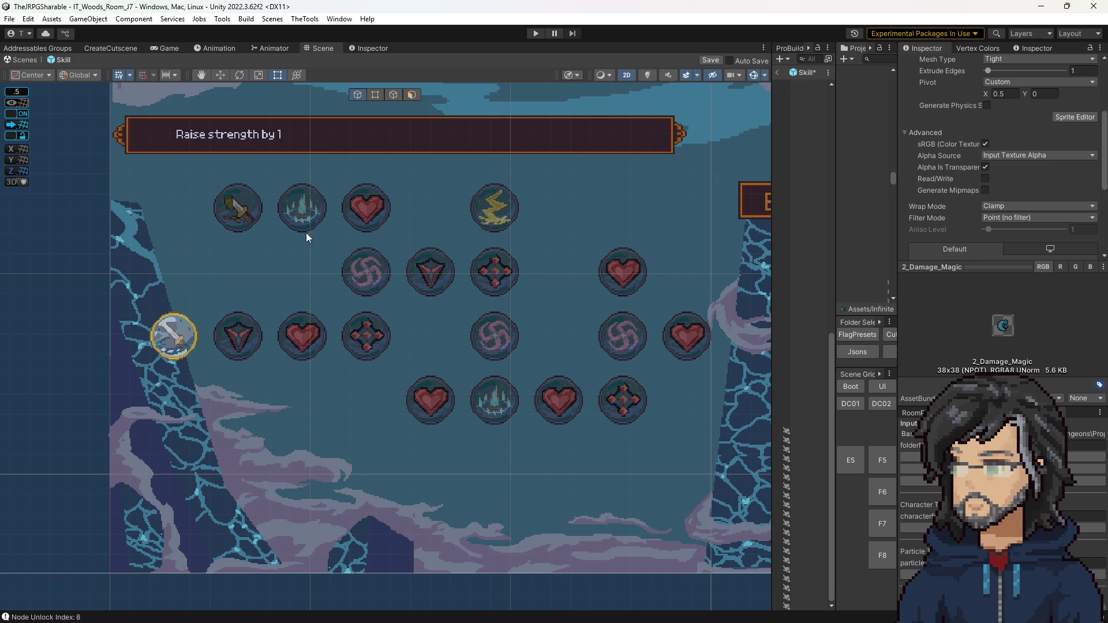
{"action": "left_click", "coordinate": [433, 398]}
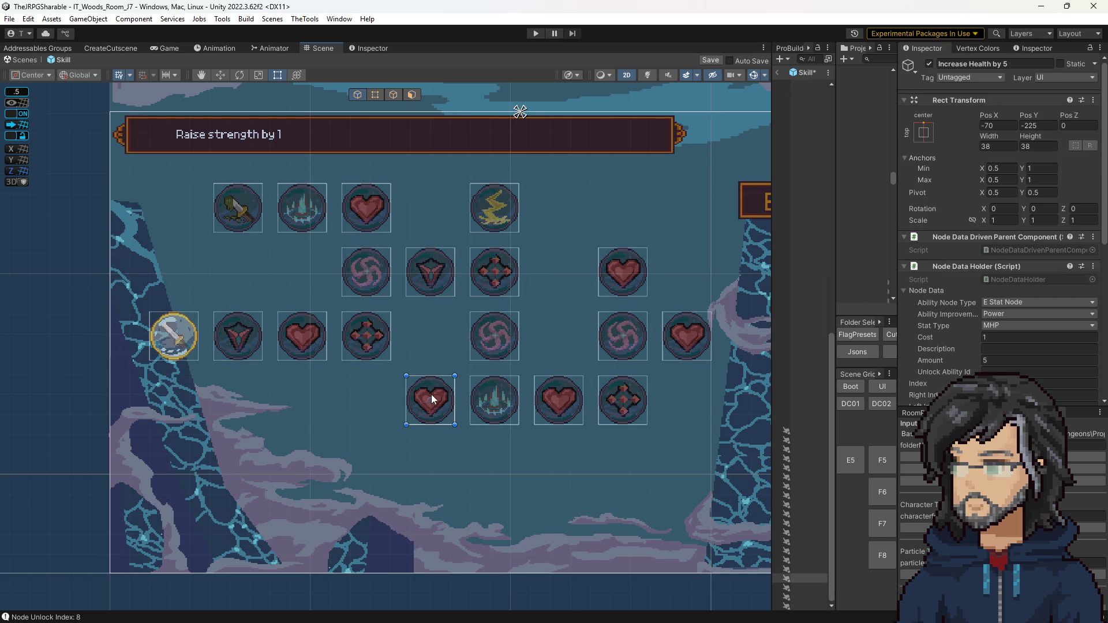
{"action": "left_click_drag", "start_coordinate": [606, 396], "coordinate": [517, 393]}
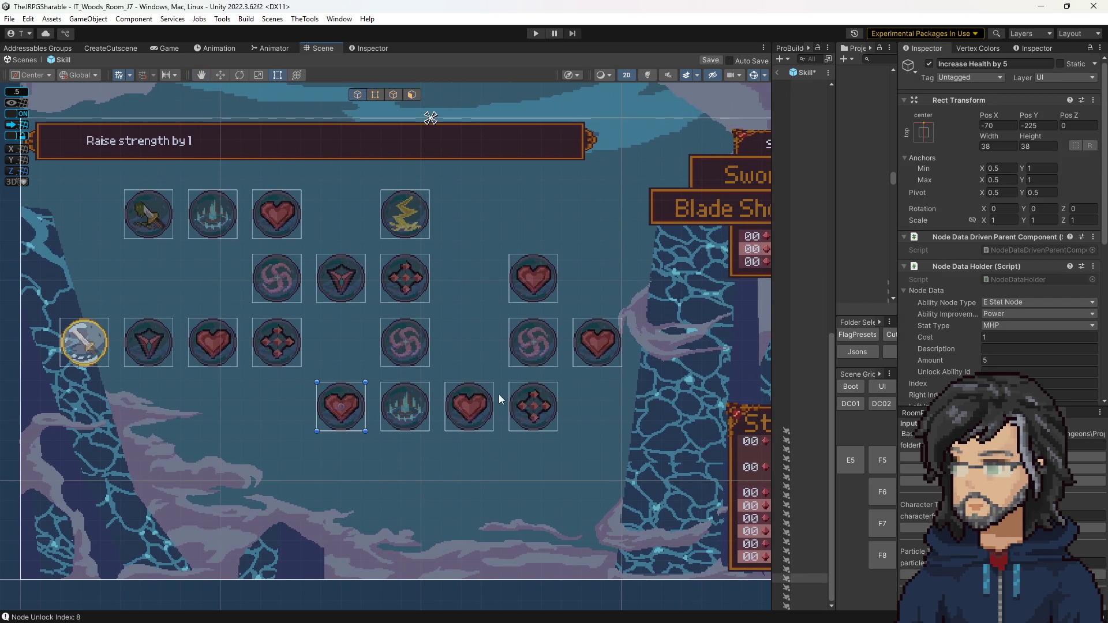
Read the right and upper-right heart nodes' Rect Transform positions, then bring up the IT Game Data spreadsheet
{"action": "left_click", "coordinate": [601, 344]}
{"action": "left_click", "coordinate": [526, 273]}
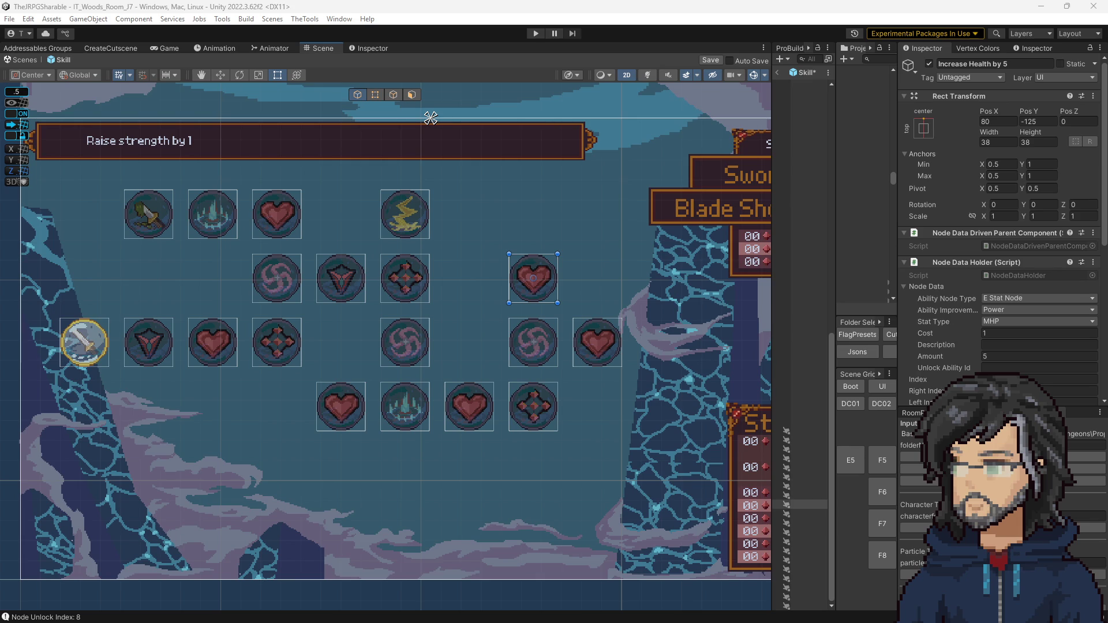
{"action": "key", "text": "alt+Tab"}
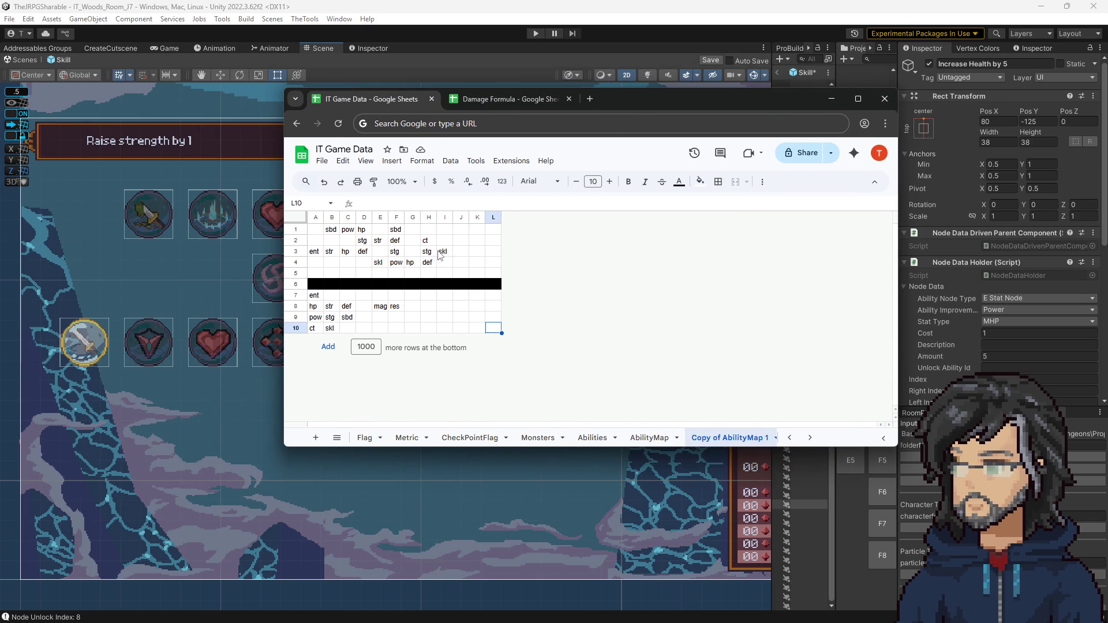
Read the sbd, skl and ct codes in B1, I3 and H2, shifting the spreadsheet window right
{"action": "left_click", "coordinate": [332, 231]}
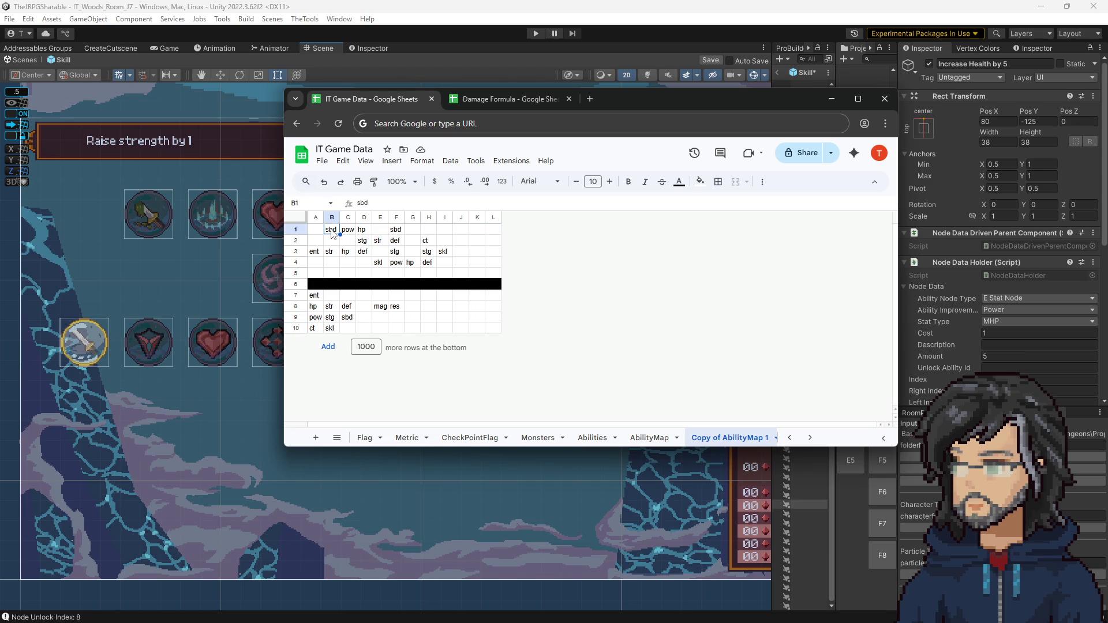
{"action": "left_click", "coordinate": [445, 253]}
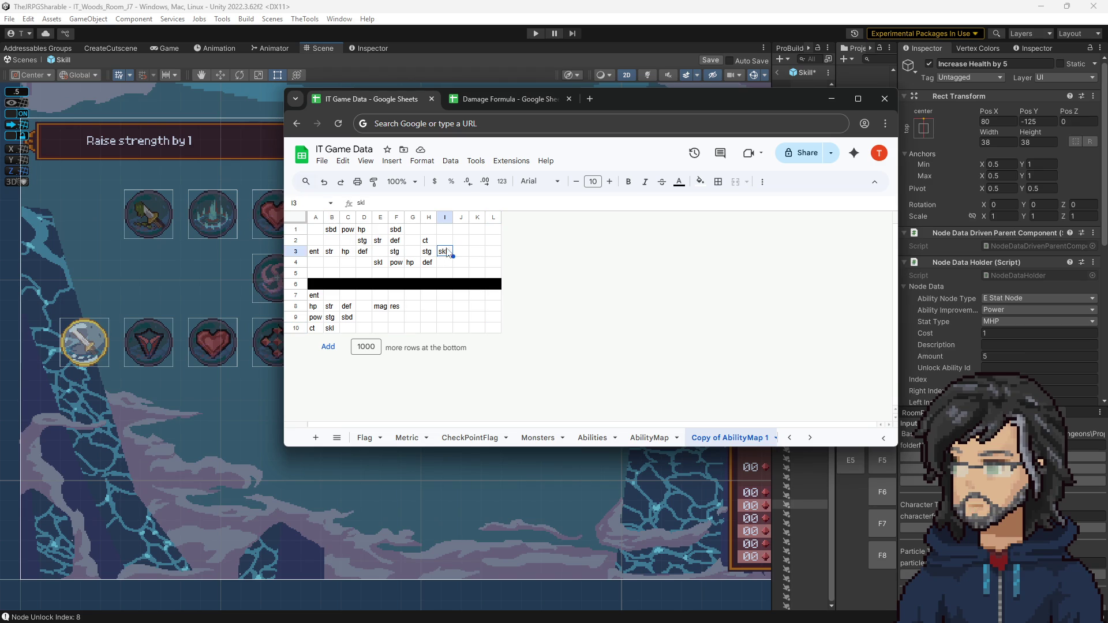
{"action": "left_click", "coordinate": [330, 230]}
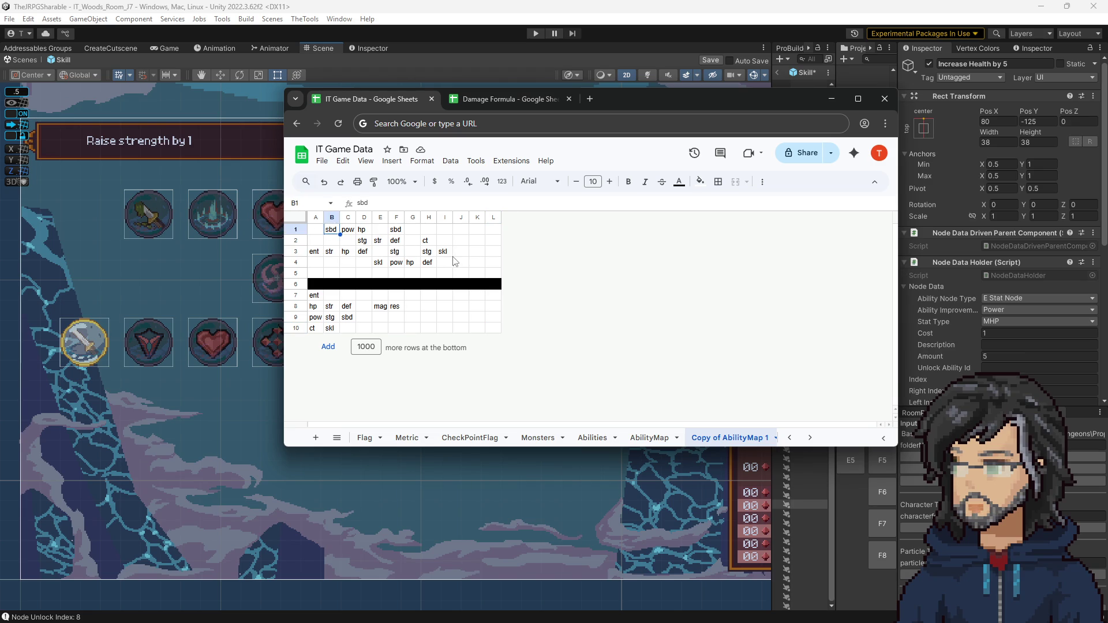
{"action": "mouse_move", "coordinate": [663, 104]}
{"action": "left_mouse_down"}
{"action": "mouse_move", "coordinate": [838, 127]}
{"action": "mouse_move", "coordinate": [881, 223]}
{"action": "mouse_move", "coordinate": [874, 198]}
{"action": "mouse_move", "coordinate": [804, 134]}
{"action": "mouse_move", "coordinate": [737, 118]}
{"action": "left_mouse_up"}
{"action": "left_click", "coordinate": [490, 264]}
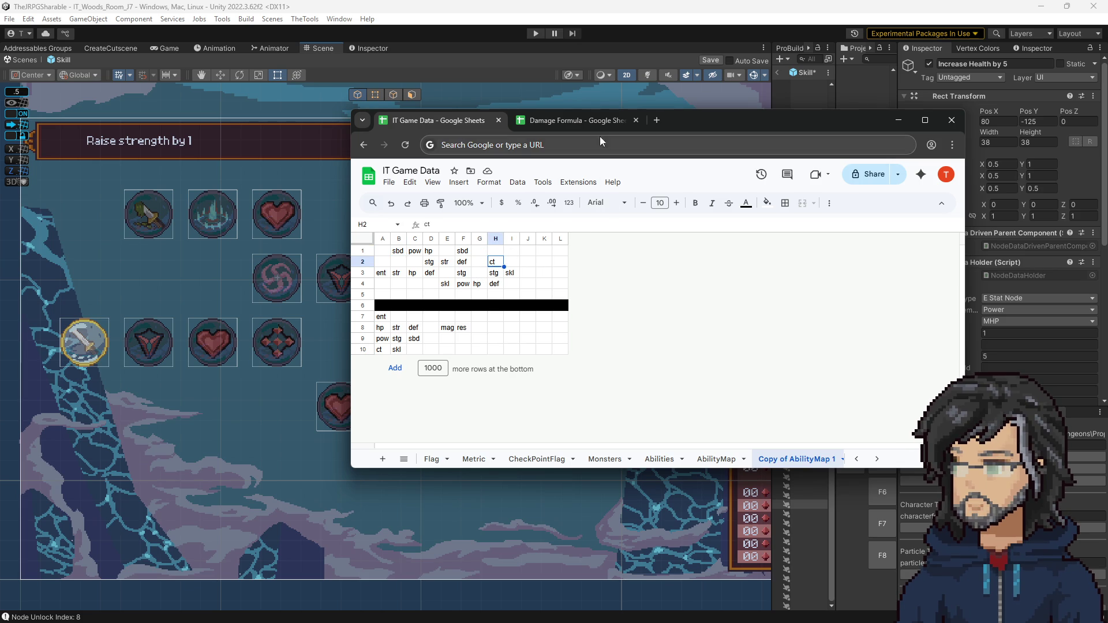
{"action": "mouse_move", "coordinate": [705, 120]}
{"action": "left_mouse_down"}
{"action": "mouse_move", "coordinate": [721, 121]}
{"action": "mouse_move", "coordinate": [863, 241]}
{"action": "mouse_move", "coordinate": [792, 349]}
{"action": "mouse_move", "coordinate": [763, 126]}
{"action": "mouse_move", "coordinate": [646, 117]}
{"action": "left_mouse_up"}
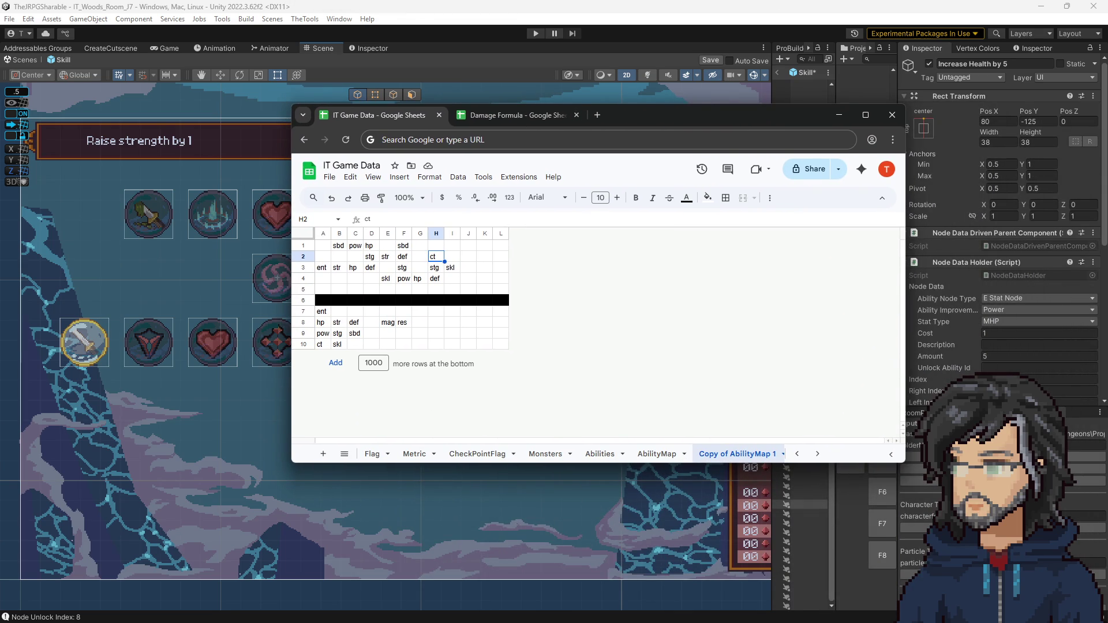
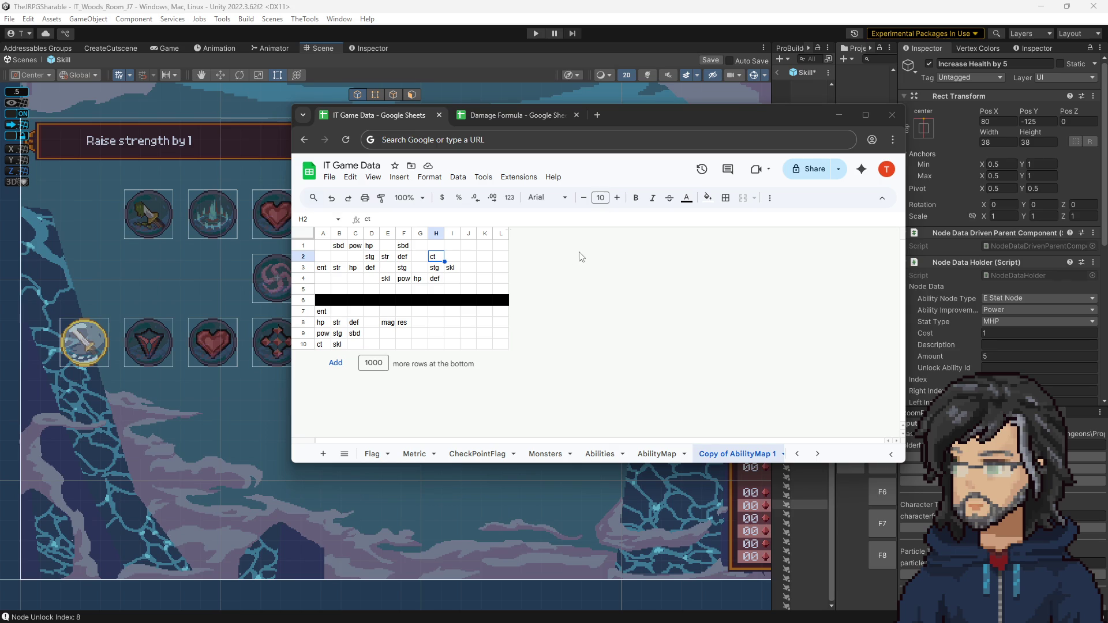
Move the IT Game Data sheet window aside and minimize the browser to reveal the Unity skill tree
{"action": "mouse_move", "coordinate": [640, 116]}
{"action": "left_mouse_down"}
{"action": "mouse_move", "coordinate": [863, 126]}
{"action": "mouse_move", "coordinate": [714, 209]}
{"action": "mouse_move", "coordinate": [652, 124]}
{"action": "mouse_move", "coordinate": [721, 131]}
{"action": "mouse_move", "coordinate": [770, 211]}
{"action": "mouse_move", "coordinate": [729, 140]}
{"action": "mouse_move", "coordinate": [774, 144]}
{"action": "mouse_move", "coordinate": [838, 175]}
{"action": "mouse_move", "coordinate": [811, 183]}
{"action": "left_mouse_up"}
{"action": "left_click", "coordinate": [802, 200]}
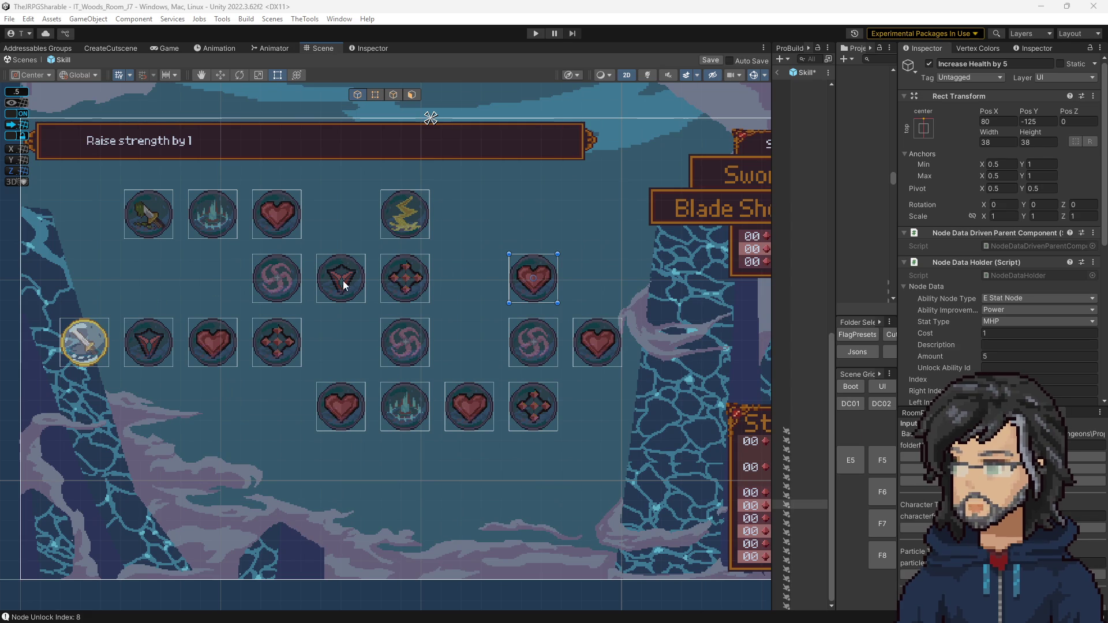
Review the Node Data Holder fields of the swirl, top-left sword and lightning nodes
{"action": "left_click", "coordinate": [283, 282]}
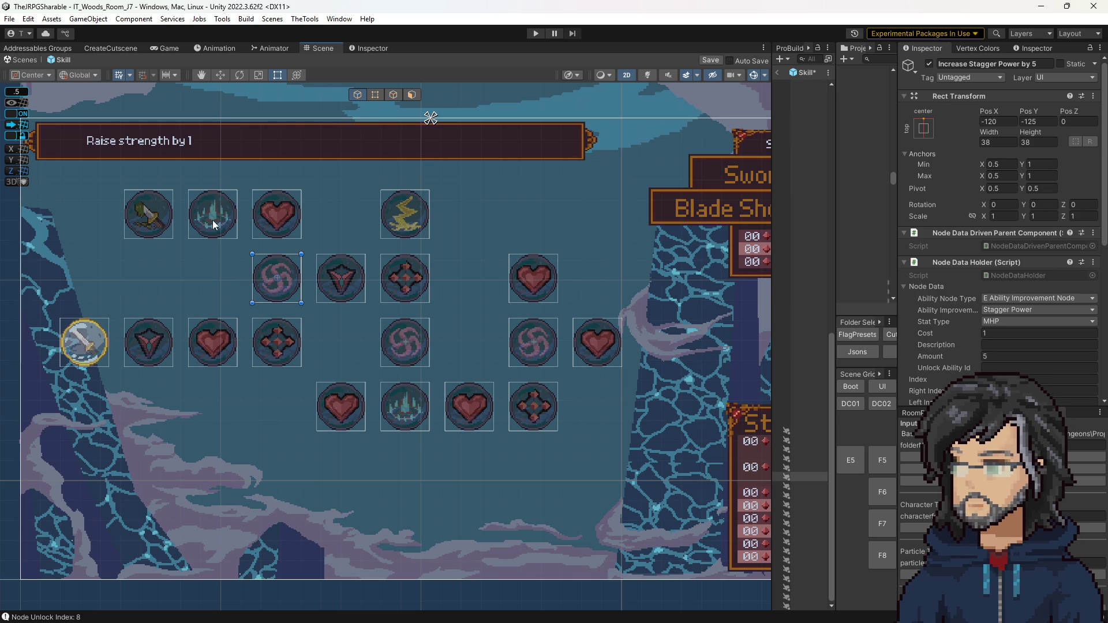
{"action": "left_click", "coordinate": [156, 206]}
{"action": "scroll", "coordinate": [1030, 336], "scroll_direction": "down", "scroll_amount": 1}
{"action": "scroll", "coordinate": [1031, 337], "scroll_direction": "down", "scroll_amount": 3}
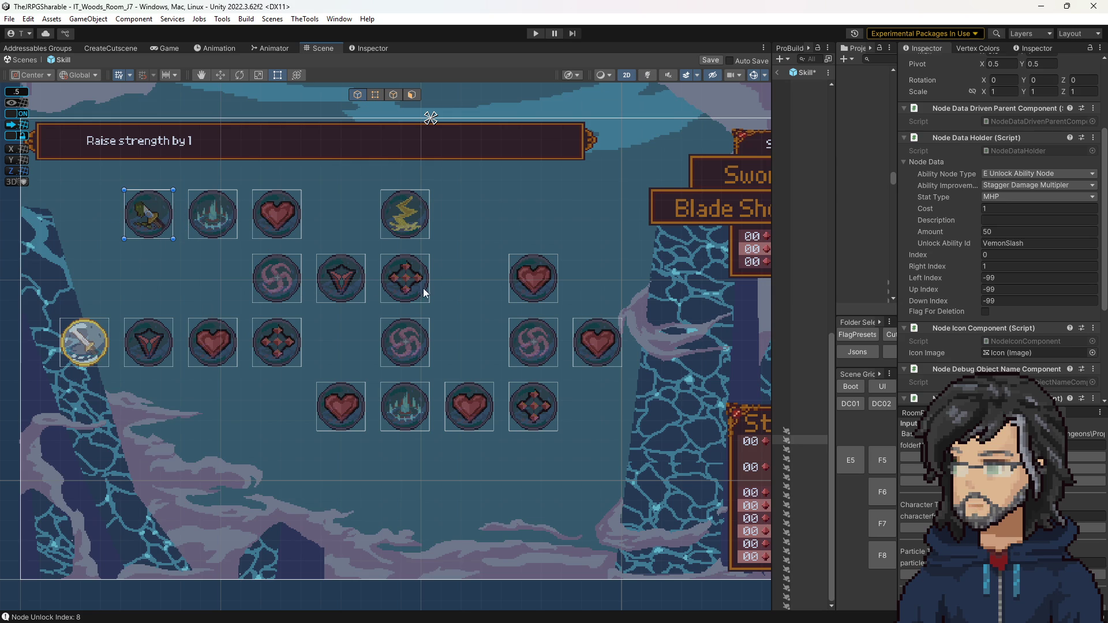
{"action": "left_click", "coordinate": [410, 208]}
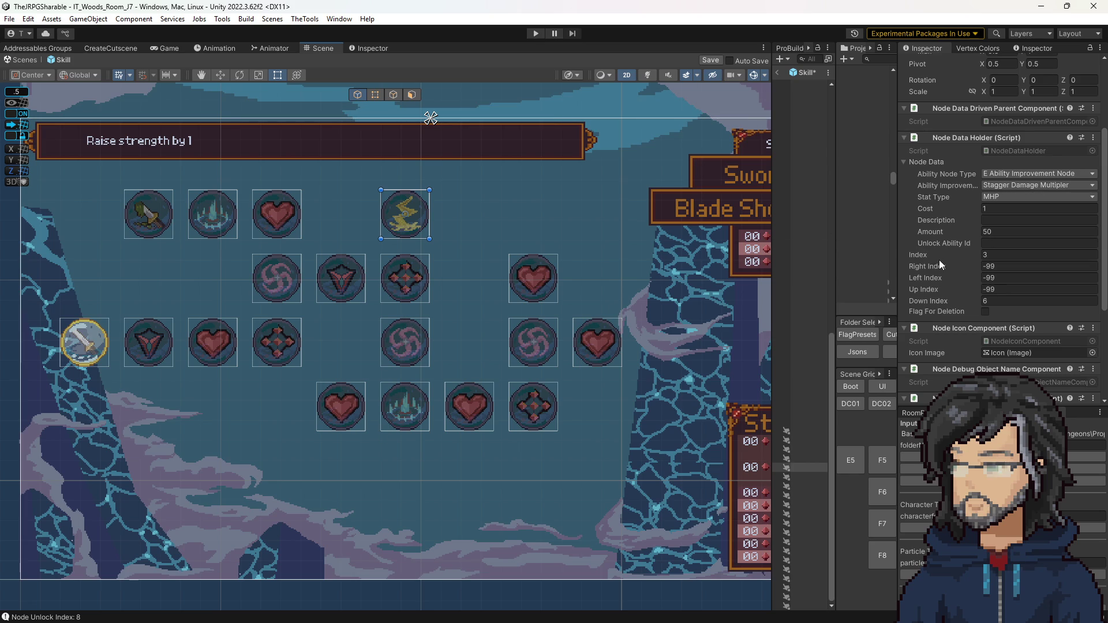
{"action": "scroll", "coordinate": [617, 301], "scroll_direction": "down", "scroll_amount": 3}
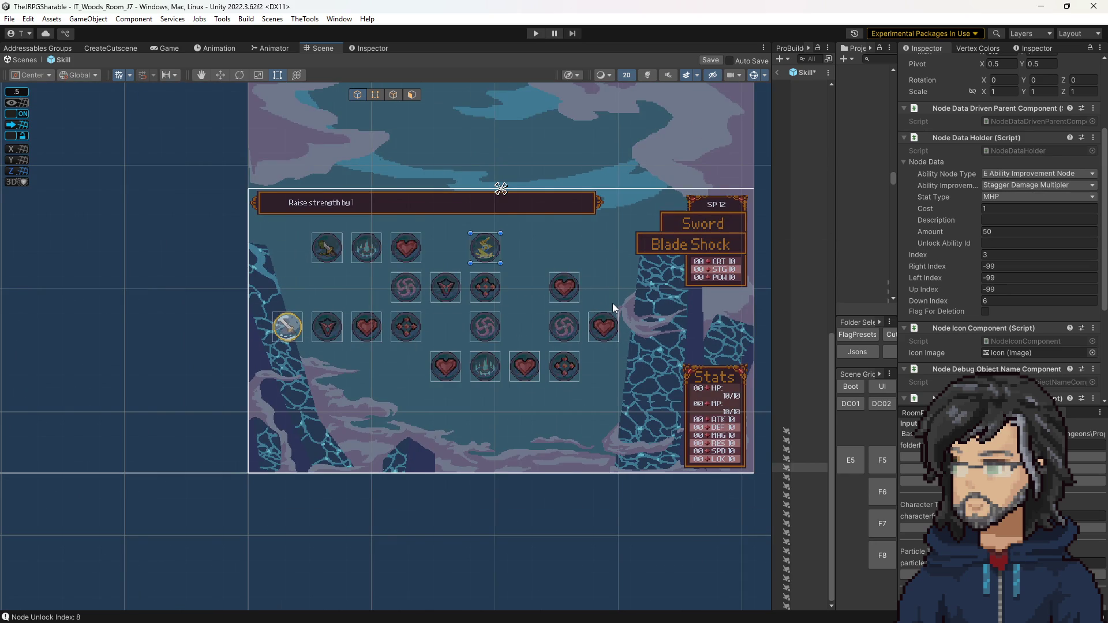
Inspect the swirl, heart and lightning nodes to compare their index links and settings
{"action": "scroll", "coordinate": [612, 303], "scroll_direction": "up", "scroll_amount": 3}
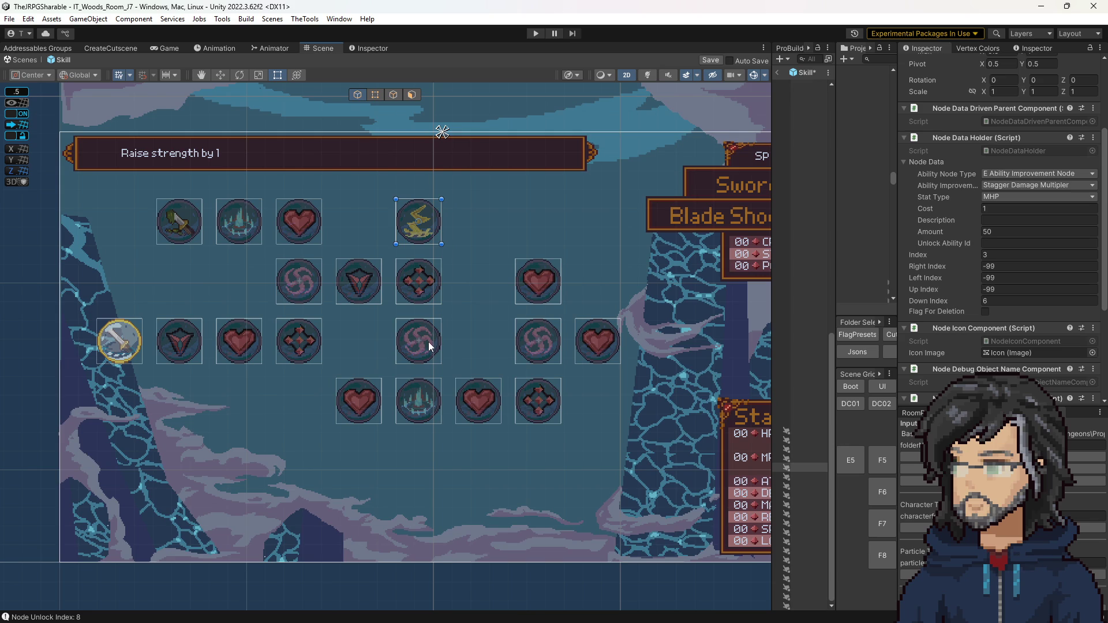
{"action": "left_click", "coordinate": [432, 344]}
{"action": "left_click", "coordinate": [539, 338]}
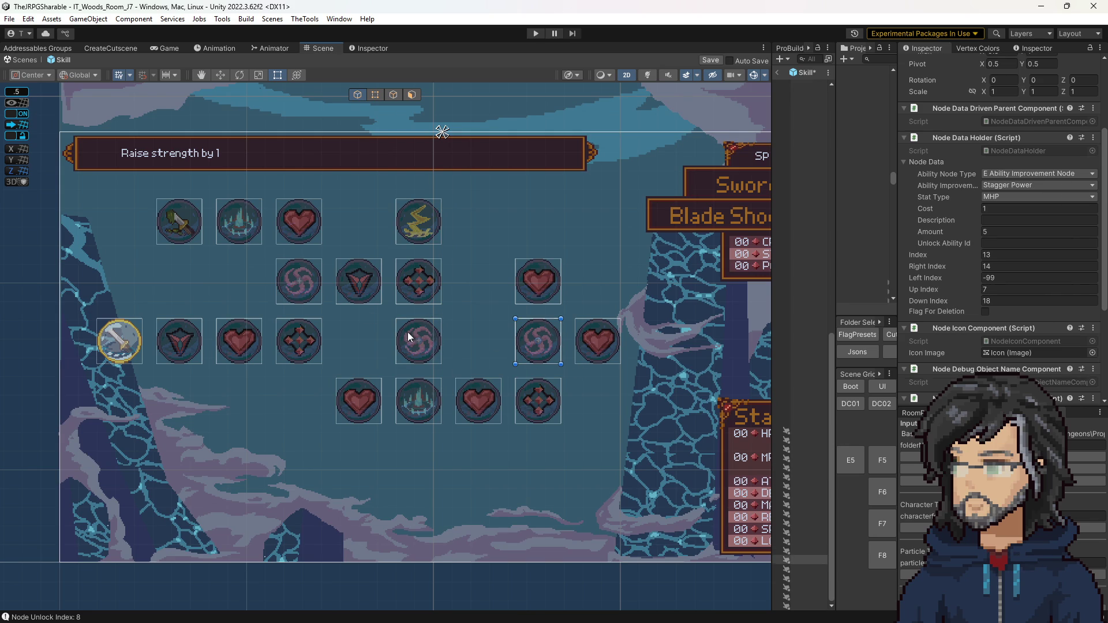
{"action": "left_click", "coordinate": [297, 283]}
{"action": "left_click", "coordinate": [555, 340]}
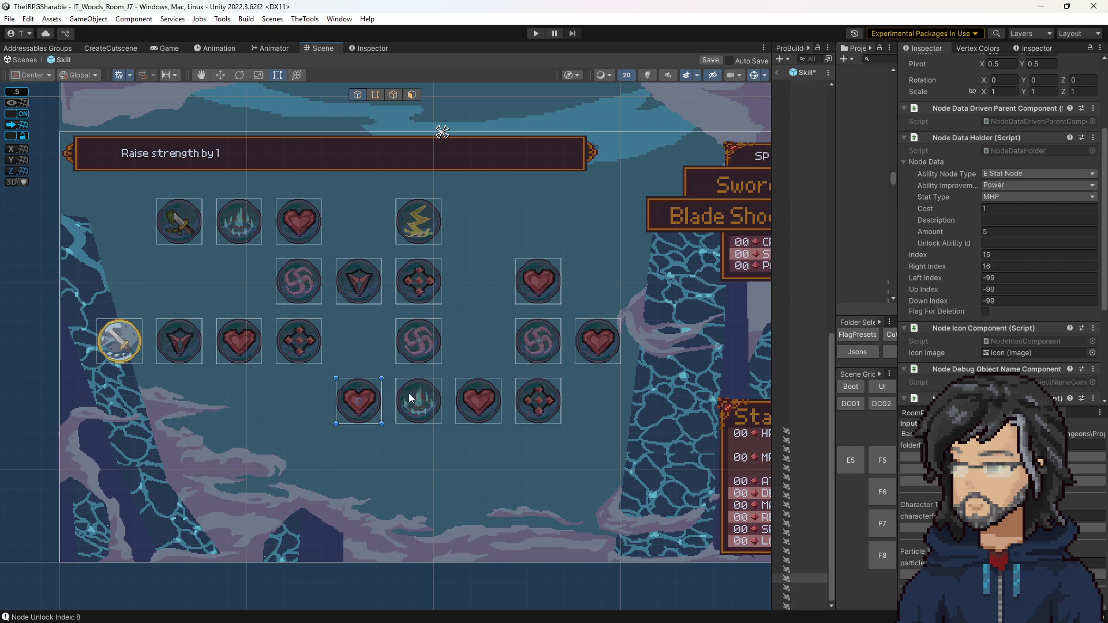
{"action": "left_click", "coordinate": [615, 333]}
{"action": "left_click", "coordinate": [551, 276]}
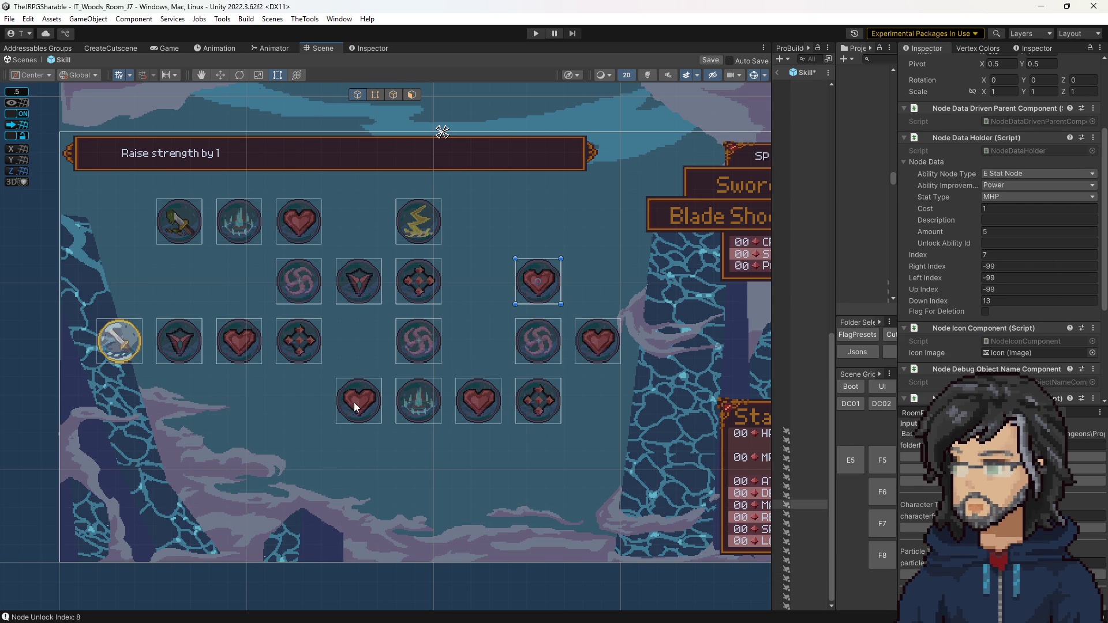
{"action": "left_click", "coordinate": [422, 404]}
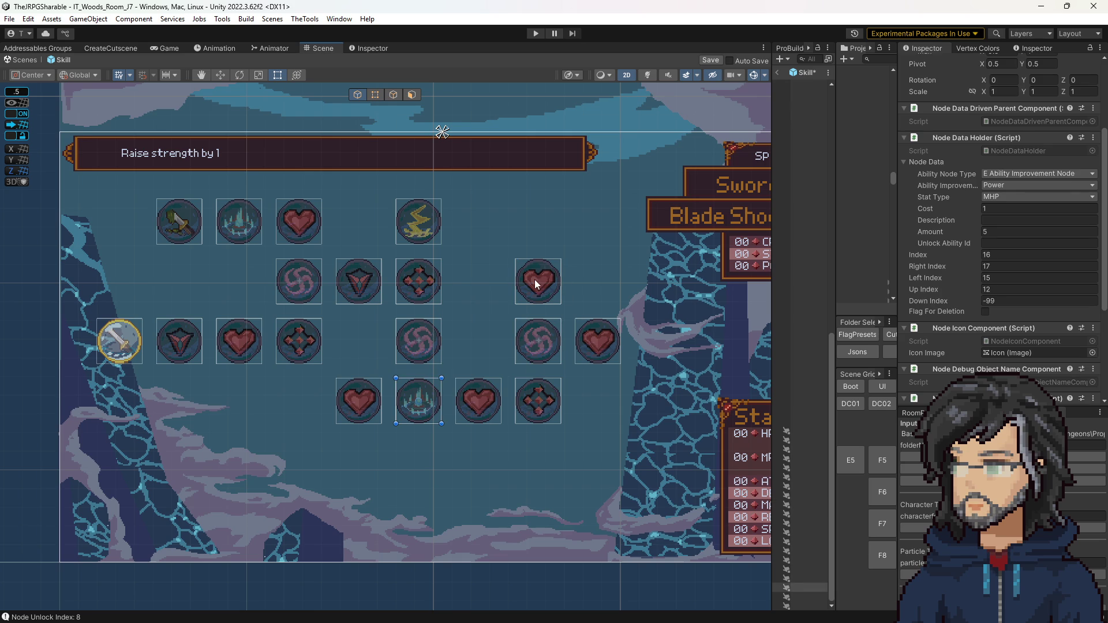
{"action": "left_click", "coordinate": [583, 332]}
{"action": "left_click", "coordinate": [418, 222]}
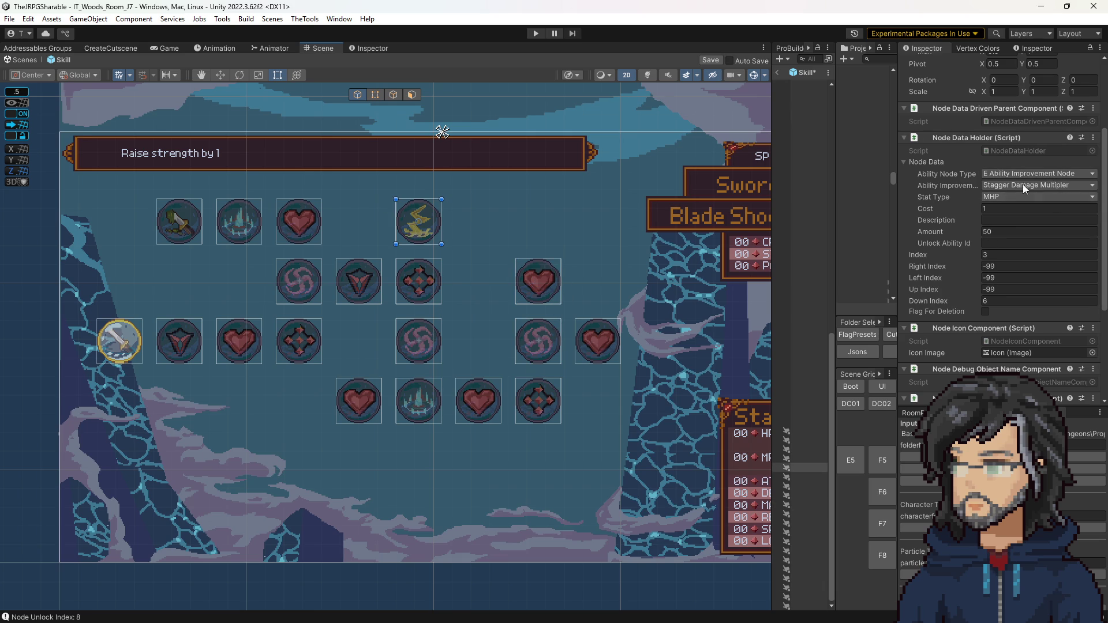
{"action": "left_click", "coordinate": [582, 356]}
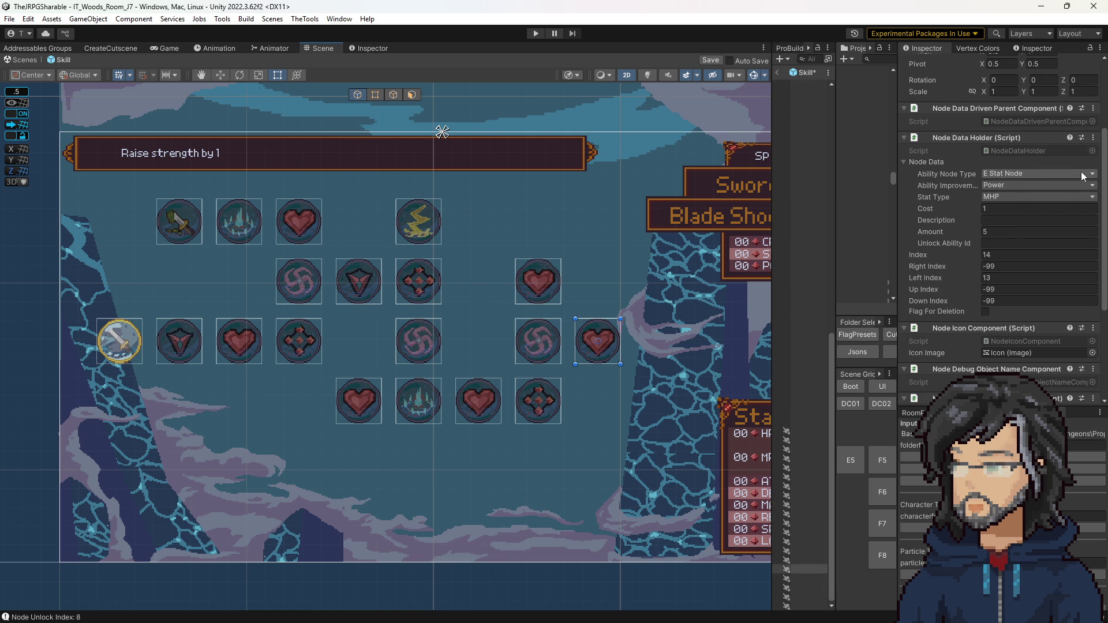
Make the bottom-row heart node an E Ability Improvement Node granting Stagger Damage Multipler
{"action": "left_click", "coordinate": [360, 401]}
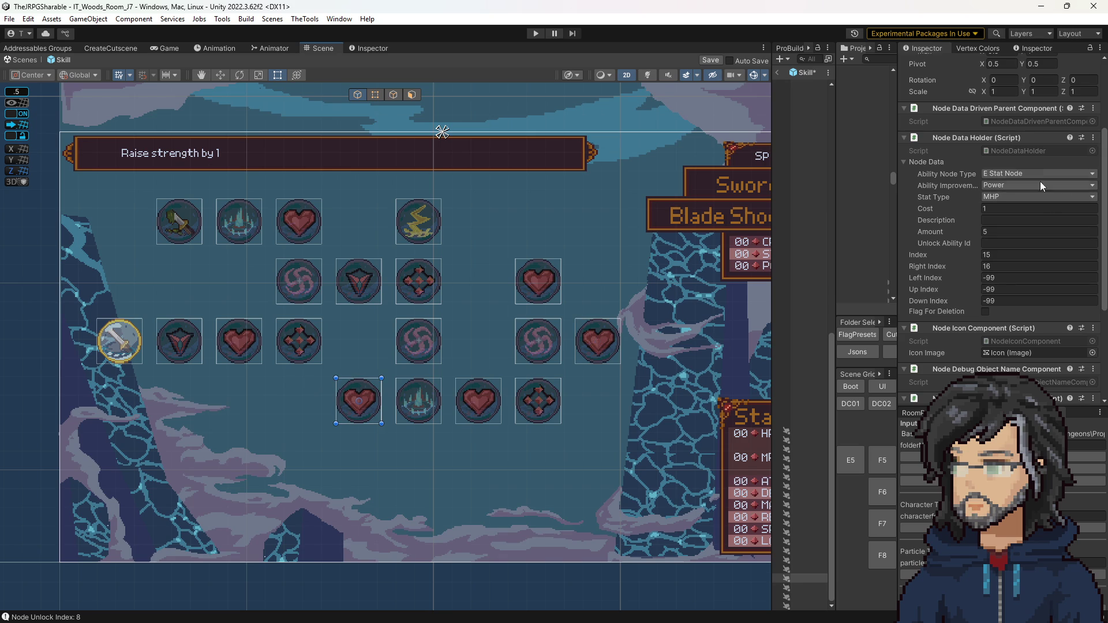
{"action": "left_click", "coordinate": [1007, 174]}
{"action": "left_click", "coordinate": [1004, 212]}
{"action": "left_click", "coordinate": [1000, 185]}
{"action": "left_click", "coordinate": [1034, 224]}
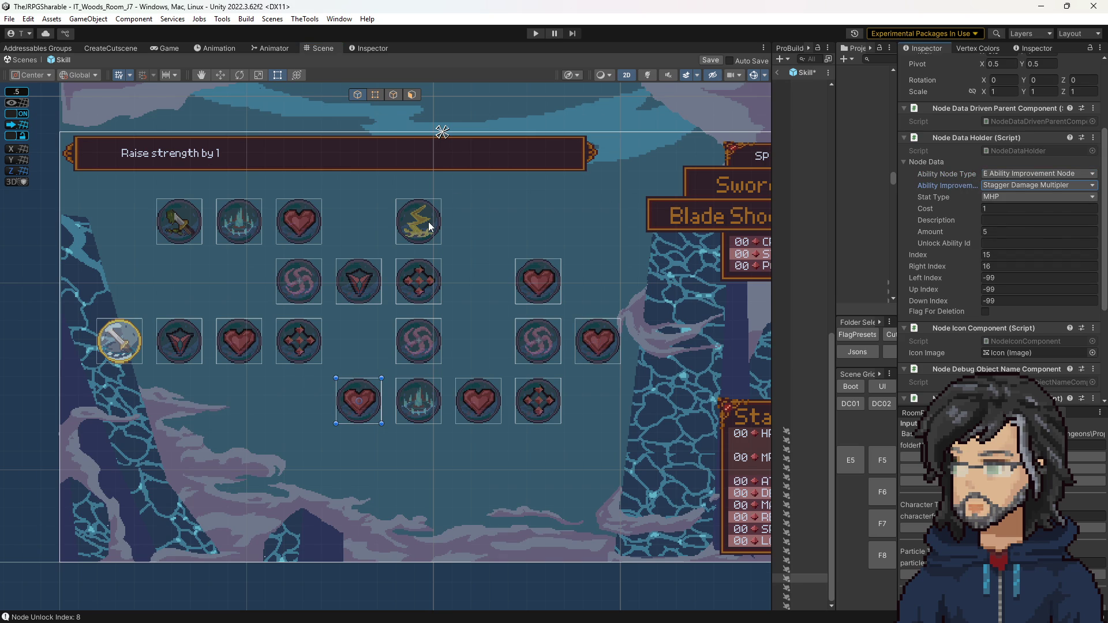
Match the lightning node's amount by setting the heart node's Amount to 50
{"action": "left_click", "coordinate": [430, 226]}
{"action": "left_click", "coordinate": [1010, 231]}
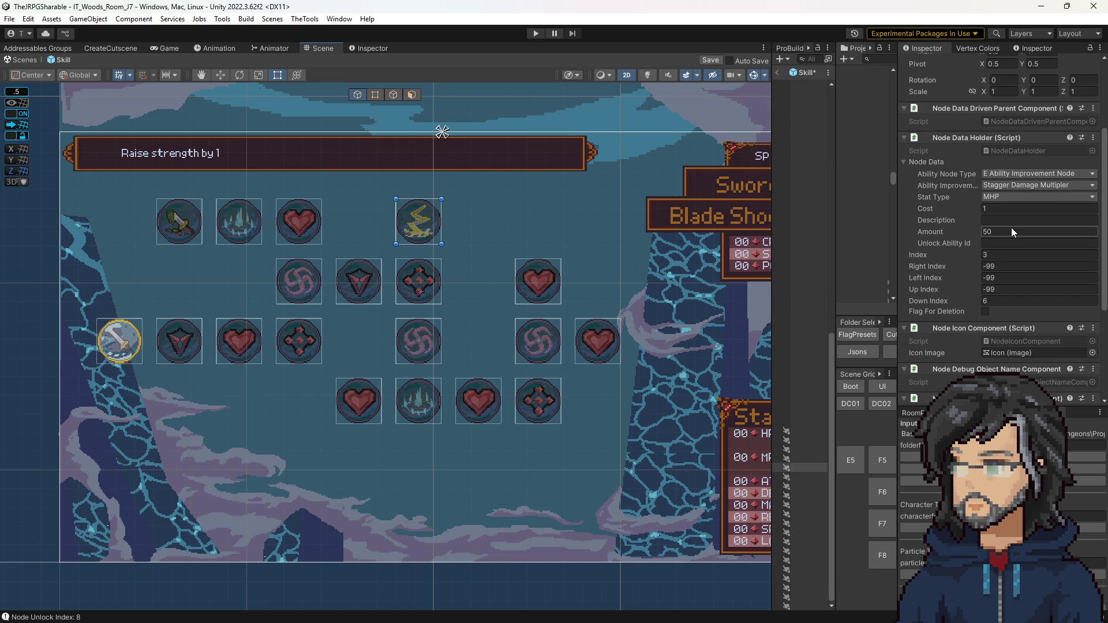
{"action": "left_click", "coordinate": [351, 394]}
{"action": "left_click", "coordinate": [1004, 232]}
{"action": "scroll", "coordinate": [1004, 246], "scroll_direction": "up", "scroll_amount": 2}
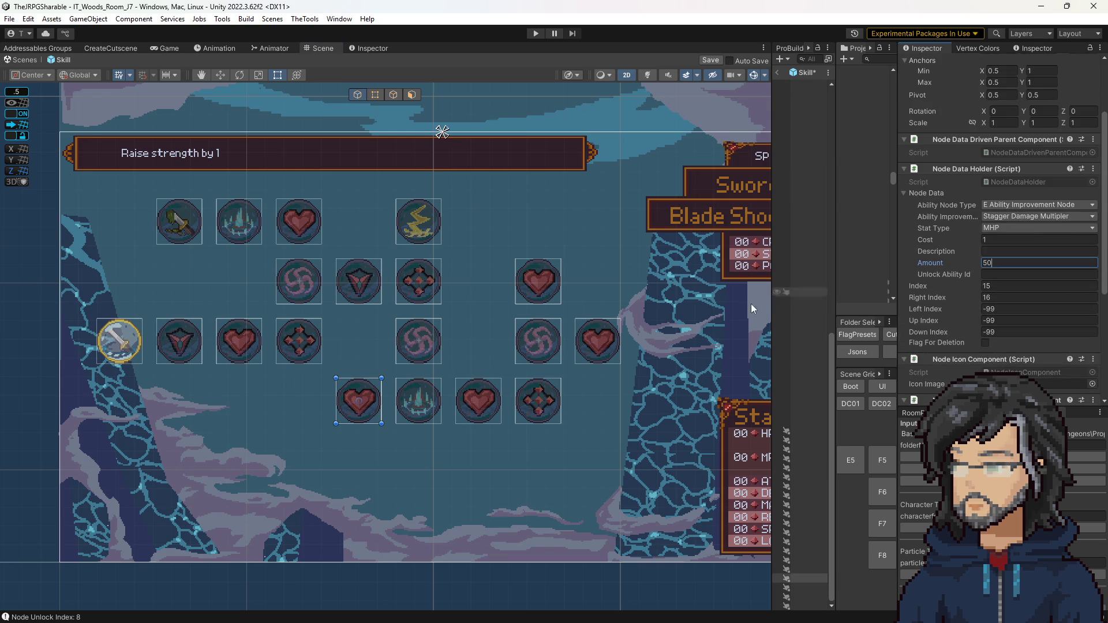
{"action": "left_click", "coordinate": [355, 400]}
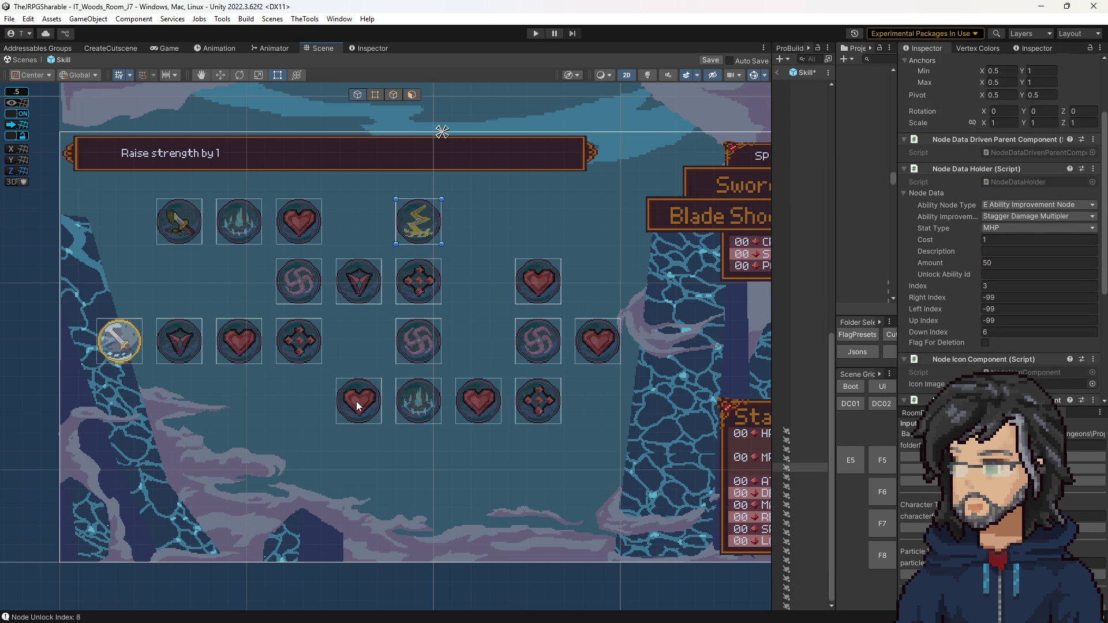
{"action": "scroll", "coordinate": [1013, 262], "scroll_direction": "up", "scroll_amount": 2}
{"action": "scroll", "coordinate": [1012, 262], "scroll_direction": "down", "scroll_amount": 2}
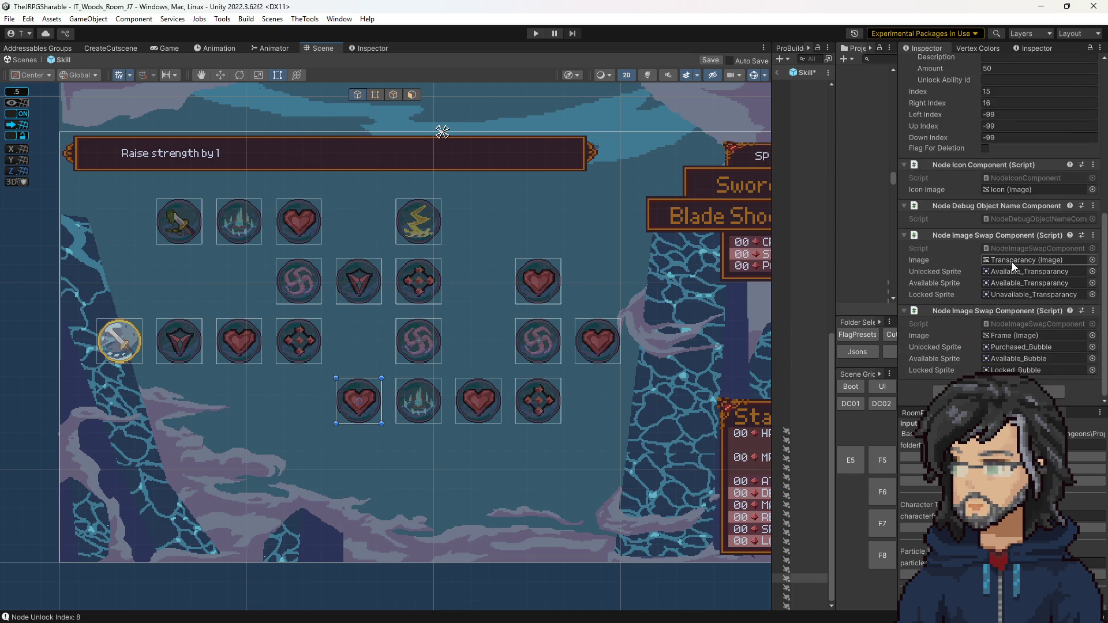
{"action": "scroll", "coordinate": [1013, 262], "scroll_direction": "up", "scroll_amount": 2}
Run Update Nodes on NodesLoader so the bottom-row node shows a lightning icon
{"action": "mouse_move", "coordinate": [766, 231]}
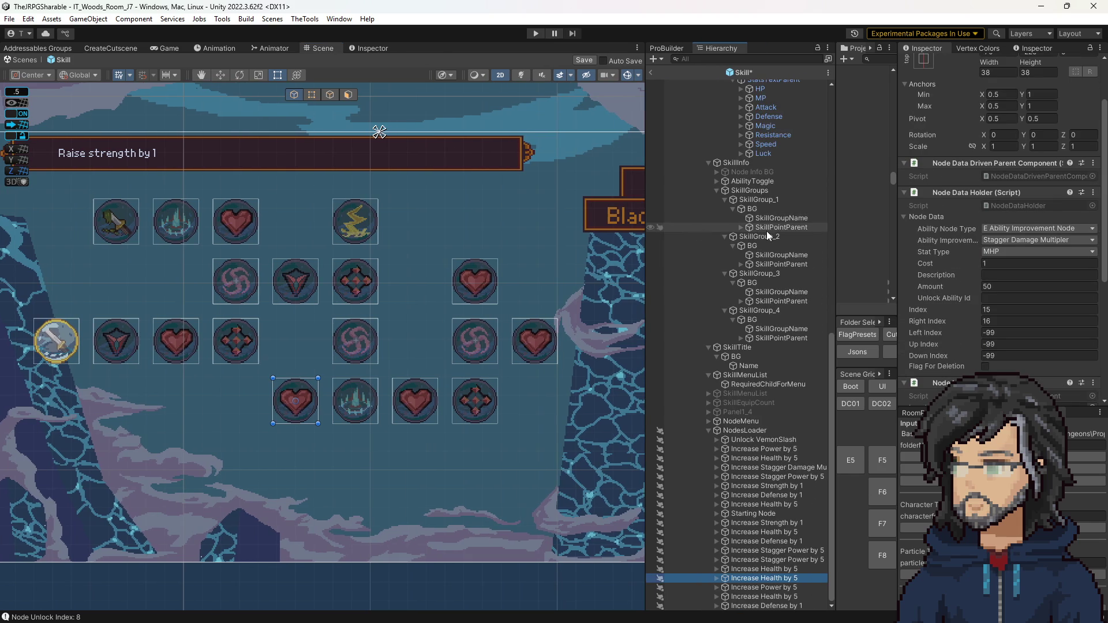
{"action": "left_click", "coordinate": [735, 430]}
{"action": "scroll", "coordinate": [1051, 324], "scroll_direction": "down", "scroll_amount": 2}
{"action": "left_click", "coordinate": [977, 315]}
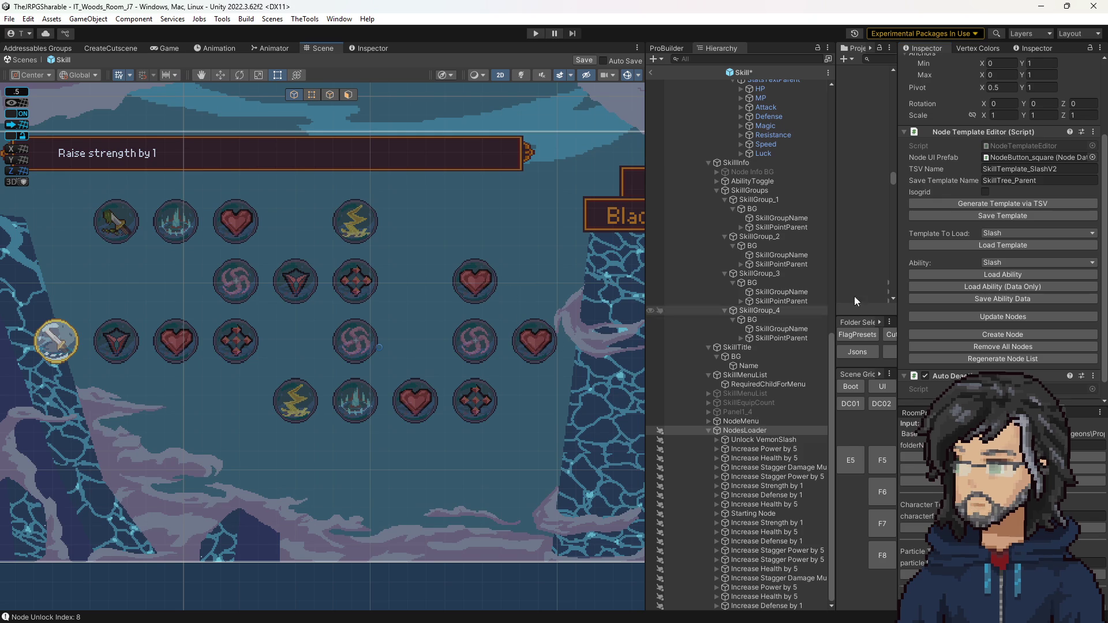
Change the Increase Health by 5 node's stat type from MHP to ATK, then reselect NodesLoader
{"action": "left_click", "coordinate": [535, 331]}
{"action": "left_click", "coordinate": [538, 331]}
{"action": "left_click", "coordinate": [538, 330]}
{"action": "left_click", "coordinate": [538, 330]}
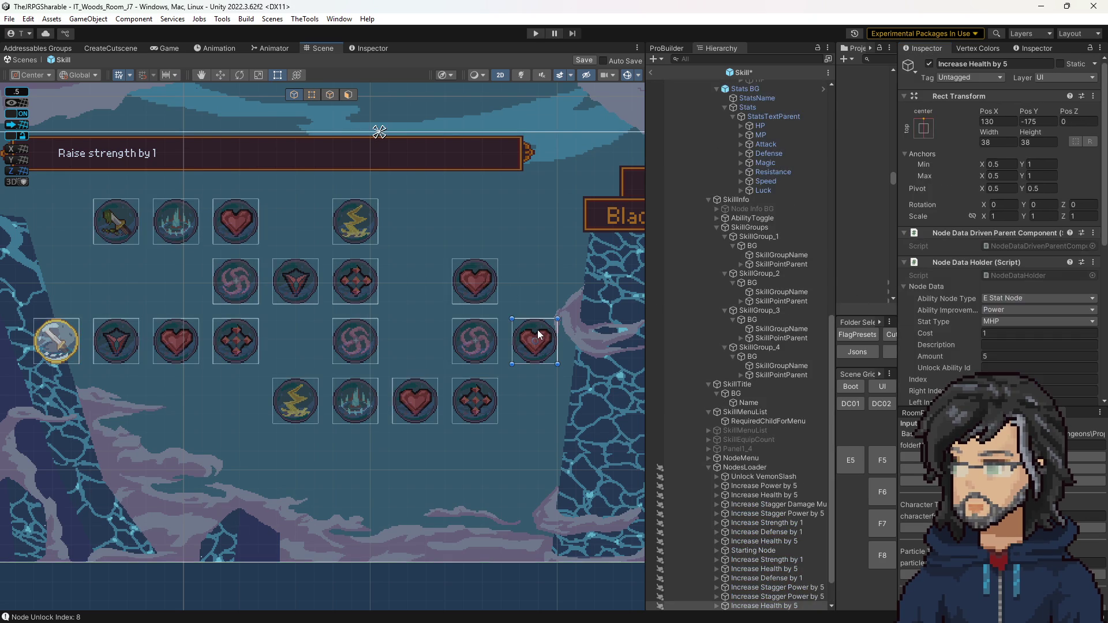
{"action": "left_click", "coordinate": [1002, 310]}
{"action": "left_click", "coordinate": [1002, 298]}
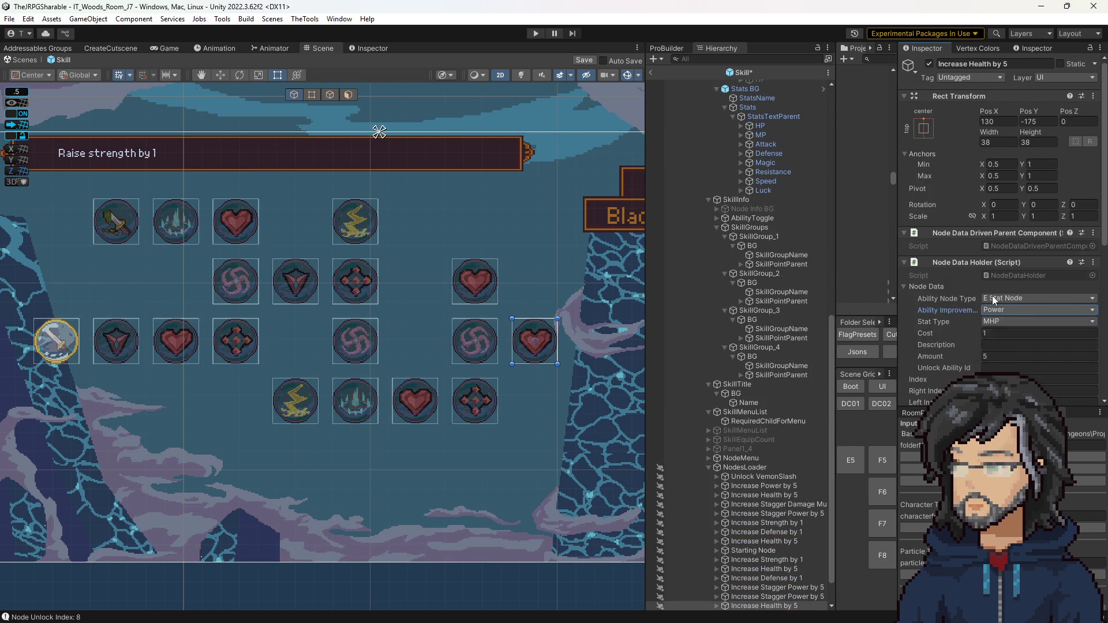
{"action": "left_click", "coordinate": [1002, 298]}
{"action": "left_click", "coordinate": [992, 299]}
{"action": "left_click", "coordinate": [992, 299]}
{"action": "left_click", "coordinate": [1000, 322]}
{"action": "left_click", "coordinate": [1000, 321]}
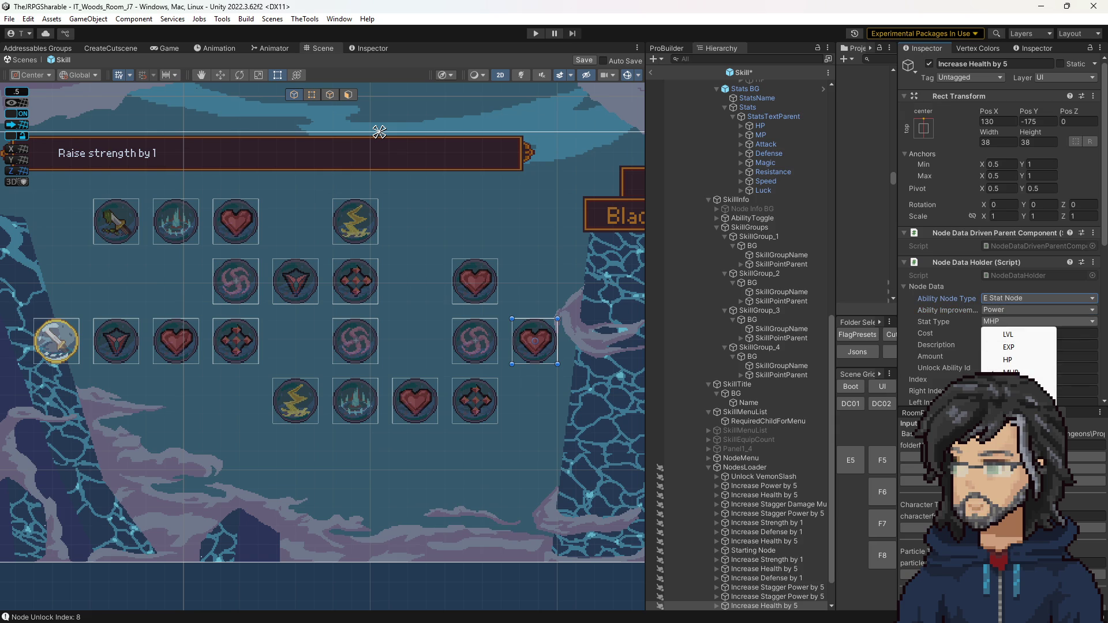
{"action": "left_click", "coordinate": [1007, 411]}
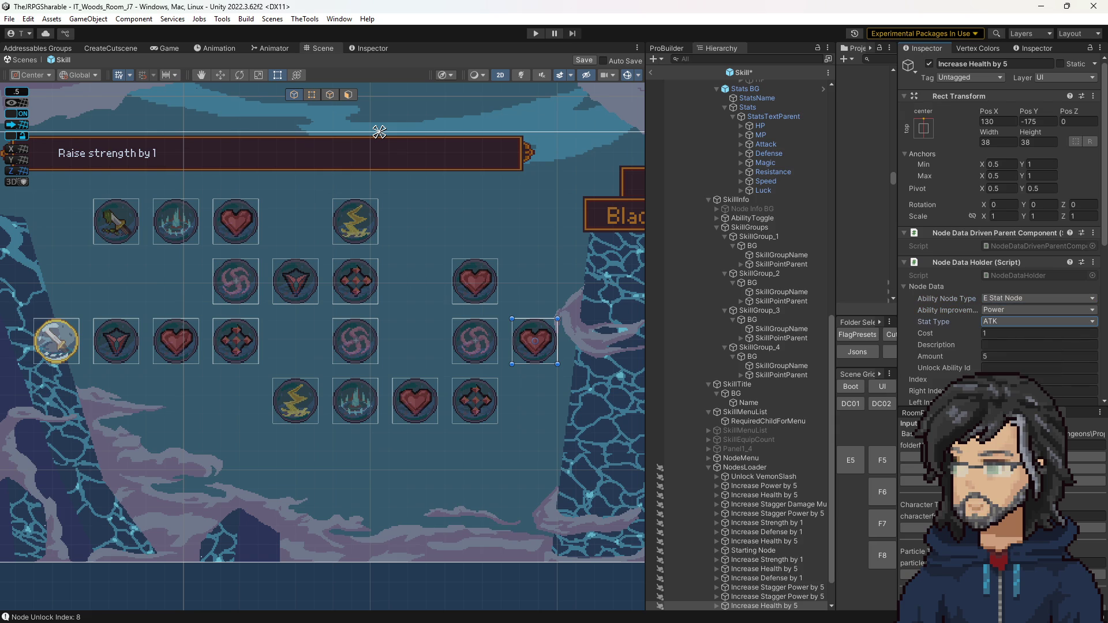
{"action": "scroll", "coordinate": [971, 370], "scroll_direction": "down", "scroll_amount": 3}
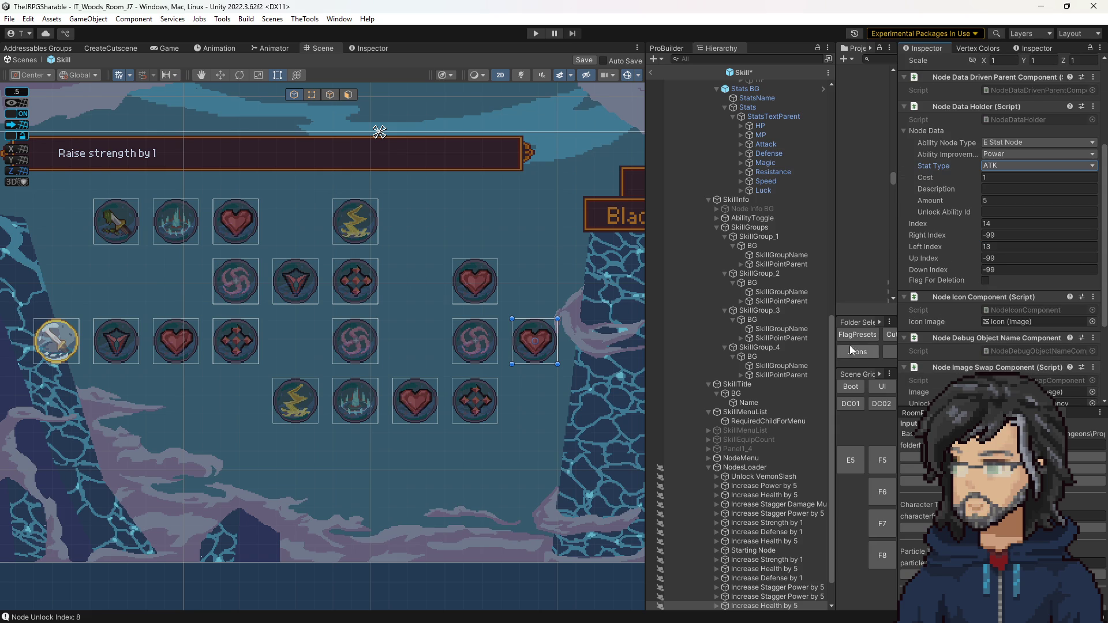
{"action": "left_click", "coordinate": [738, 468]}
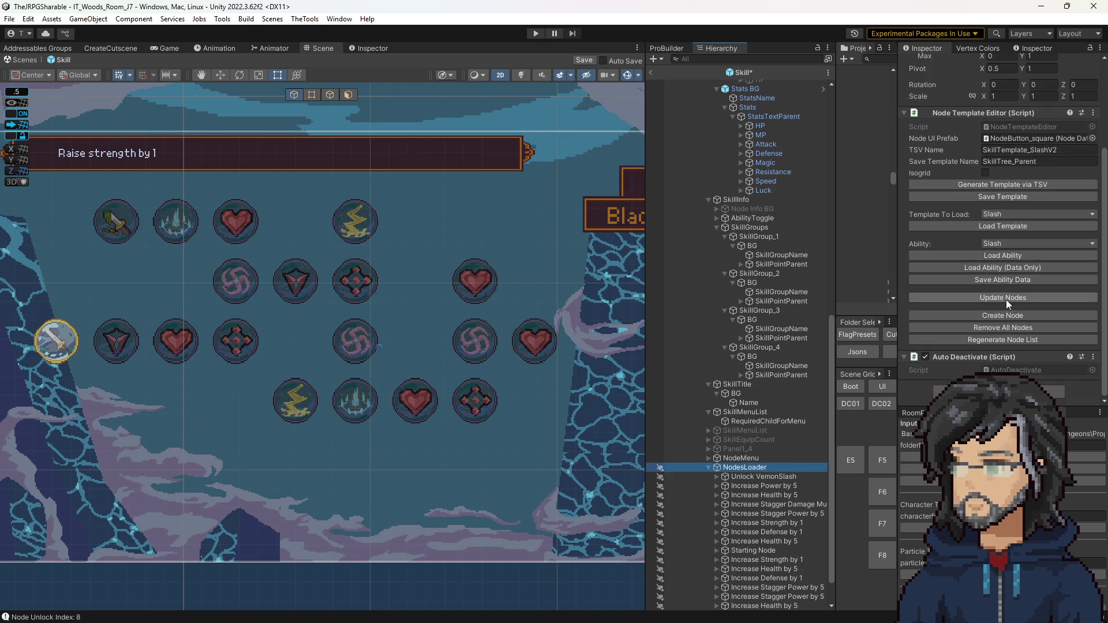
Rebuild nodes to apply the ATK stat, inspect the upper-right heart node, and pan the view upward
{"action": "left_click", "coordinate": [996, 296]}
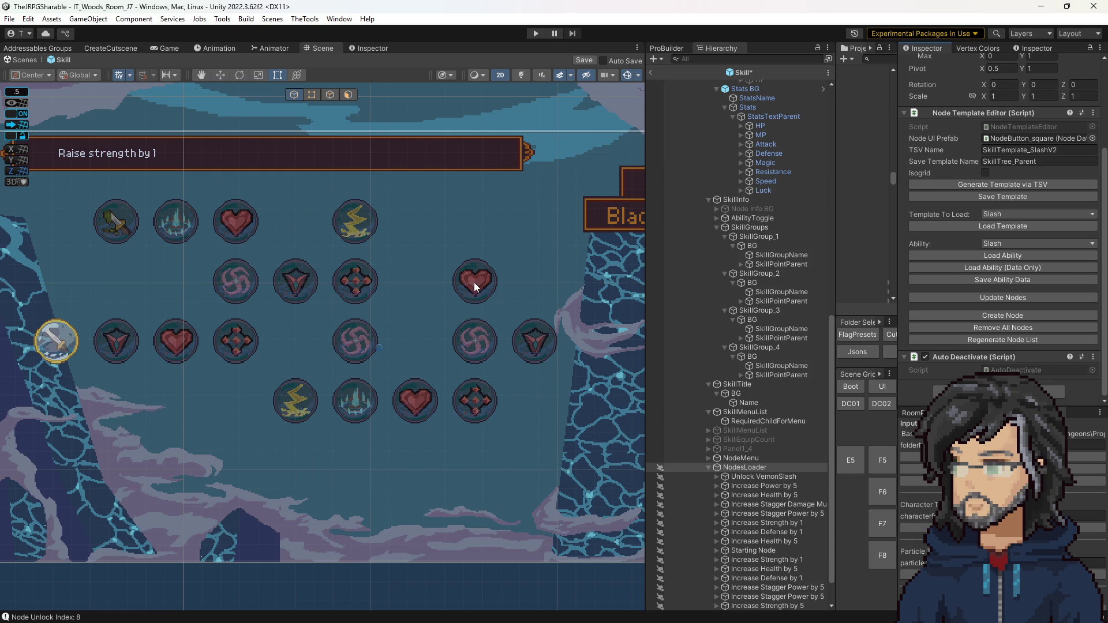
{"action": "left_click", "coordinate": [482, 266]}
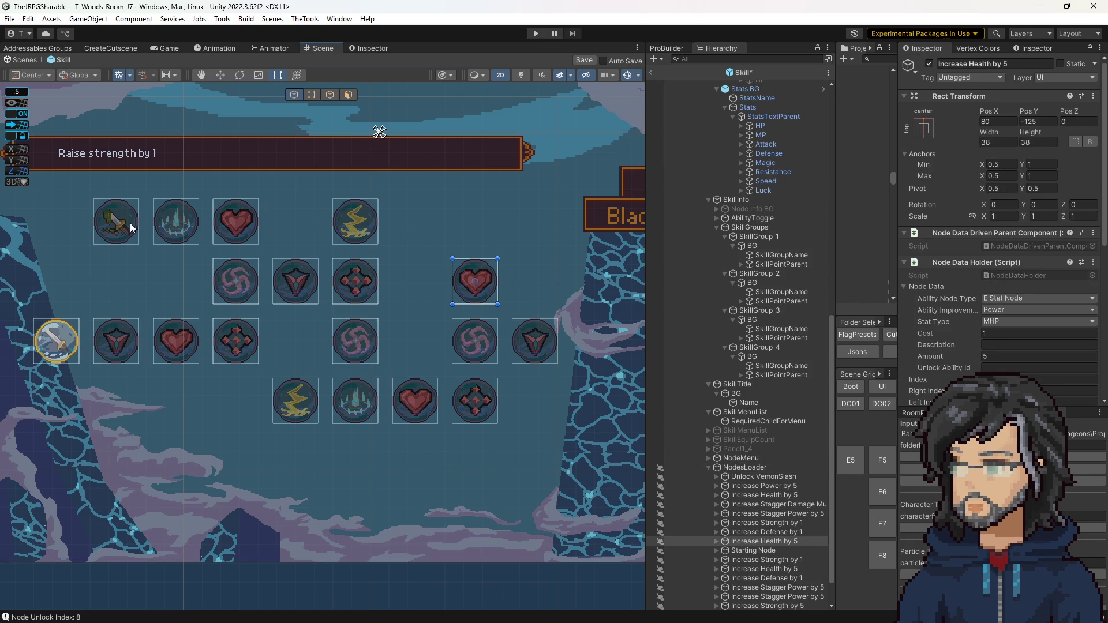
{"action": "mouse_move", "coordinate": [383, 216]}
{"action": "left_mouse_down"}
{"action": "mouse_move", "coordinate": [428, 483]}
{"action": "mouse_move", "coordinate": [467, 460]}
{"action": "left_mouse_up"}
{"action": "scroll", "coordinate": [386, 285], "scroll_direction": "down", "scroll_amount": 3}
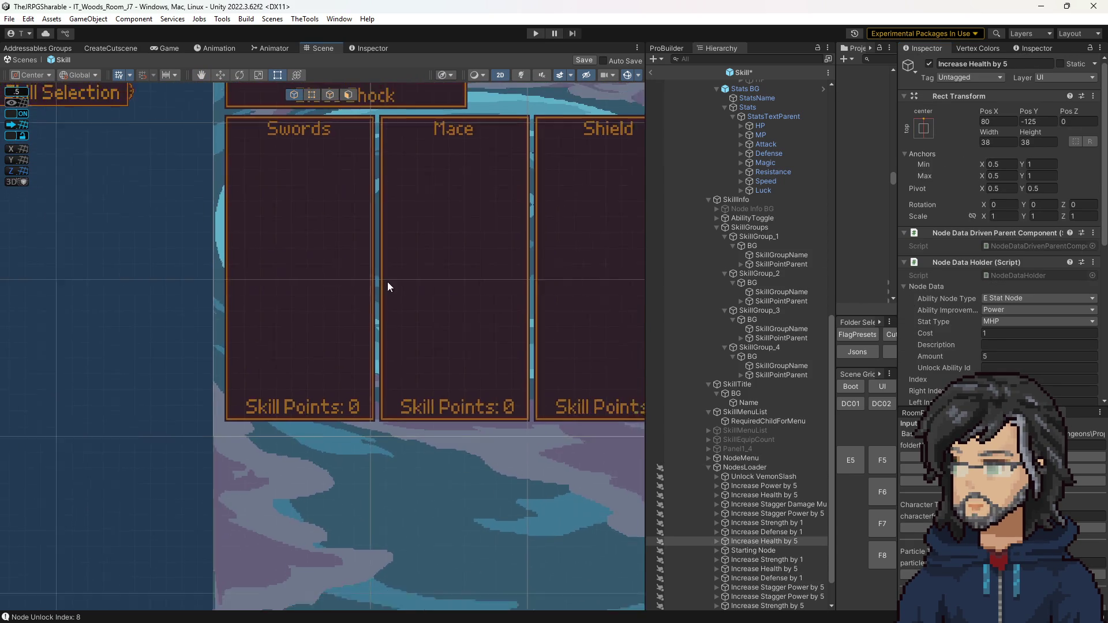
{"action": "left_click_drag", "start_coordinate": [374, 281], "coordinate": [320, 95]}
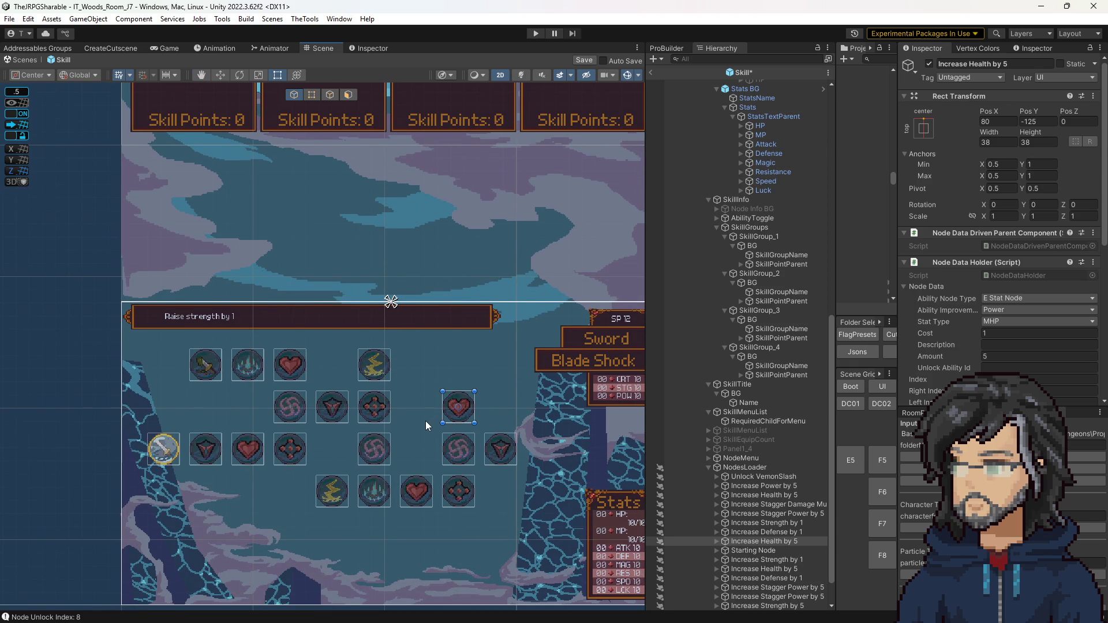
{"action": "mouse_move", "coordinate": [459, 411]}
{"action": "left_mouse_down"}
{"action": "mouse_move", "coordinate": [388, 391]}
{"action": "mouse_move", "coordinate": [361, 396]}
{"action": "left_mouse_up"}
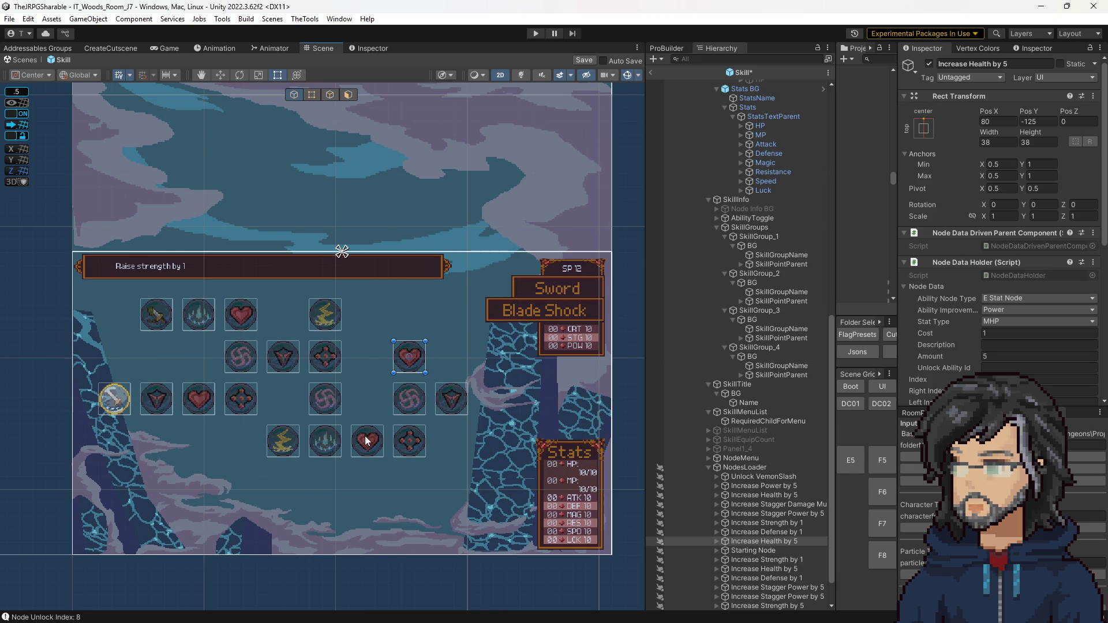
Make the Increase Stagger Power by 5 swirl node an E Stat Node with MHP
{"action": "key", "text": "Left"}
{"action": "key", "text": "Up"}
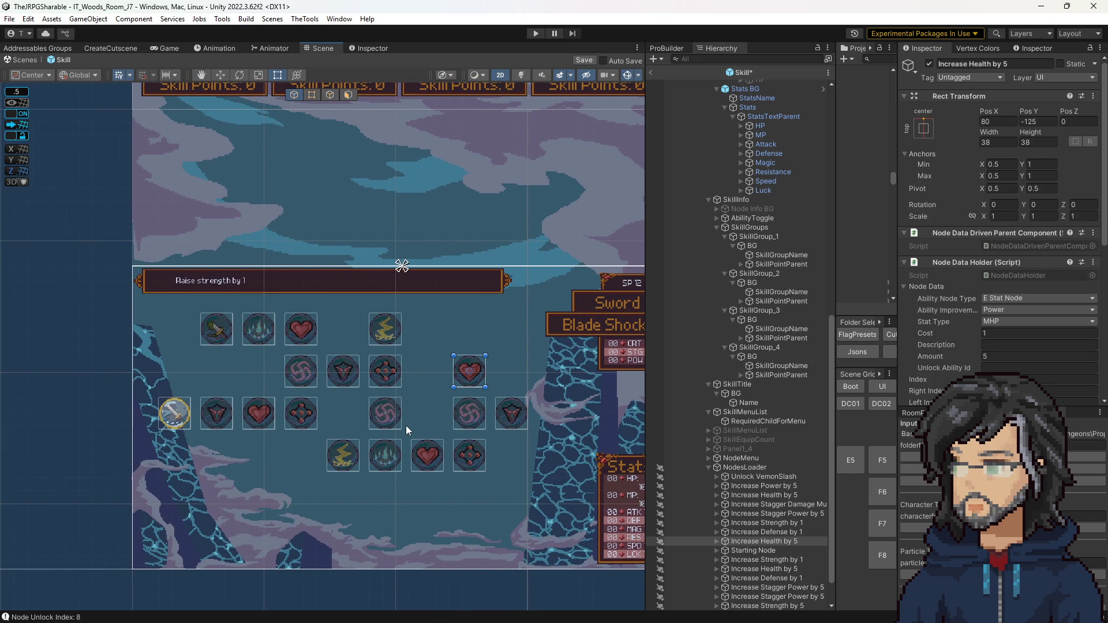
{"action": "left_click", "coordinate": [468, 419]}
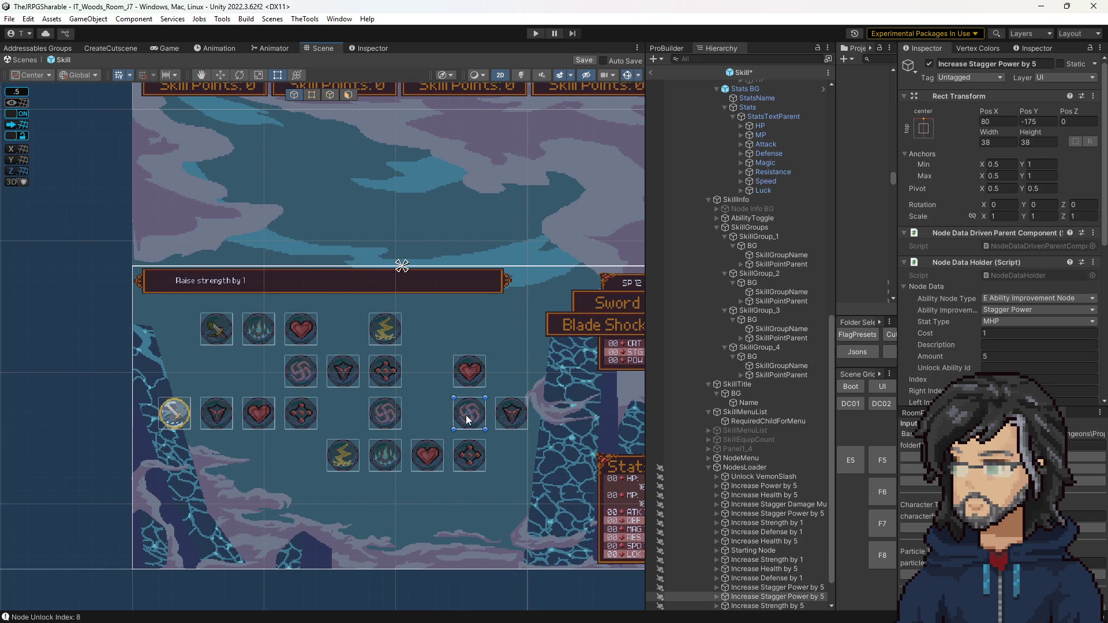
{"action": "left_click", "coordinate": [996, 299]}
{"action": "left_click", "coordinate": [1011, 324]}
{"action": "left_click", "coordinate": [1005, 299]}
{"action": "left_click", "coordinate": [1010, 323]}
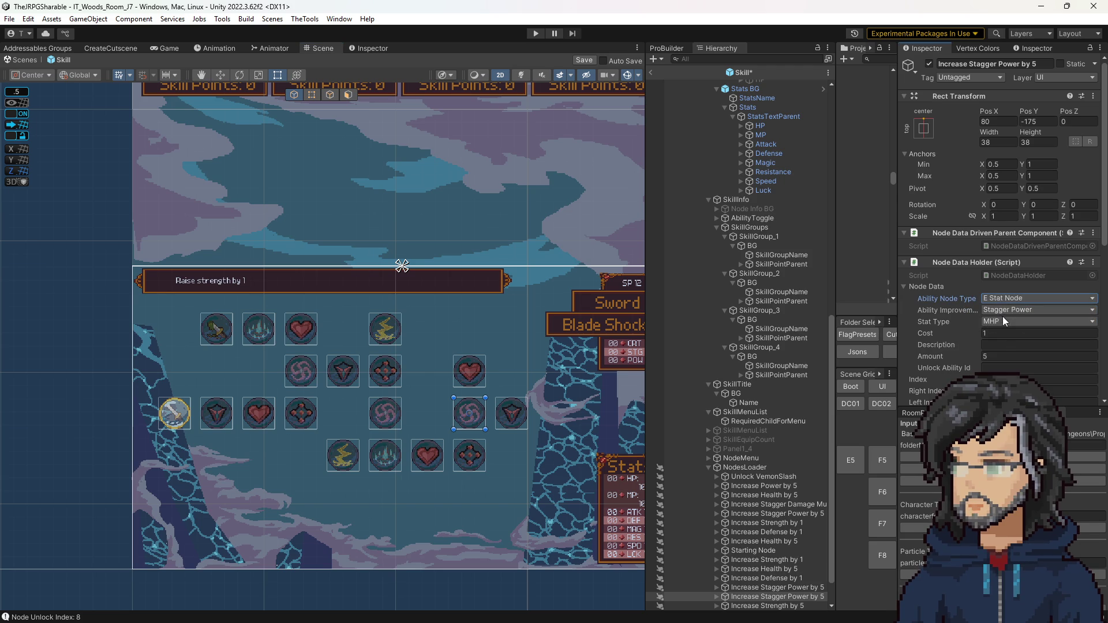
{"action": "left_click", "coordinate": [1002, 321]}
{"action": "left_click", "coordinate": [960, 340]}
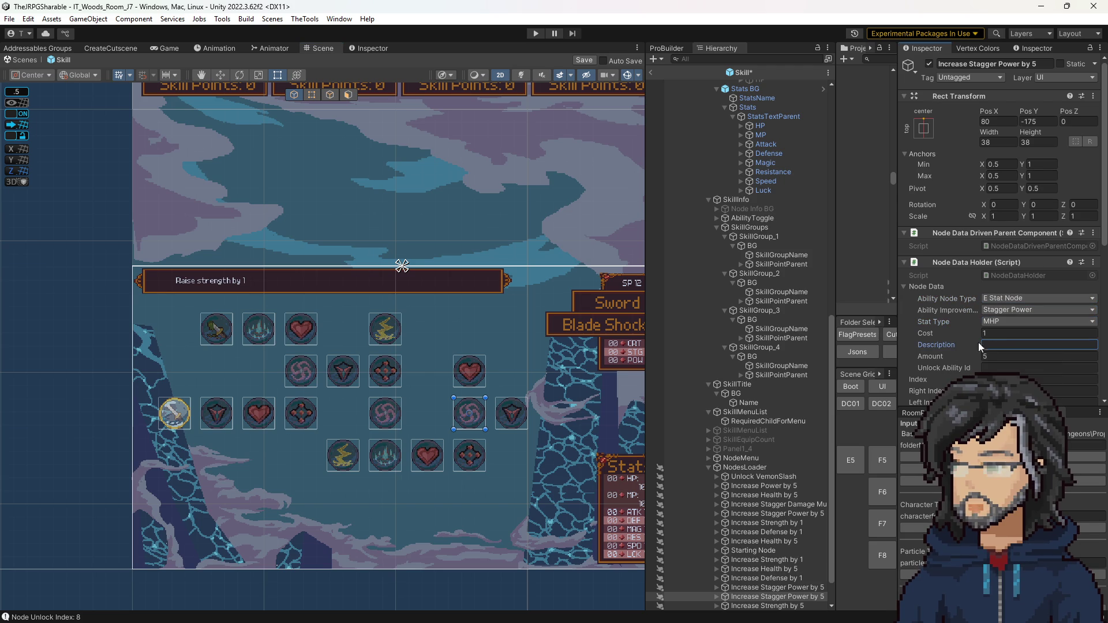
{"action": "left_click", "coordinate": [1003, 345]}
Turn the Increase Health by 5 heart node into an E Ability Improvement Node for Stagger Power
{"action": "left_click", "coordinate": [473, 366]}
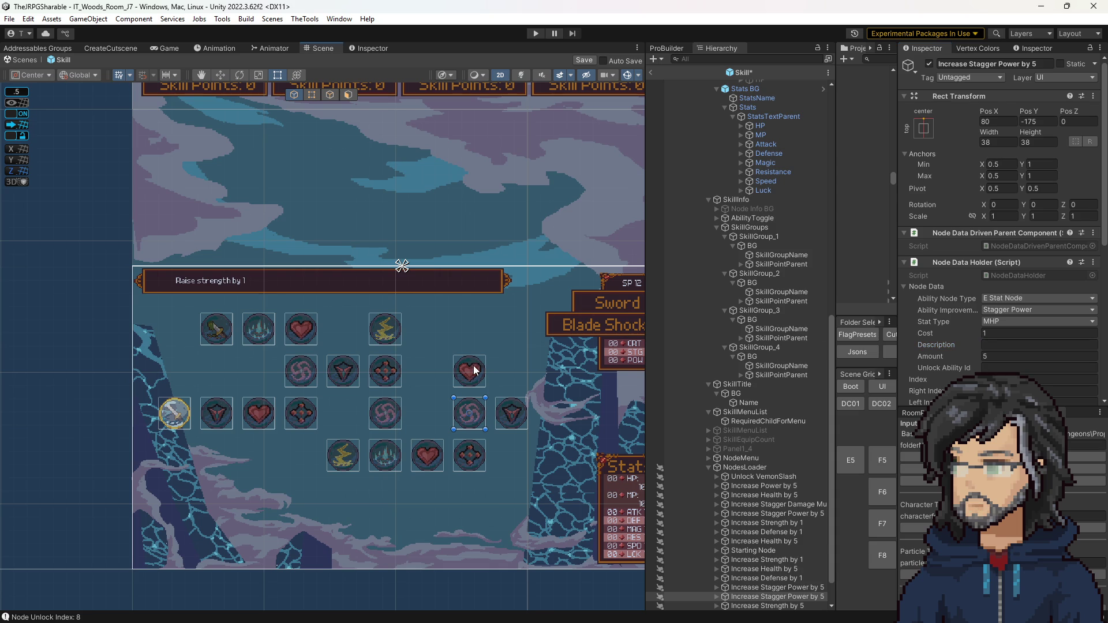
{"action": "left_click", "coordinate": [1003, 308]}
{"action": "left_click", "coordinate": [1006, 331]}
{"action": "left_click", "coordinate": [1001, 298]}
{"action": "left_click", "coordinate": [1000, 341]}
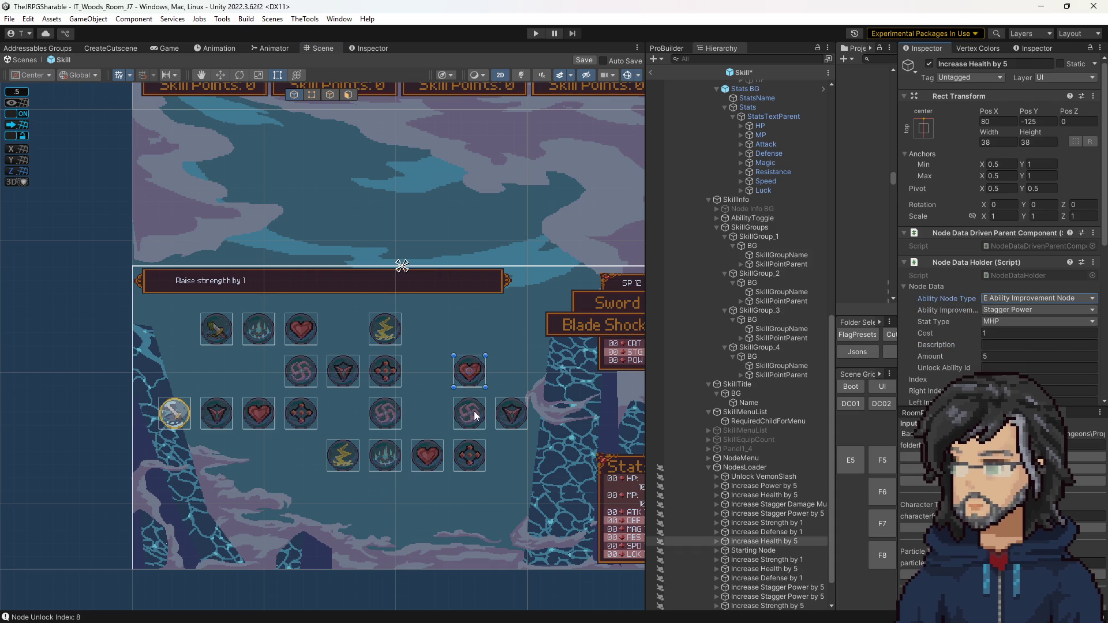
{"action": "left_click", "coordinate": [472, 412]}
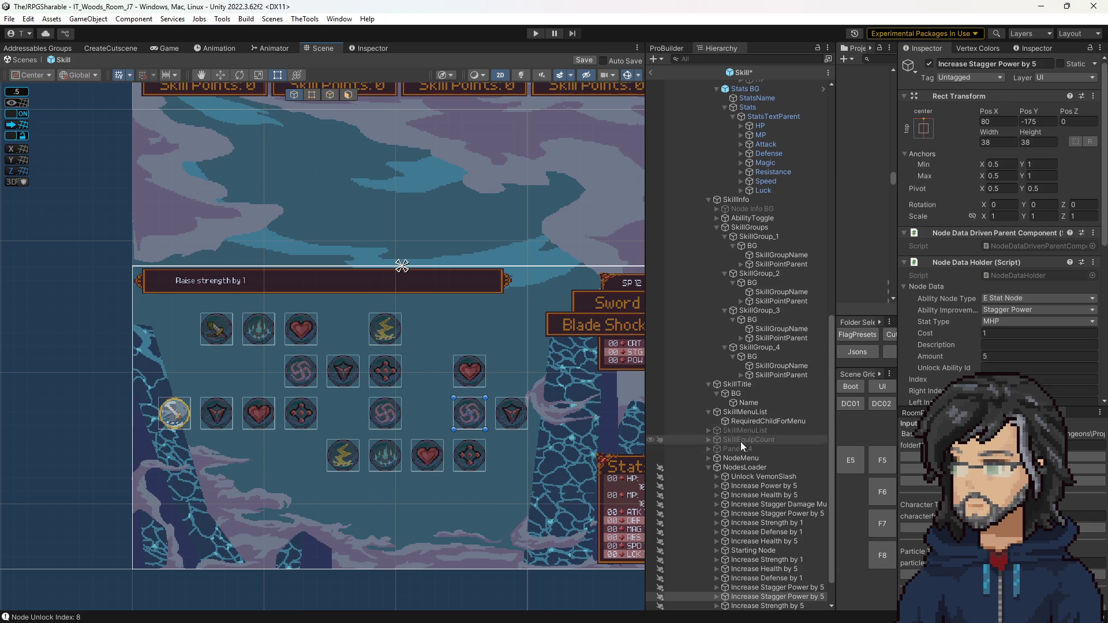
Run Update Nodes on NodesLoader so the swirl and heart icons swap
{"action": "left_click", "coordinate": [735, 466]}
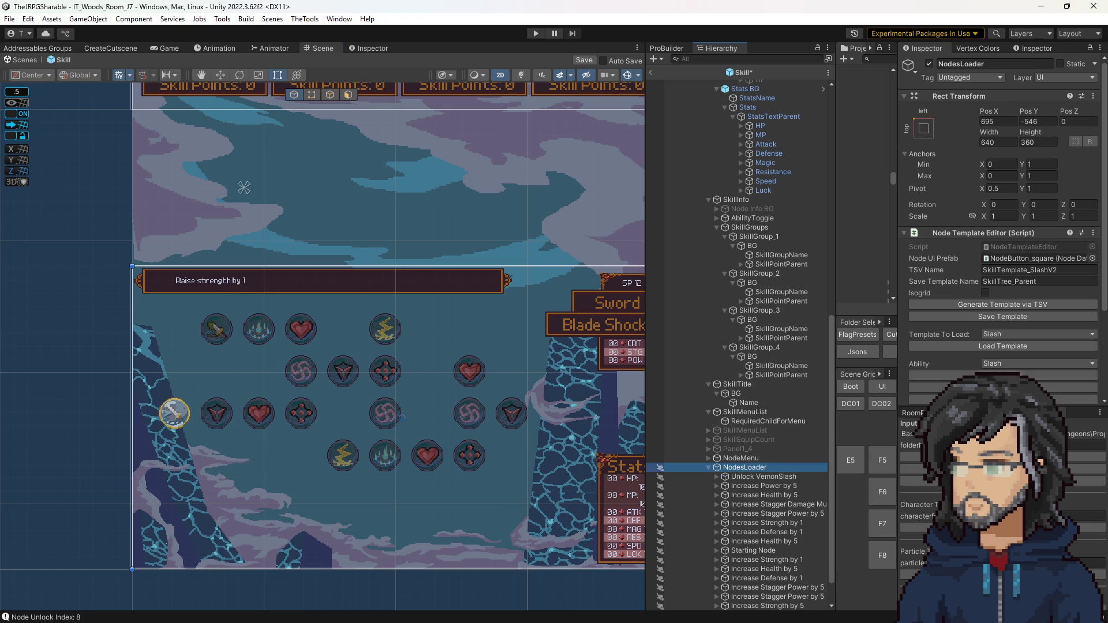
{"action": "scroll", "coordinate": [990, 346], "scroll_direction": "down", "scroll_amount": 3}
{"action": "left_click", "coordinate": [991, 356]}
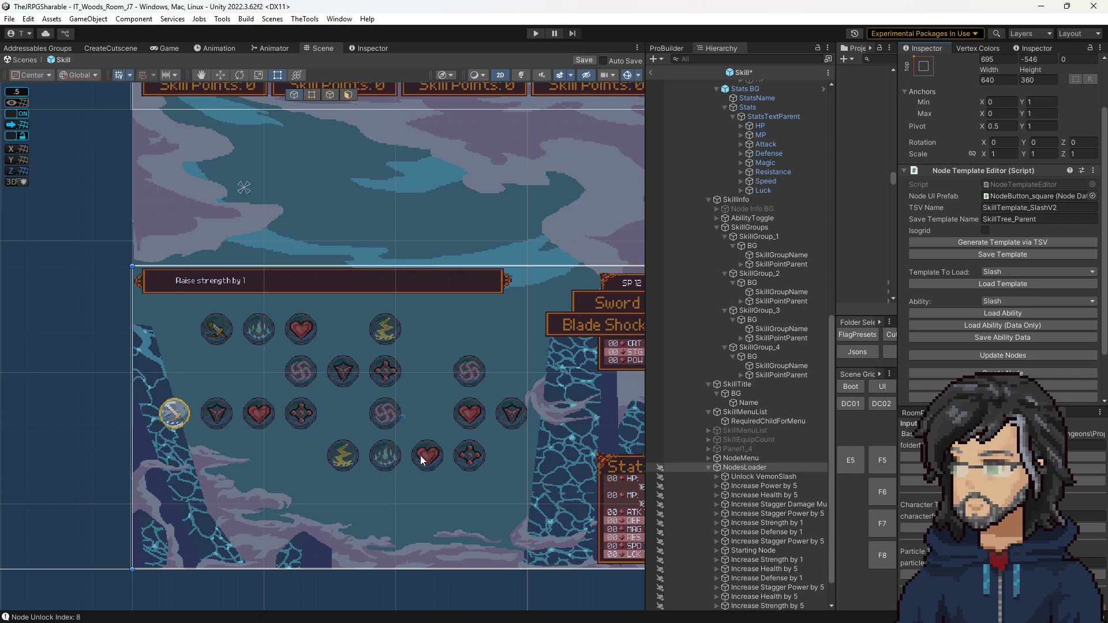
{"action": "scroll", "coordinate": [400, 465], "scroll_direction": "up", "scroll_amount": 3}
Make the bottom-row heart node an E Ability Improvement Node
{"action": "left_click", "coordinate": [439, 456]}
{"action": "left_click", "coordinate": [996, 298]}
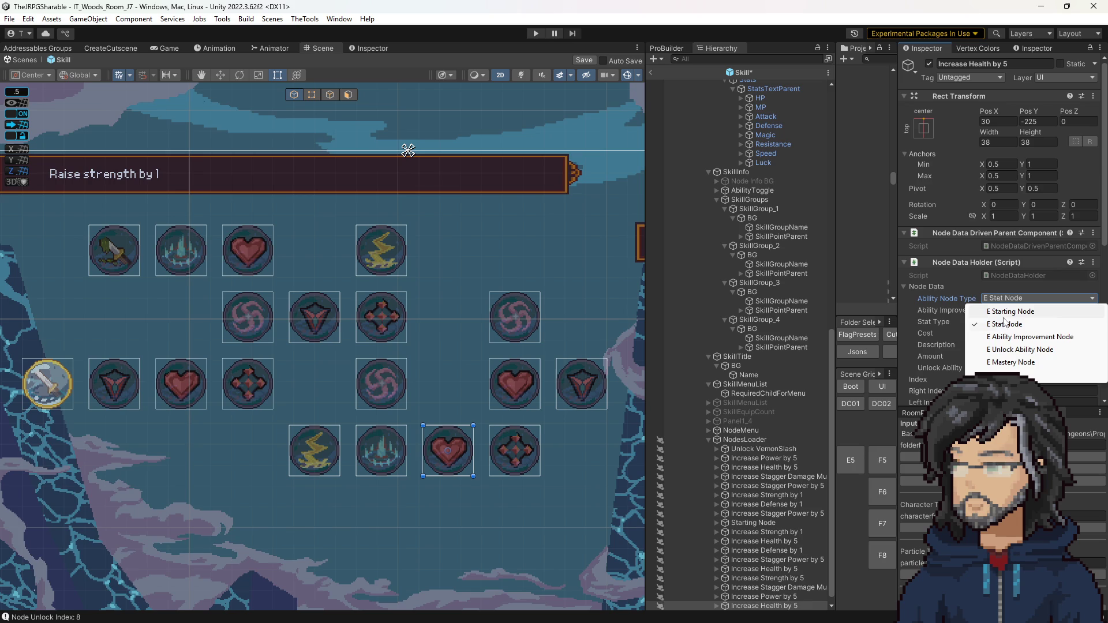
{"action": "left_click", "coordinate": [1005, 338]}
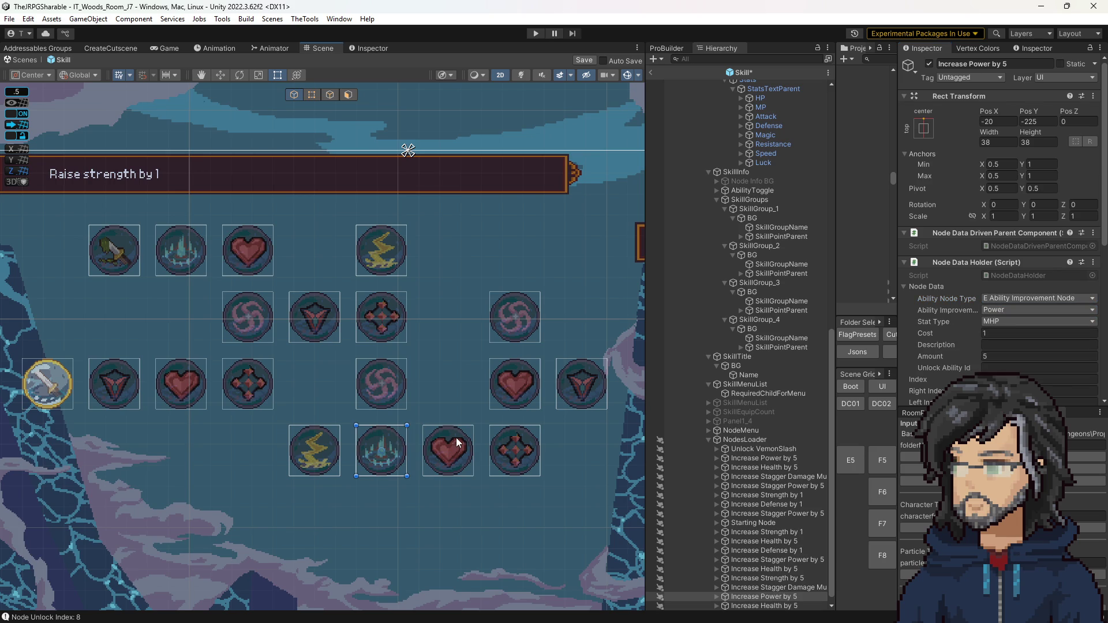
Set the Increase Power by 5 ice node's type to E Stat Node
{"action": "left_click", "coordinate": [376, 442]}
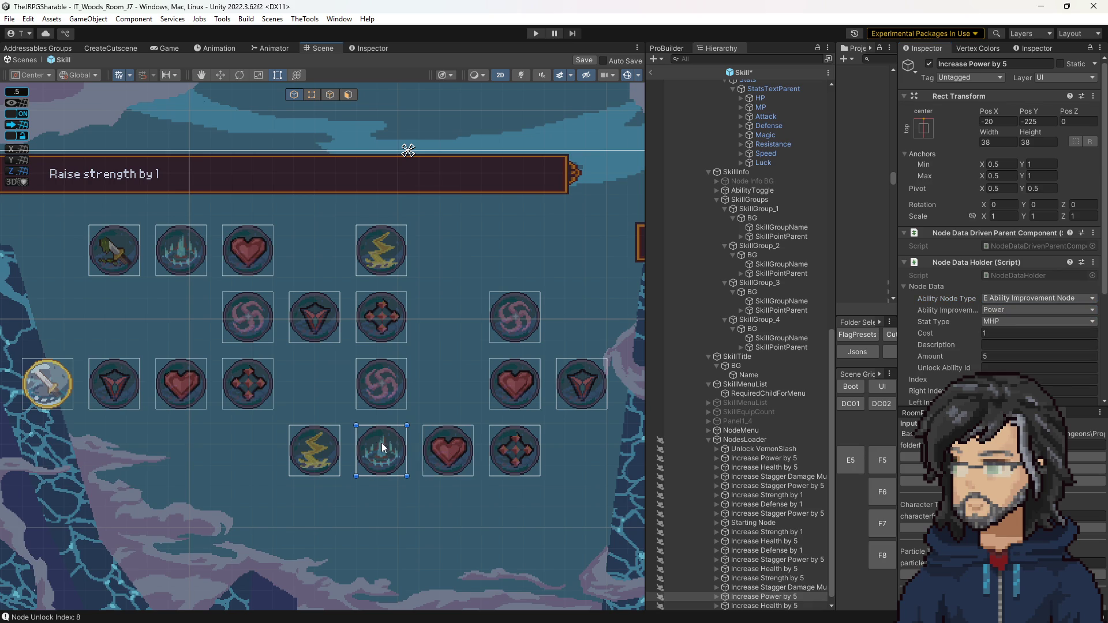
{"action": "left_click", "coordinate": [1002, 299]}
{"action": "left_click", "coordinate": [1003, 321]}
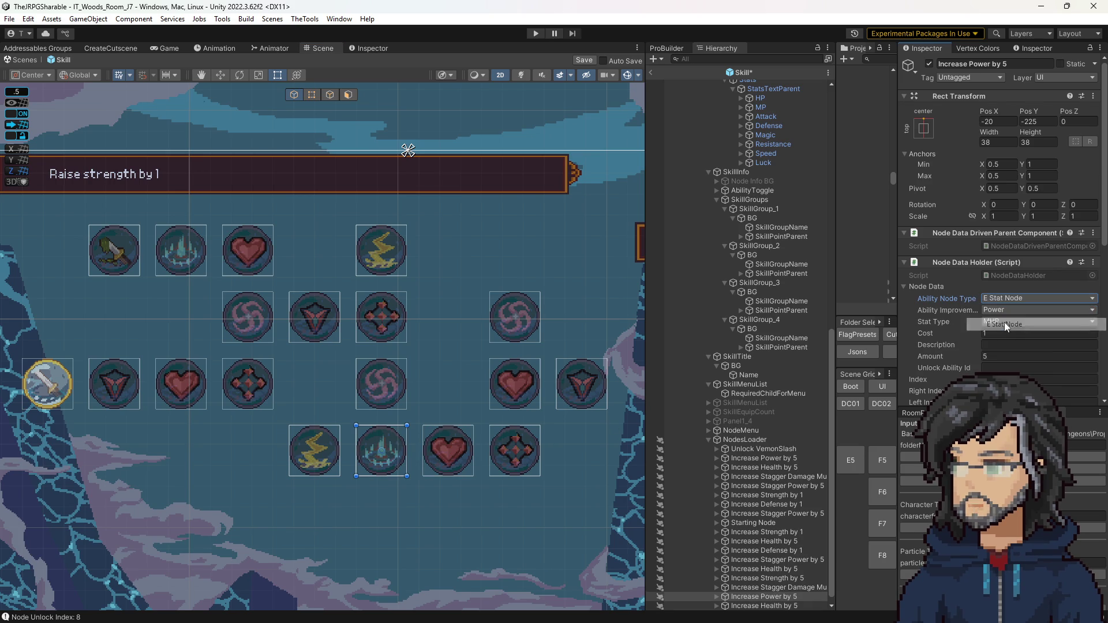
{"action": "left_click", "coordinate": [999, 321]}
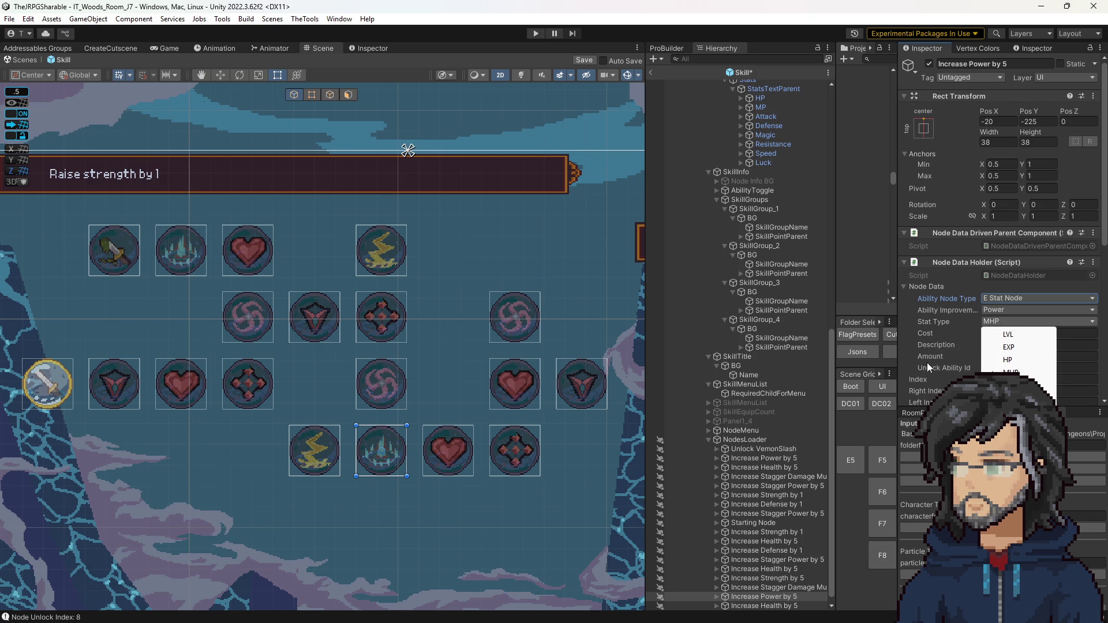
Update Nodes again so the bottom-row heart and ice icons swap
{"action": "left_click", "coordinate": [736, 439]}
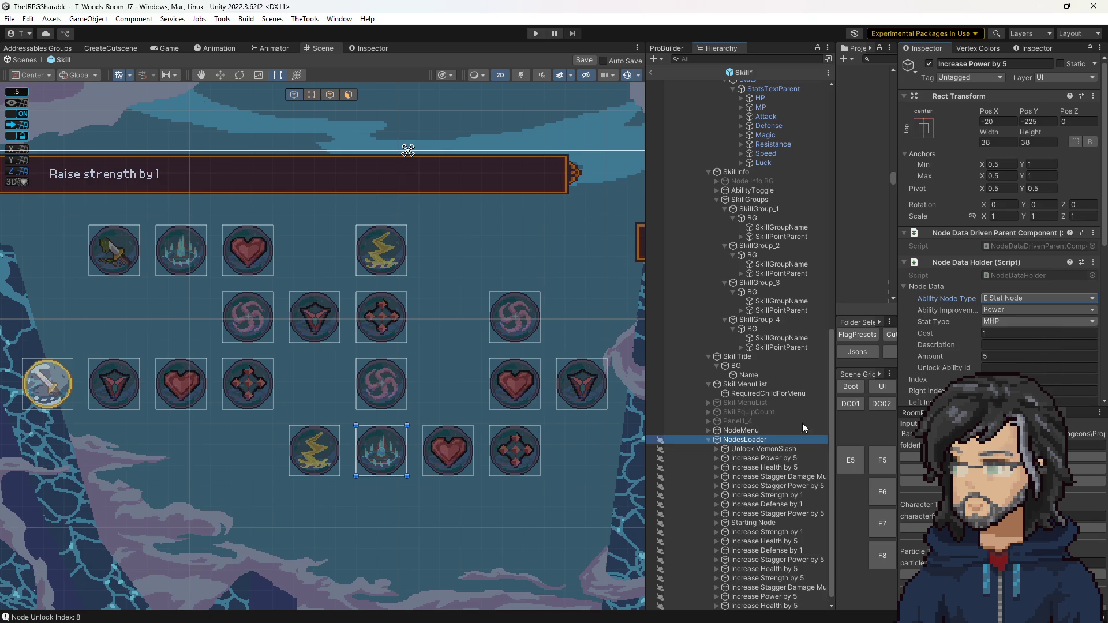
{"action": "scroll", "coordinate": [981, 340], "scroll_direction": "down", "scroll_amount": 2}
{"action": "left_click", "coordinate": [989, 355]}
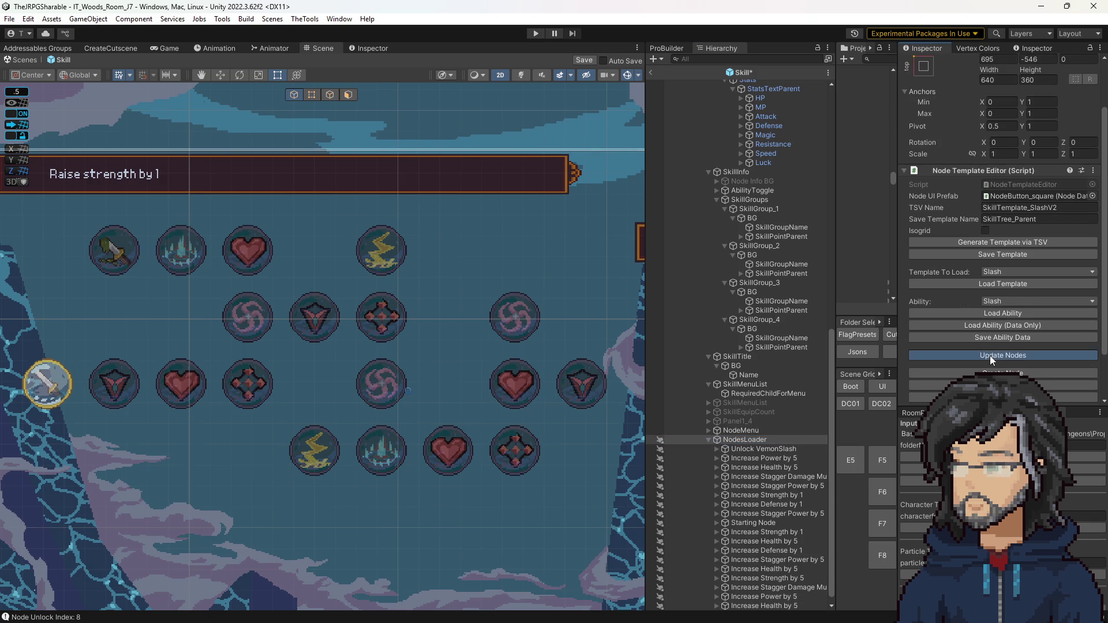
{"action": "scroll", "coordinate": [427, 414], "scroll_direction": "down", "scroll_amount": 2}
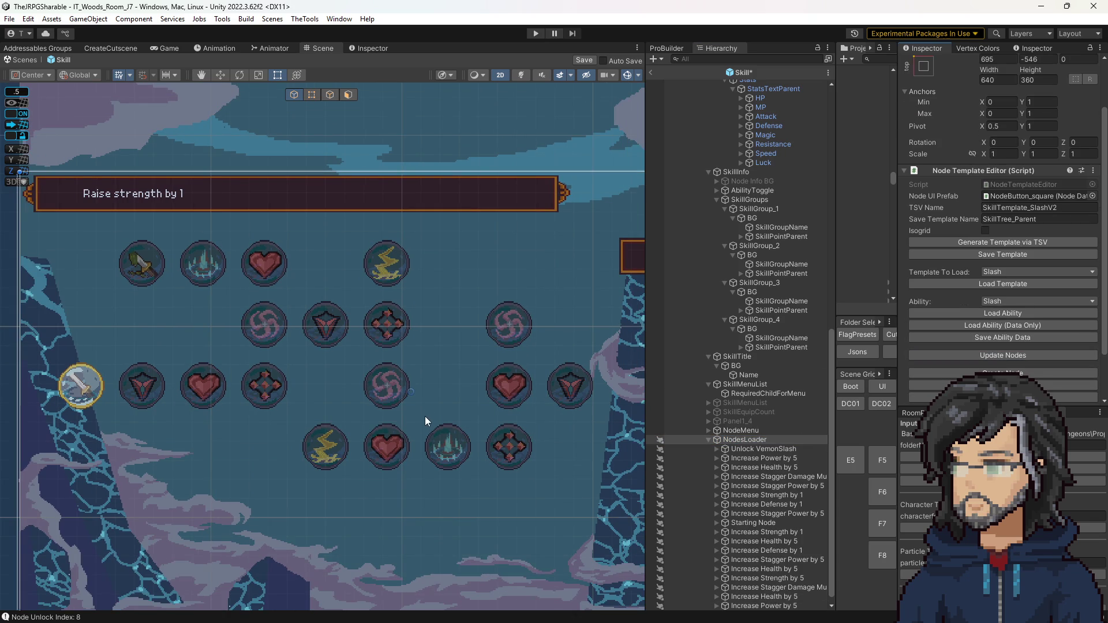
{"action": "scroll", "coordinate": [425, 415], "scroll_direction": "down", "scroll_amount": 3}
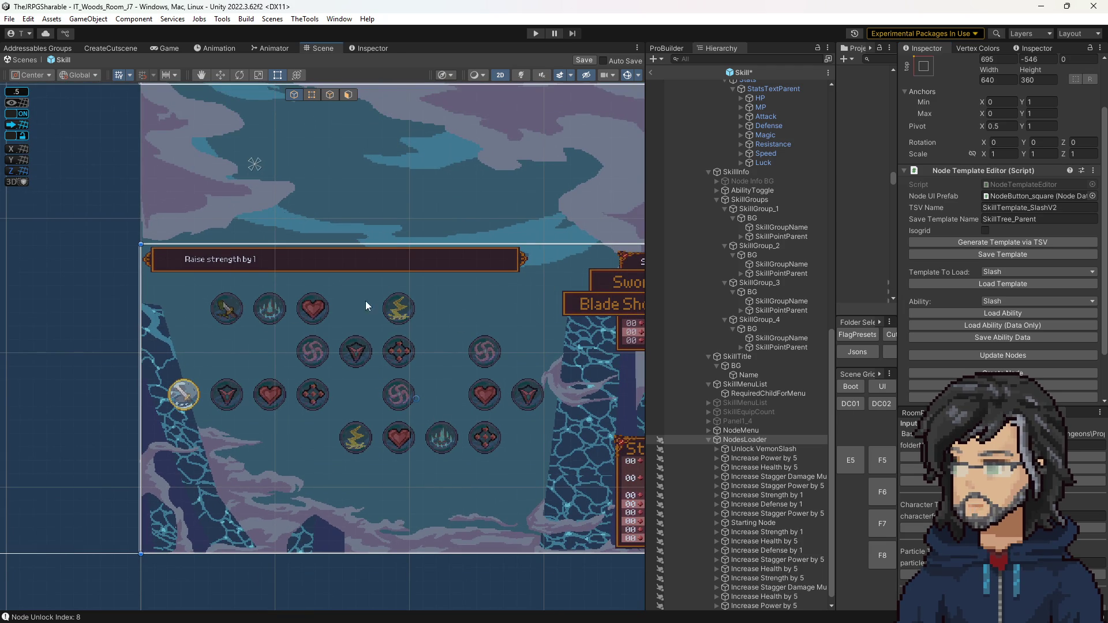
Inspect the lightning nodes and the centre swirl node in row three
{"action": "left_click", "coordinate": [356, 435]}
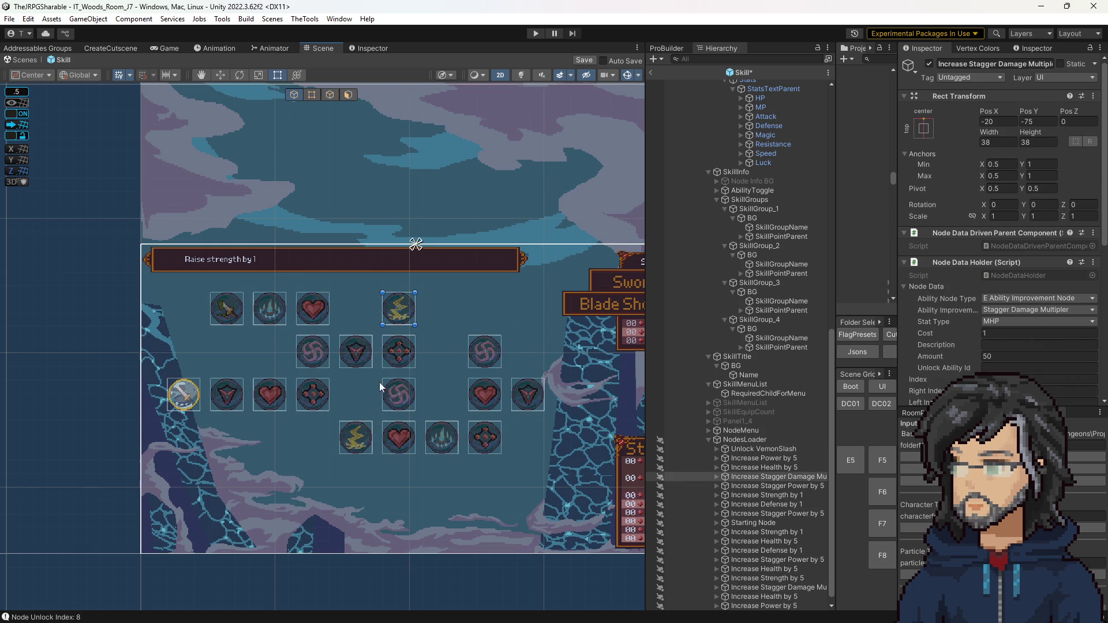
{"action": "left_click", "coordinate": [402, 310]}
{"action": "left_click", "coordinate": [404, 394]}
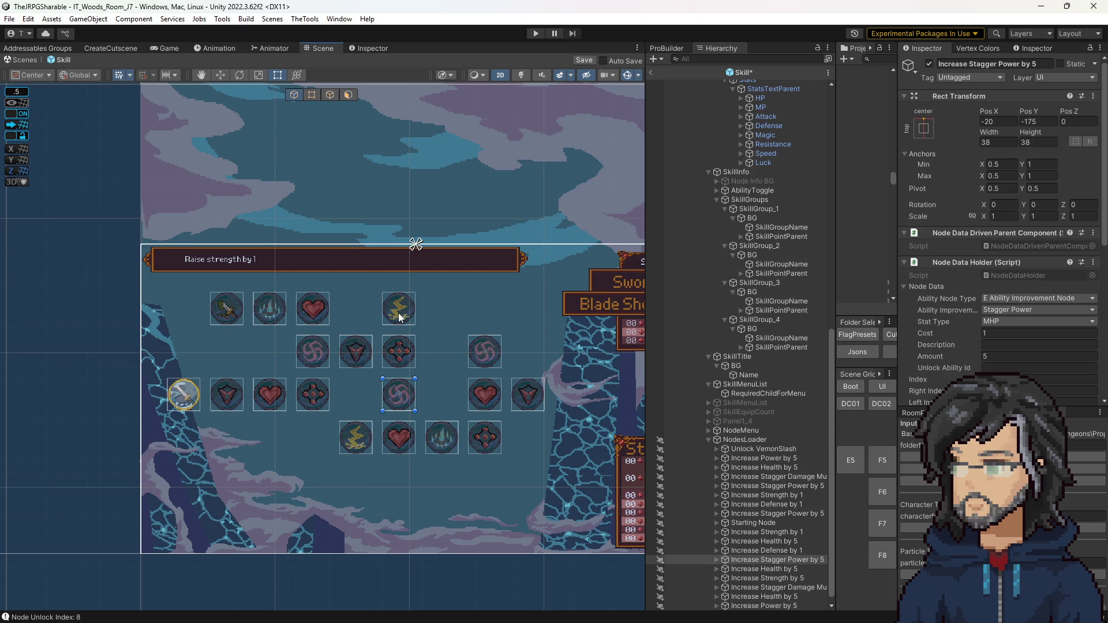
Set the bottom lightning node to Stagger Power and the centre swirl to Stagger Damage Multiplier
{"action": "left_click", "coordinate": [362, 446]}
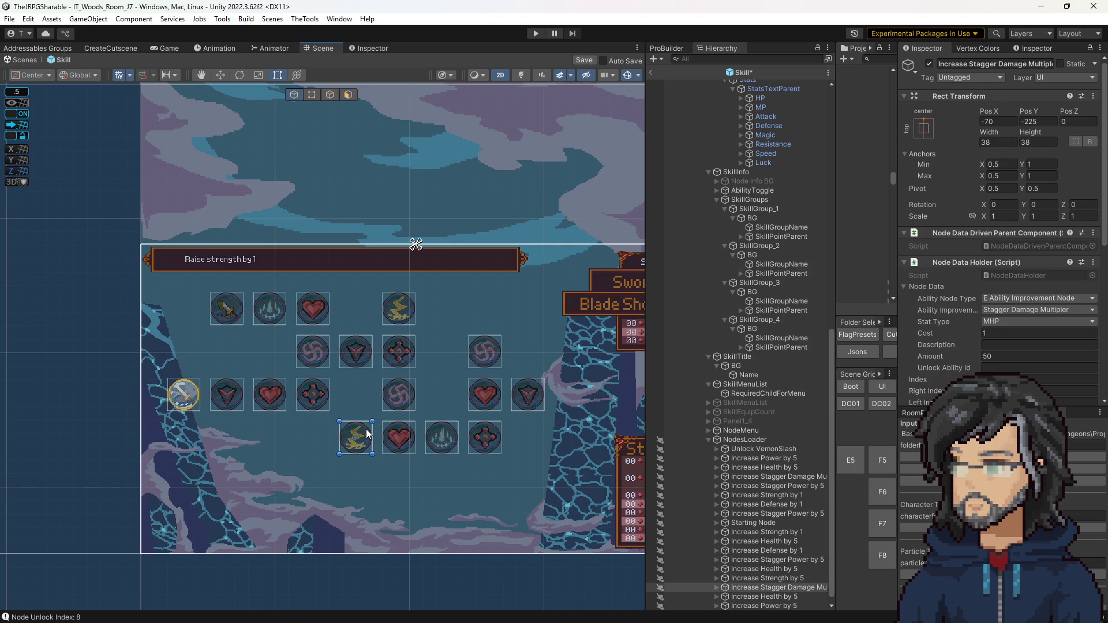
{"action": "left_click", "coordinate": [1007, 310]}
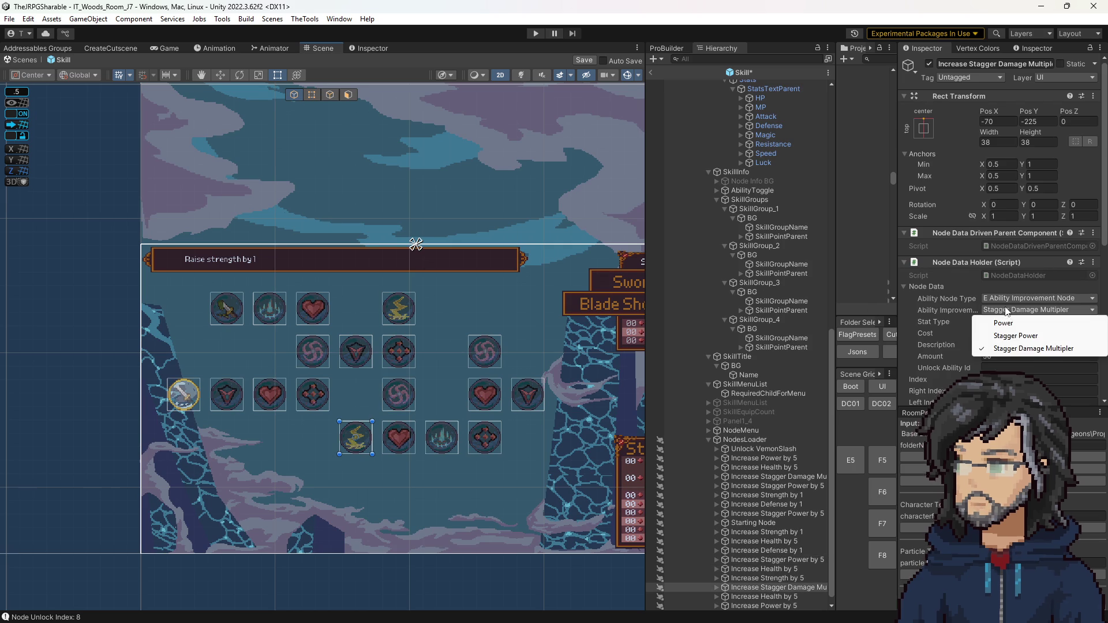
{"action": "left_click", "coordinate": [1014, 337]}
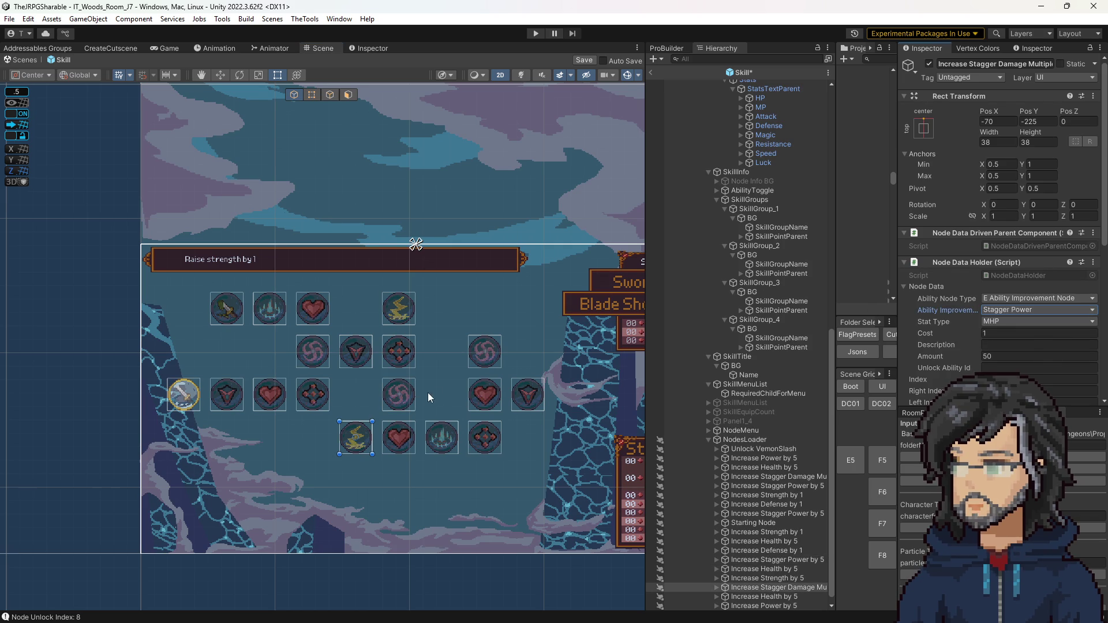
{"action": "left_click", "coordinate": [390, 394]}
{"action": "left_click", "coordinate": [1009, 310]}
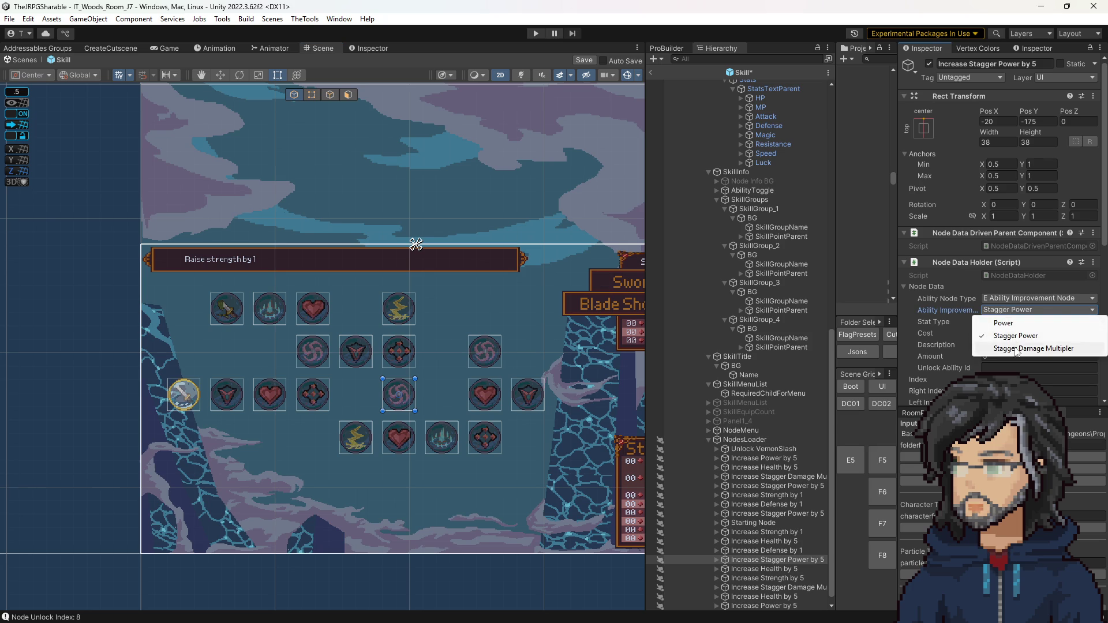
{"action": "left_click", "coordinate": [1010, 344]}
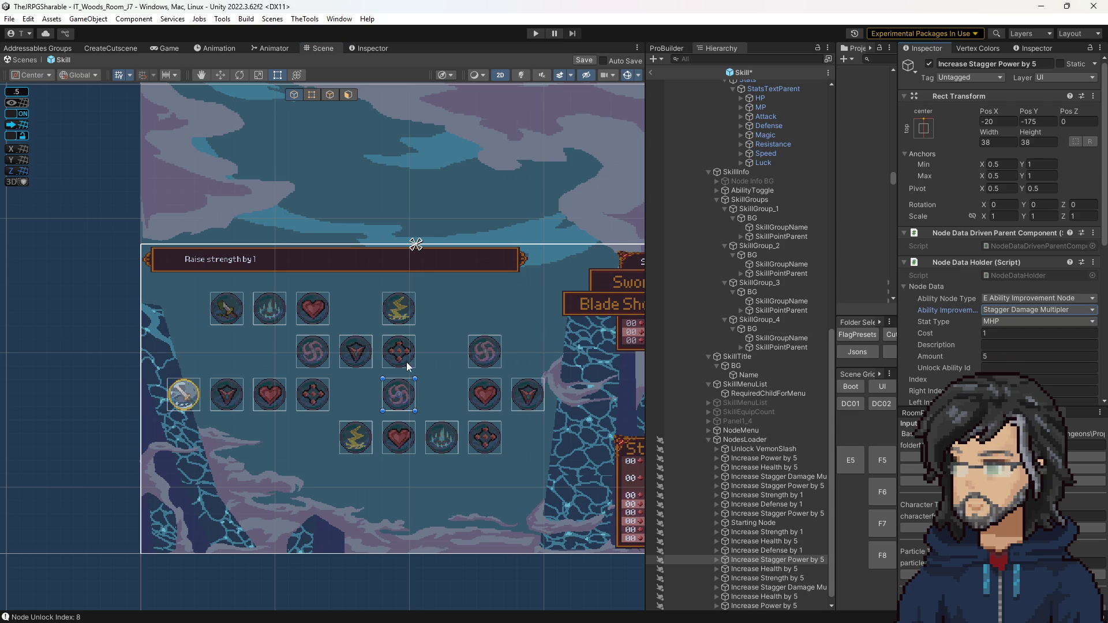
Refresh the nodes, then change the Stagger Damage Multiplier node's Amount from 5 to 50
{"action": "left_click", "coordinate": [750, 439]}
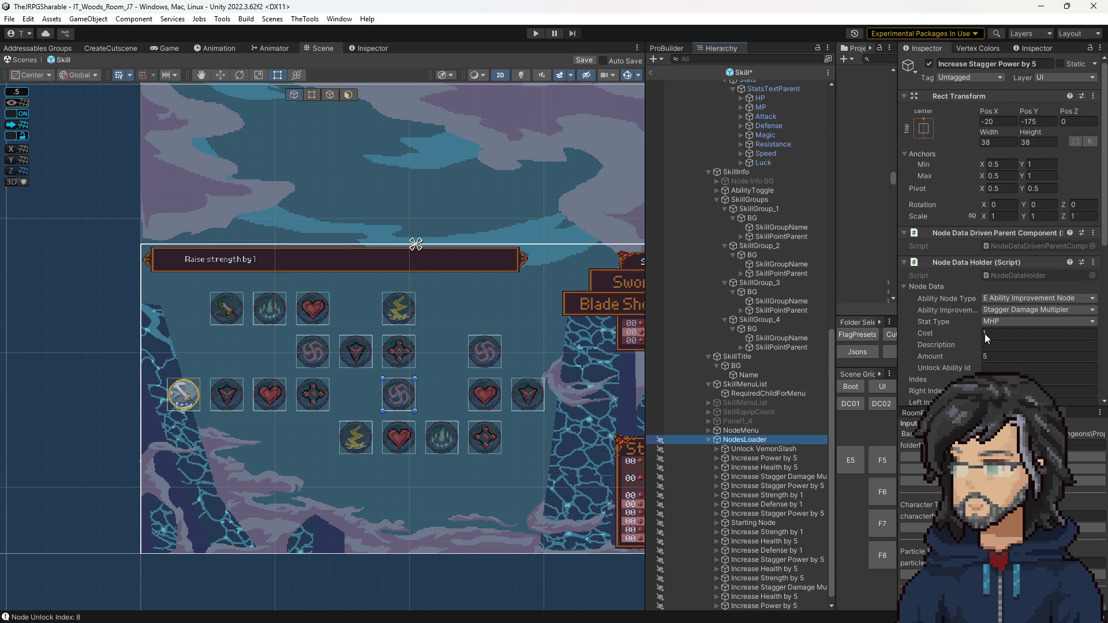
{"action": "left_click", "coordinate": [982, 324]}
{"action": "left_click", "coordinate": [369, 438]}
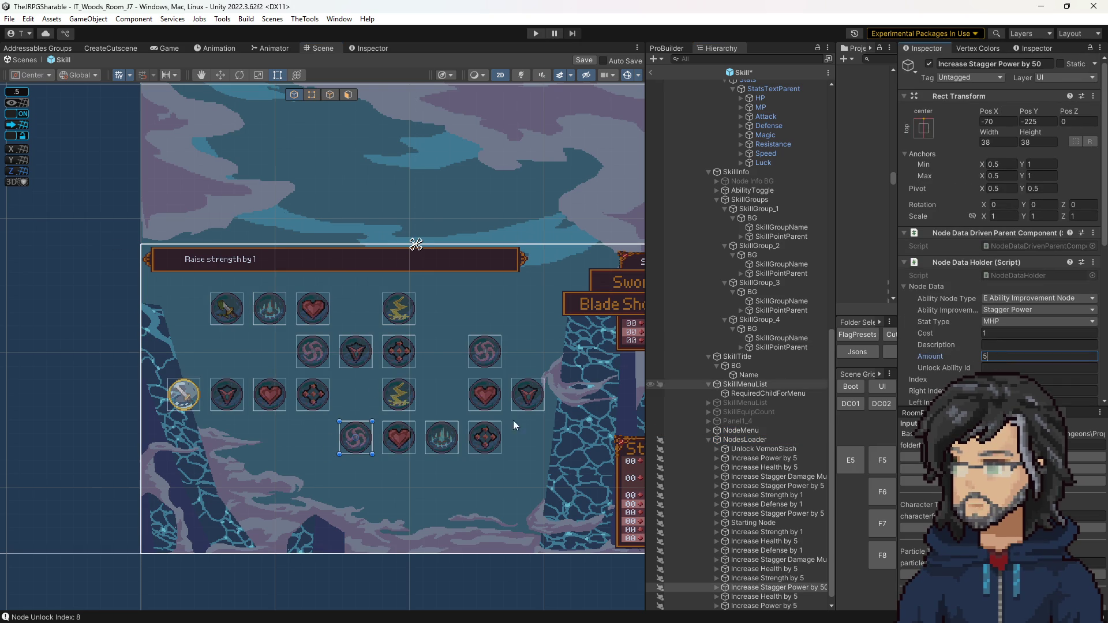
{"action": "left_click", "coordinate": [404, 401]}
{"action": "left_click", "coordinate": [1005, 356]}
{"action": "type", "text": "50"}
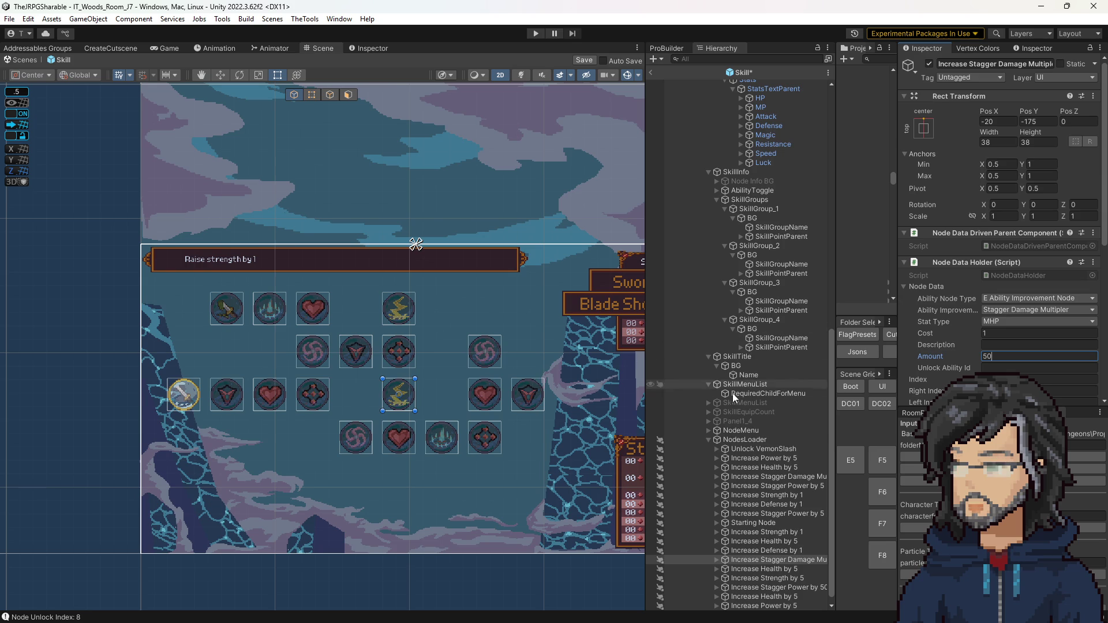
{"action": "left_click", "coordinate": [753, 433]}
{"action": "left_click", "coordinate": [752, 439]}
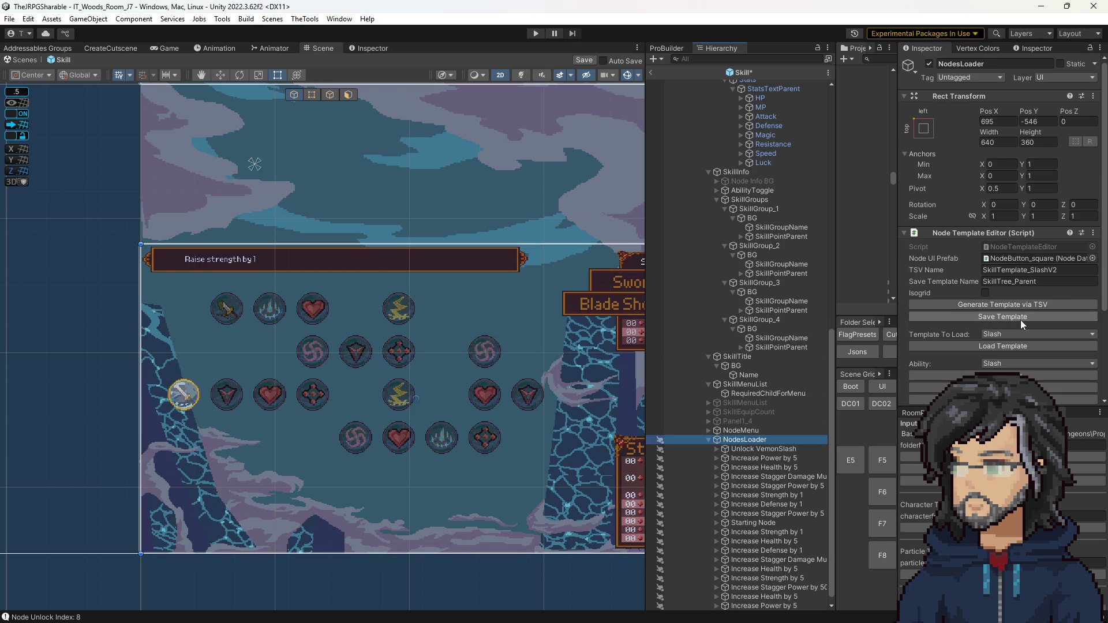
Save the Slash ability's node data, remove all nodes, and reload Slash into the tree
{"action": "scroll", "coordinate": [992, 331], "scroll_direction": "down", "scroll_amount": 3}
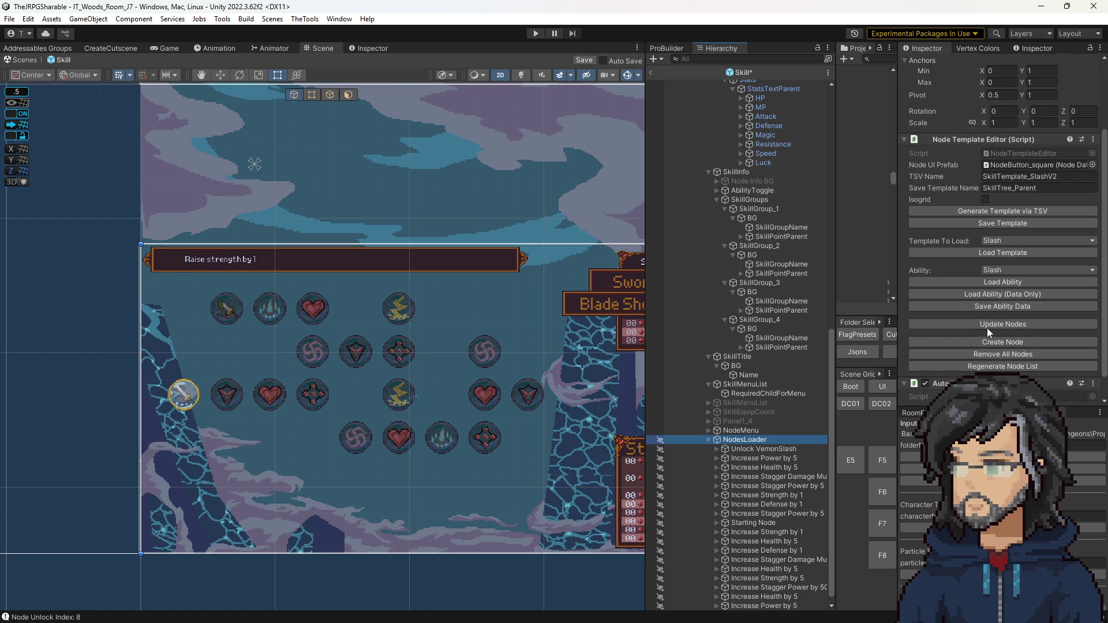
{"action": "left_click", "coordinate": [980, 324]}
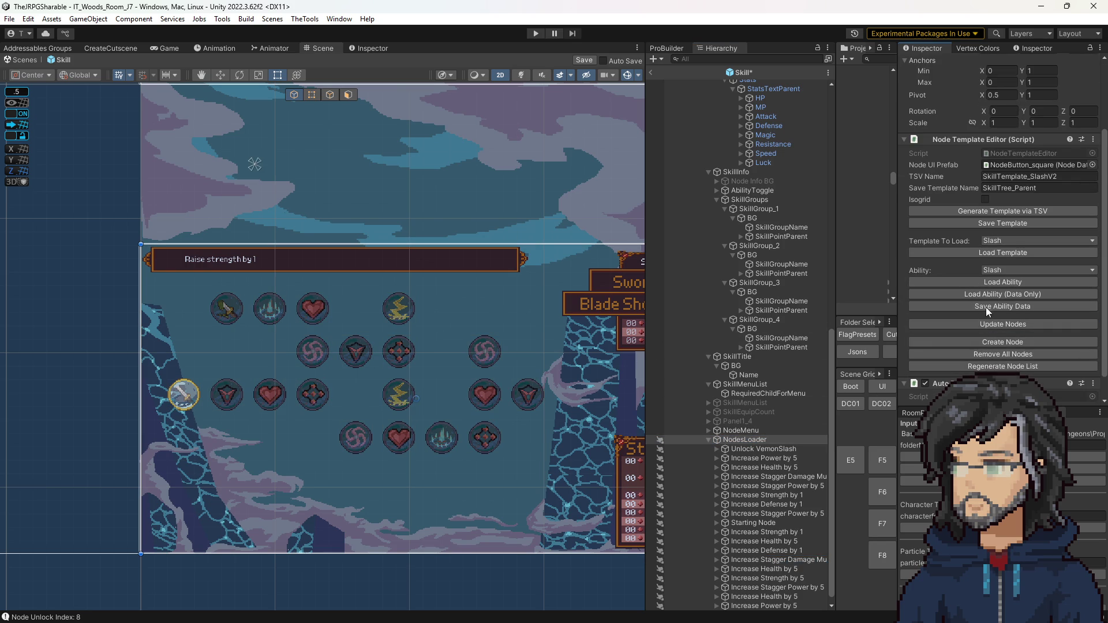
{"action": "left_click", "coordinate": [986, 306]}
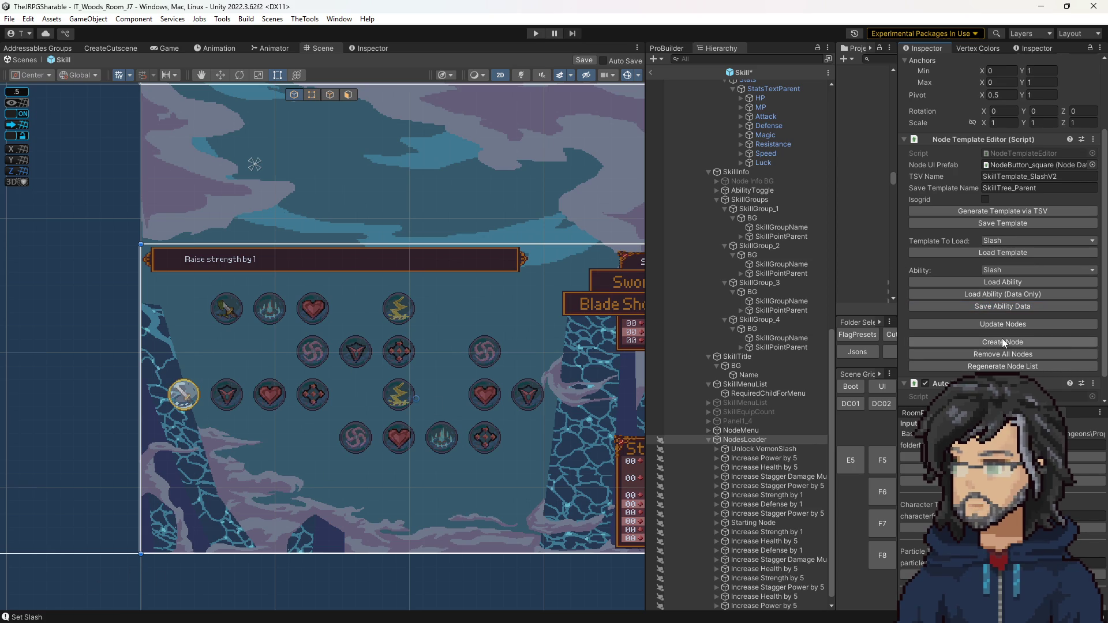
{"action": "left_click", "coordinate": [1003, 354]}
{"action": "left_click", "coordinate": [987, 283]}
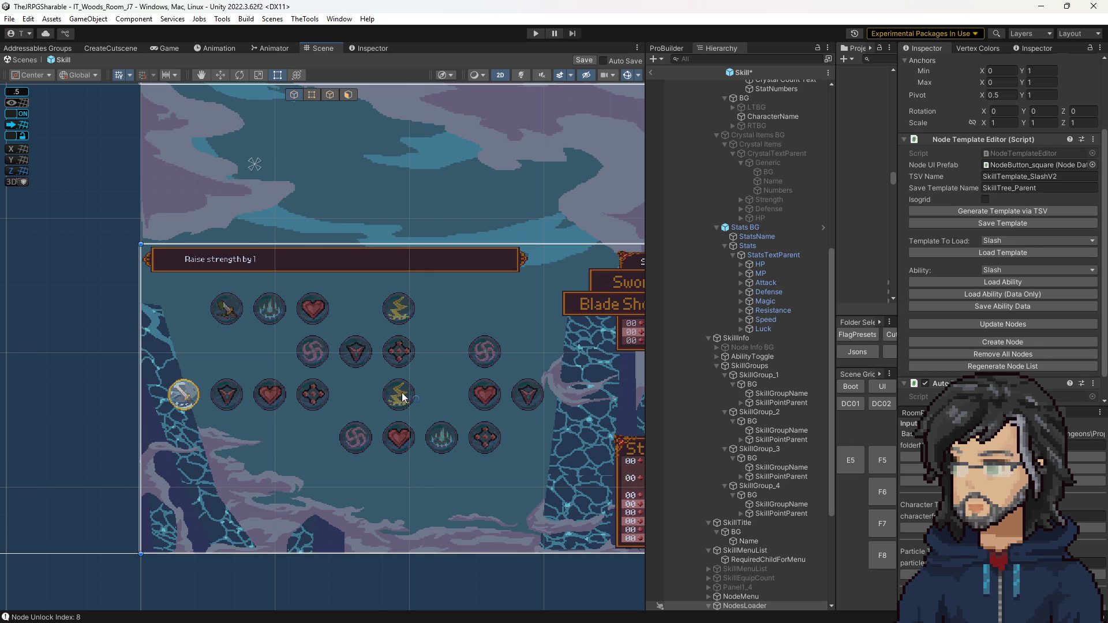
Check the Increase Power by 5 and Stagger Damage Multiplier nodes, then save the Skill scene
{"action": "left_click", "coordinate": [449, 448]}
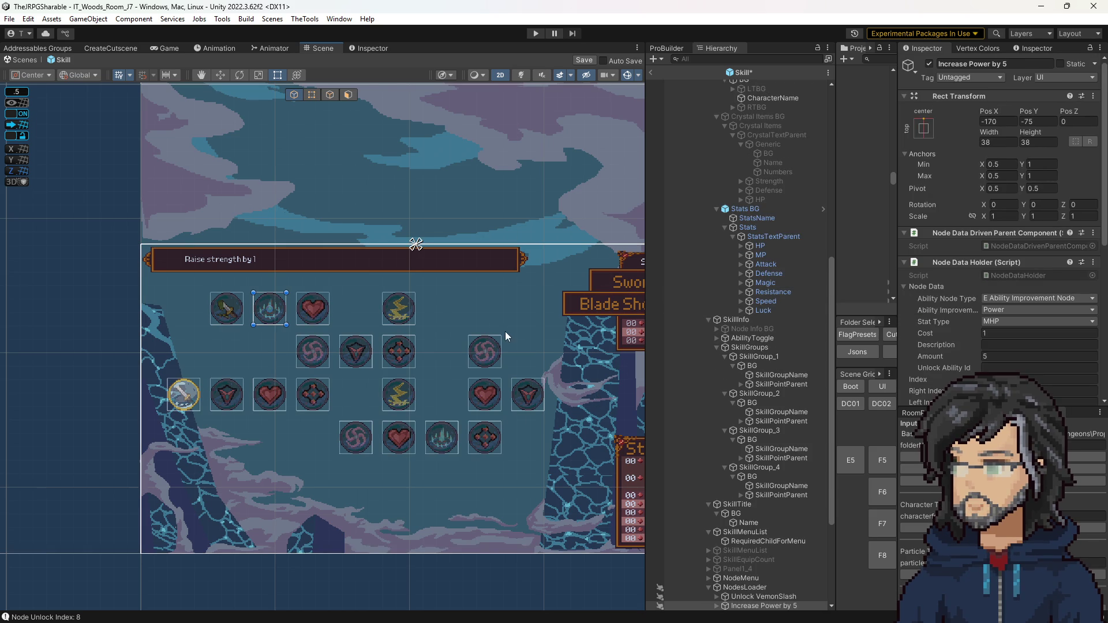
{"action": "left_click", "coordinate": [395, 396]}
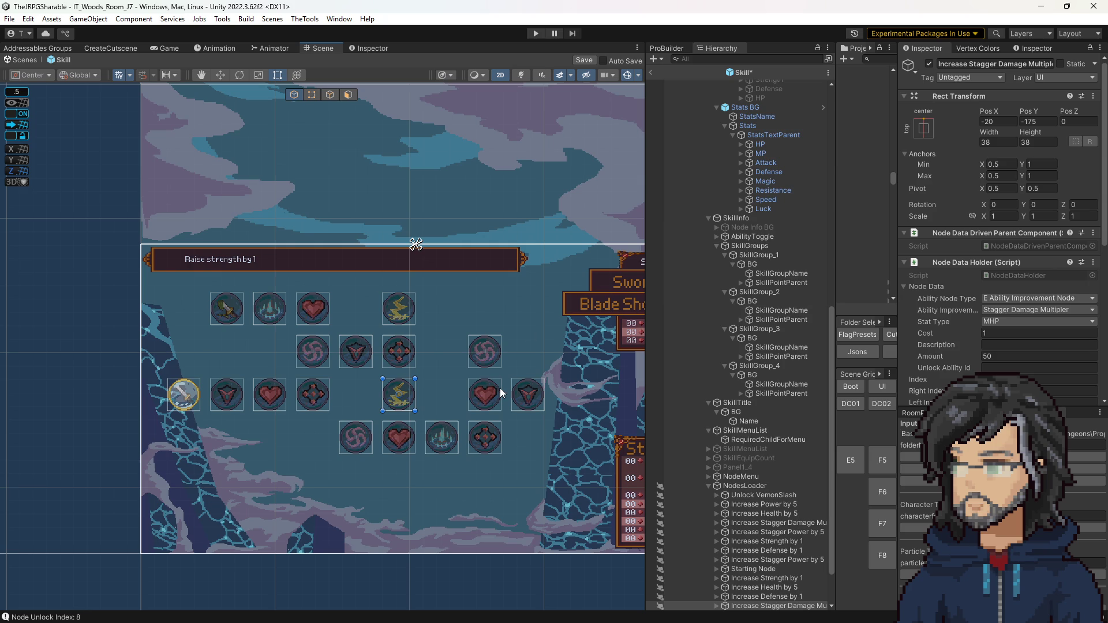
{"action": "scroll", "coordinate": [500, 387], "scroll_direction": "down", "scroll_amount": 2}
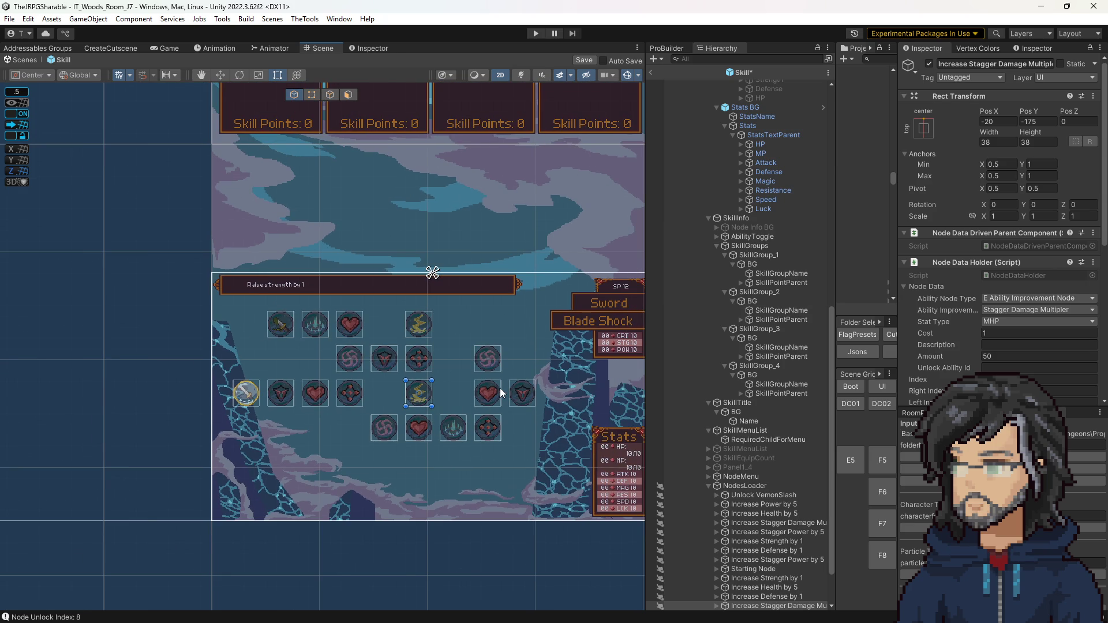
{"action": "left_click_drag", "start_coordinate": [541, 364], "coordinate": [461, 396]}
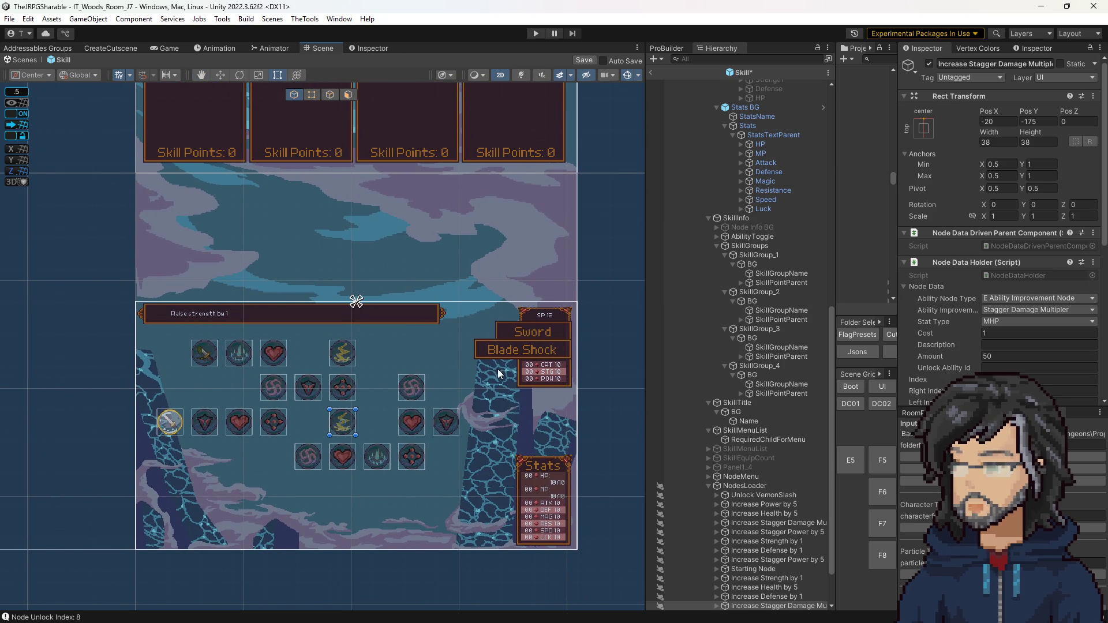
{"action": "key", "text": "ctrl+s"}
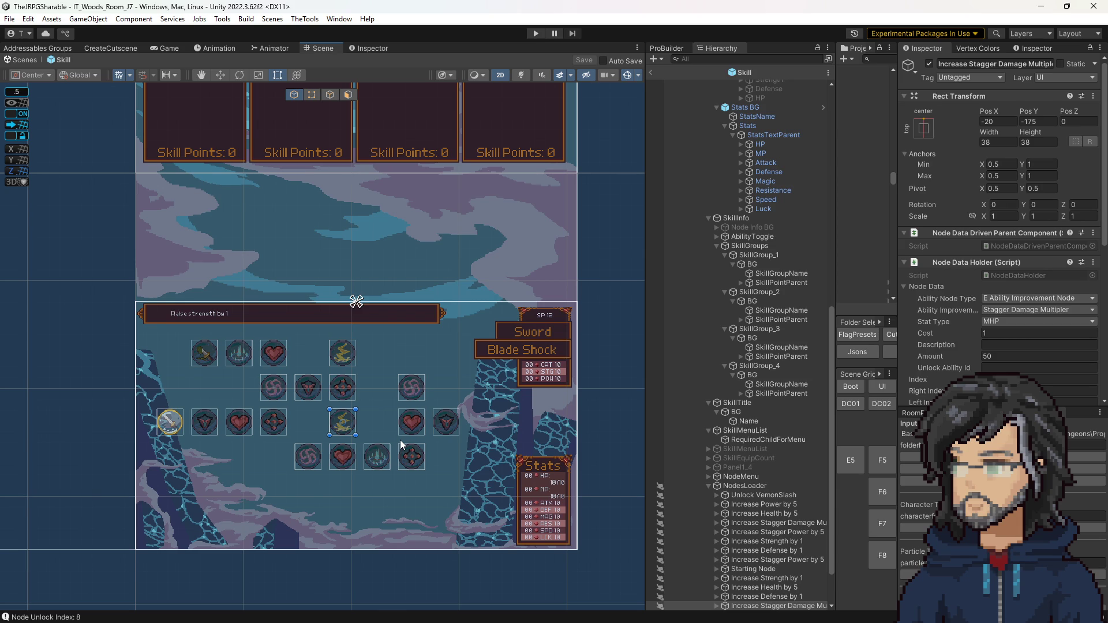
{"action": "left_click", "coordinate": [754, 486]}
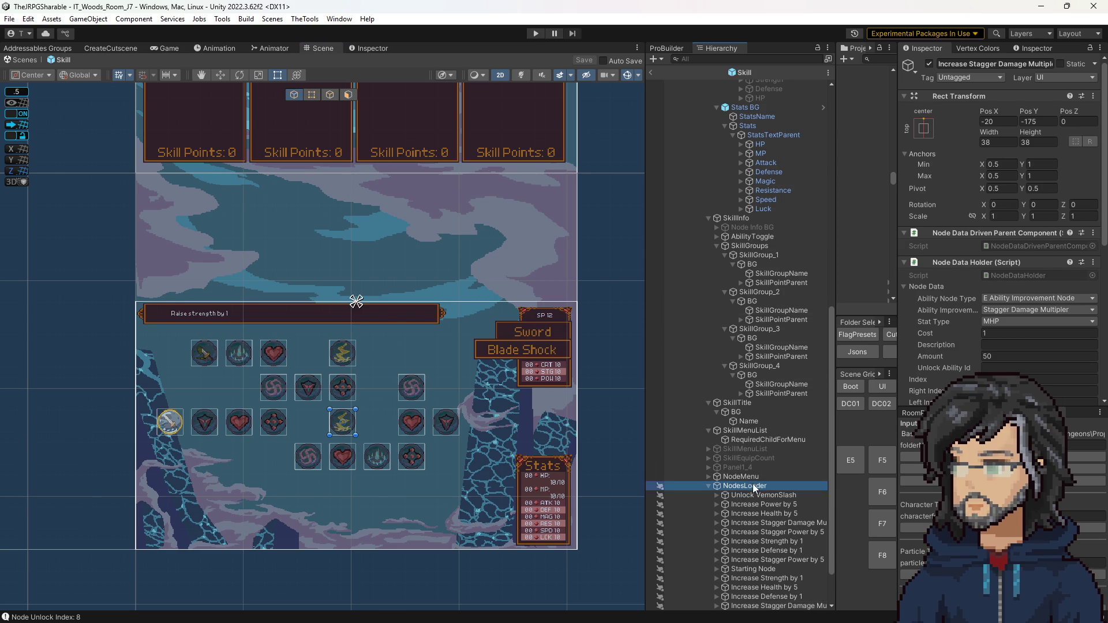
Load the Bash template, set Ability to Bash, then switch over to the IT Game Data sheet
{"action": "left_click", "coordinate": [993, 334]}
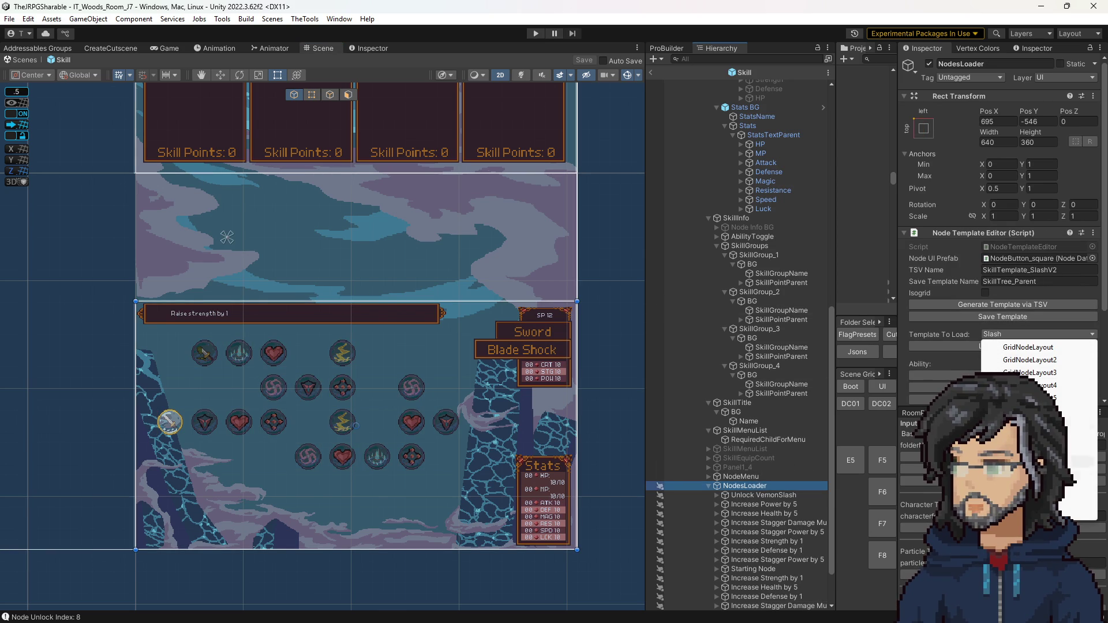
{"action": "left_click", "coordinate": [1073, 494]}
{"action": "left_click", "coordinate": [994, 349]}
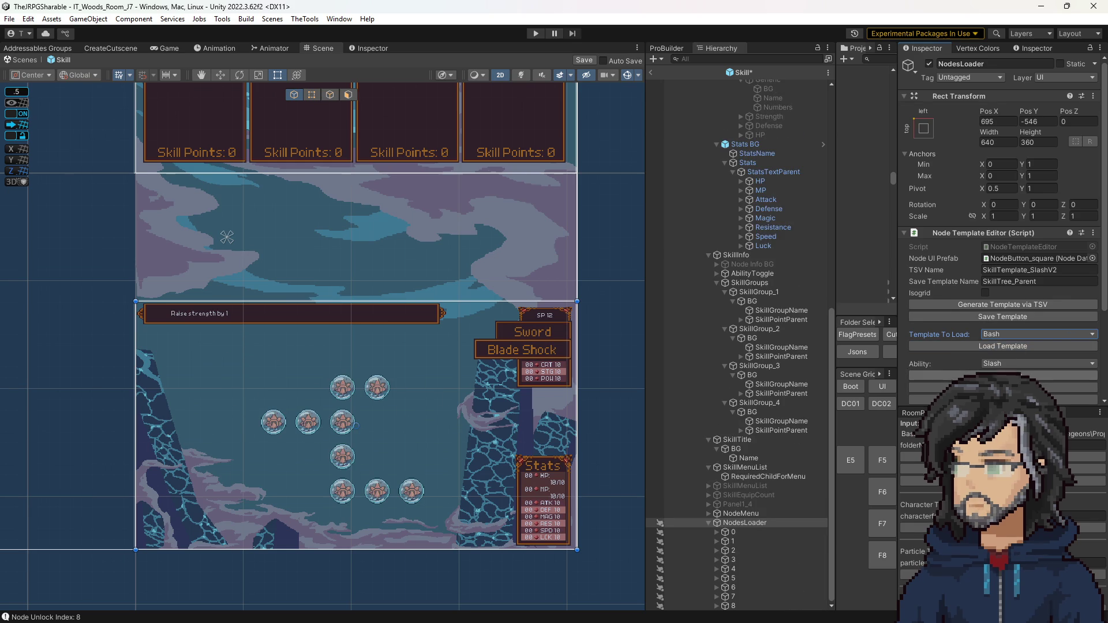
{"action": "left_click", "coordinate": [1039, 364]}
{"action": "left_click", "coordinate": [1016, 381]}
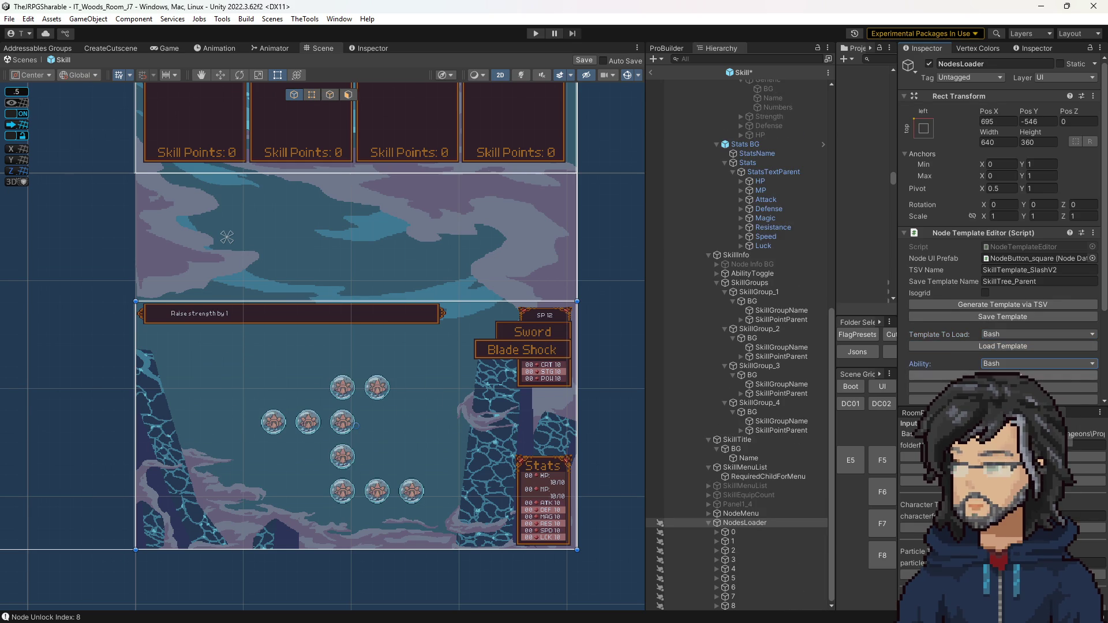
{"action": "left_click_drag", "start_coordinate": [392, 420], "coordinate": [425, 310]}
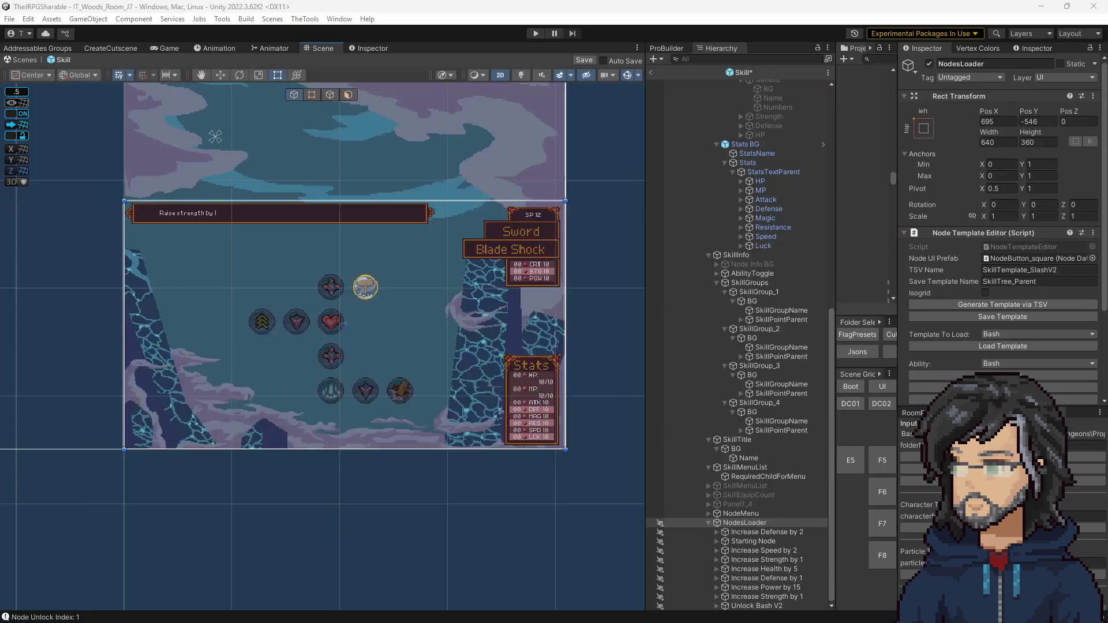
{"action": "key", "text": "alt+Tab"}
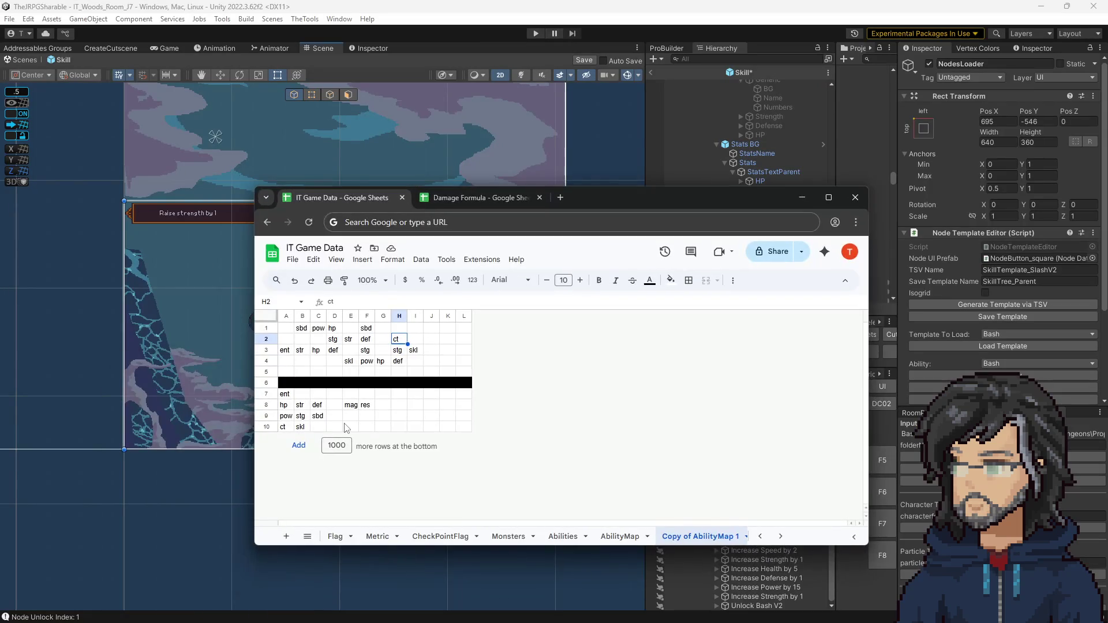
Select the layout block A1:L5 and copy 'ent' from cell A3
{"action": "left_click_drag", "start_coordinate": [563, 196], "coordinate": [847, 163]}
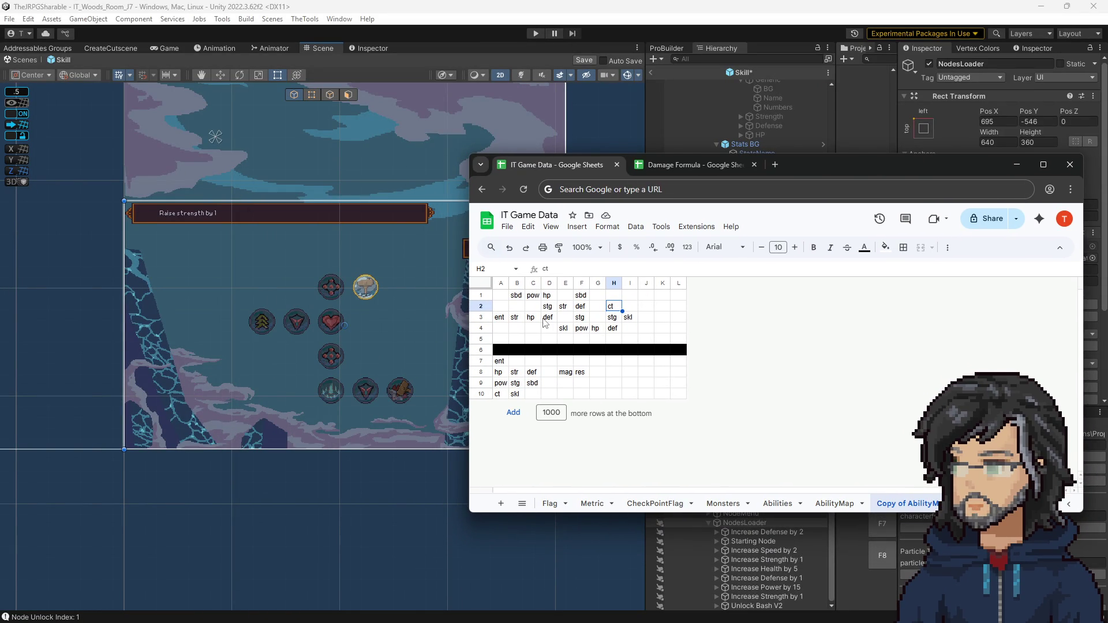
{"action": "left_click", "coordinate": [504, 296]}
{"action": "left_click_drag", "start_coordinate": [504, 295], "coordinate": [670, 338]}
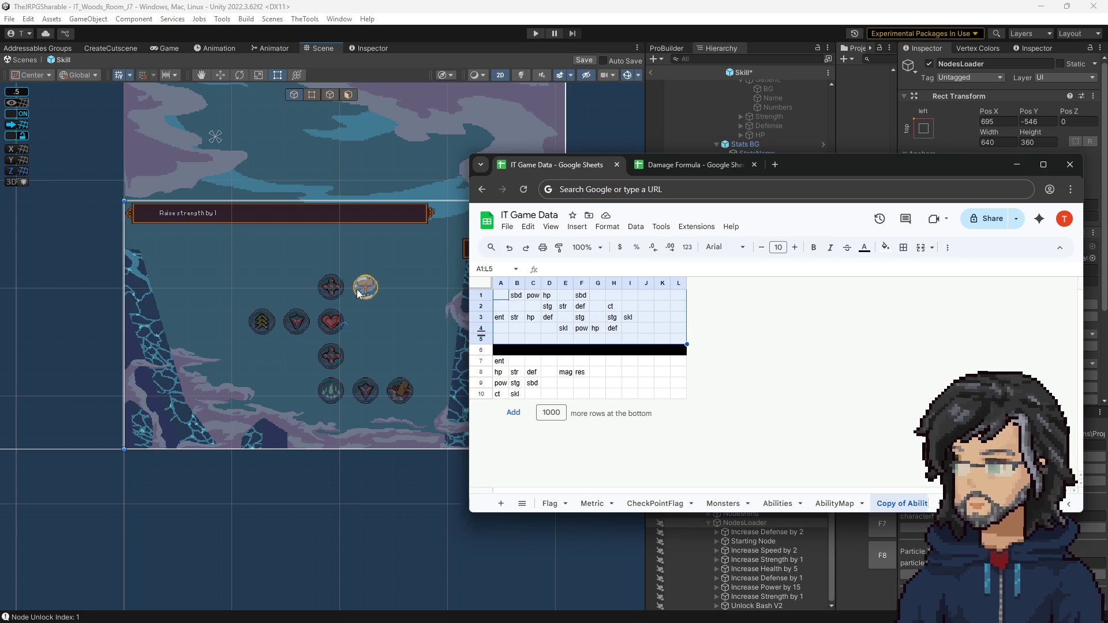
{"action": "left_click", "coordinate": [500, 318]}
{"action": "key", "text": "ctrl+c"}
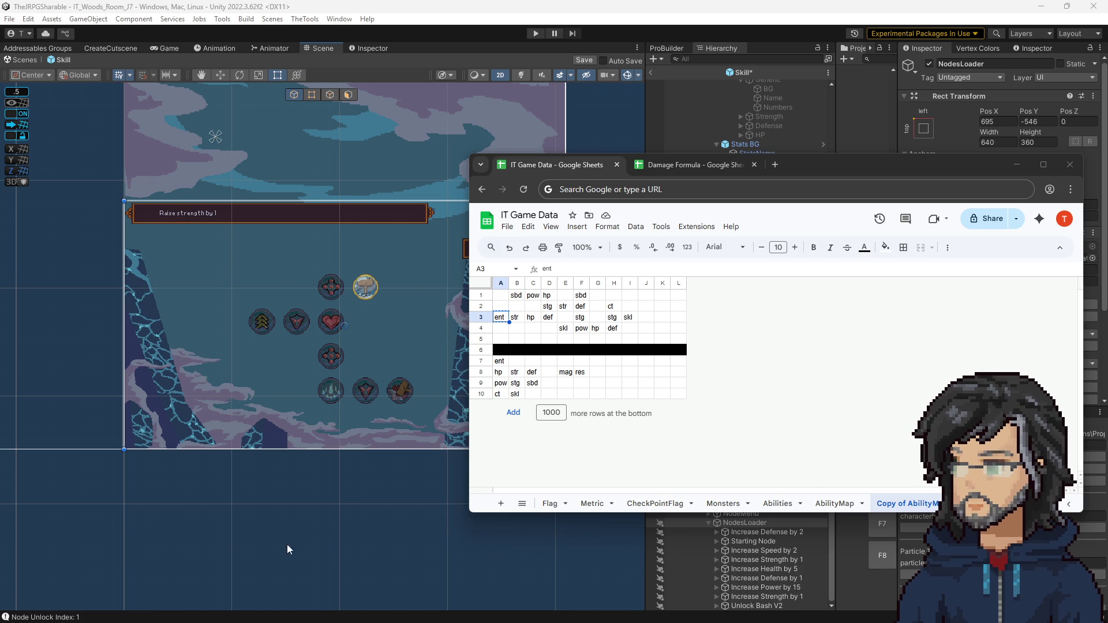
Reselect cell A3, return to Unity, and nudge the spreadsheet window left
{"action": "left_click", "coordinate": [512, 307]}
{"action": "left_click", "coordinate": [504, 317]}
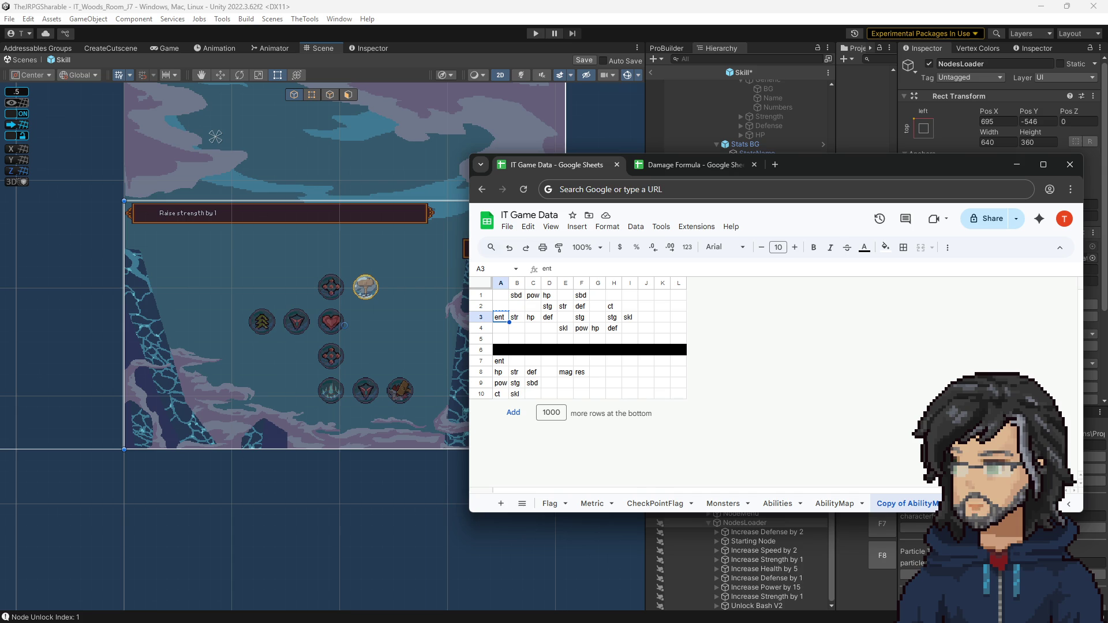
{"action": "key", "text": "alt+Tab"}
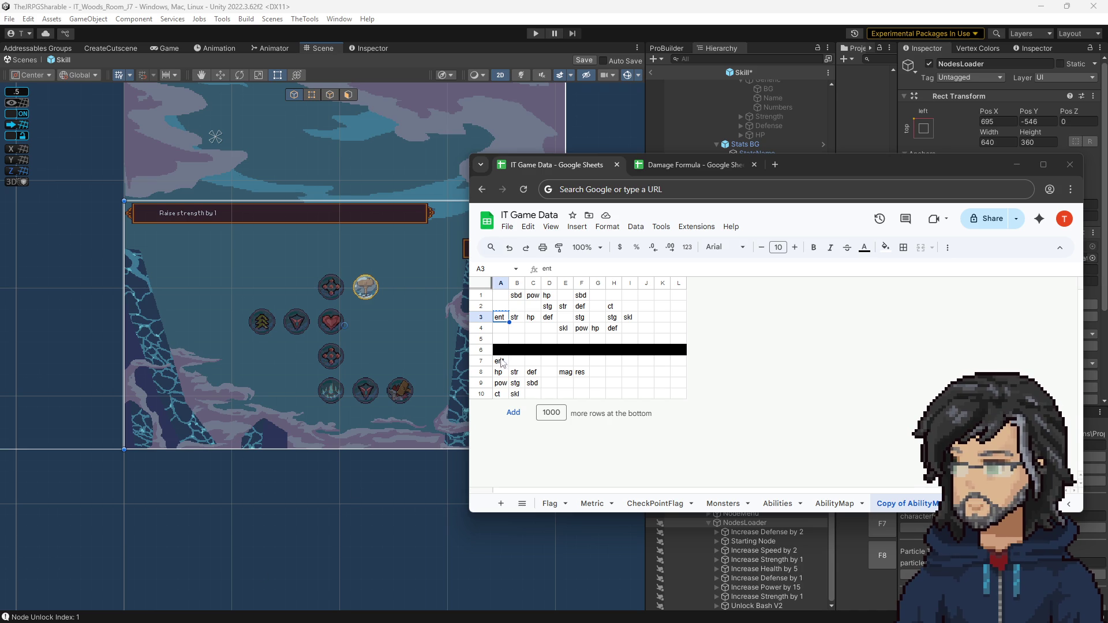
{"action": "left_click_drag", "start_coordinate": [565, 152], "coordinate": [552, 150]}
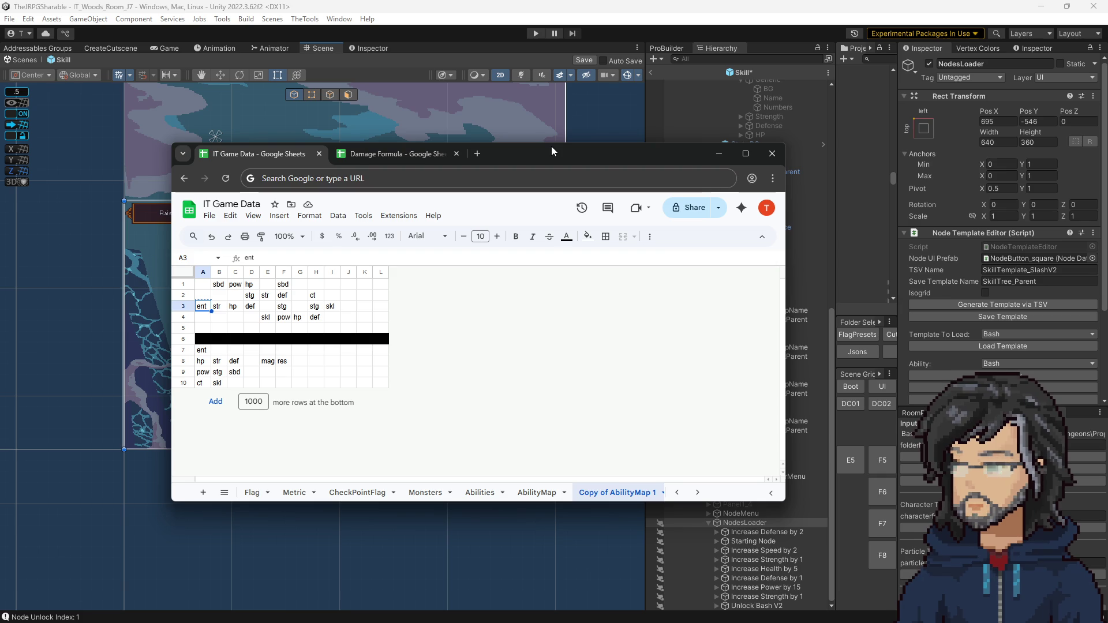
{"action": "left_click_drag", "start_coordinate": [542, 151], "coordinate": [576, 106]}
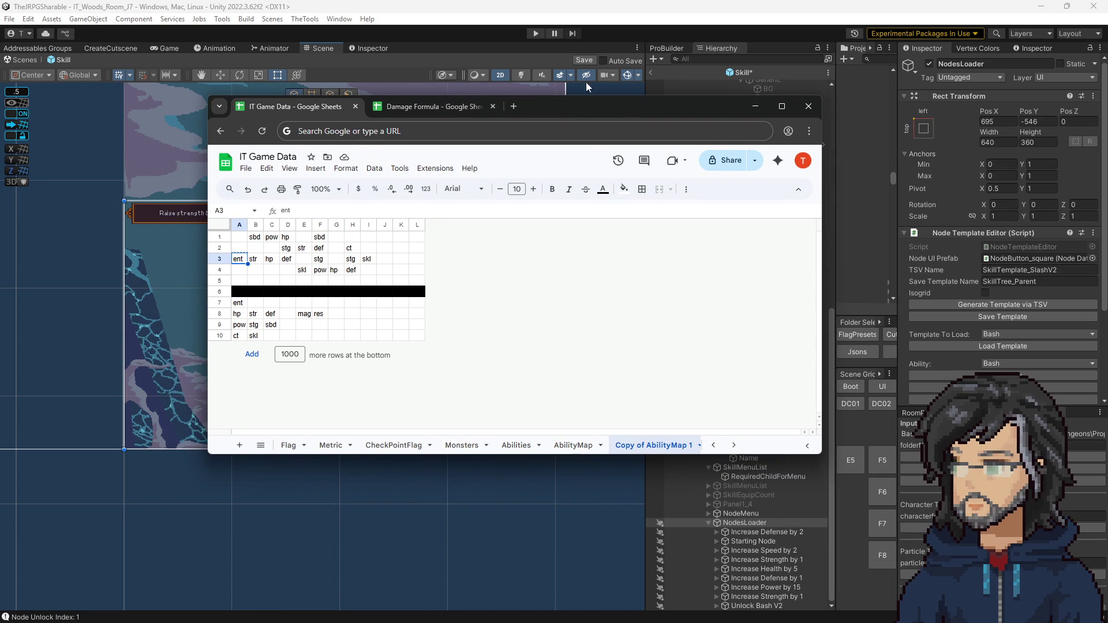
{"action": "mouse_move", "coordinate": [573, 110]}
{"action": "left_mouse_down"}
{"action": "mouse_move", "coordinate": [577, 92]}
{"action": "mouse_move", "coordinate": [544, 94]}
{"action": "mouse_move", "coordinate": [528, 111]}
{"action": "mouse_move", "coordinate": [601, 100]}
{"action": "mouse_move", "coordinate": [788, 136]}
{"action": "mouse_move", "coordinate": [777, 136]}
{"action": "left_mouse_up"}
{"action": "left_click", "coordinate": [278, 236]}
{"action": "left_click", "coordinate": [474, 283]}
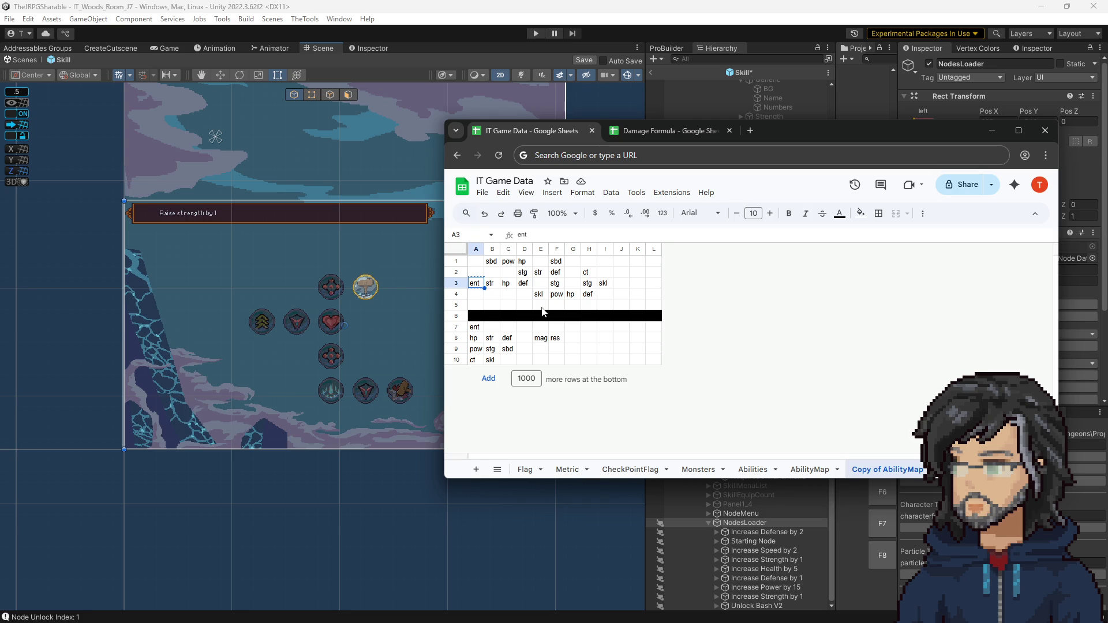
{"action": "left_click", "coordinate": [584, 273]}
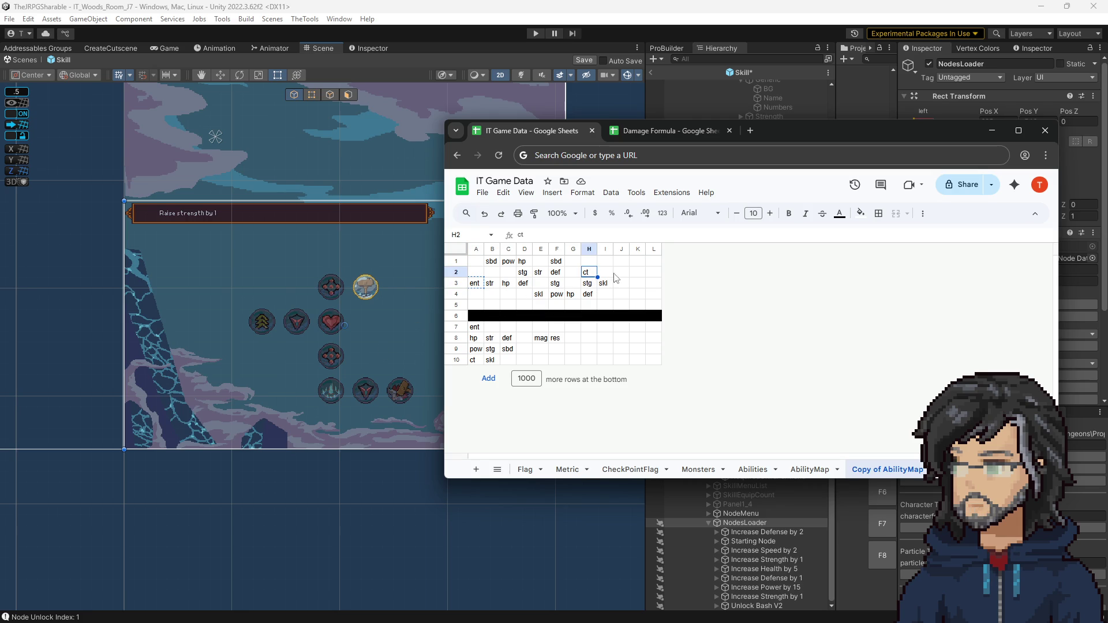
{"action": "left_click", "coordinate": [577, 273]}
Clear the old draft in A1:J4 and paste ent into G2
{"action": "left_click_drag", "start_coordinate": [621, 261], "coordinate": [474, 295]}
{"action": "key", "text": "Delete"}
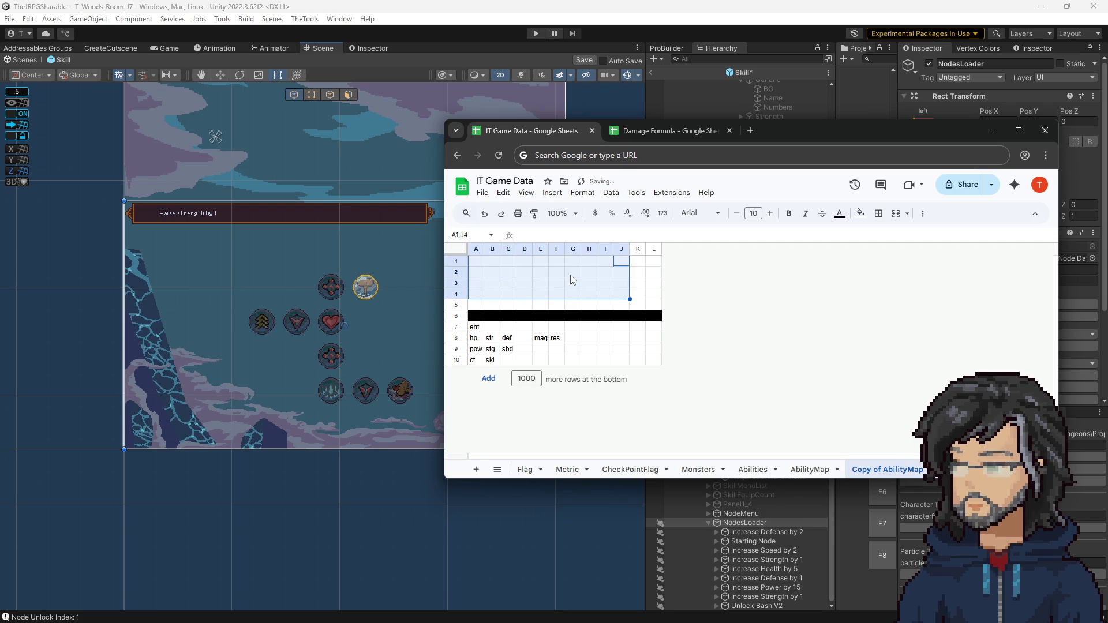
{"action": "left_click", "coordinate": [571, 273]}
{"action": "key", "text": "ctrl+v"}
{"action": "left_click", "coordinate": [559, 274]}
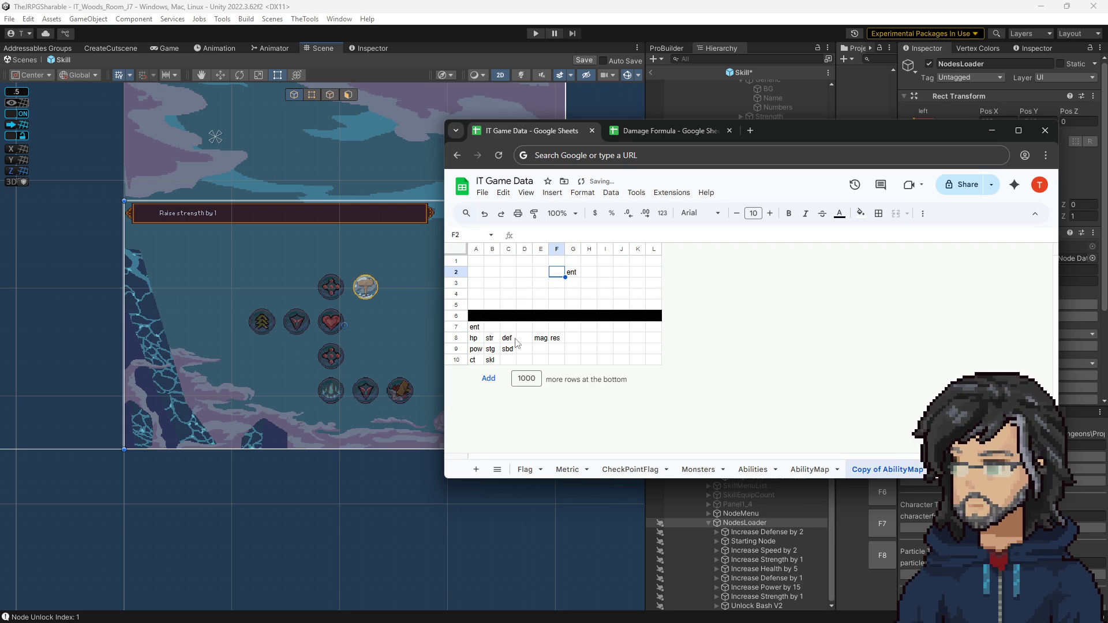
Copy def from C8 into F2 and hp from A8 into E2
{"action": "left_click", "coordinate": [508, 339]}
{"action": "key", "text": "ctrl+c"}
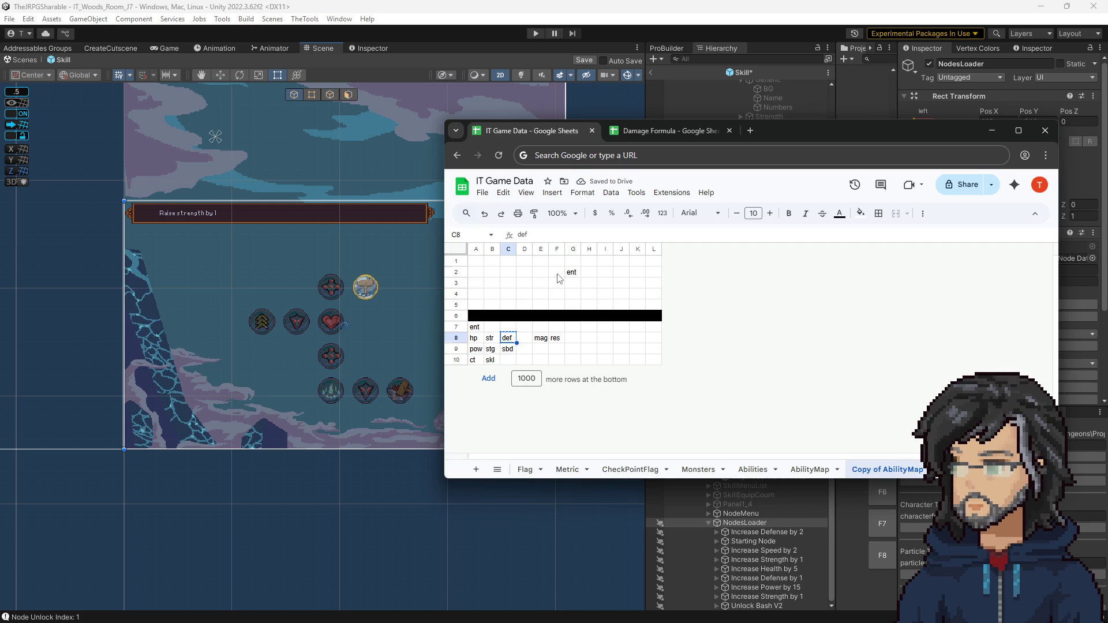
{"action": "left_click", "coordinate": [556, 272]}
{"action": "key", "text": "ctrl+v"}
{"action": "left_click", "coordinate": [474, 339]}
{"action": "key", "text": "ctrl+c"}
{"action": "left_click", "coordinate": [541, 272]}
{"action": "key", "text": "ctrl+v"}
{"action": "left_click", "coordinate": [519, 284]}
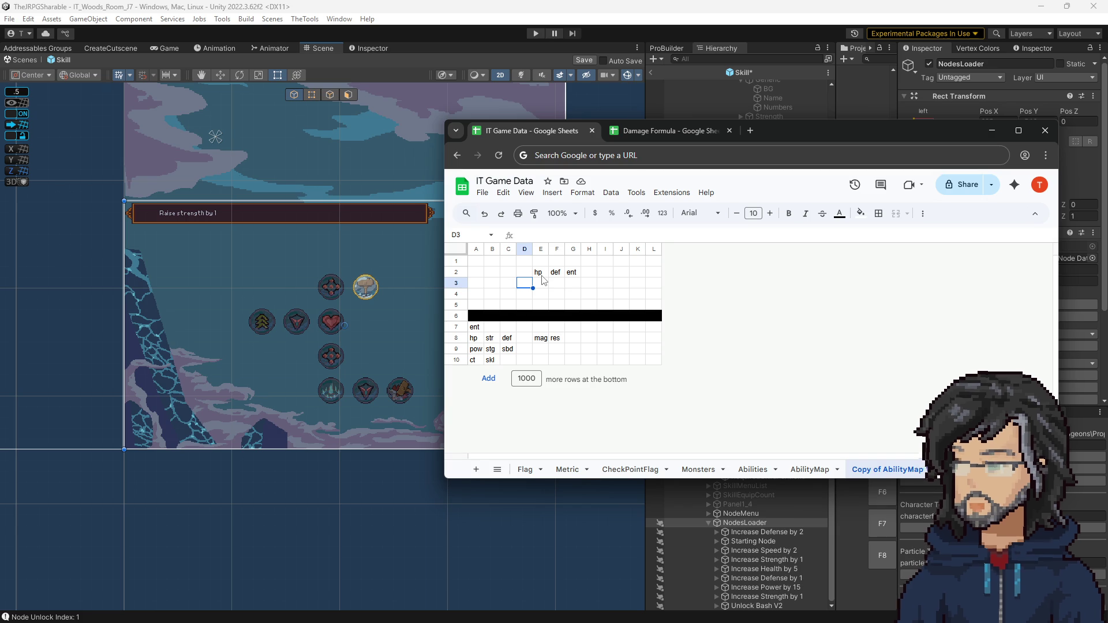
Copy def into E3 below hp and str from B8 into D2
{"action": "left_click", "coordinate": [511, 343]}
{"action": "key", "text": "ctrl+c"}
{"action": "left_click", "coordinate": [540, 283]}
{"action": "key", "text": "ctrl+v"}
{"action": "left_click", "coordinate": [492, 342]}
{"action": "key", "text": "ctrl+c"}
{"action": "left_click", "coordinate": [523, 272]}
{"action": "key", "text": "ctrl+v"}
{"action": "left_click", "coordinate": [492, 283]}
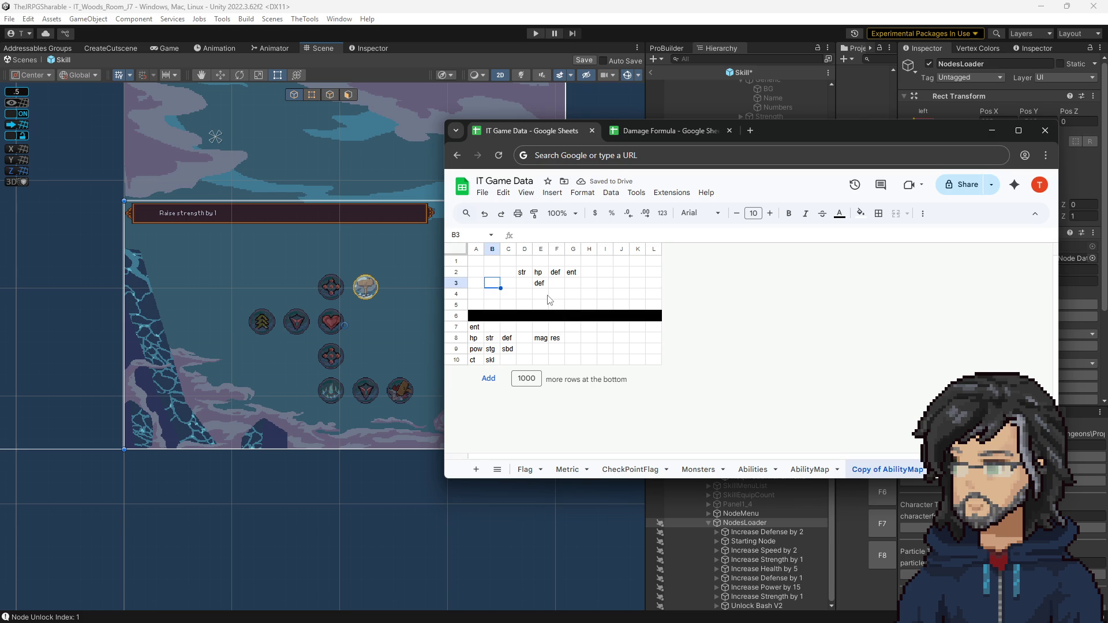
{"action": "left_click", "coordinate": [506, 348]}
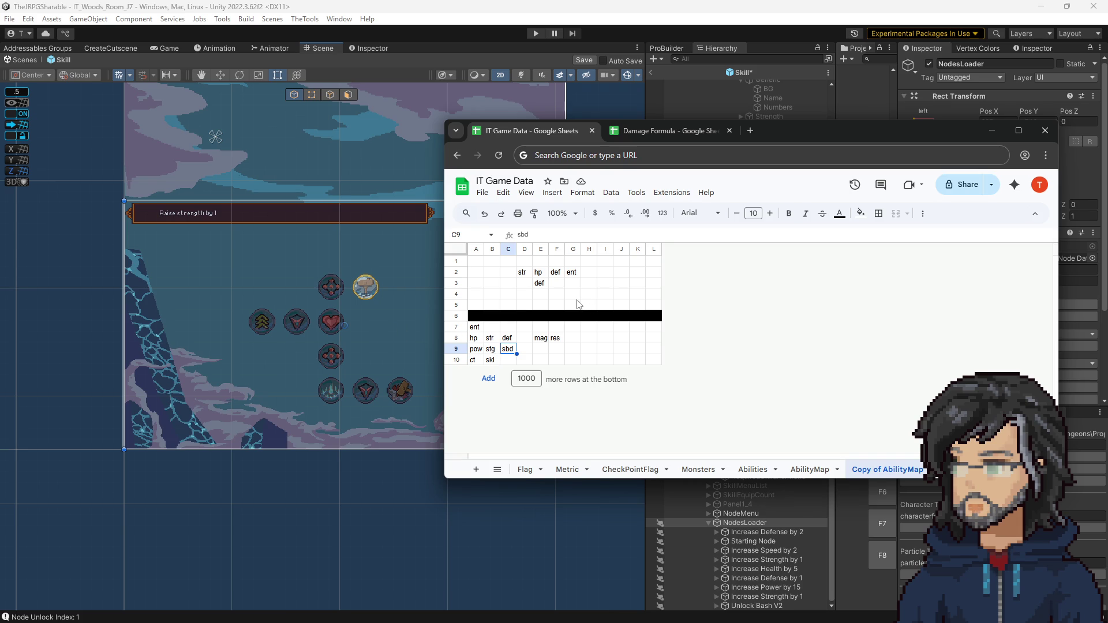
Copy the stg entry from B9 for the E4 node
{"action": "left_click", "coordinate": [498, 340]}
{"action": "key", "text": "Down"}
{"action": "key", "text": "Left"}
{"action": "key", "text": "Right"}
{"action": "key", "text": "ctrl+c"}
{"action": "left_click", "coordinate": [538, 294]}
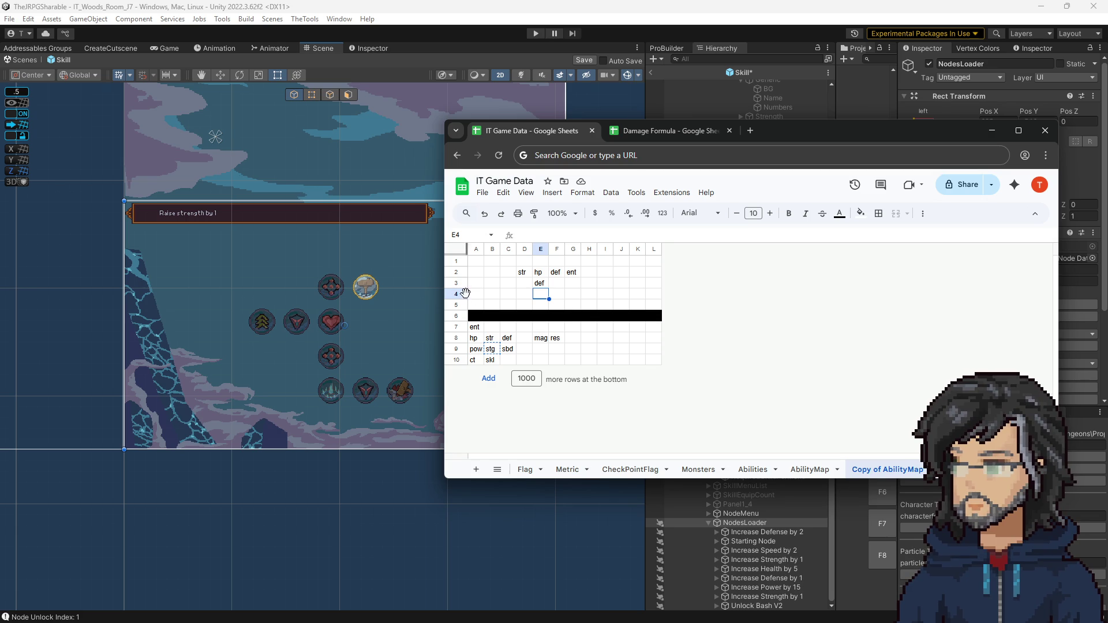
Re-enter sbd in C9 and paste stg into E4
{"action": "left_click", "coordinate": [509, 352]}
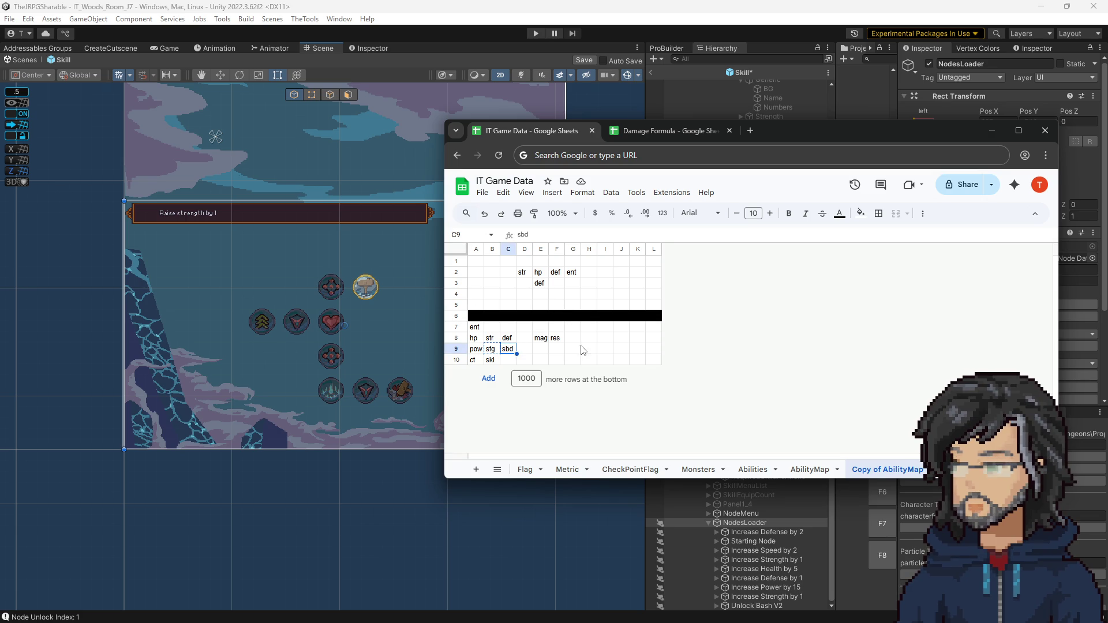
{"action": "type", "text": "sbd"}
{"action": "key", "text": "Left"}
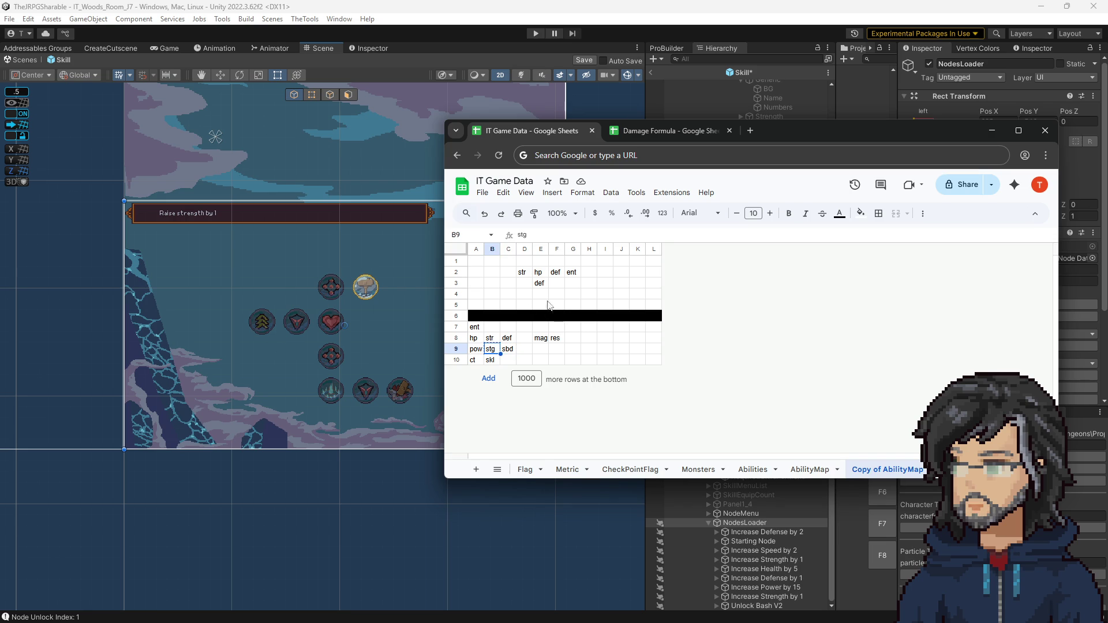
{"action": "left_click", "coordinate": [542, 295]}
{"action": "key", "text": "ctrl+v"}
{"action": "left_click", "coordinate": [571, 283]}
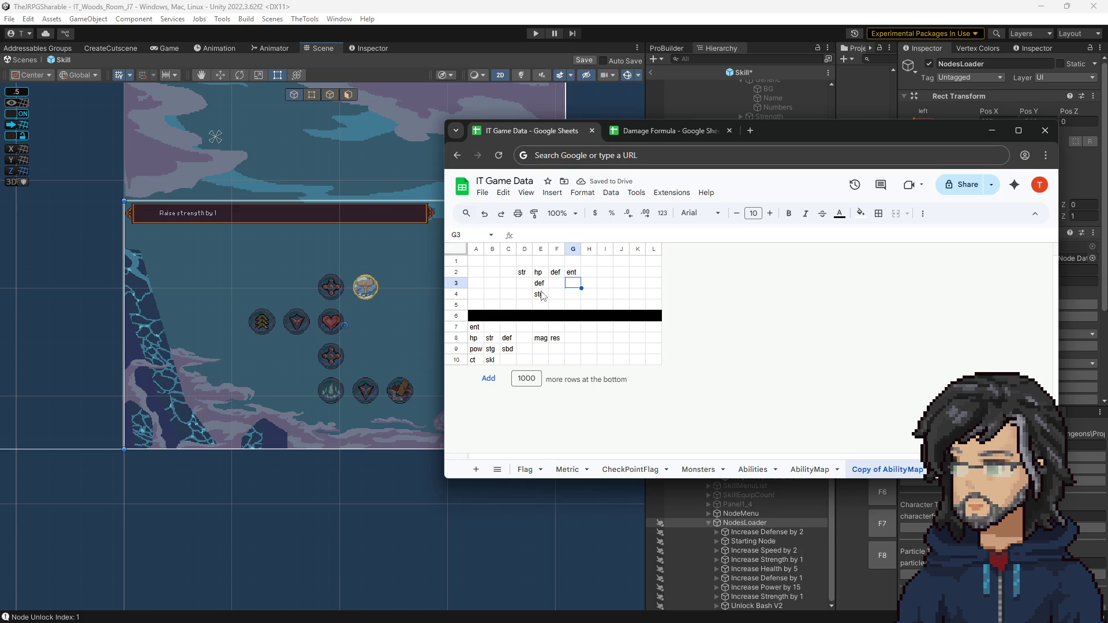
{"action": "left_click", "coordinate": [555, 296]}
{"action": "left_click", "coordinate": [537, 296]}
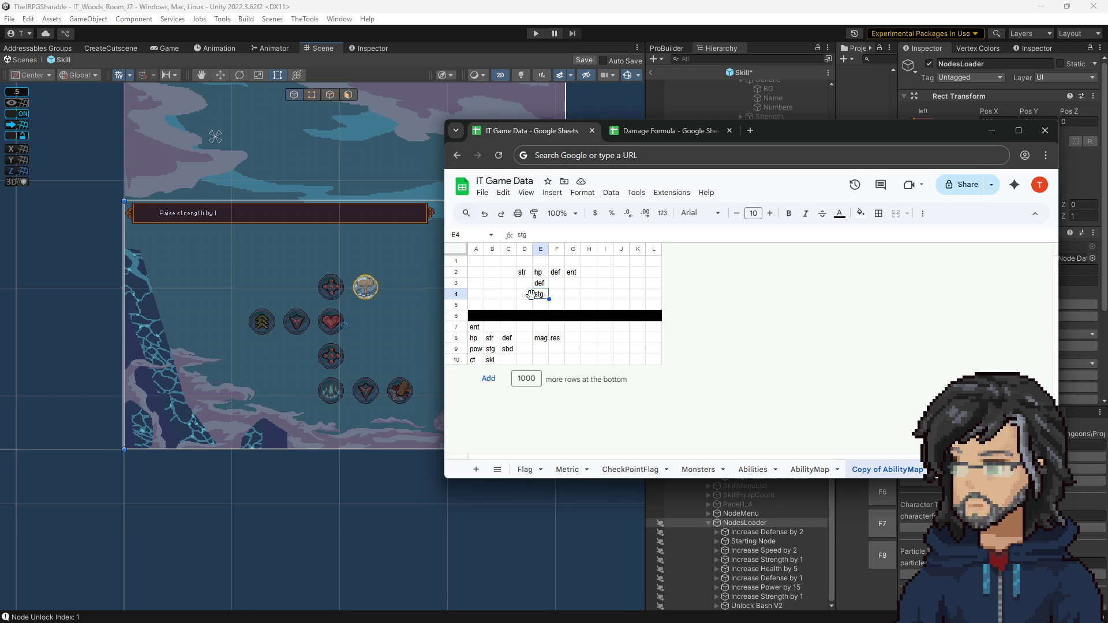
Copy sbd from C9 into H4
{"action": "left_click", "coordinate": [507, 349]}
{"action": "key", "text": "ctrl+c"}
{"action": "left_click", "coordinate": [577, 295]}
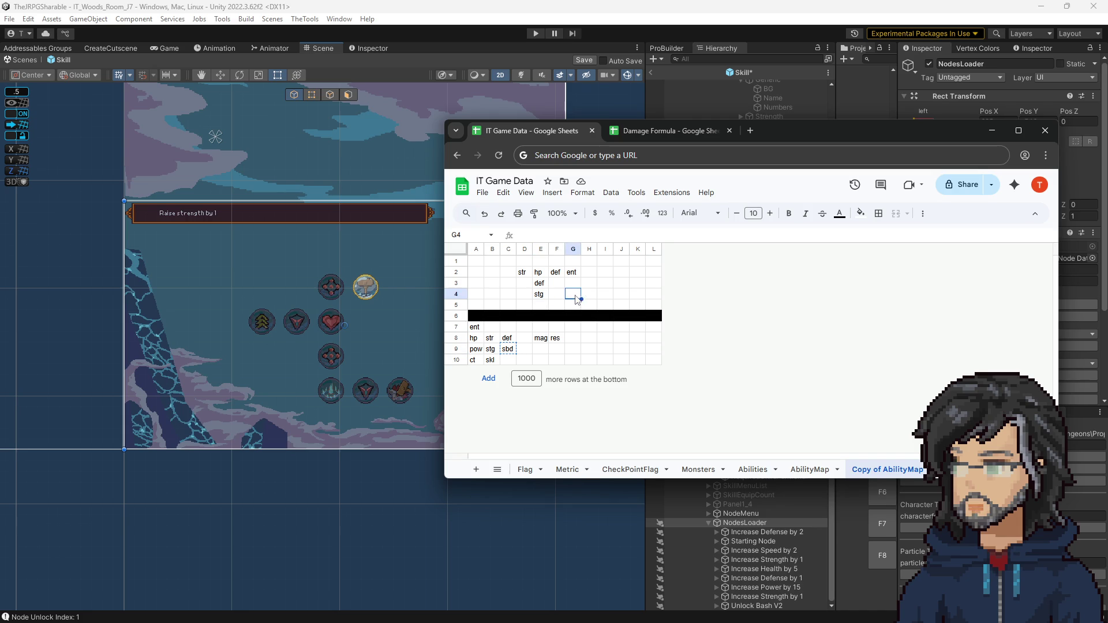
{"action": "left_click", "coordinate": [590, 294]}
{"action": "key", "text": "ctrl+v"}
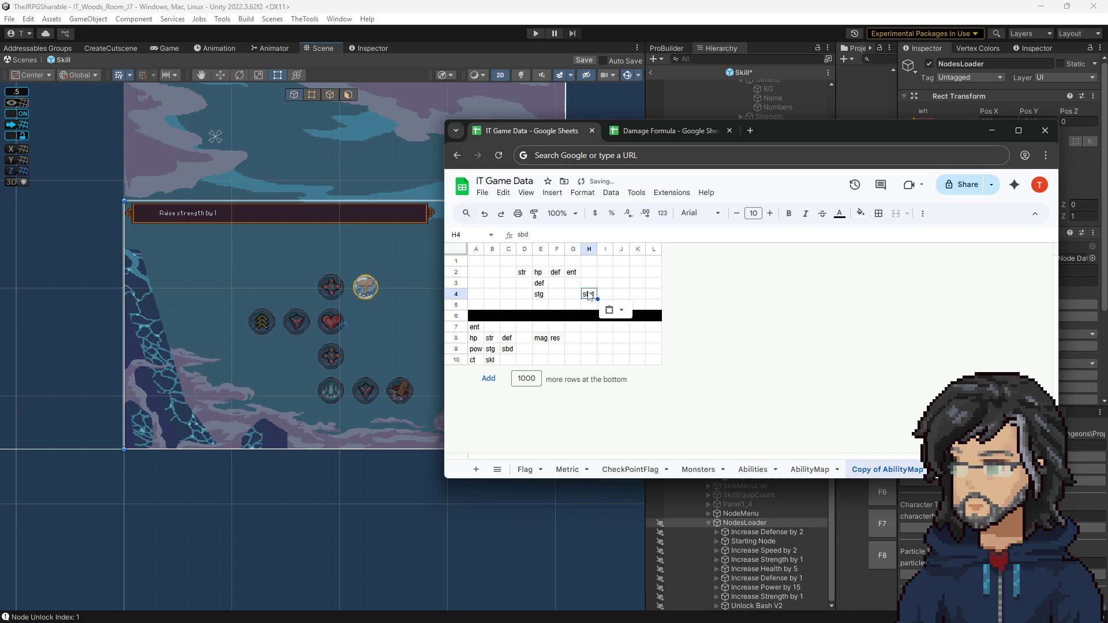
{"action": "left_click", "coordinate": [556, 295]}
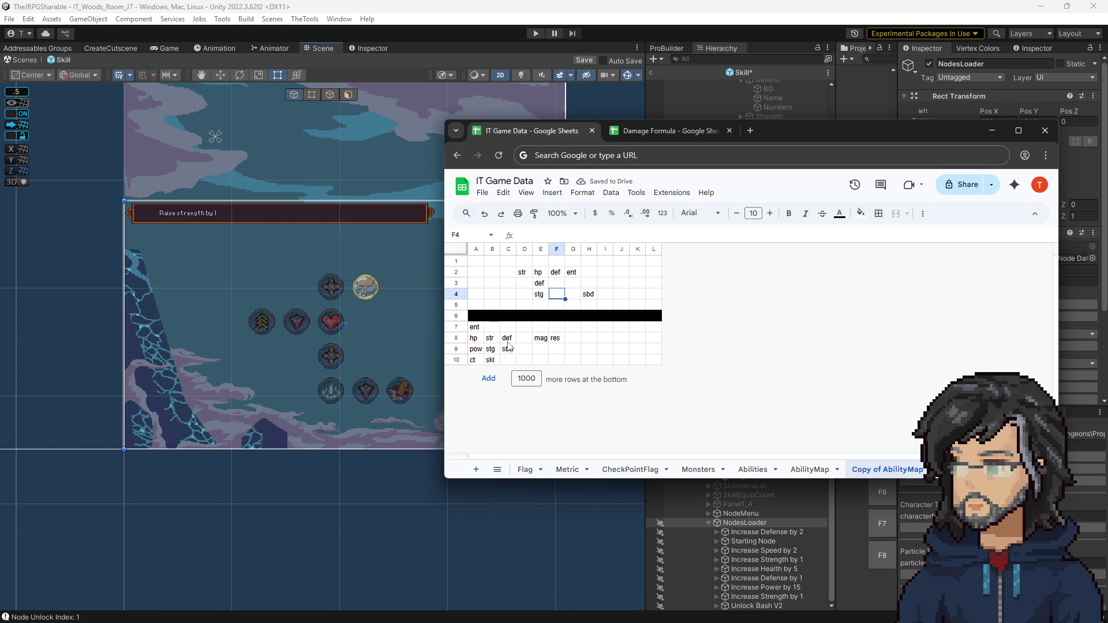
Fill F4 with hp and G4 with str, then pick pow for B3
{"action": "left_click", "coordinate": [474, 338]}
{"action": "key", "text": "ctrl+c"}
{"action": "left_click", "coordinate": [557, 295]}
{"action": "key", "text": "ctrl+v"}
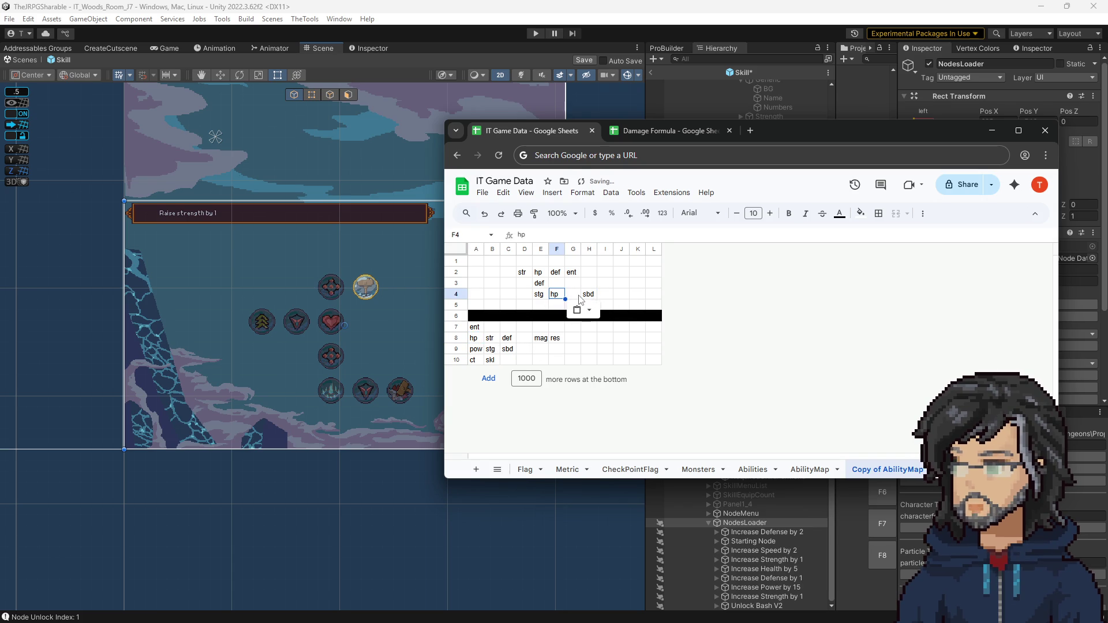
{"action": "left_click", "coordinate": [488, 339]}
{"action": "key", "text": "ctrl+c"}
{"action": "left_click", "coordinate": [571, 295]}
{"action": "key", "text": "ctrl+v"}
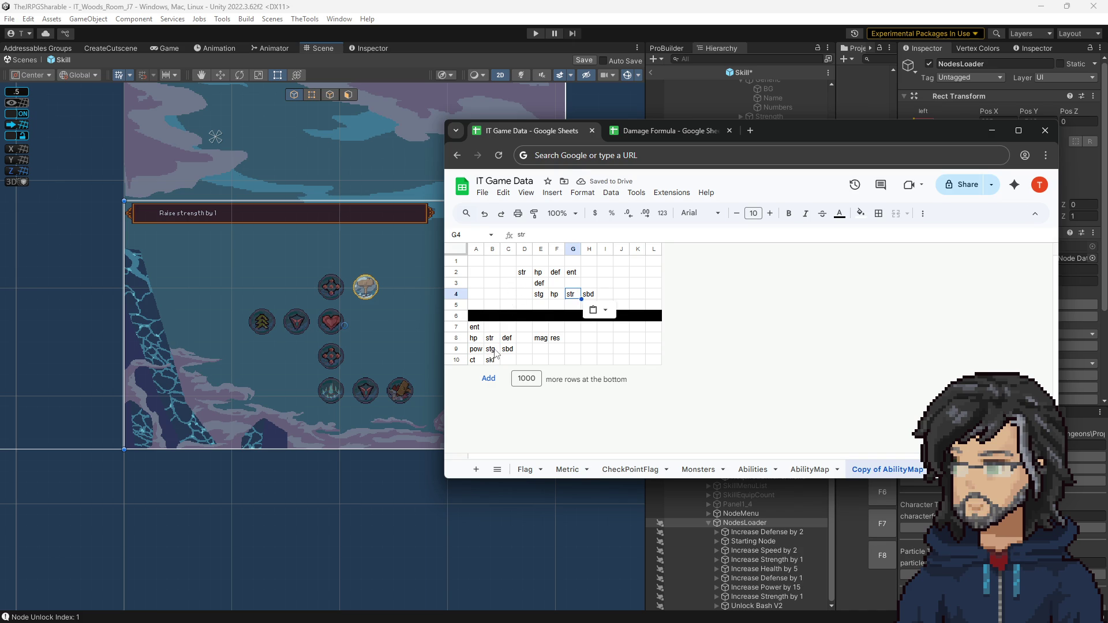
{"action": "left_click", "coordinate": [476, 349]}
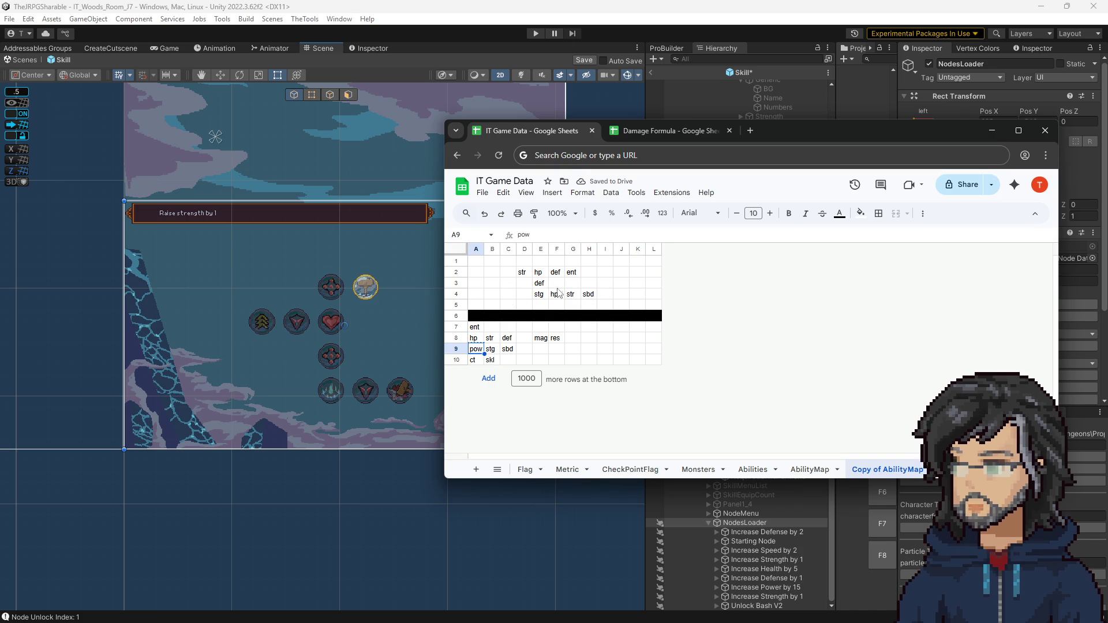
{"action": "left_click", "coordinate": [492, 282]}
Paste pow into B3, replace str in D2 with def, and put str in C2
{"action": "key", "text": "ctrl+v"}
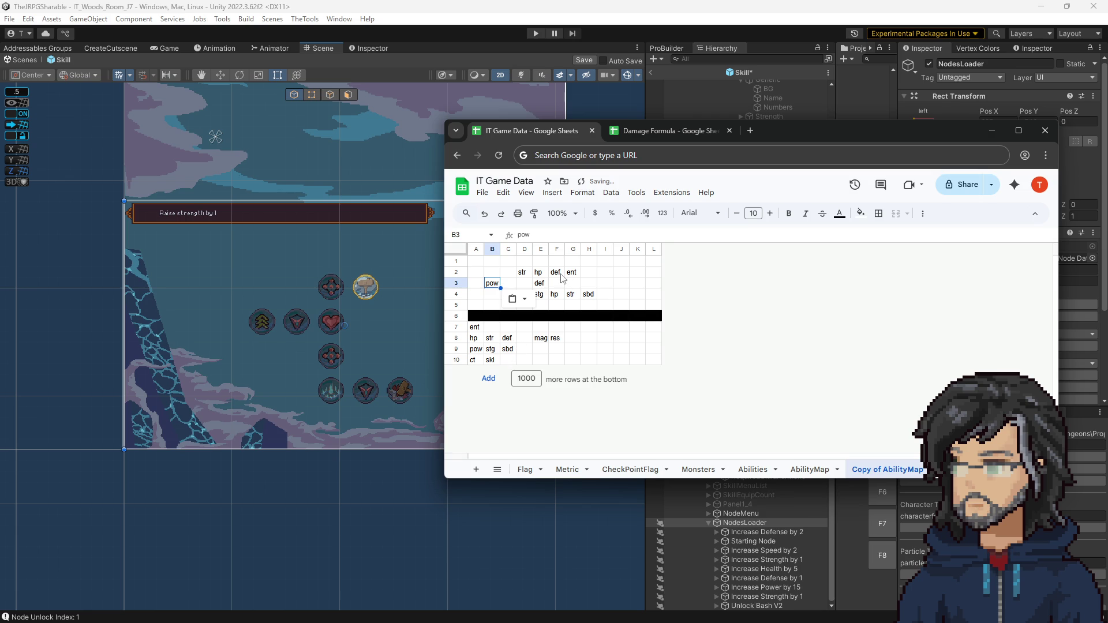
{"action": "left_click", "coordinate": [559, 283]}
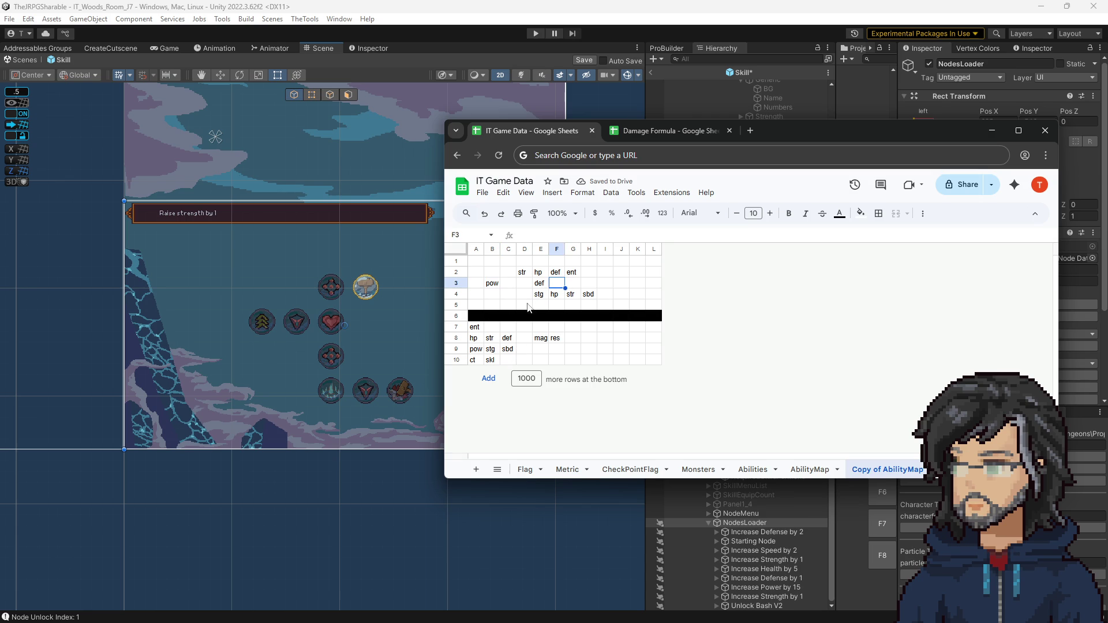
{"action": "left_click", "coordinate": [491, 360]}
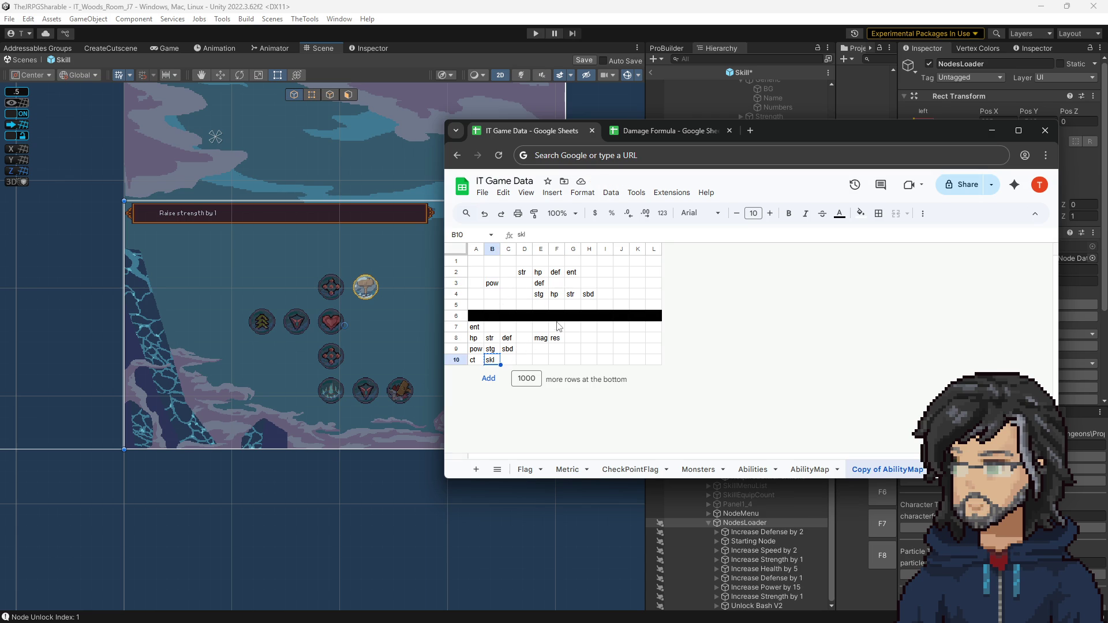
{"action": "left_click", "coordinate": [508, 339]}
{"action": "left_click", "coordinate": [527, 273]}
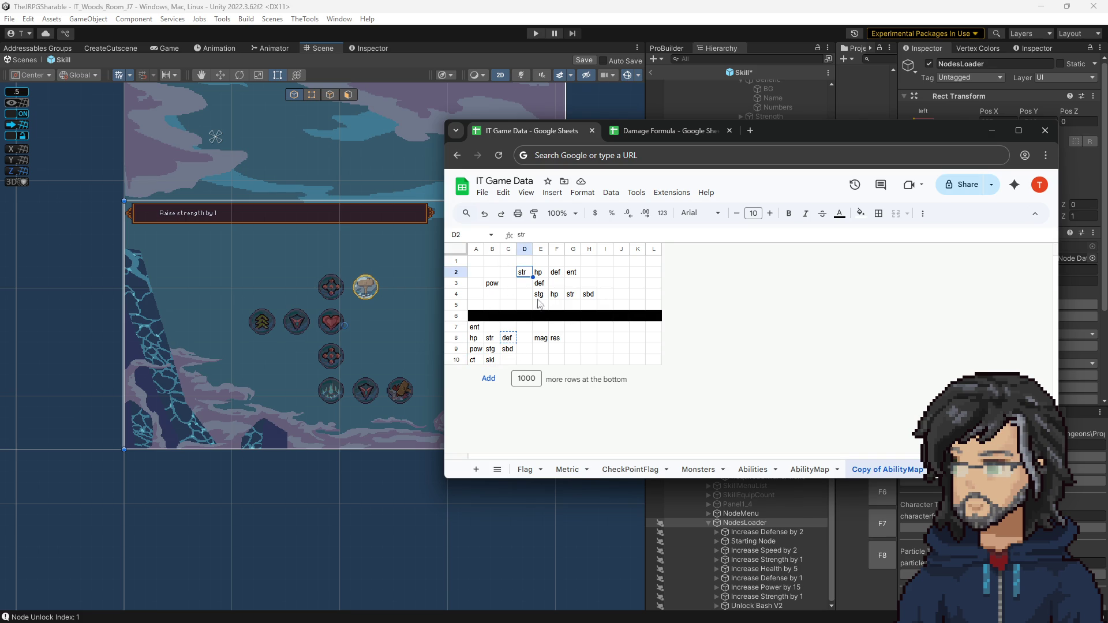
{"action": "key", "text": "ctrl+v"}
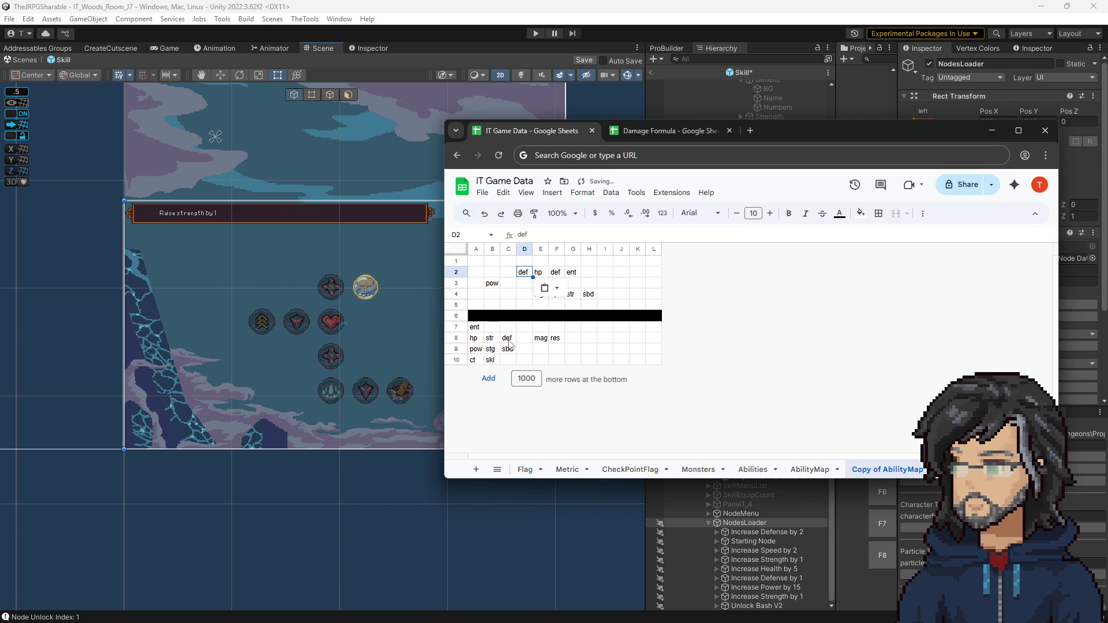
{"action": "left_click", "coordinate": [490, 338]}
{"action": "key", "text": "ctrl+c"}
{"action": "left_click", "coordinate": [509, 274]}
{"action": "key", "text": "ctrl+v"}
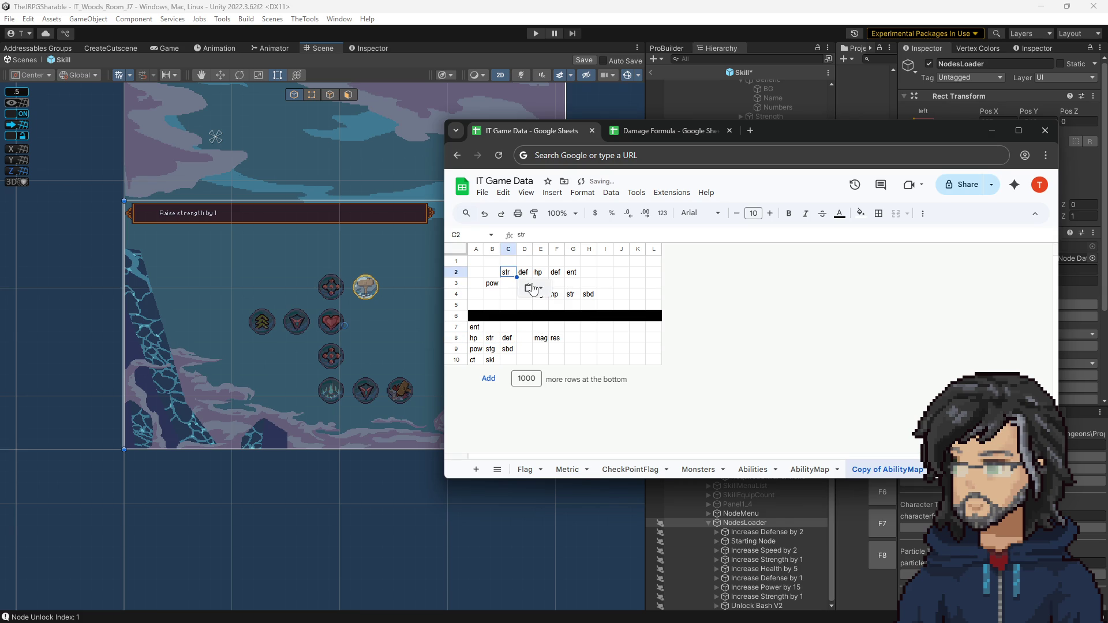
Select the D2:F3 block of nodes, then deselect and pick empty B2
{"action": "left_click", "coordinate": [527, 274]}
{"action": "key", "text": "shift+Right"}
{"action": "key", "text": "shift+Down"}
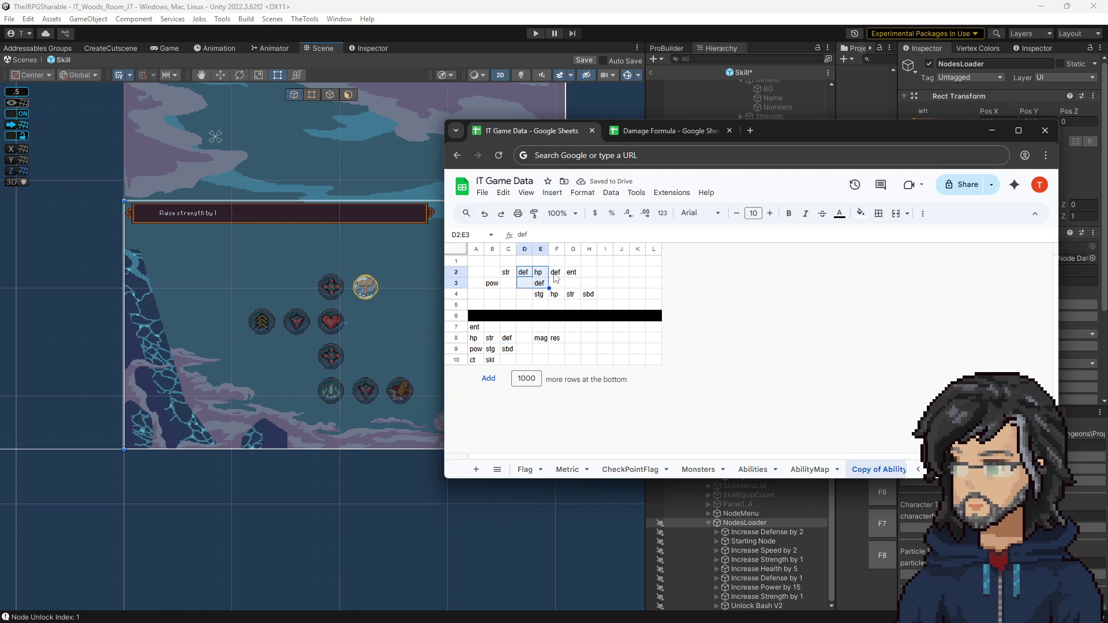
{"action": "left_click", "coordinate": [525, 275]}
{"action": "left_click_drag", "start_coordinate": [525, 274], "coordinate": [558, 286]}
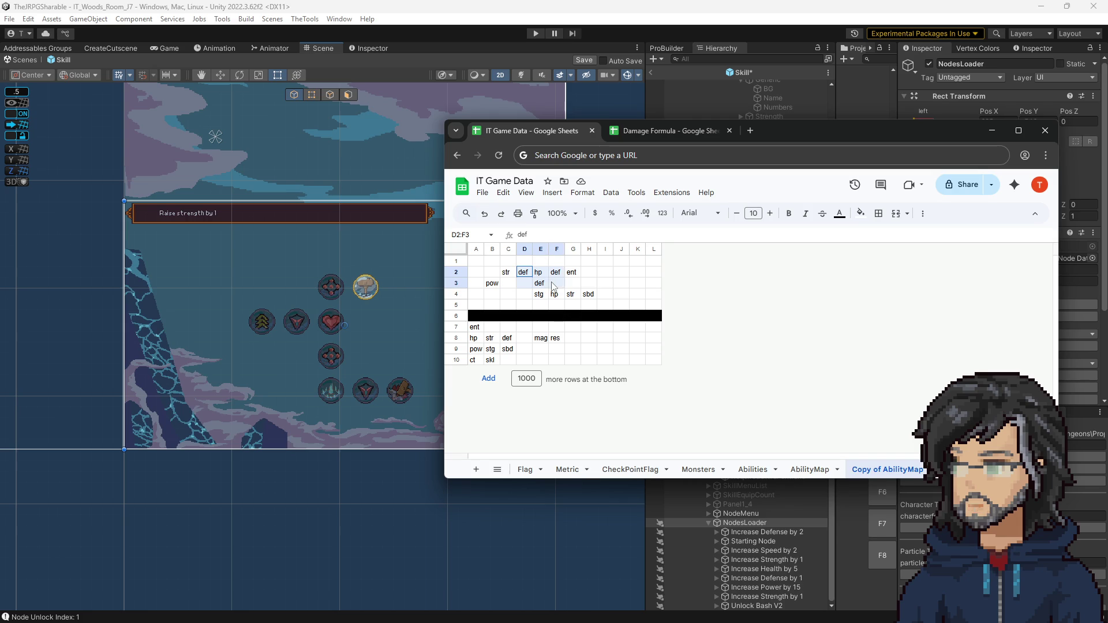
{"action": "left_click", "coordinate": [508, 294]}
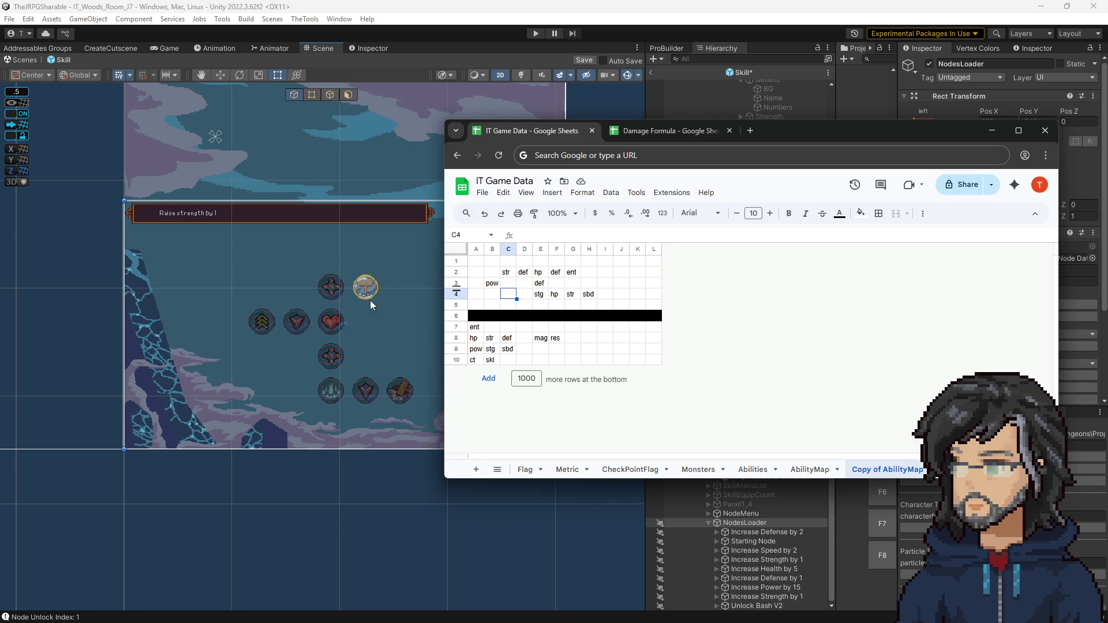
{"action": "left_click", "coordinate": [523, 273]}
{"action": "left_click", "coordinate": [565, 280]}
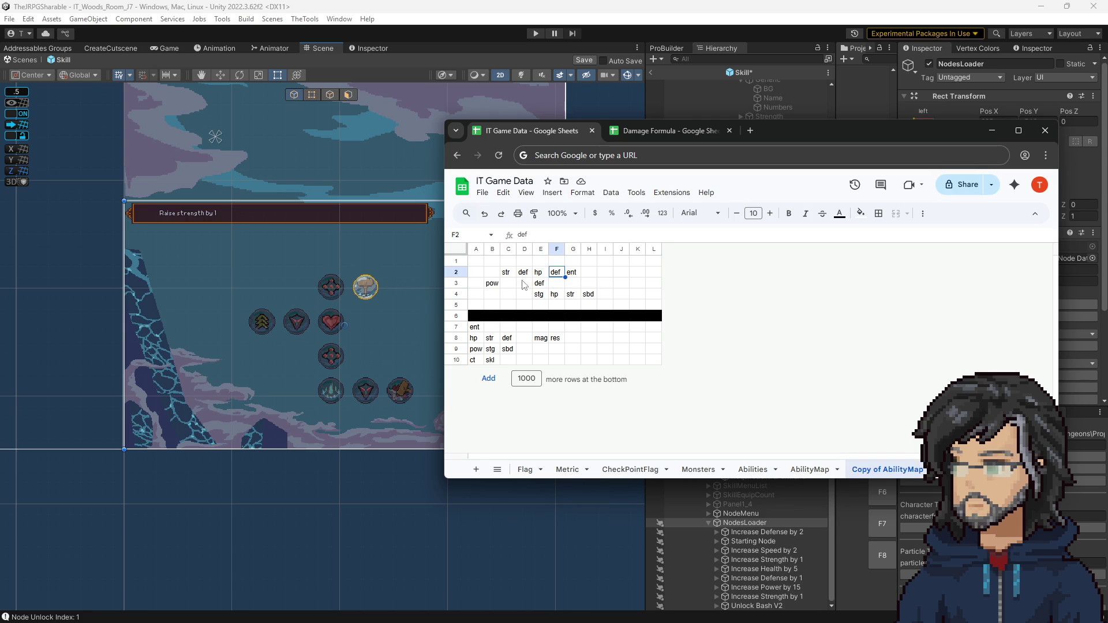
{"action": "left_click", "coordinate": [519, 274]}
{"action": "left_click", "coordinate": [497, 273]}
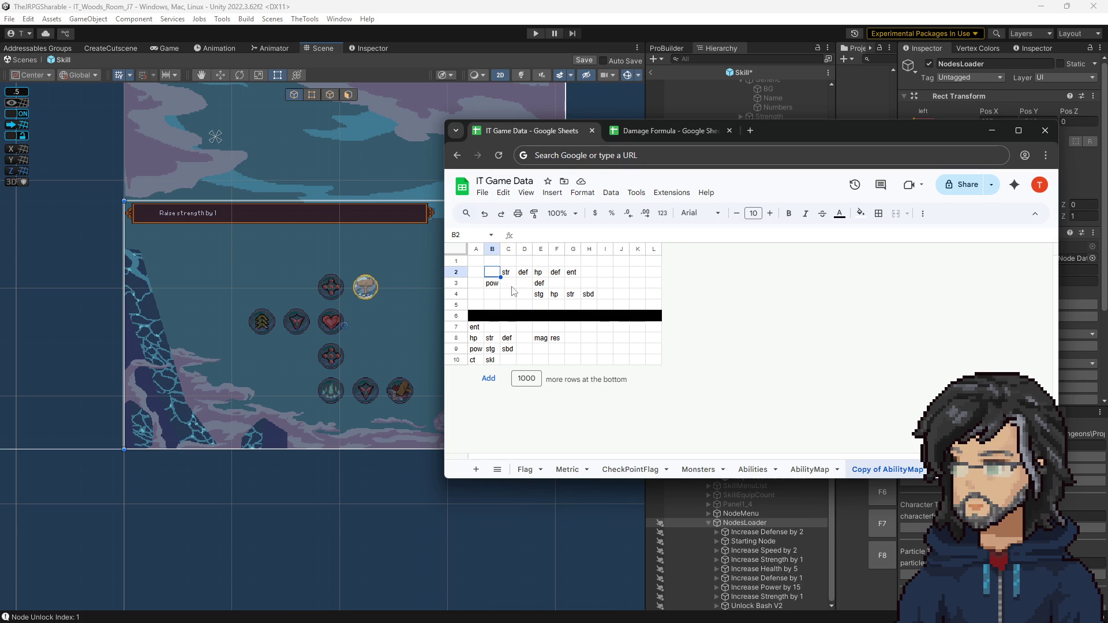